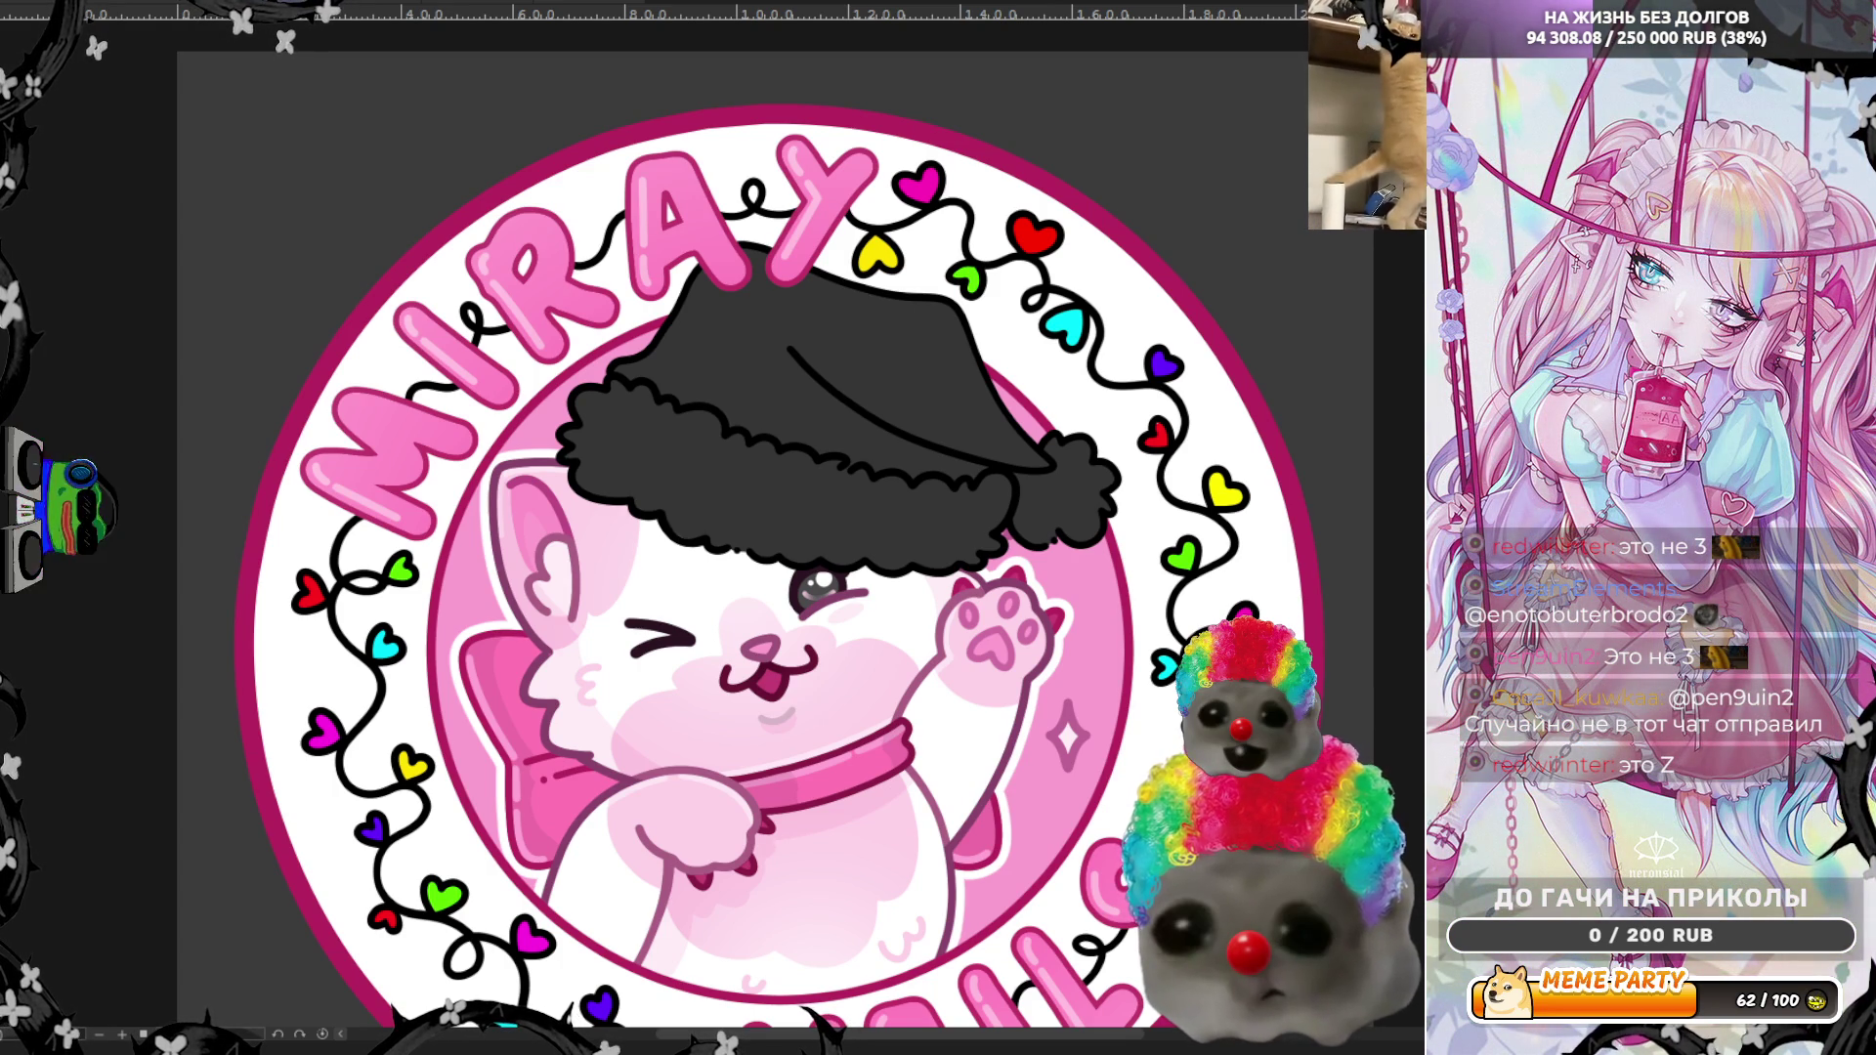
# Step: Eyedrop the pink from the MIRAY letters and zoom in on the left vine hearts
pyautogui.scroll(-2, 743, 527)
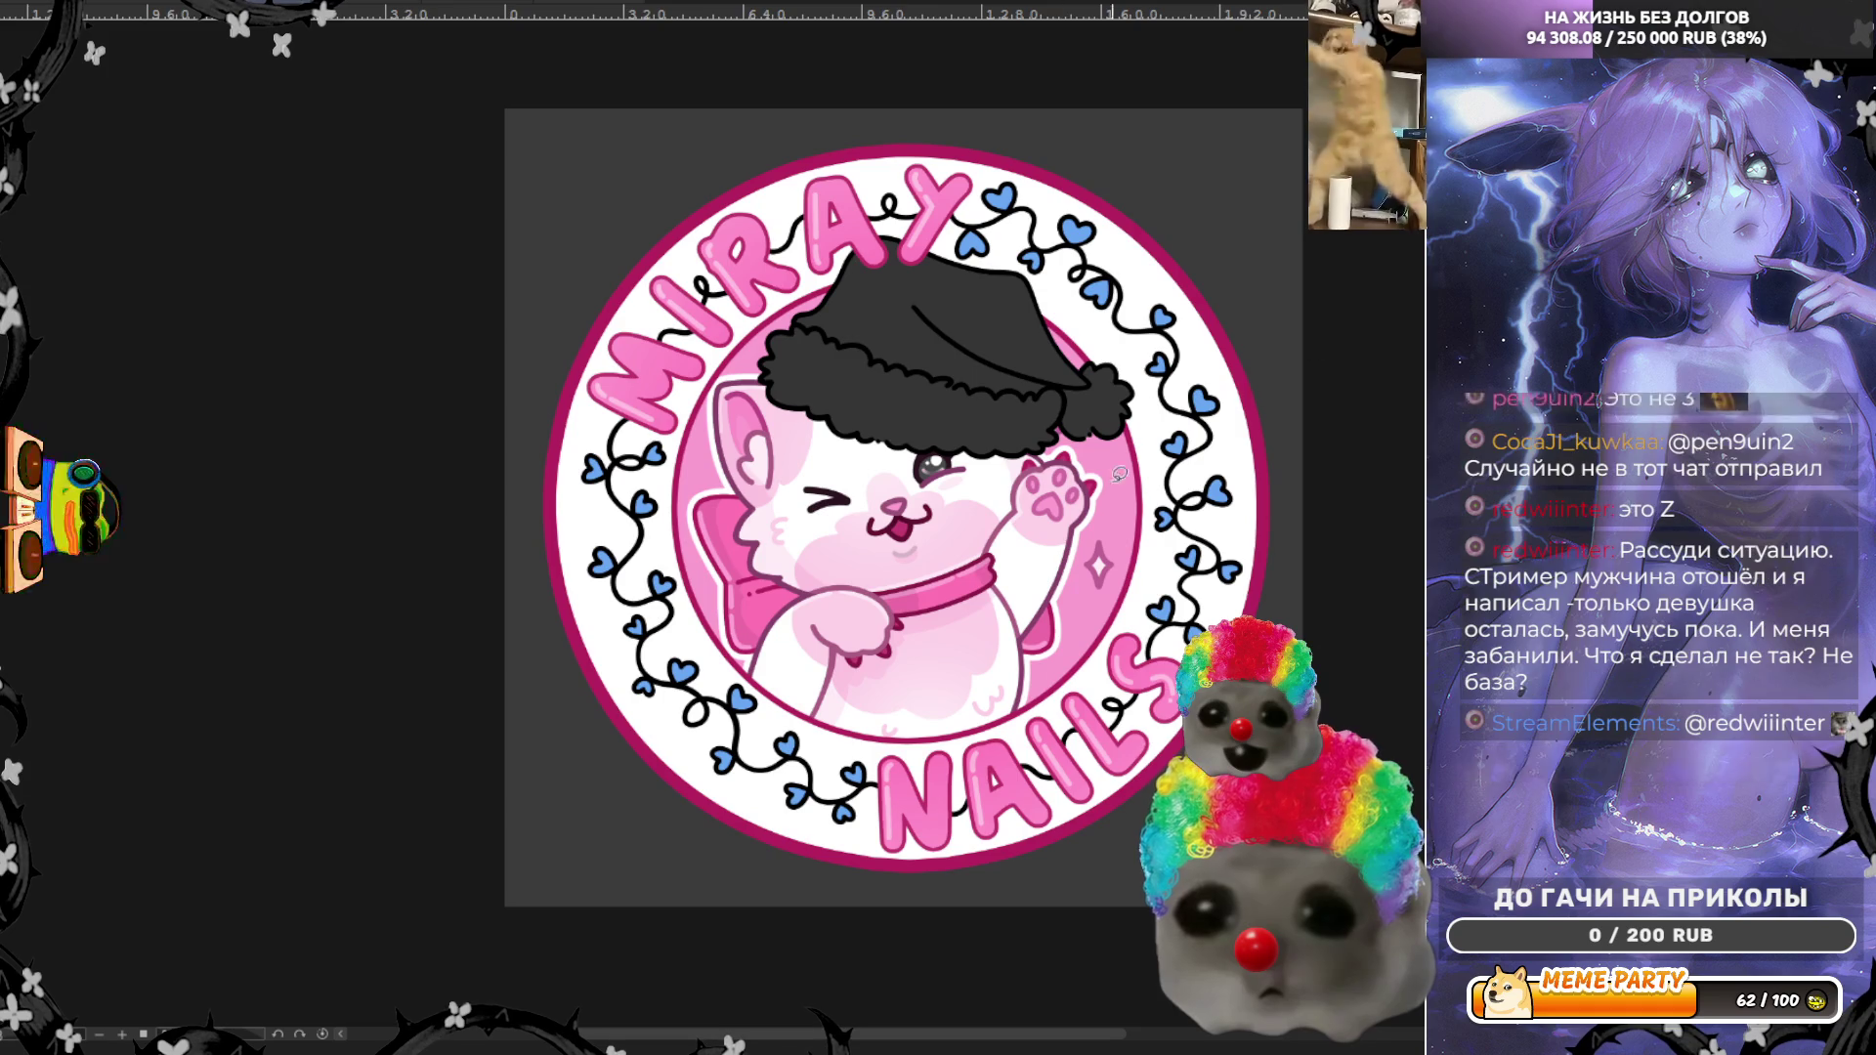
pyautogui.scroll(2, 1007, 539)
pyautogui.scroll(1, 1007, 539)
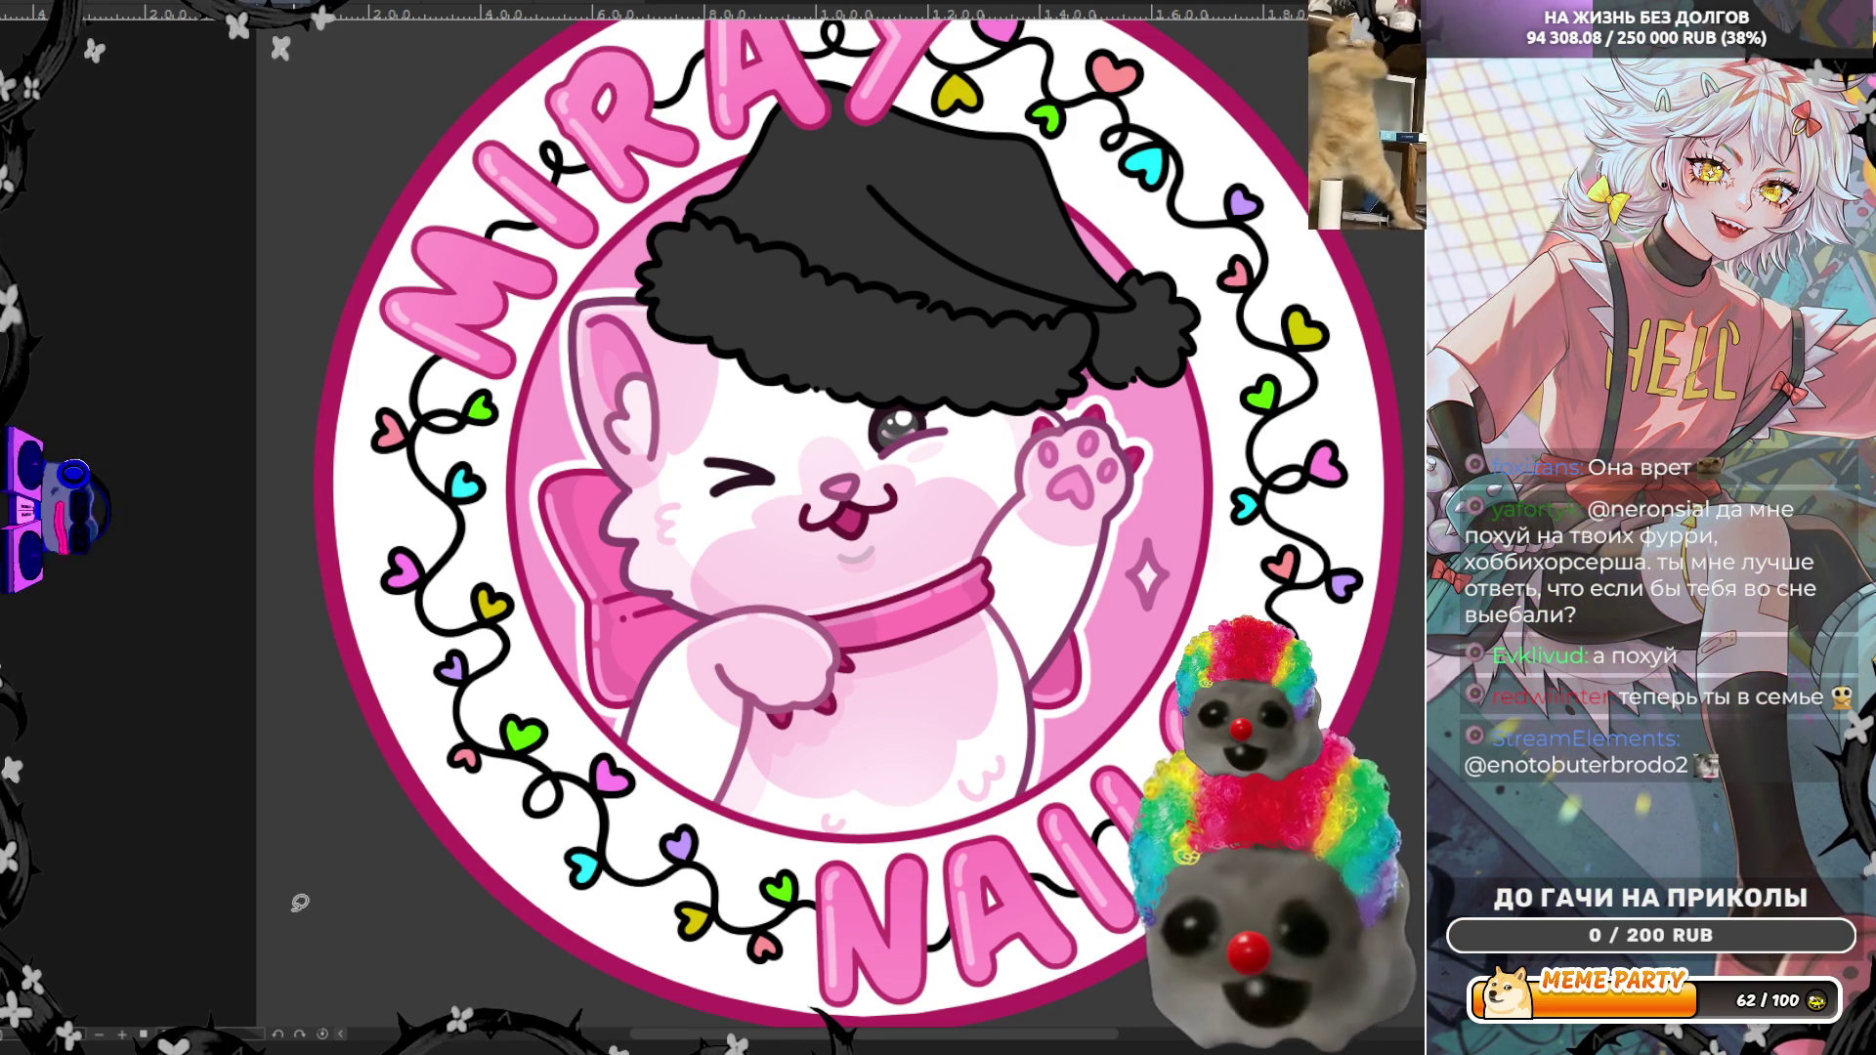
pyautogui.keyDown('ctrl'); pyautogui.click(479, 308); pyautogui.keyUp('ctrl')
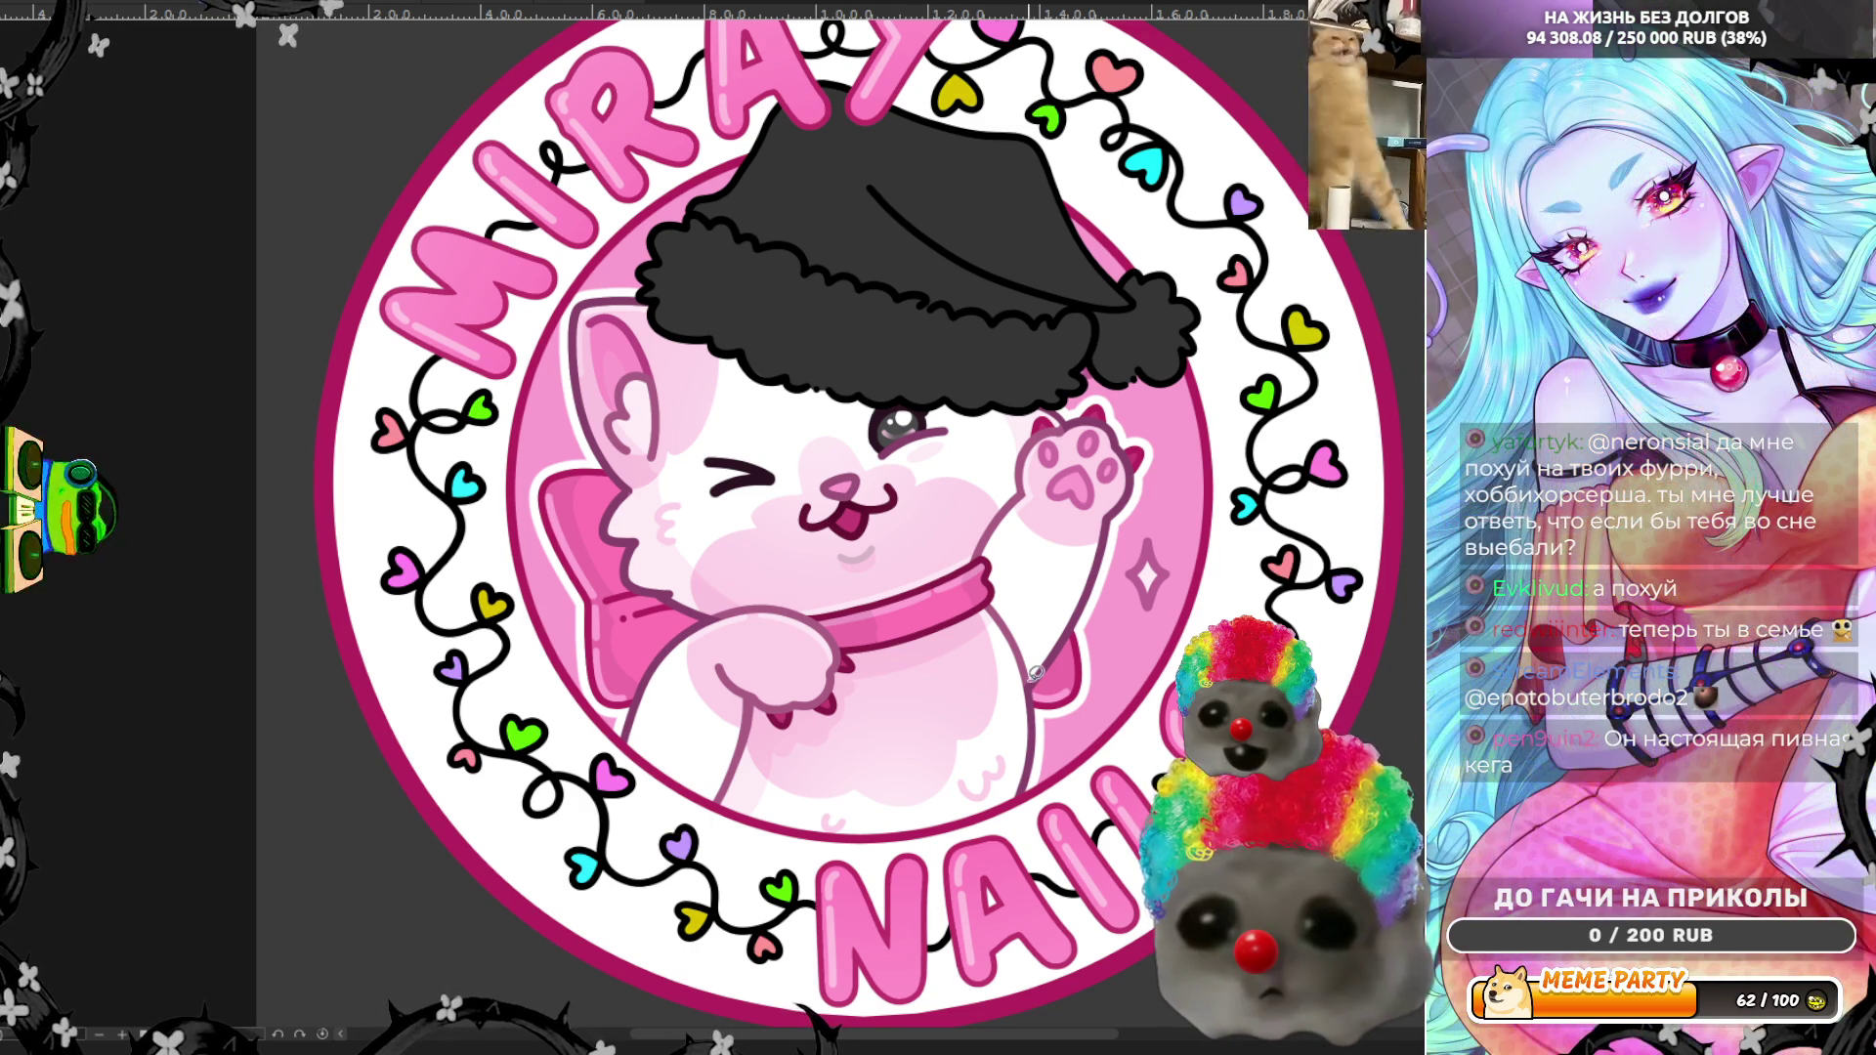
pyautogui.scroll(-1, 1034, 672)
pyautogui.scroll(1, 1034, 672)
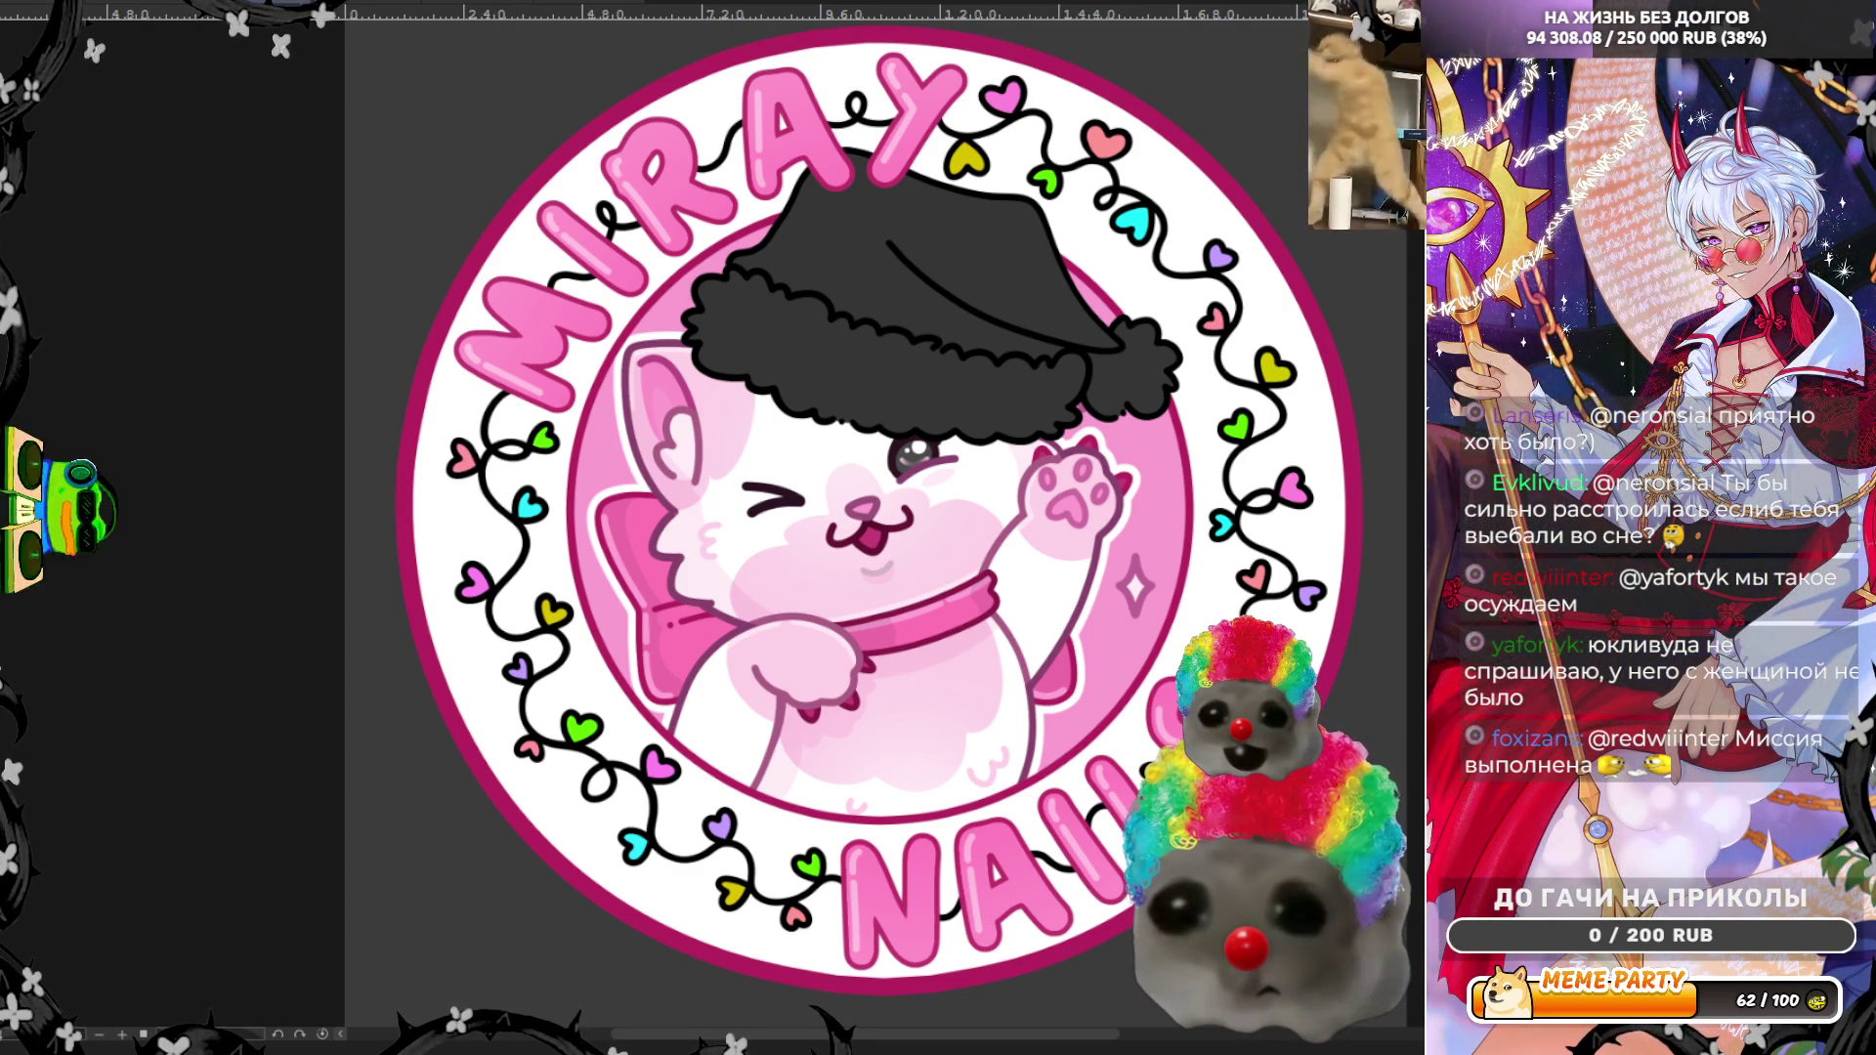
pyautogui.scroll(5, 357, 456)
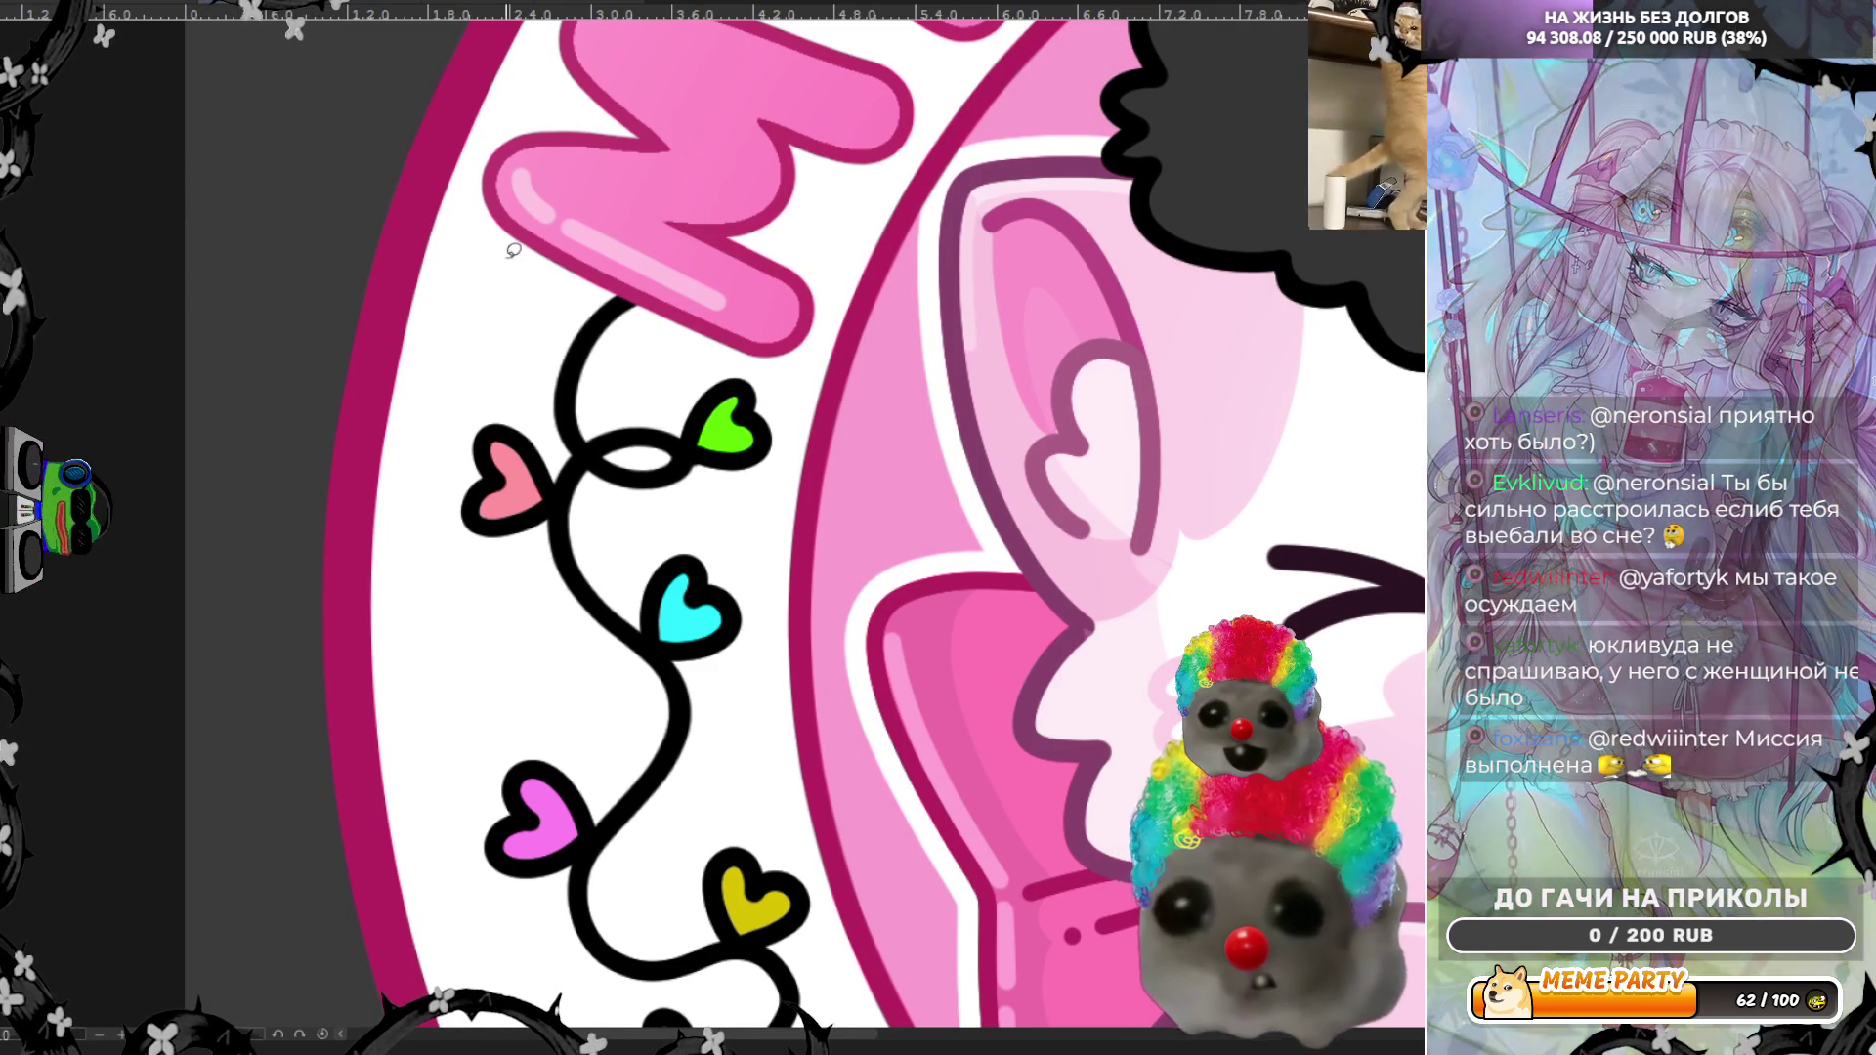
# Step: Lasso and erase the black outline around the coral heart on the upper-left vine
pyautogui.moveTo(481, 425)
pyautogui.mouseDown()
pyautogui.moveTo(542, 461)
pyautogui.moveTo(459, 520)
pyautogui.moveTo(543, 488)
pyautogui.mouseUp()
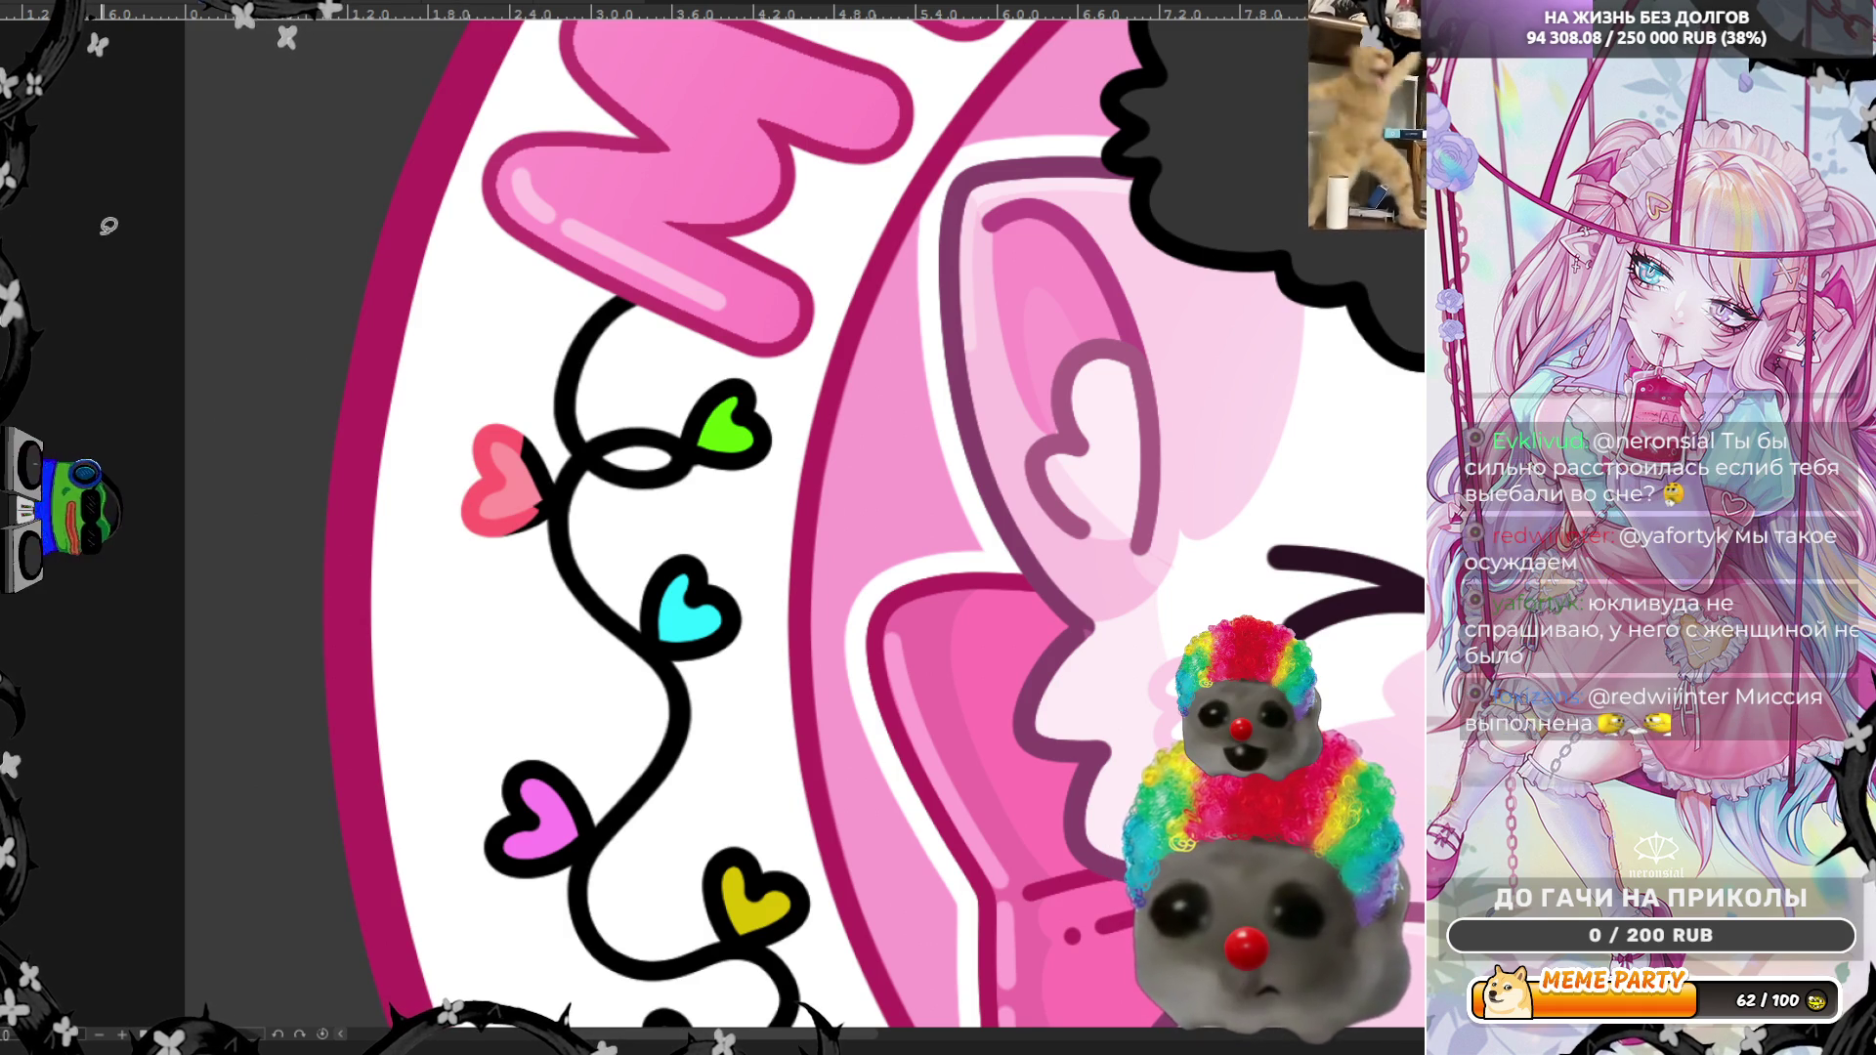
pyautogui.scroll(1, 293, 460)
pyautogui.scroll(1, 627, 487)
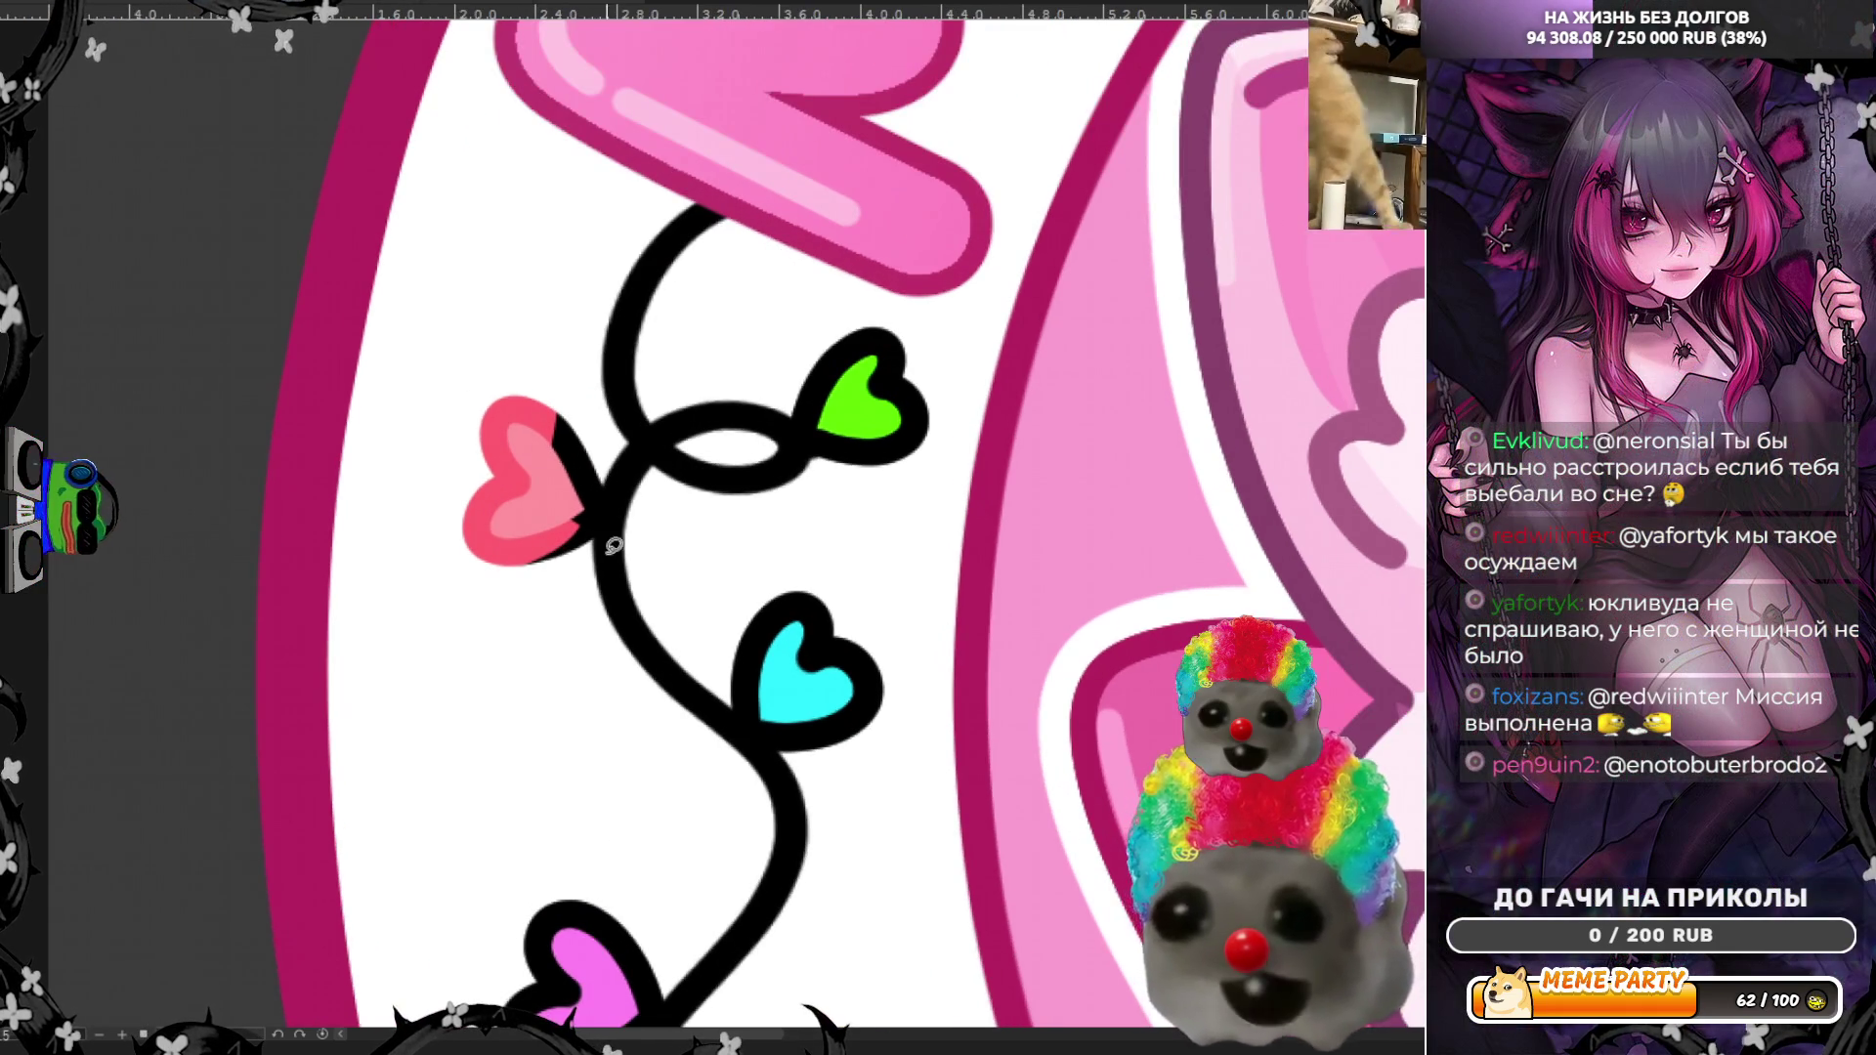
pyautogui.moveTo(518, 560)
pyautogui.mouseDown()
pyautogui.moveTo(605, 527)
pyautogui.moveTo(616, 480)
pyautogui.moveTo(579, 418)
pyautogui.moveTo(570, 455)
pyautogui.mouseUp()
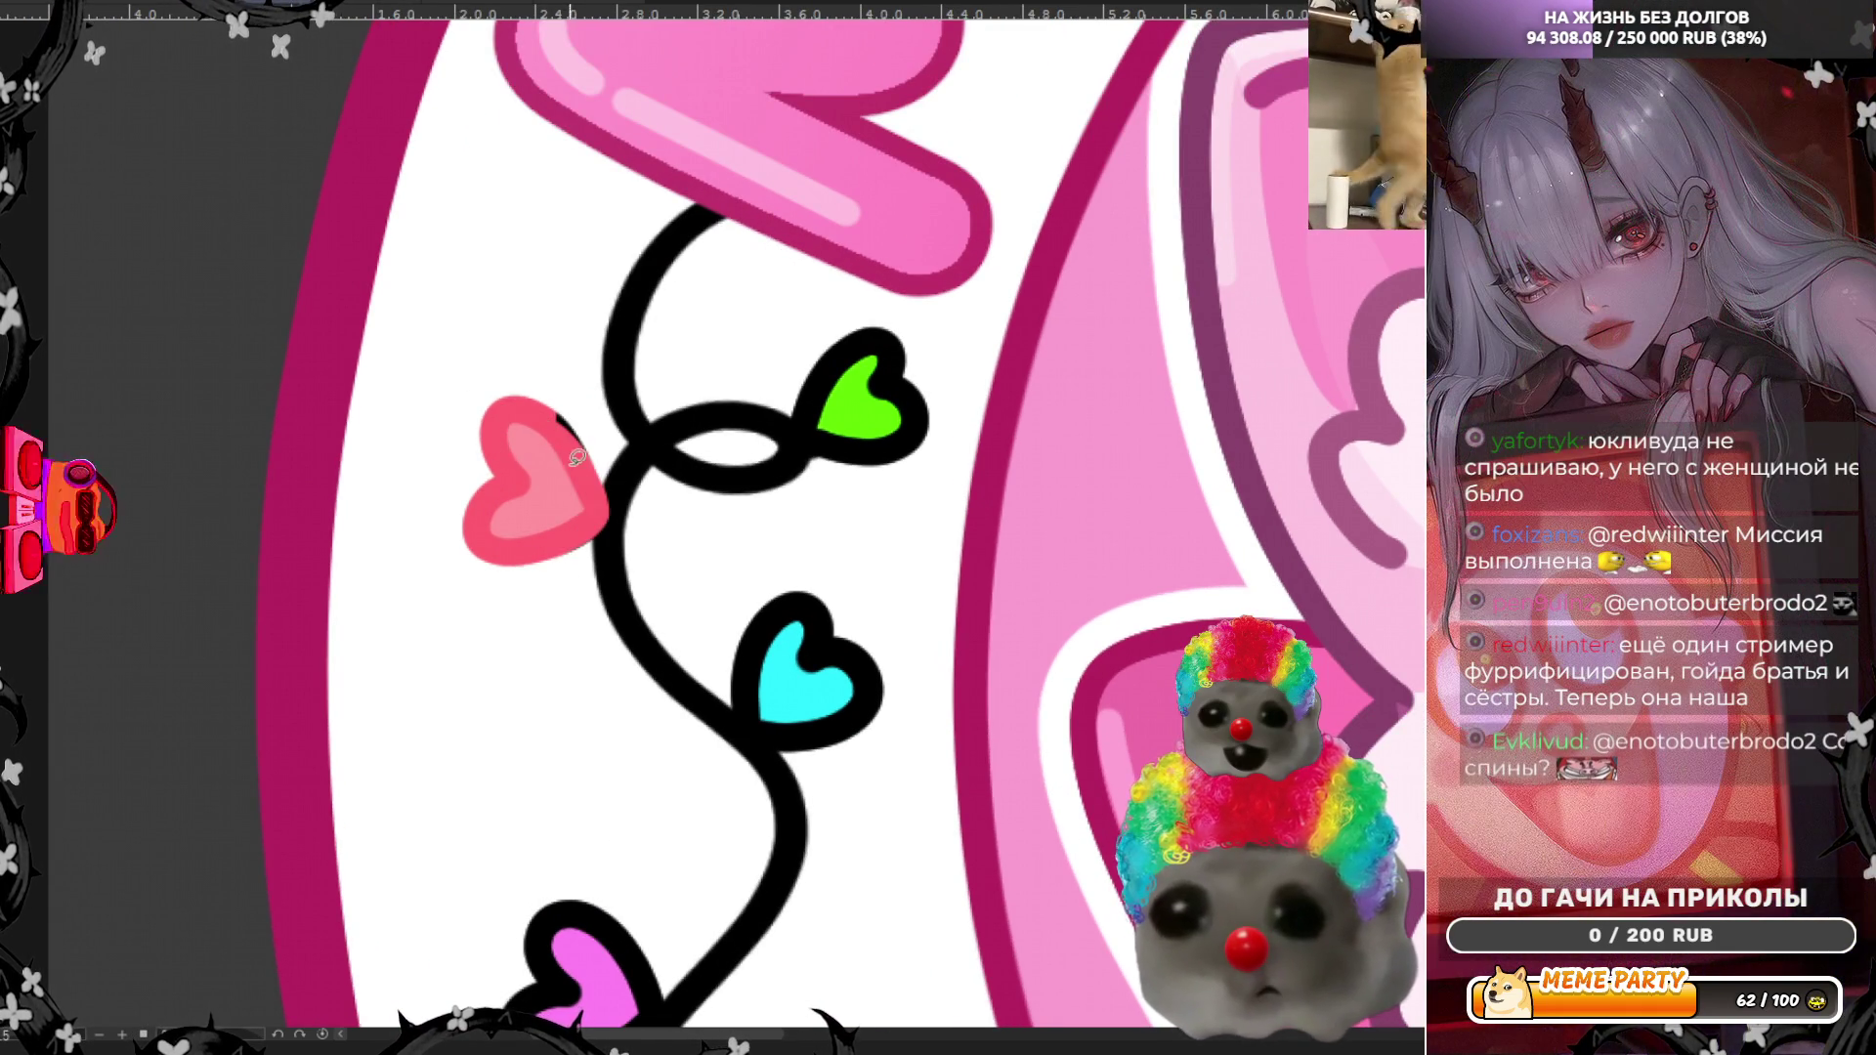
pyautogui.moveTo(585, 555)
pyautogui.mouseDown()
pyautogui.moveTo(608, 426)
pyautogui.moveTo(516, 415)
pyautogui.mouseUp()
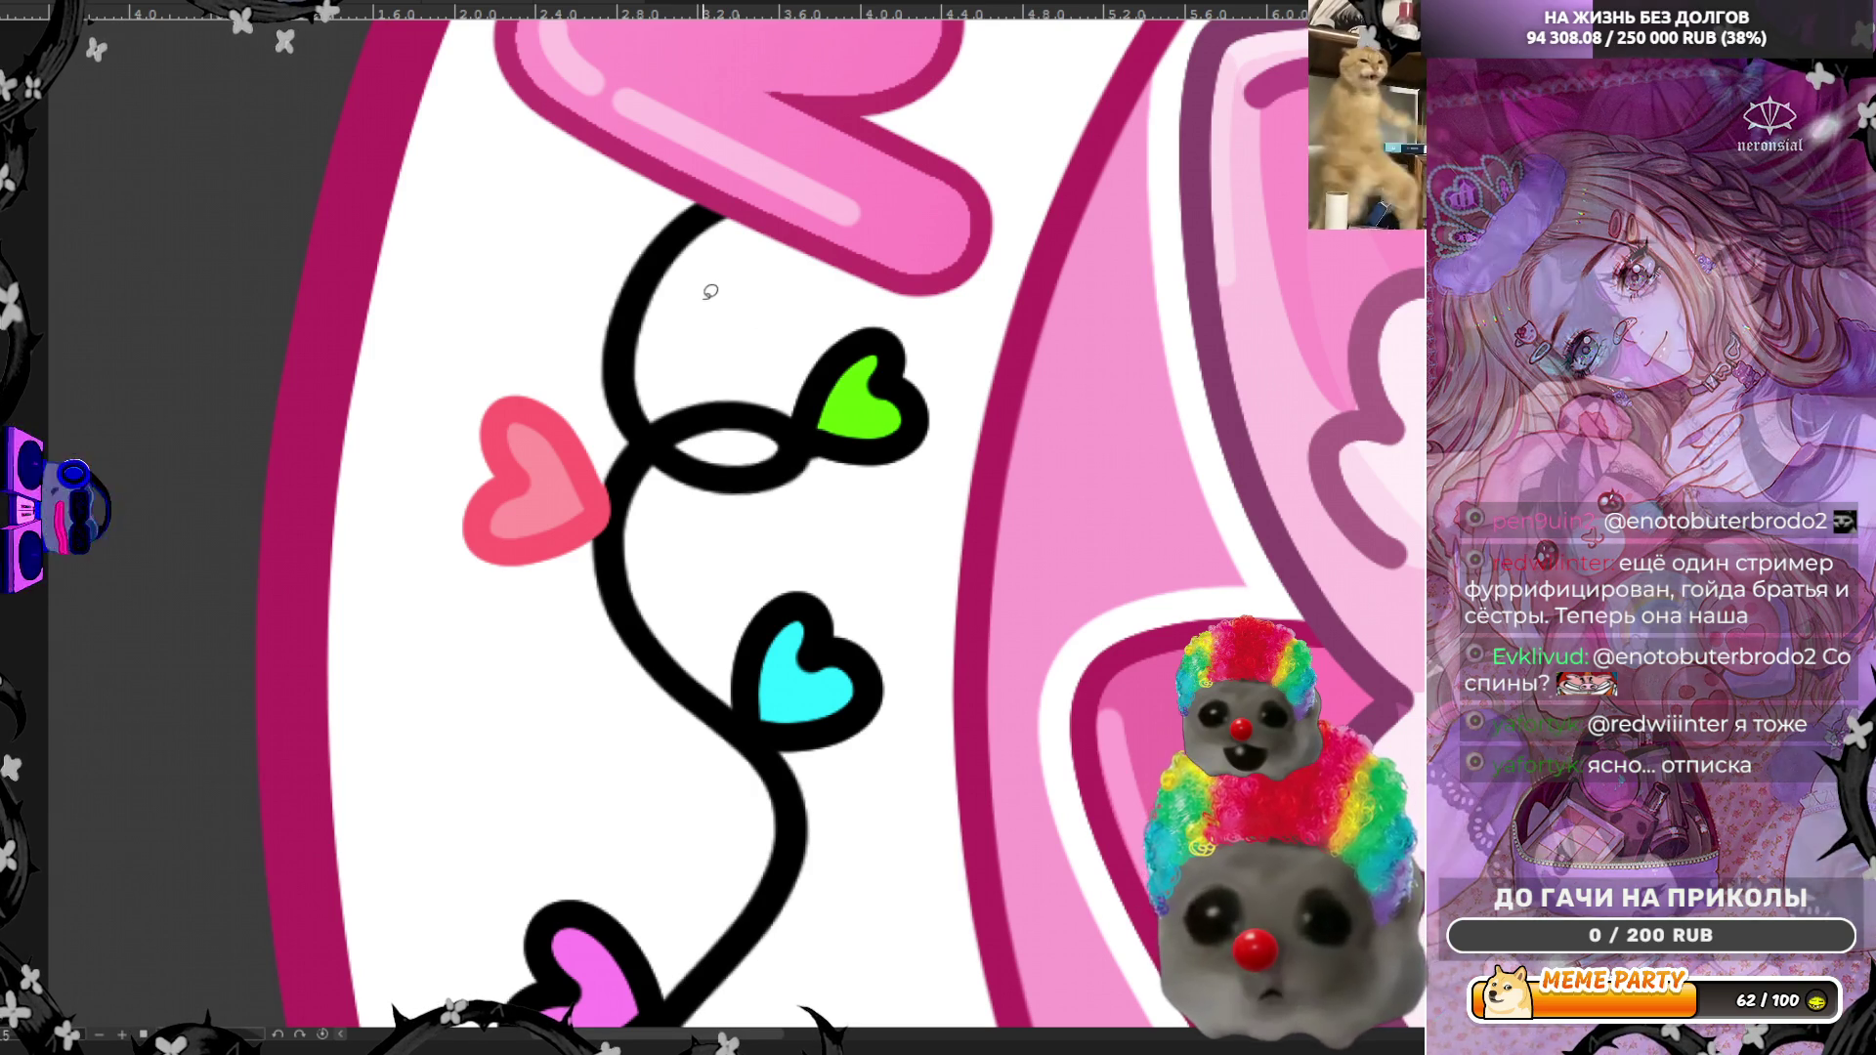
pyautogui.scroll(-3, 684, 391)
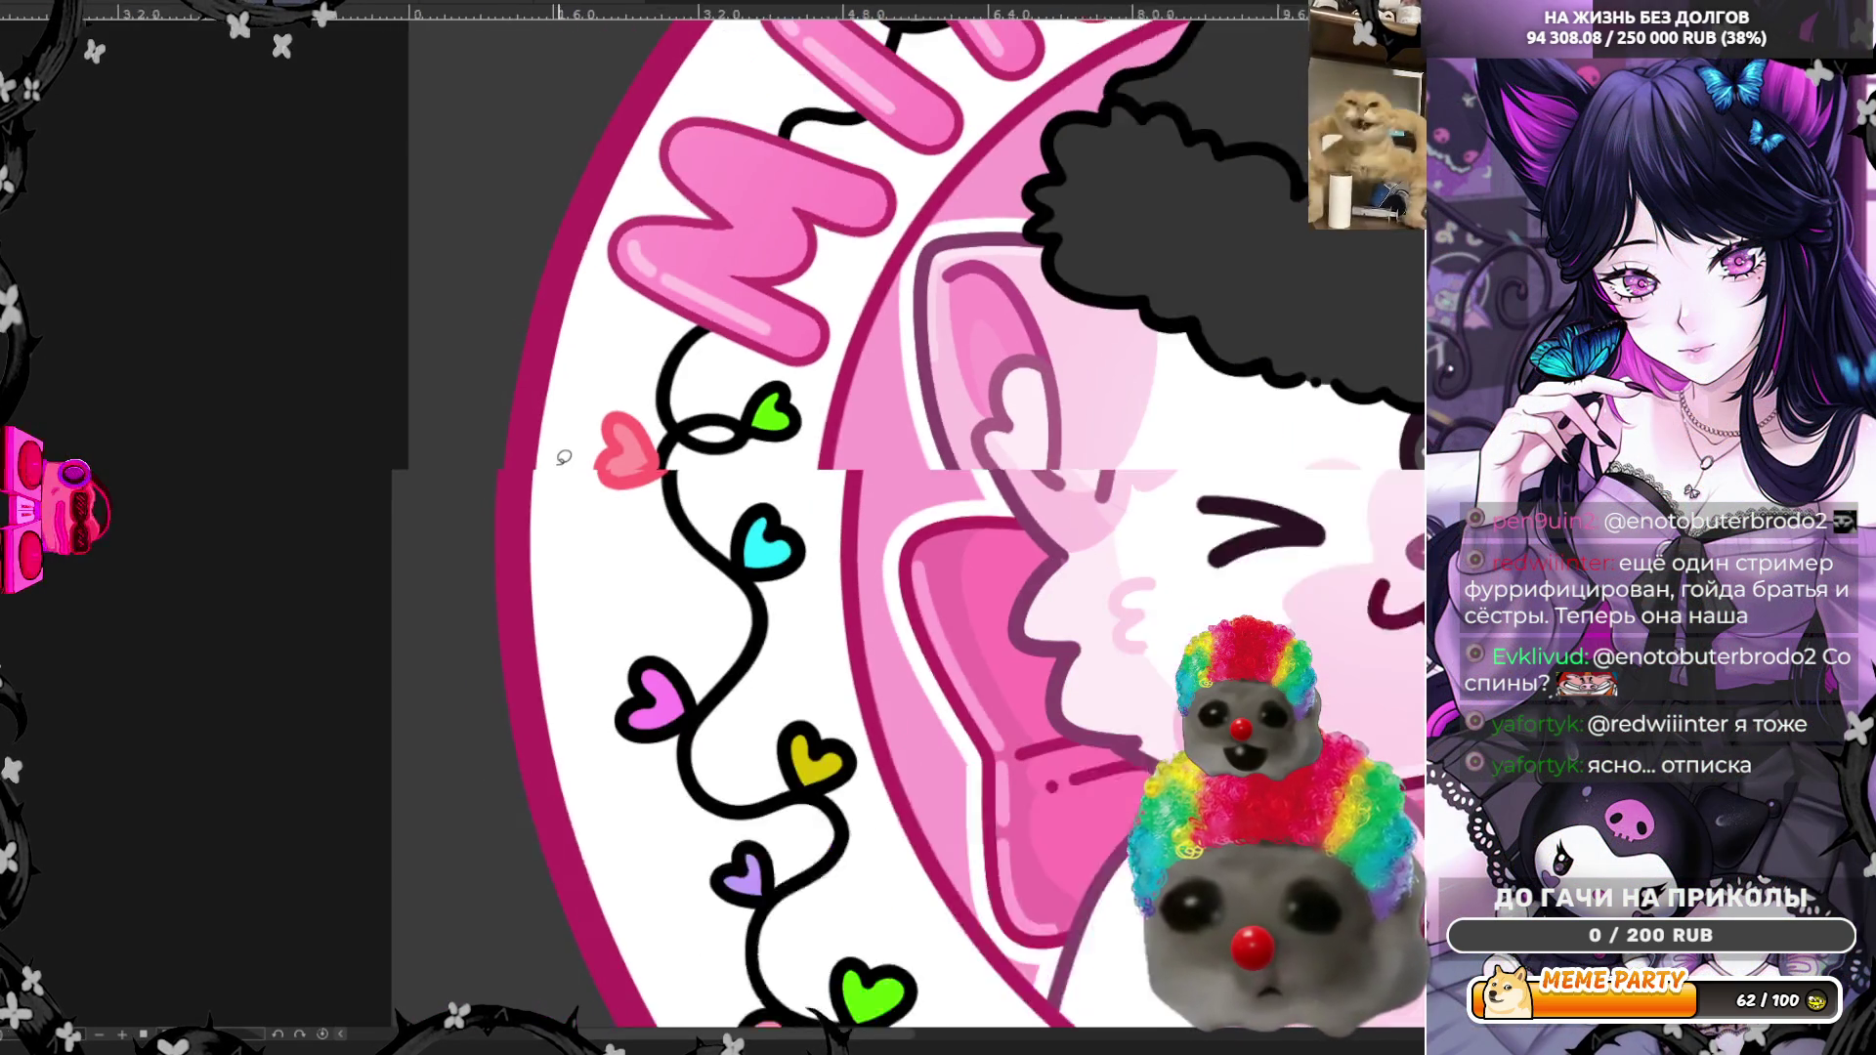
# Step: Scroll down the logo to view the now-pastel vine hearts around the ring
pyautogui.scroll(-2, 846, 587)
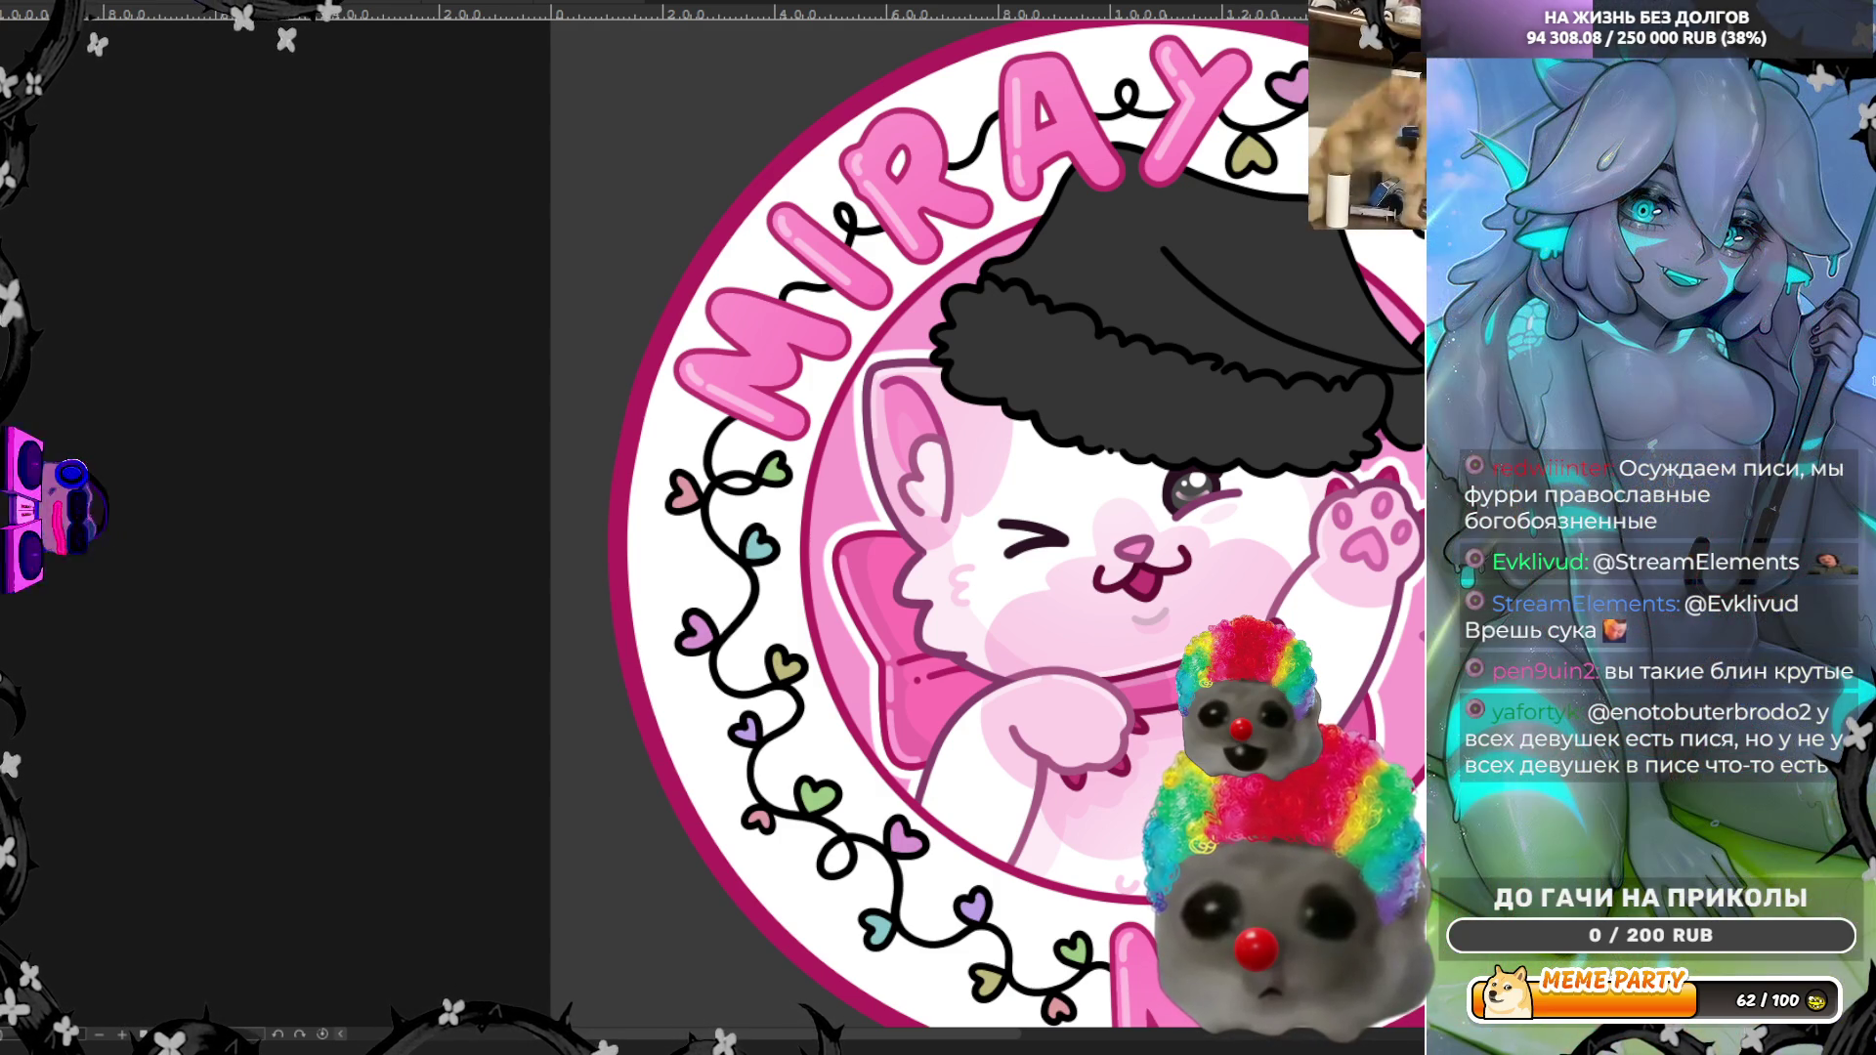
# Step: Recolour the vines and all their hearts a single deep raspberry pink, zooming to check
pyautogui.hotkey('ctrl', 'z')
pyautogui.hotkey('ctrl', '-')
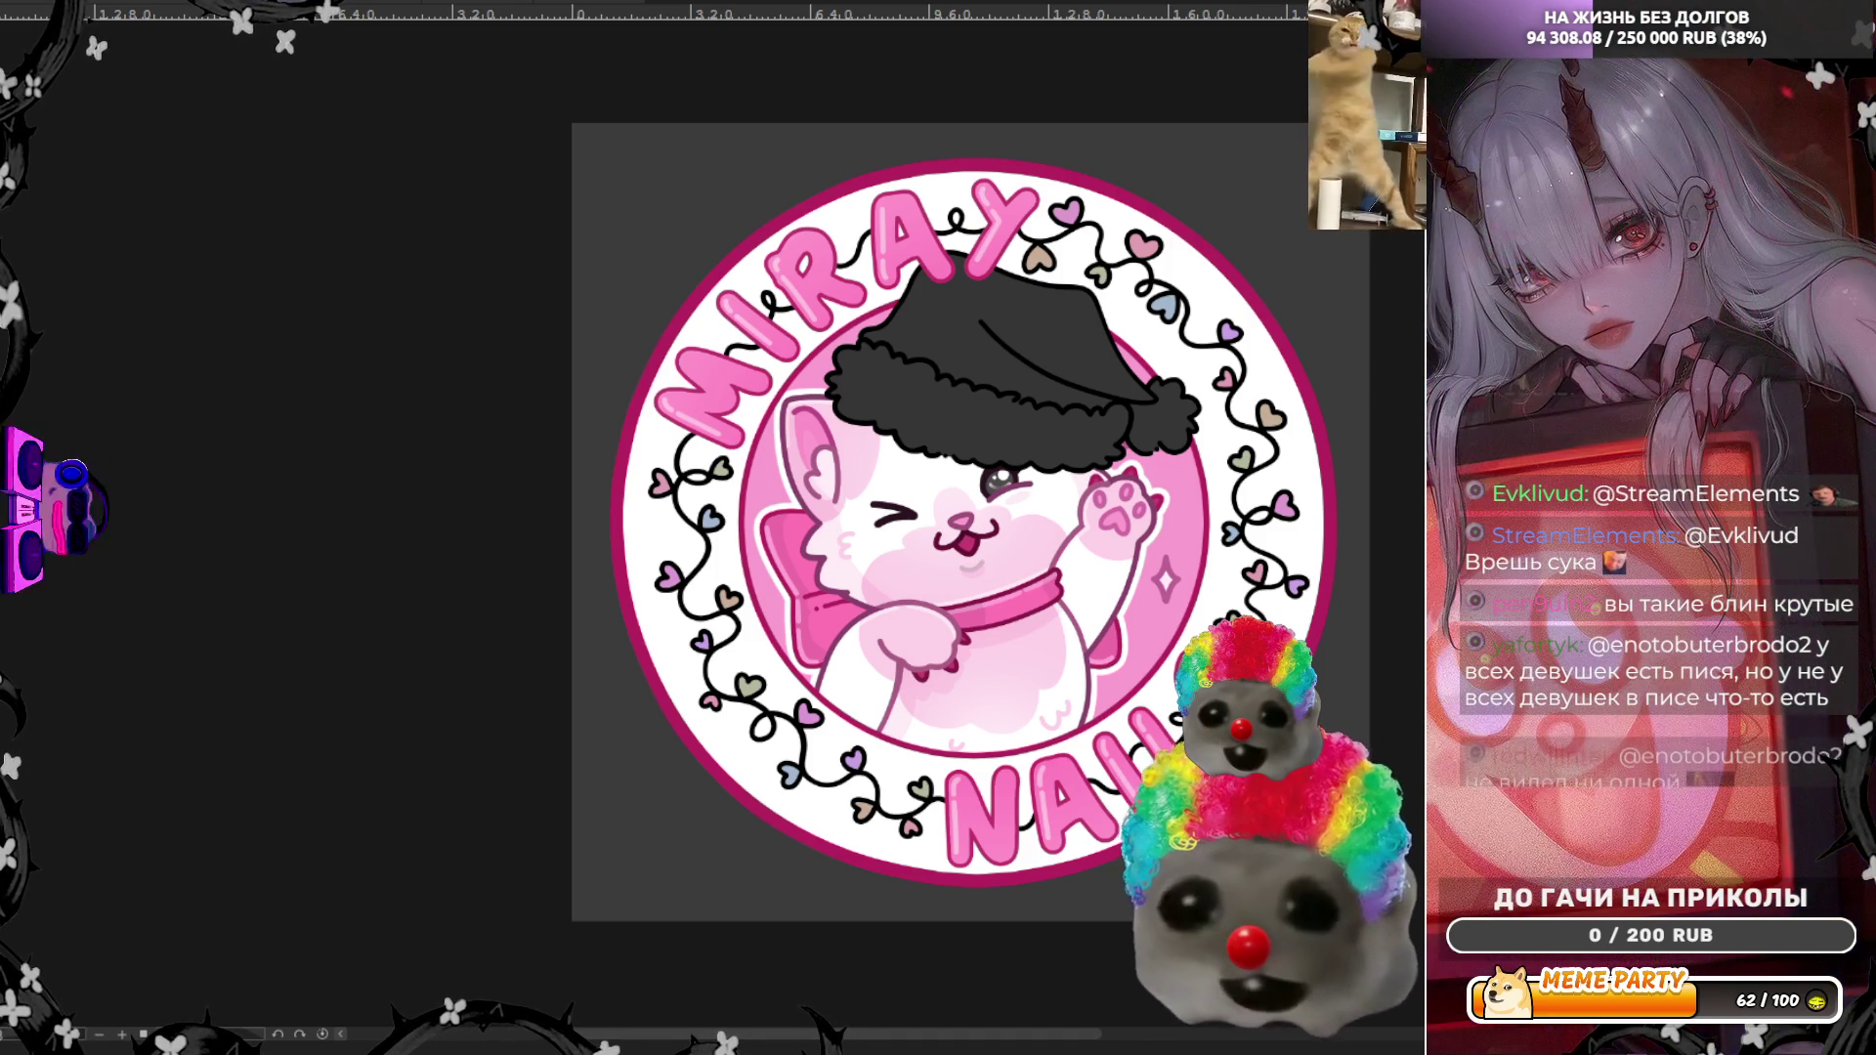
pyautogui.hotkey('ctrl', 'z')
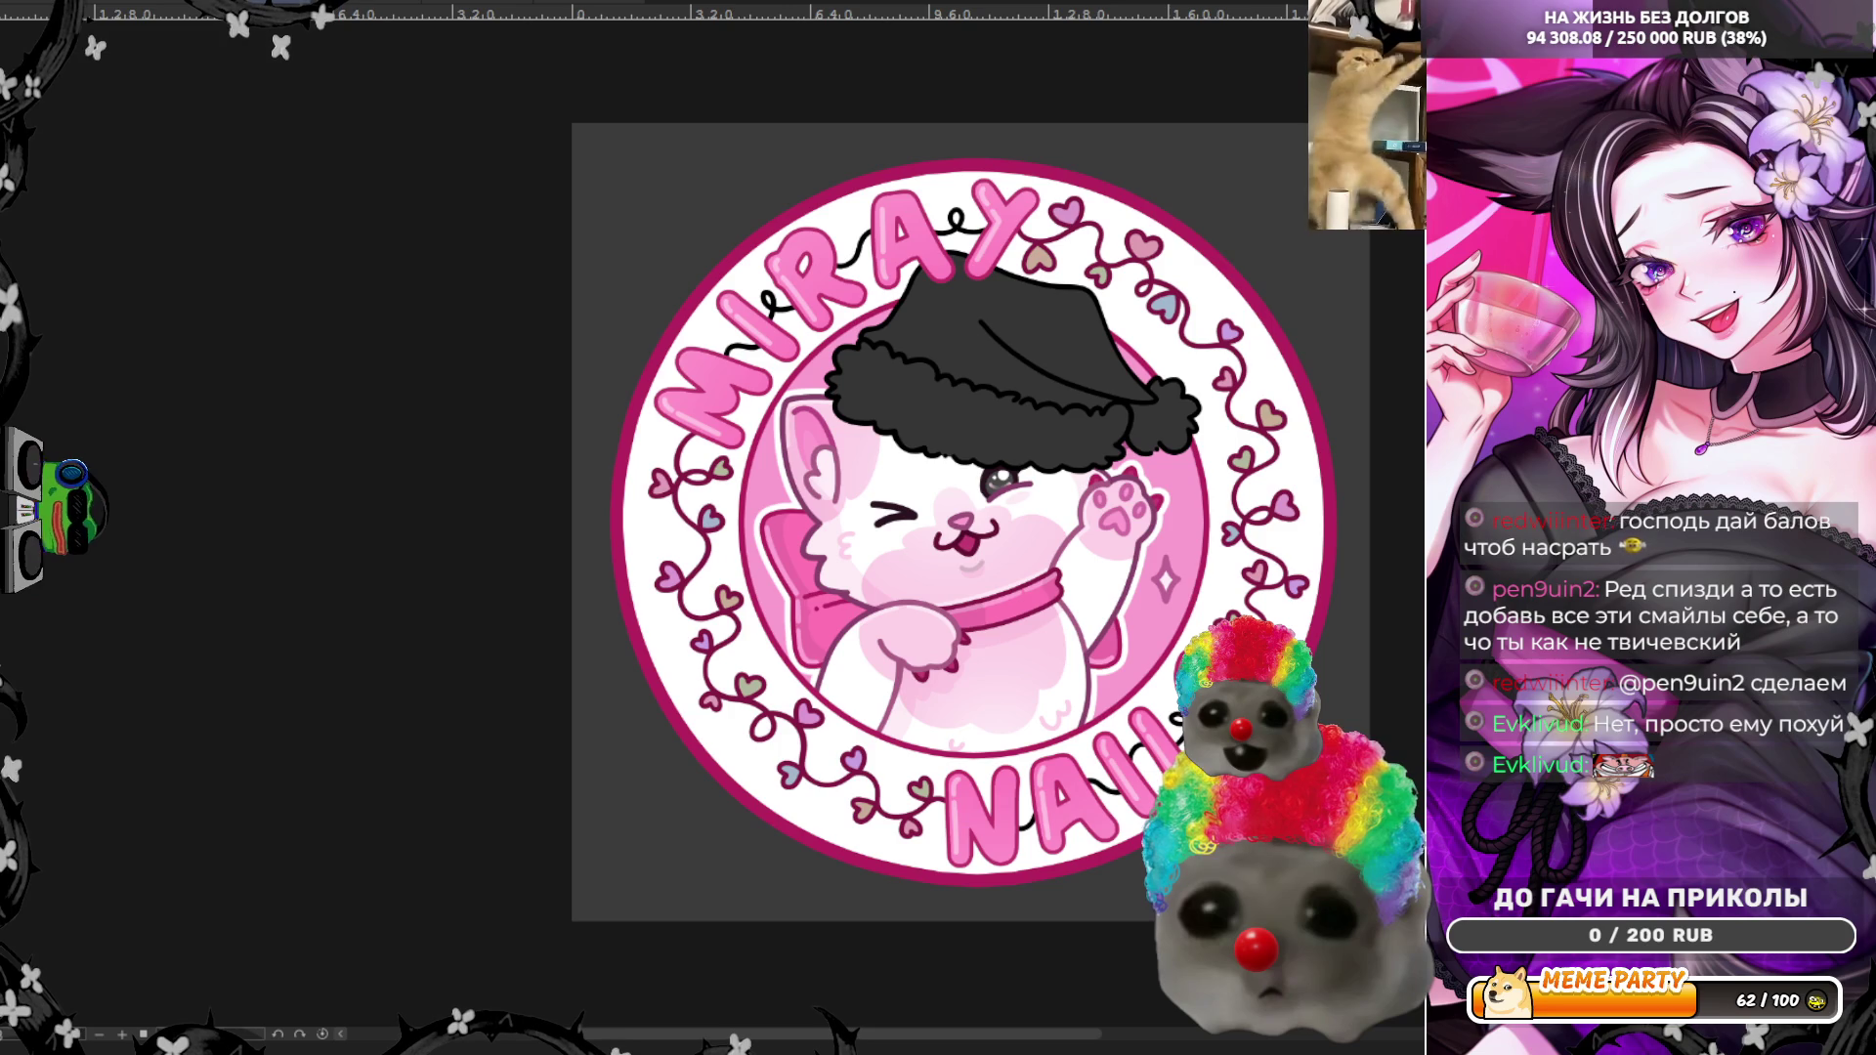
pyautogui.hotkey('ctrl', '+')
pyautogui.hotkey('ctrl', '+')
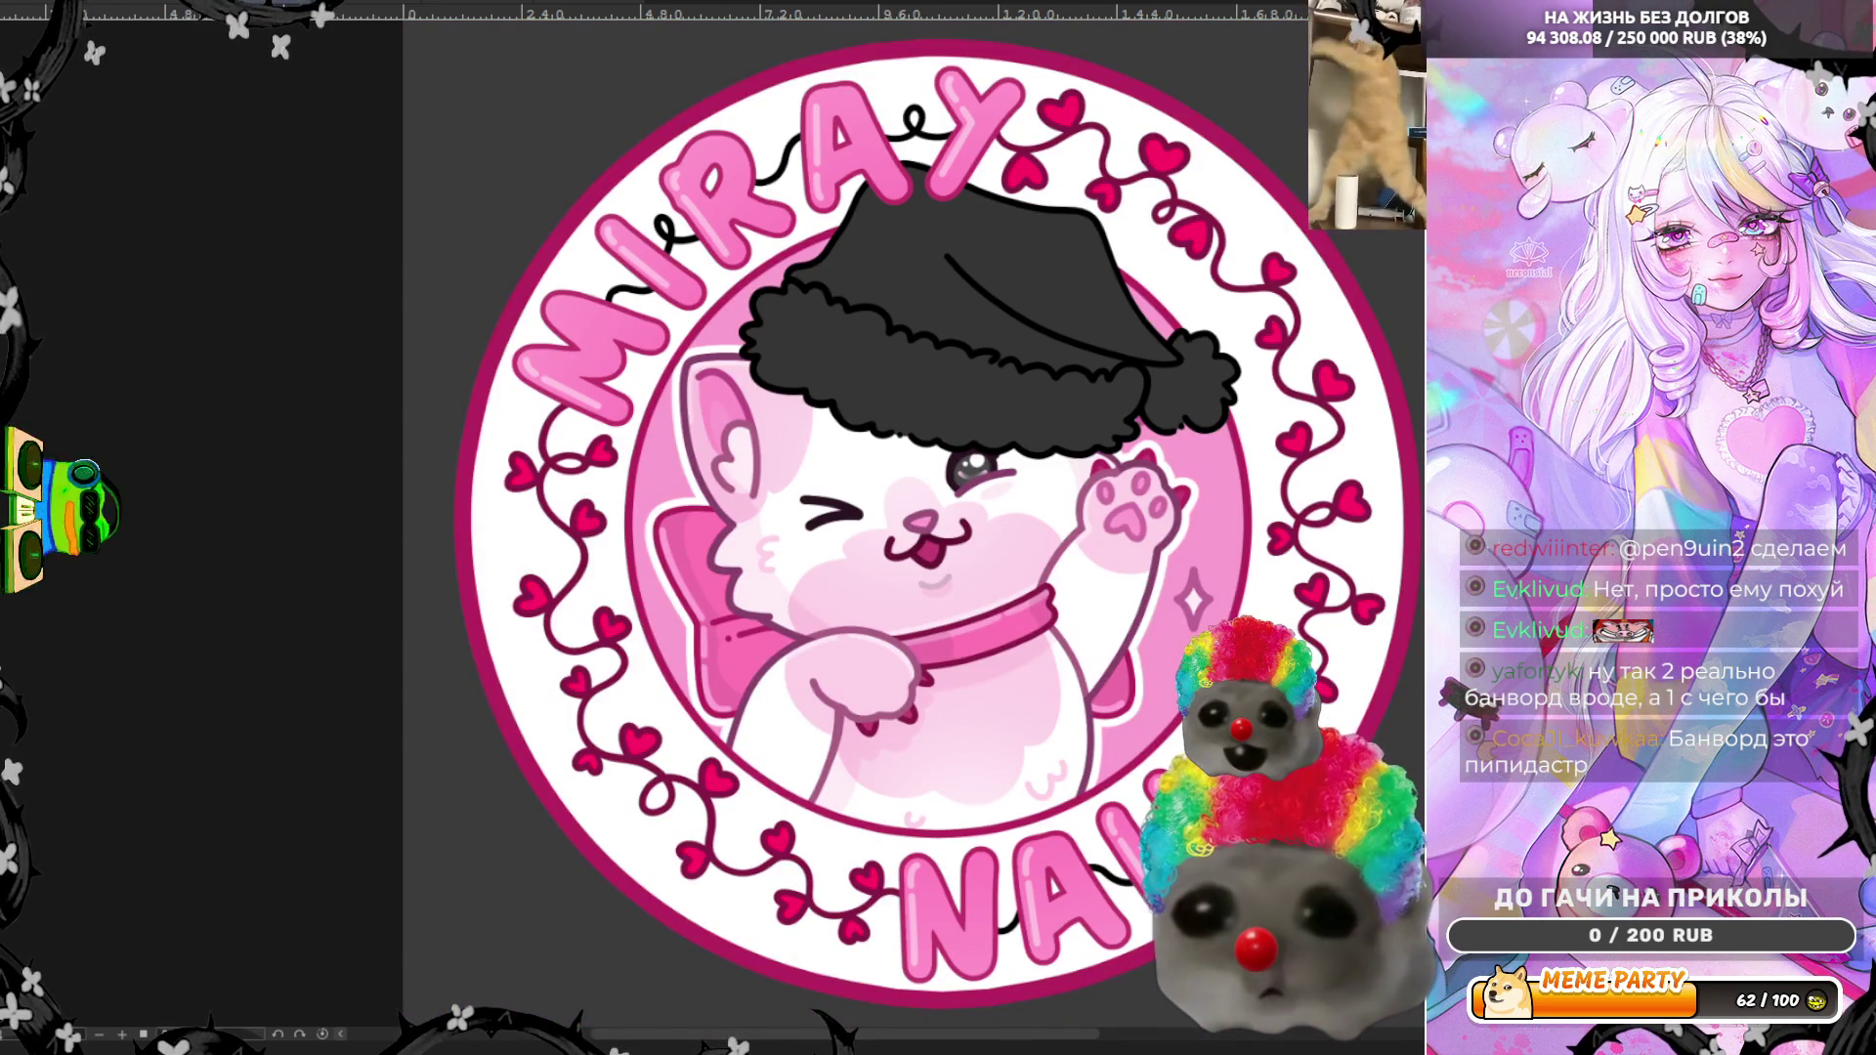
# Step: Restore the green, blue, magenta, orange and lilac hearts over the vines and zoom in
pyautogui.hotkey('ctrl', 'z')
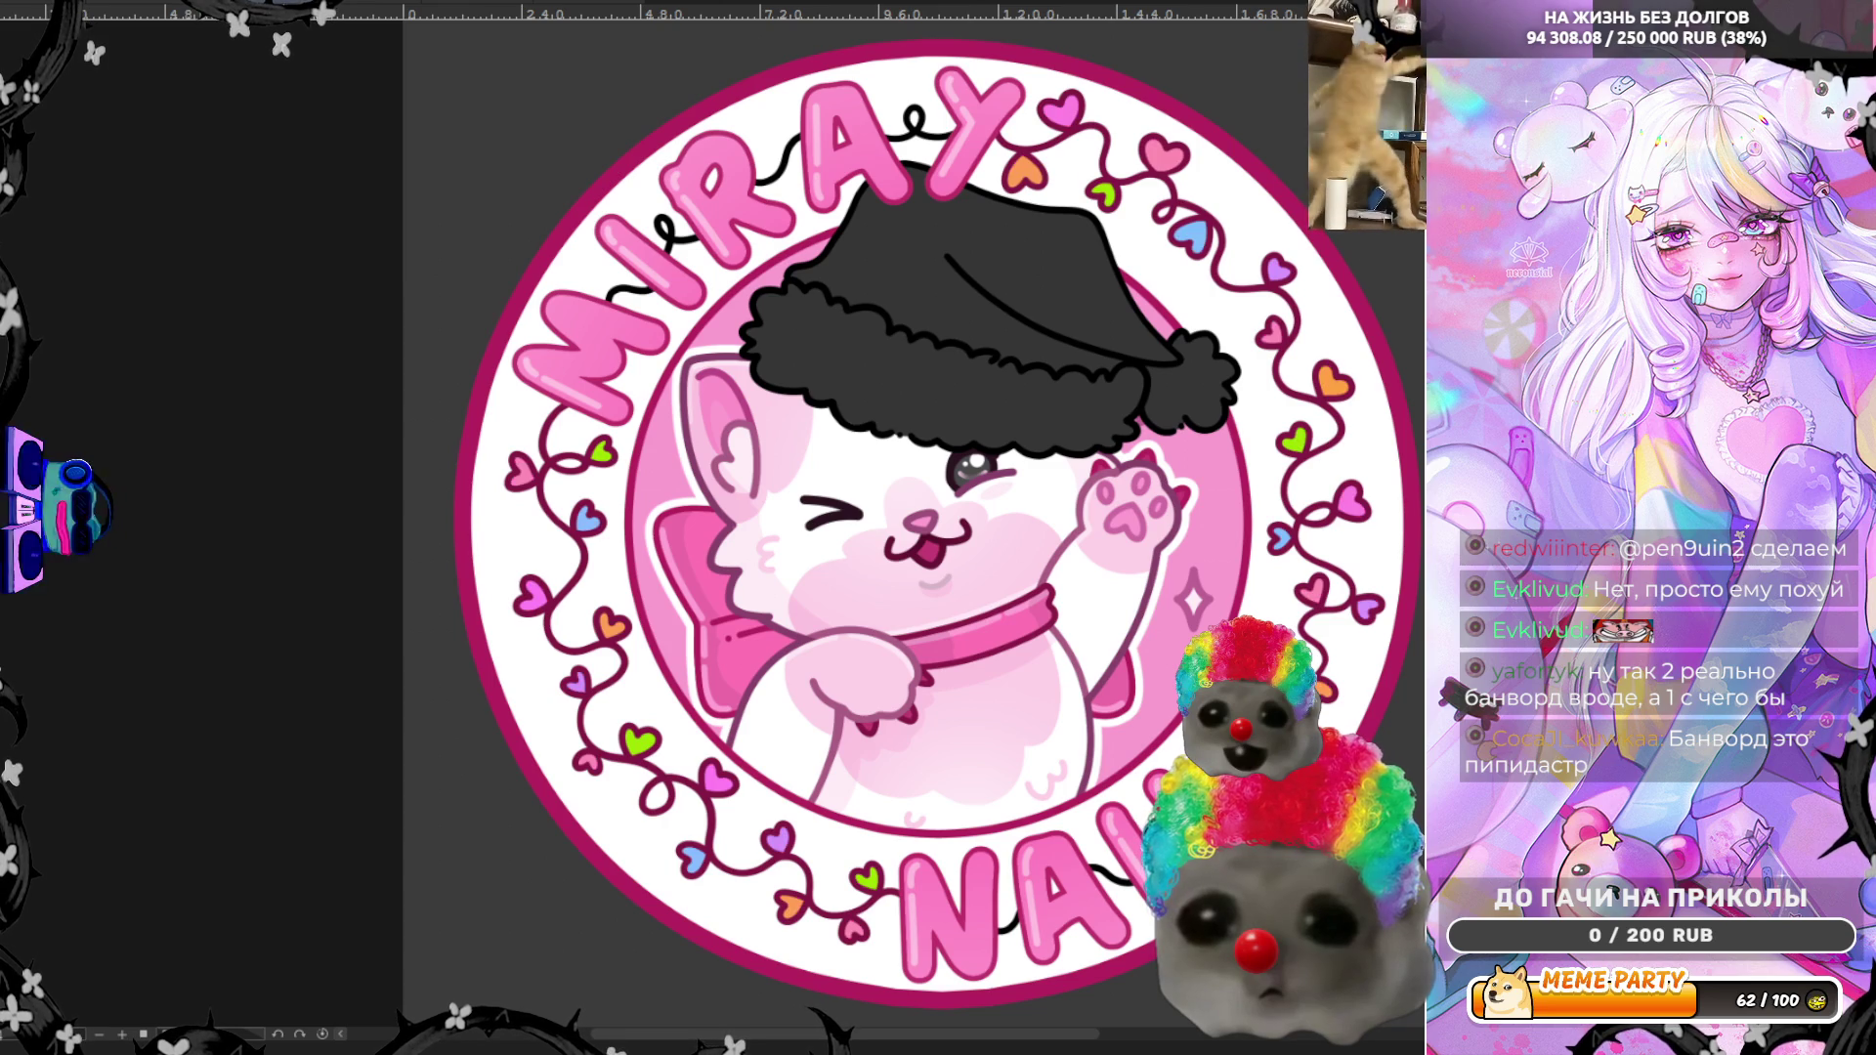
pyautogui.scroll(-2, 1013, 397)
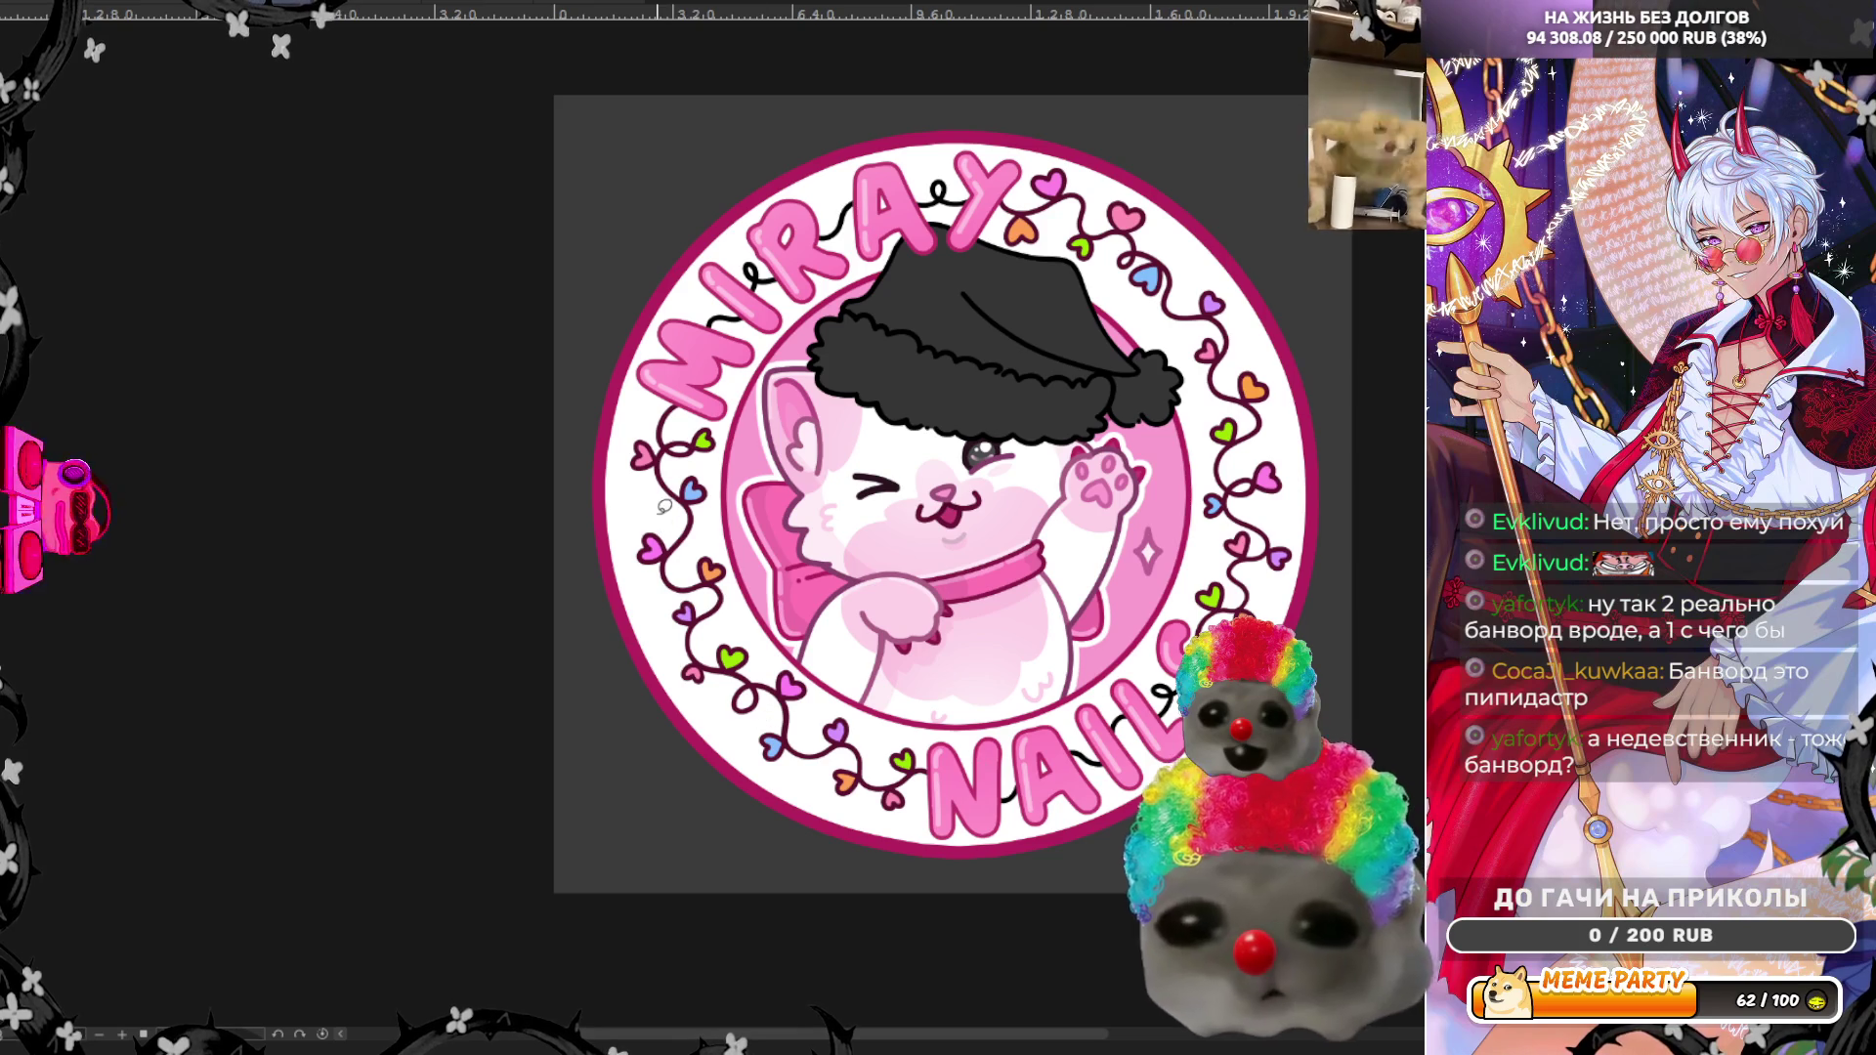
pyautogui.scroll(4, 762, 489)
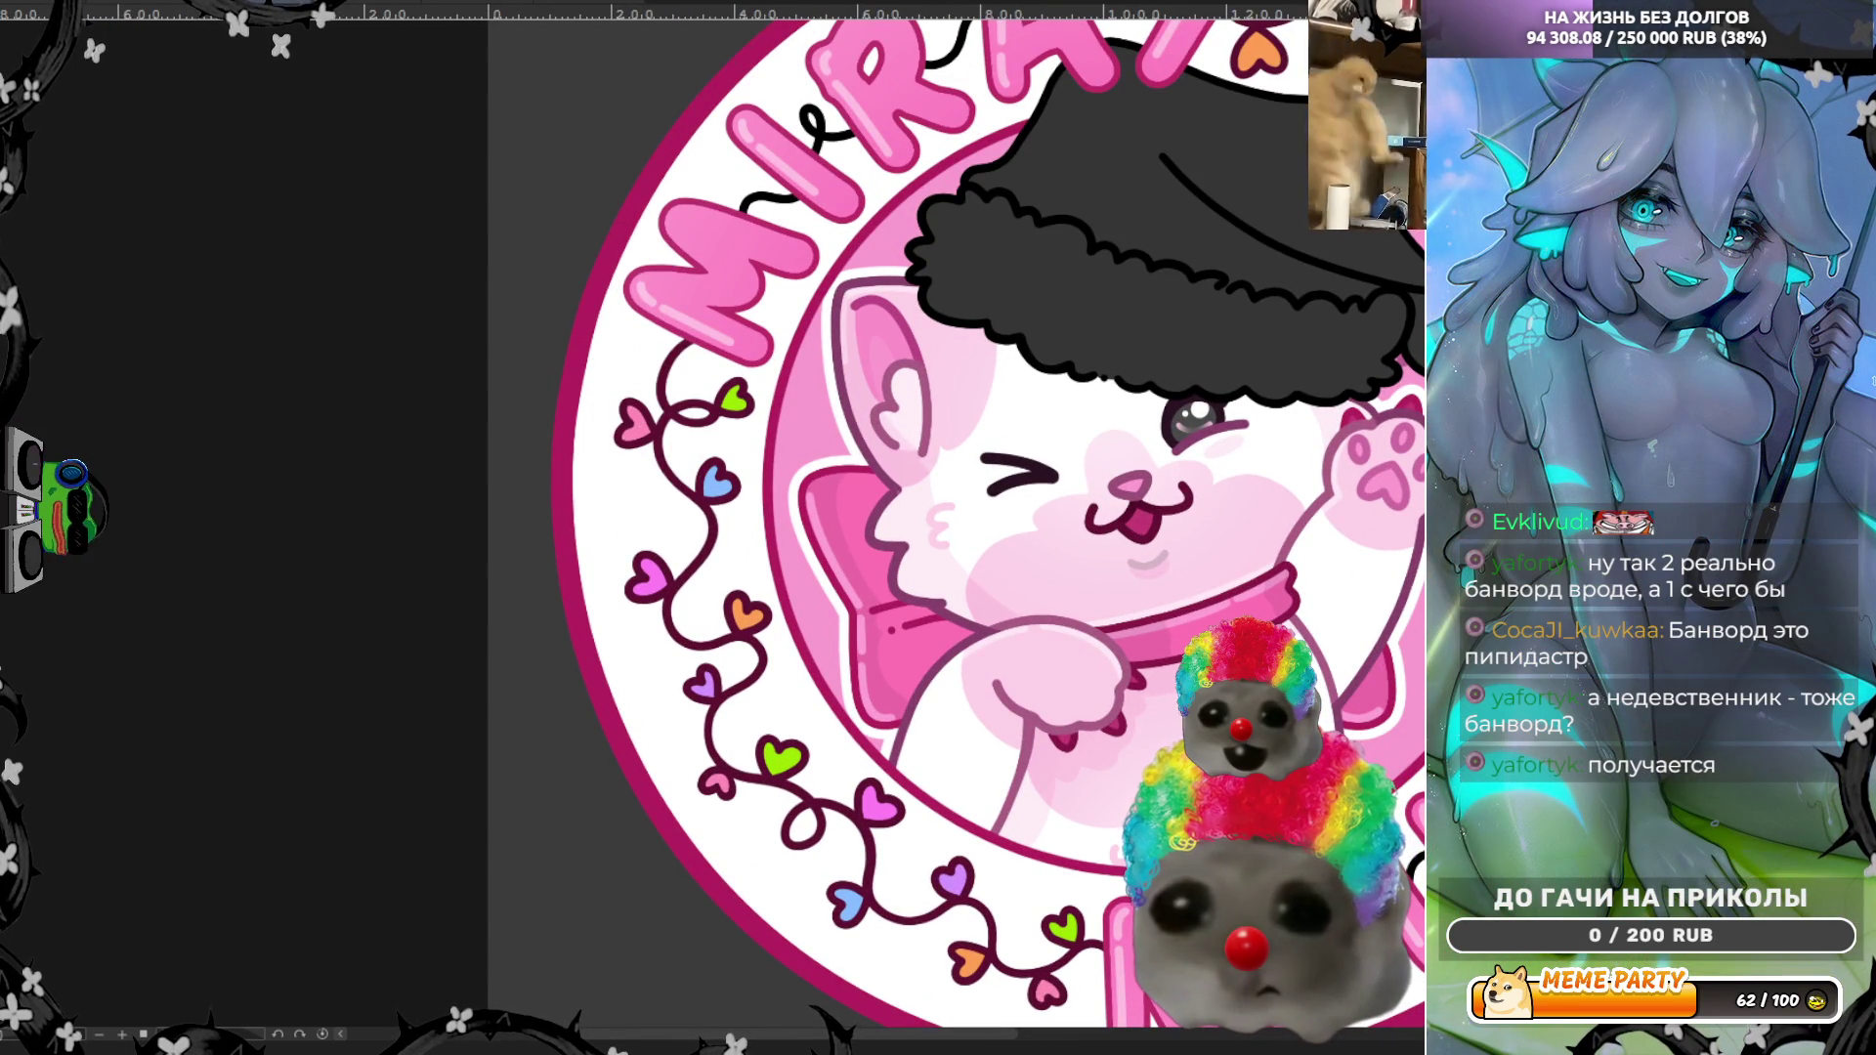
pyautogui.scroll(2, 478, 359)
# Step: Refill the pink vine heart in brighter hot pink, undoing a stray dark stroke
pyautogui.scroll(2, 625, 430)
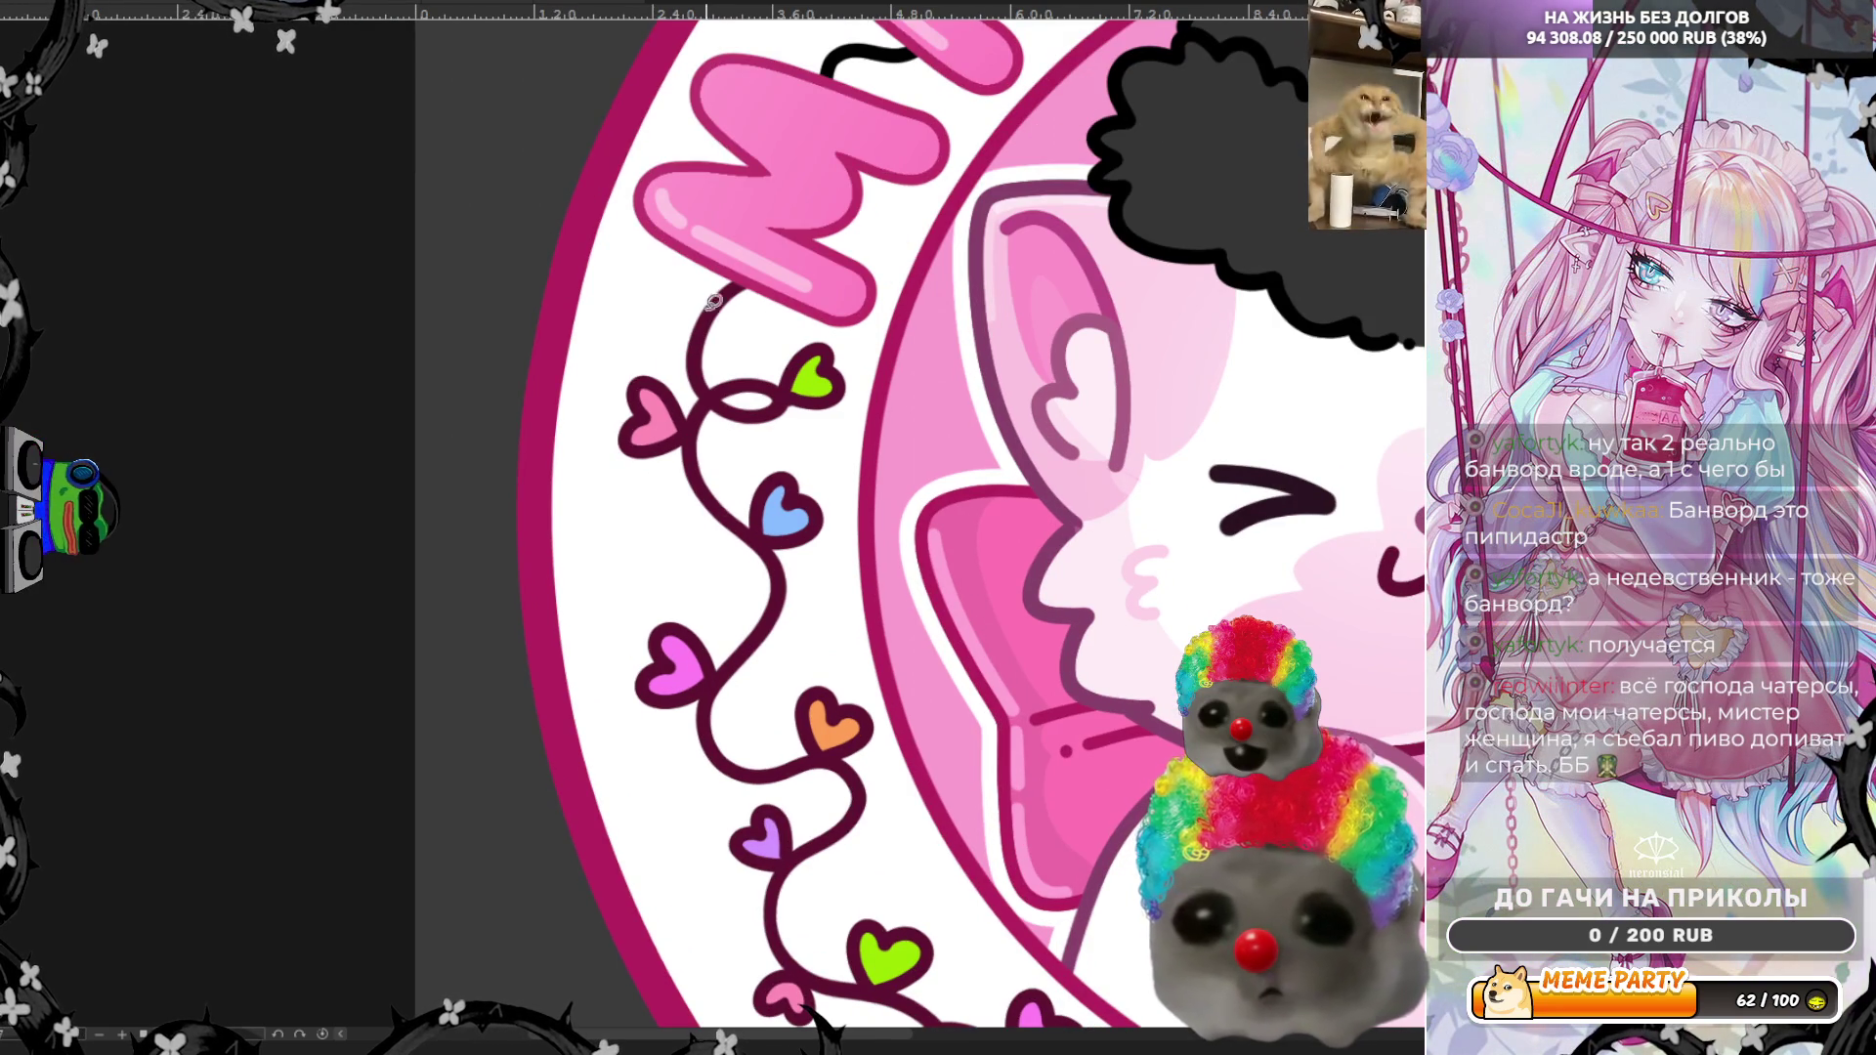
pyautogui.moveTo(647, 350)
pyautogui.mouseDown()
pyautogui.moveTo(639, 516)
pyautogui.moveTo(664, 417)
pyautogui.mouseUp()
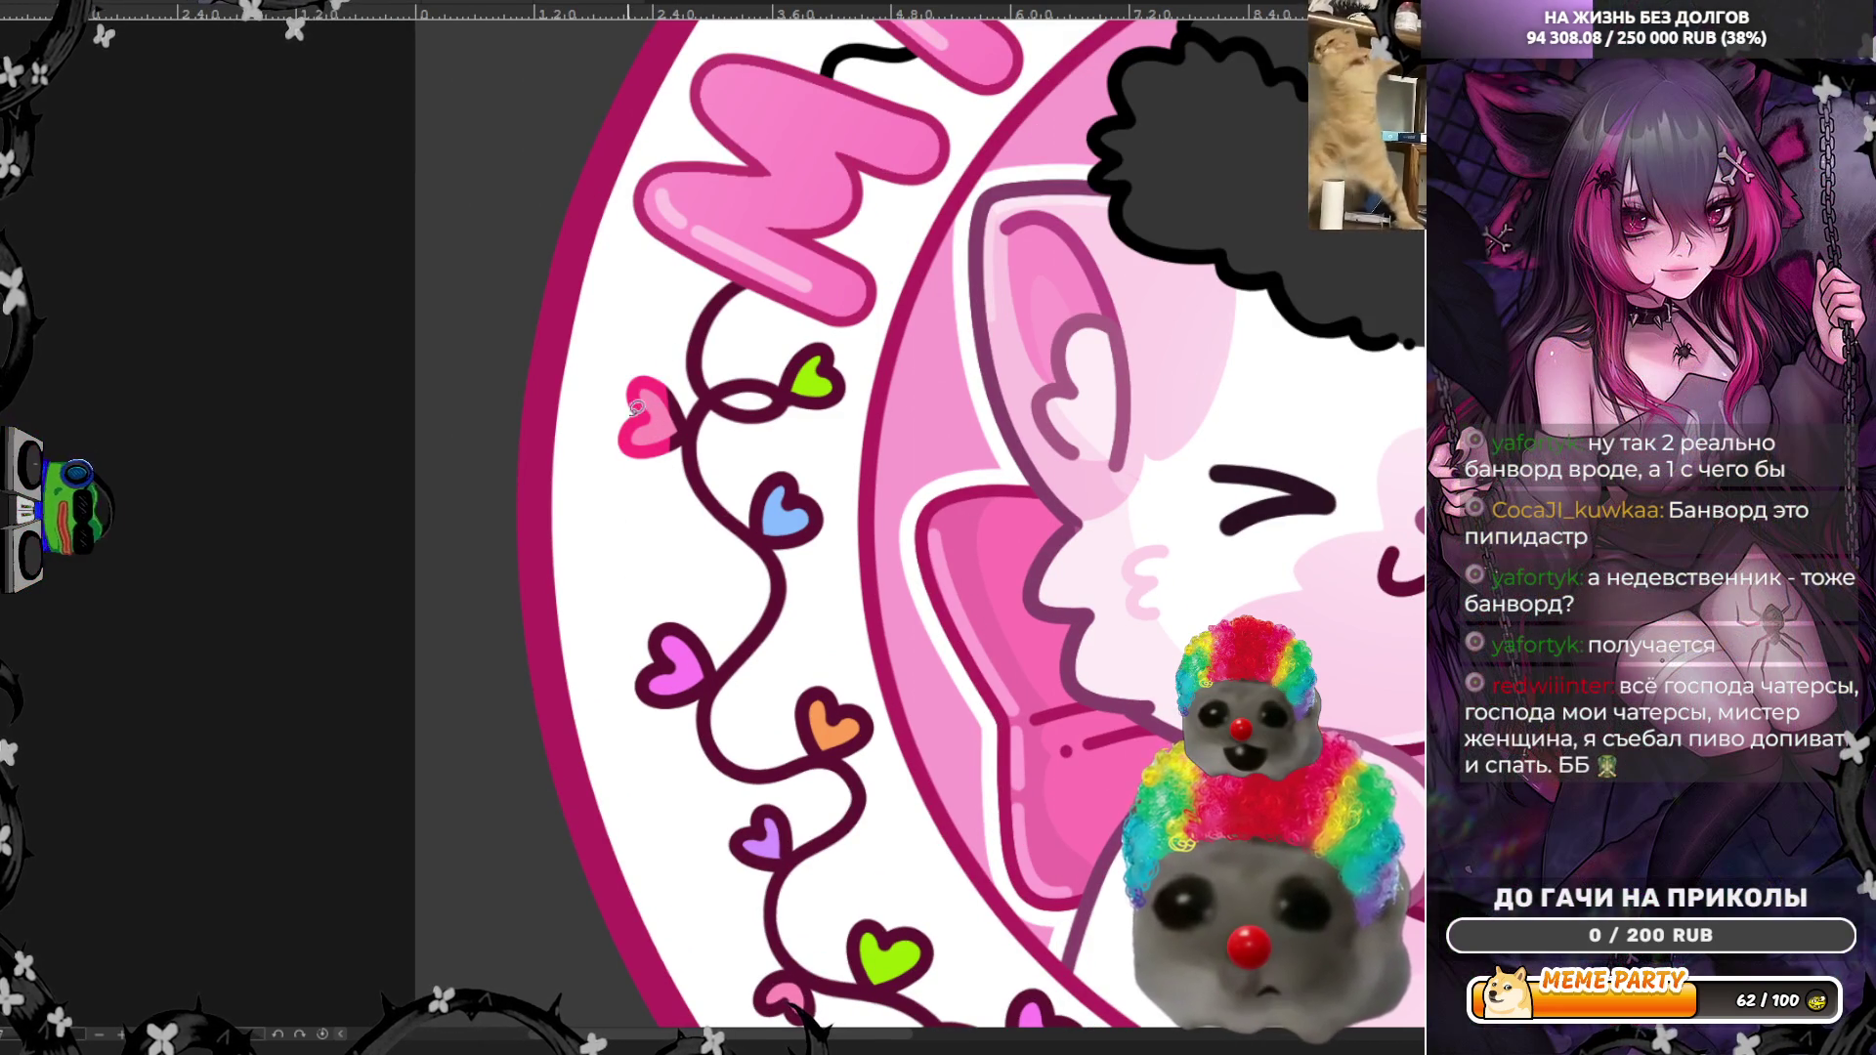
pyautogui.scroll(2, 624, 408)
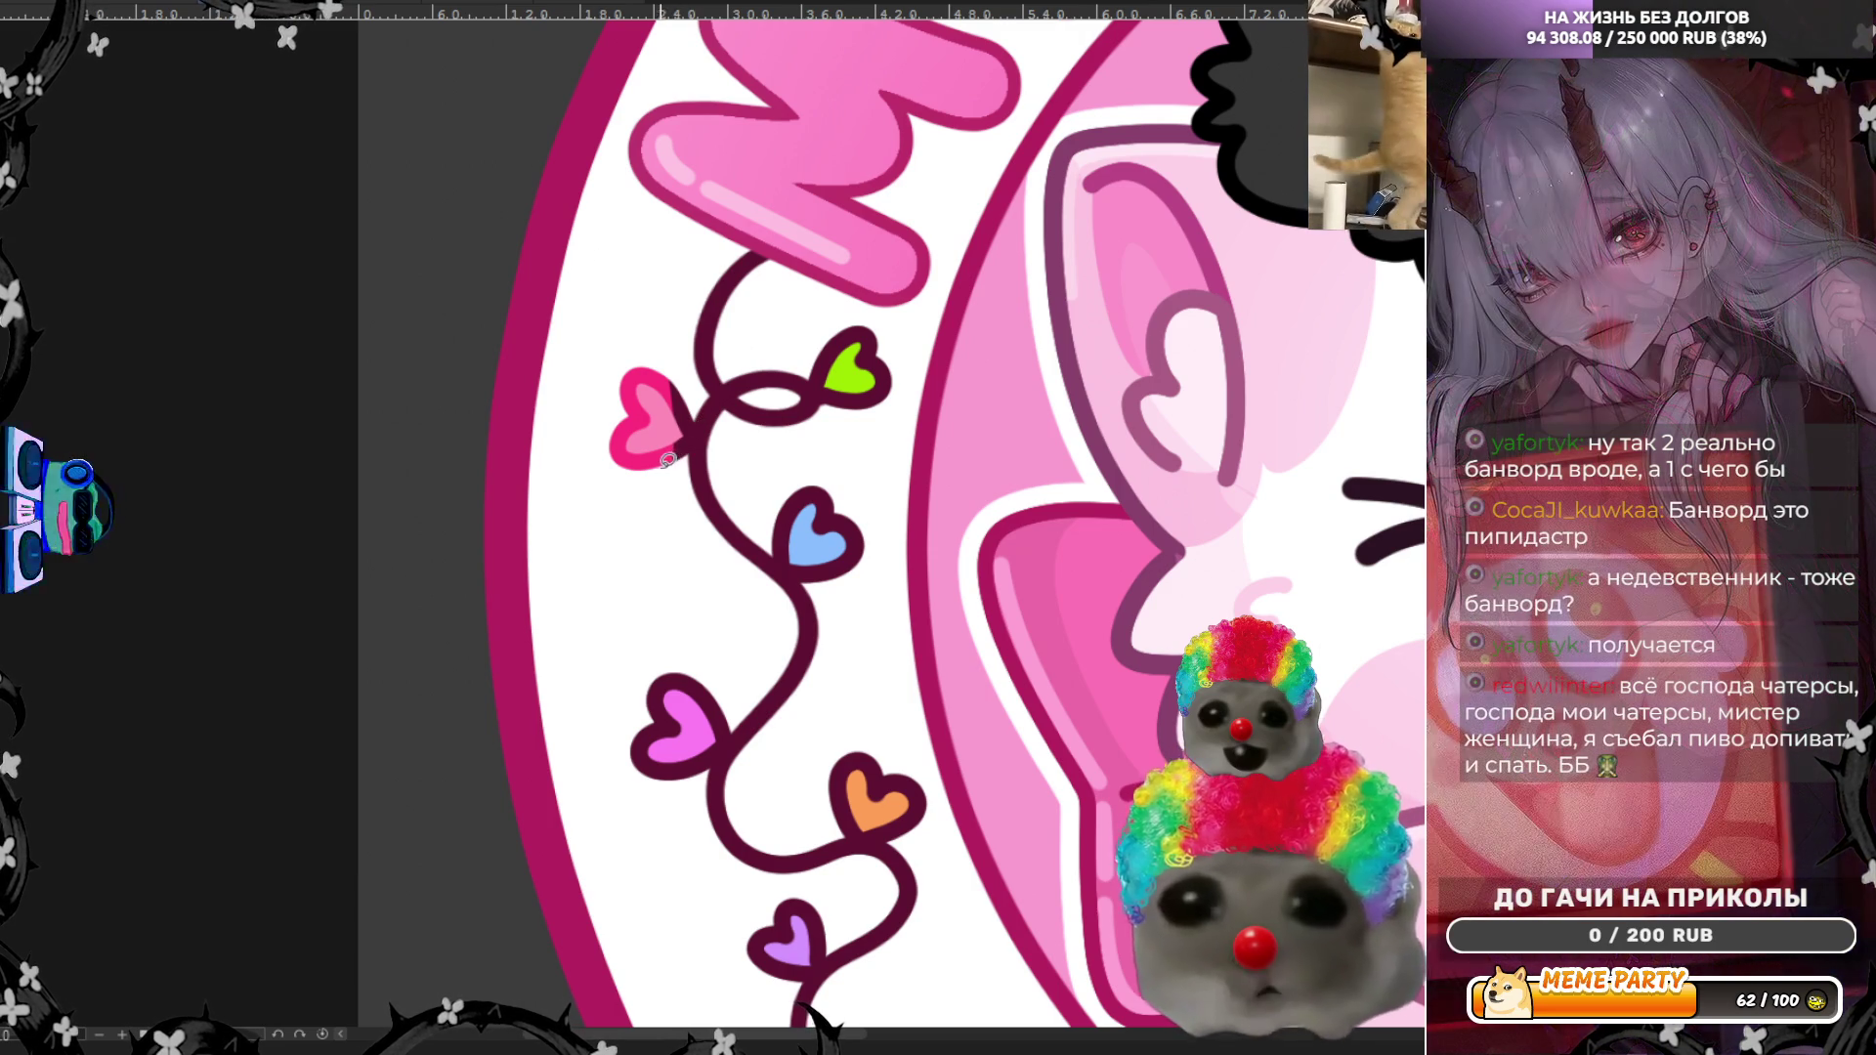
pyautogui.hotkey('ctrl', 'z')
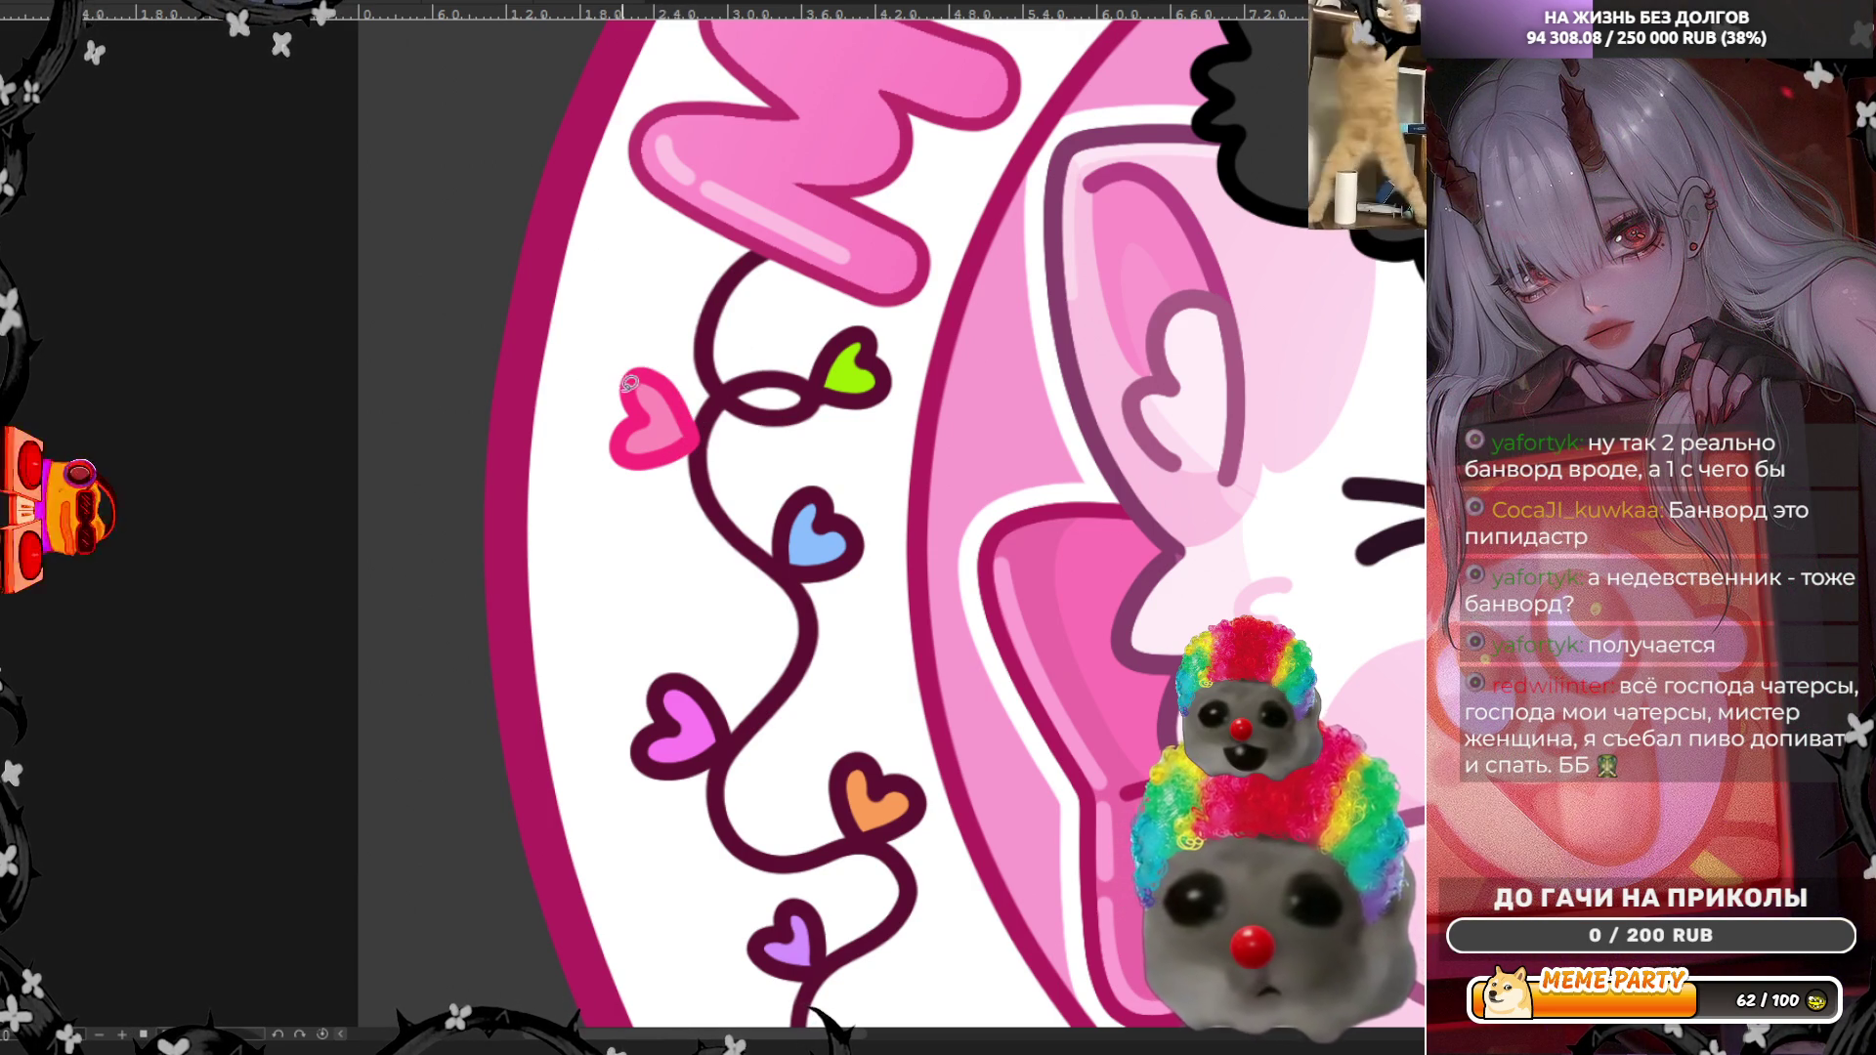
# Step: Redraw the green heart bold and brighter with darker shading, then refill the blue heart
pyautogui.keyDown('alt'); pyautogui.click(862, 368); pyautogui.keyUp('alt')
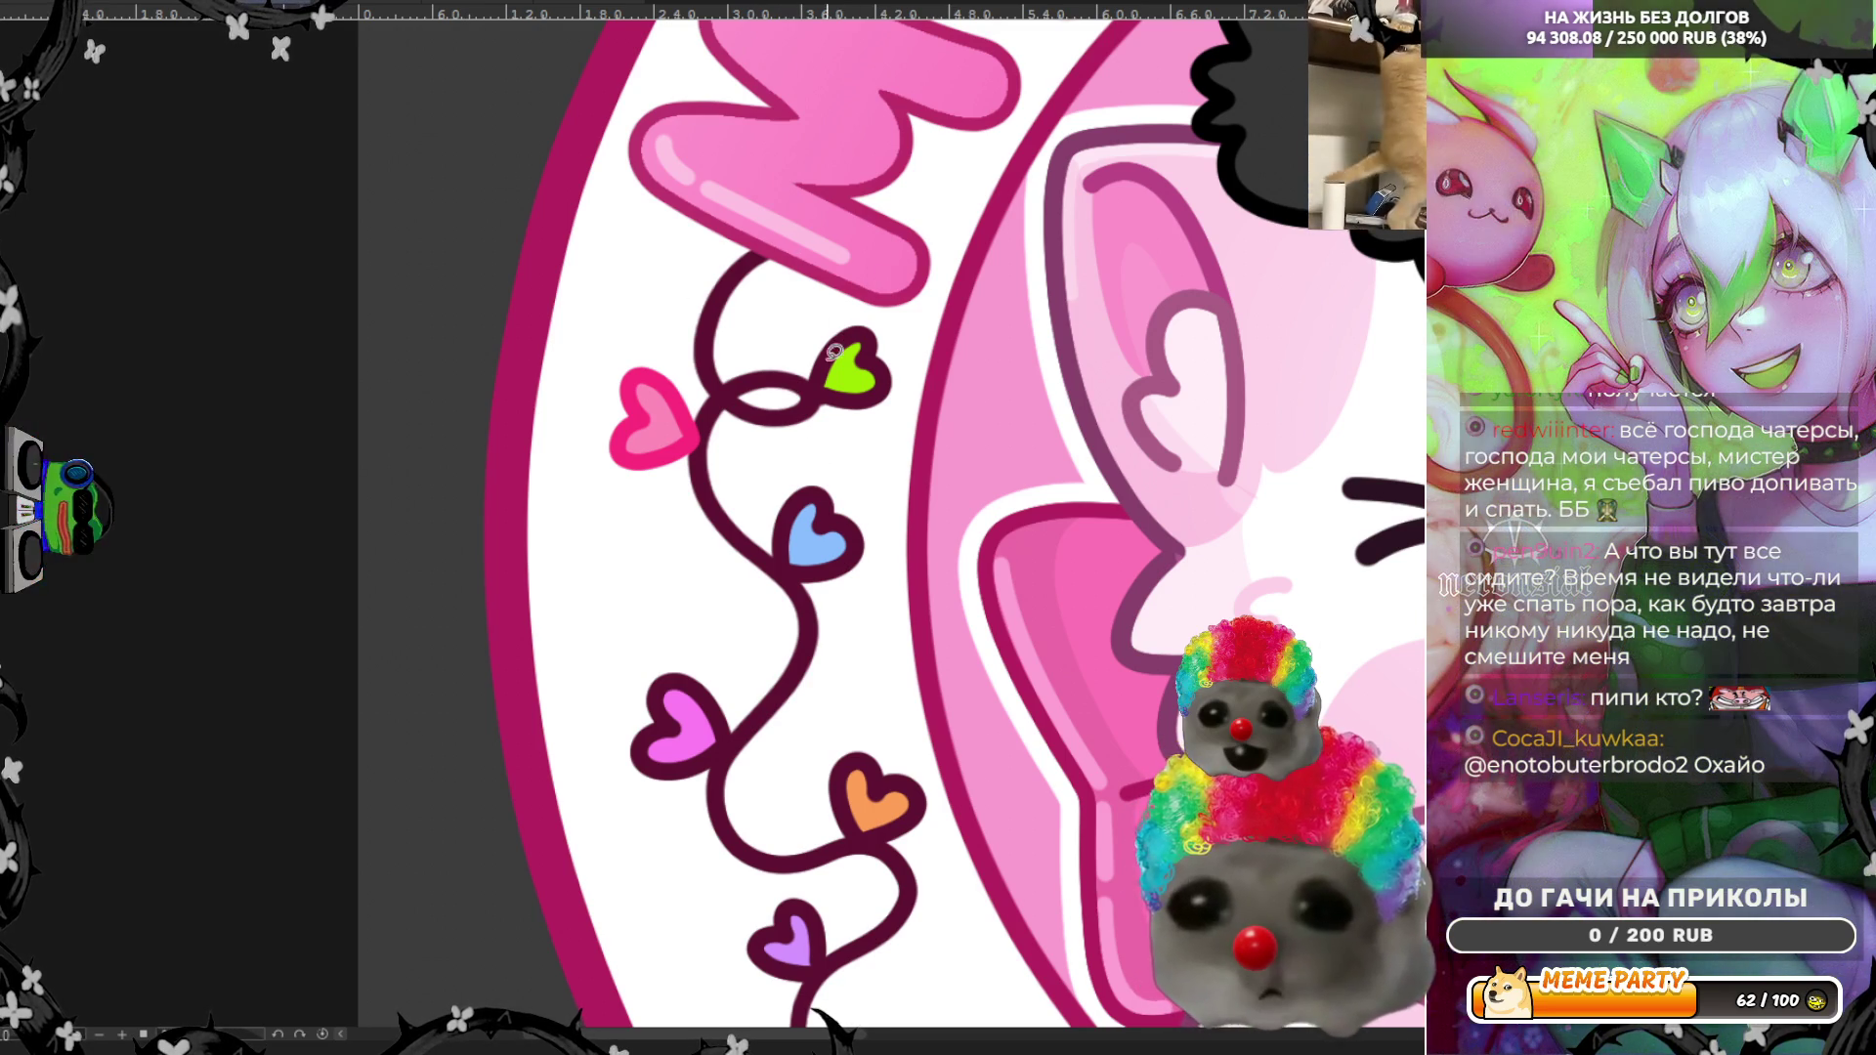
pyautogui.moveTo(828, 386); pyautogui.dragTo(871, 383)
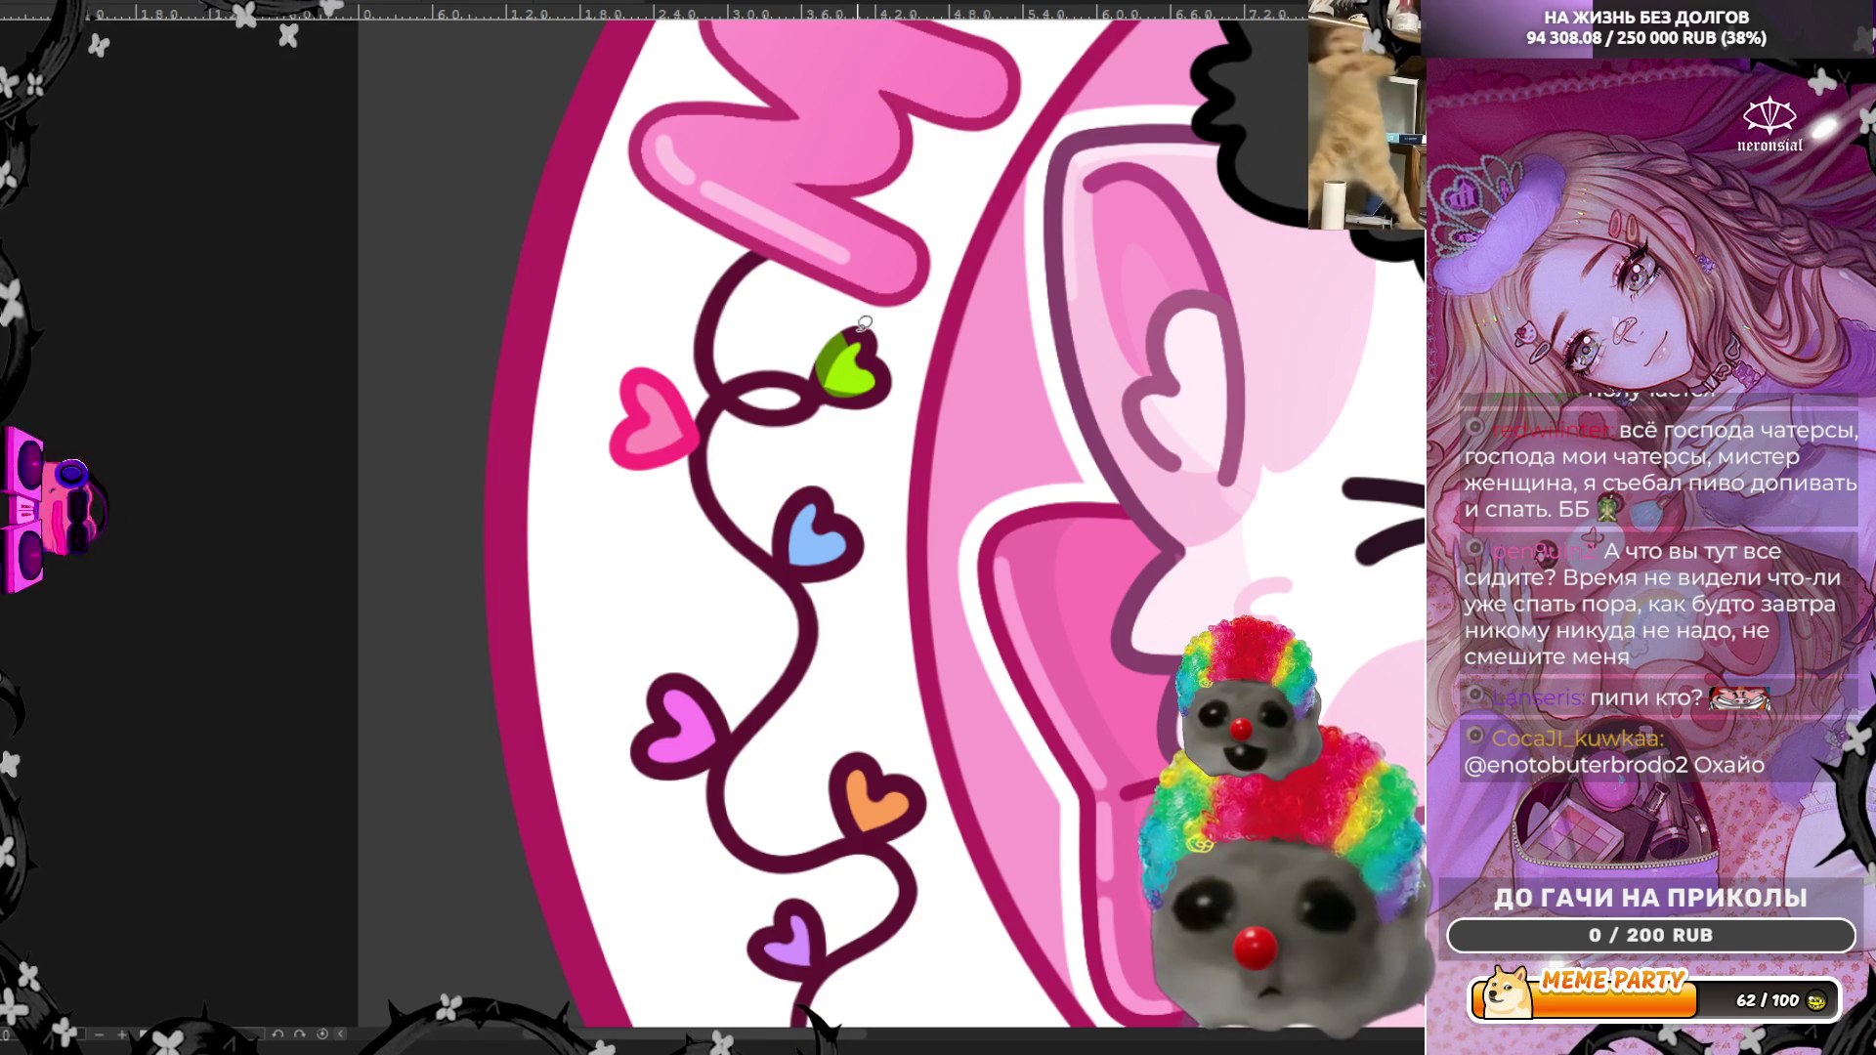
pyautogui.moveTo(850, 318)
pyautogui.mouseDown()
pyautogui.moveTo(816, 354)
pyautogui.moveTo(821, 404)
pyautogui.moveTo(918, 371)
pyautogui.moveTo(878, 315)
pyautogui.mouseUp()
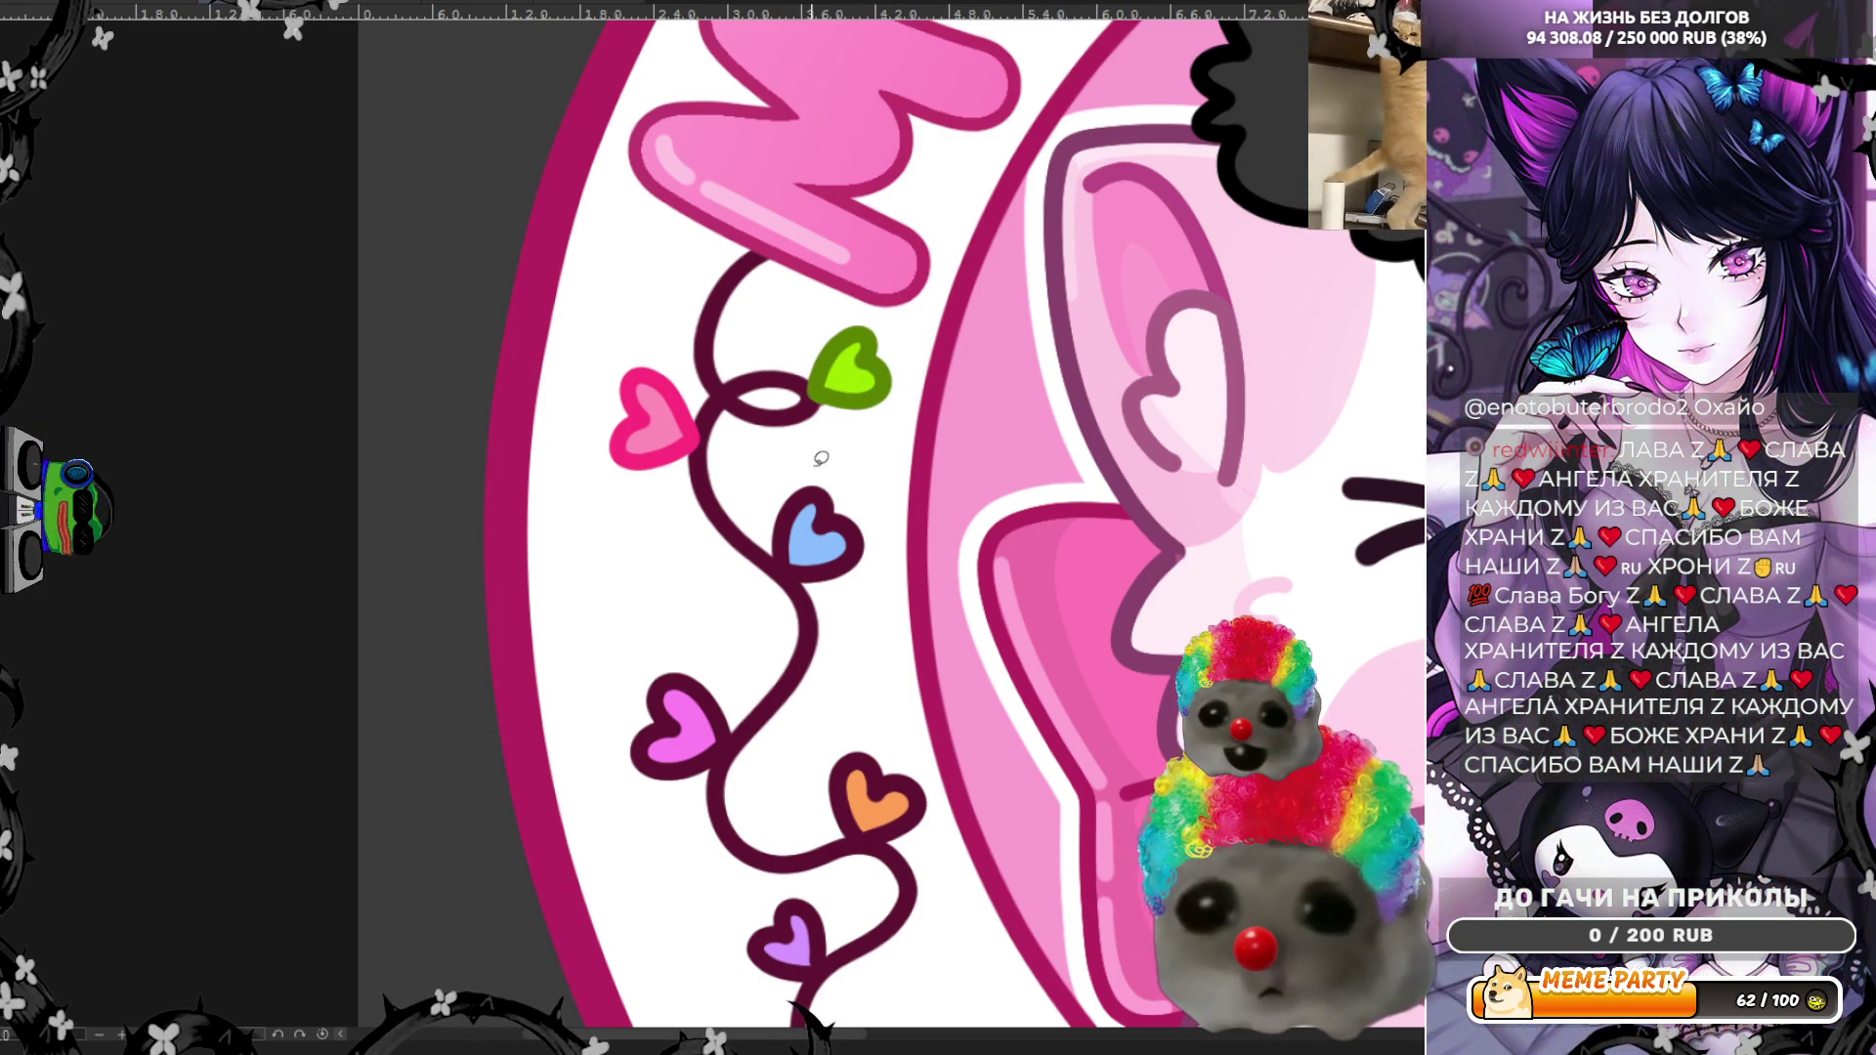
pyautogui.keyDown('ctrl'); pyautogui.click(803, 528); pyautogui.keyUp('ctrl')
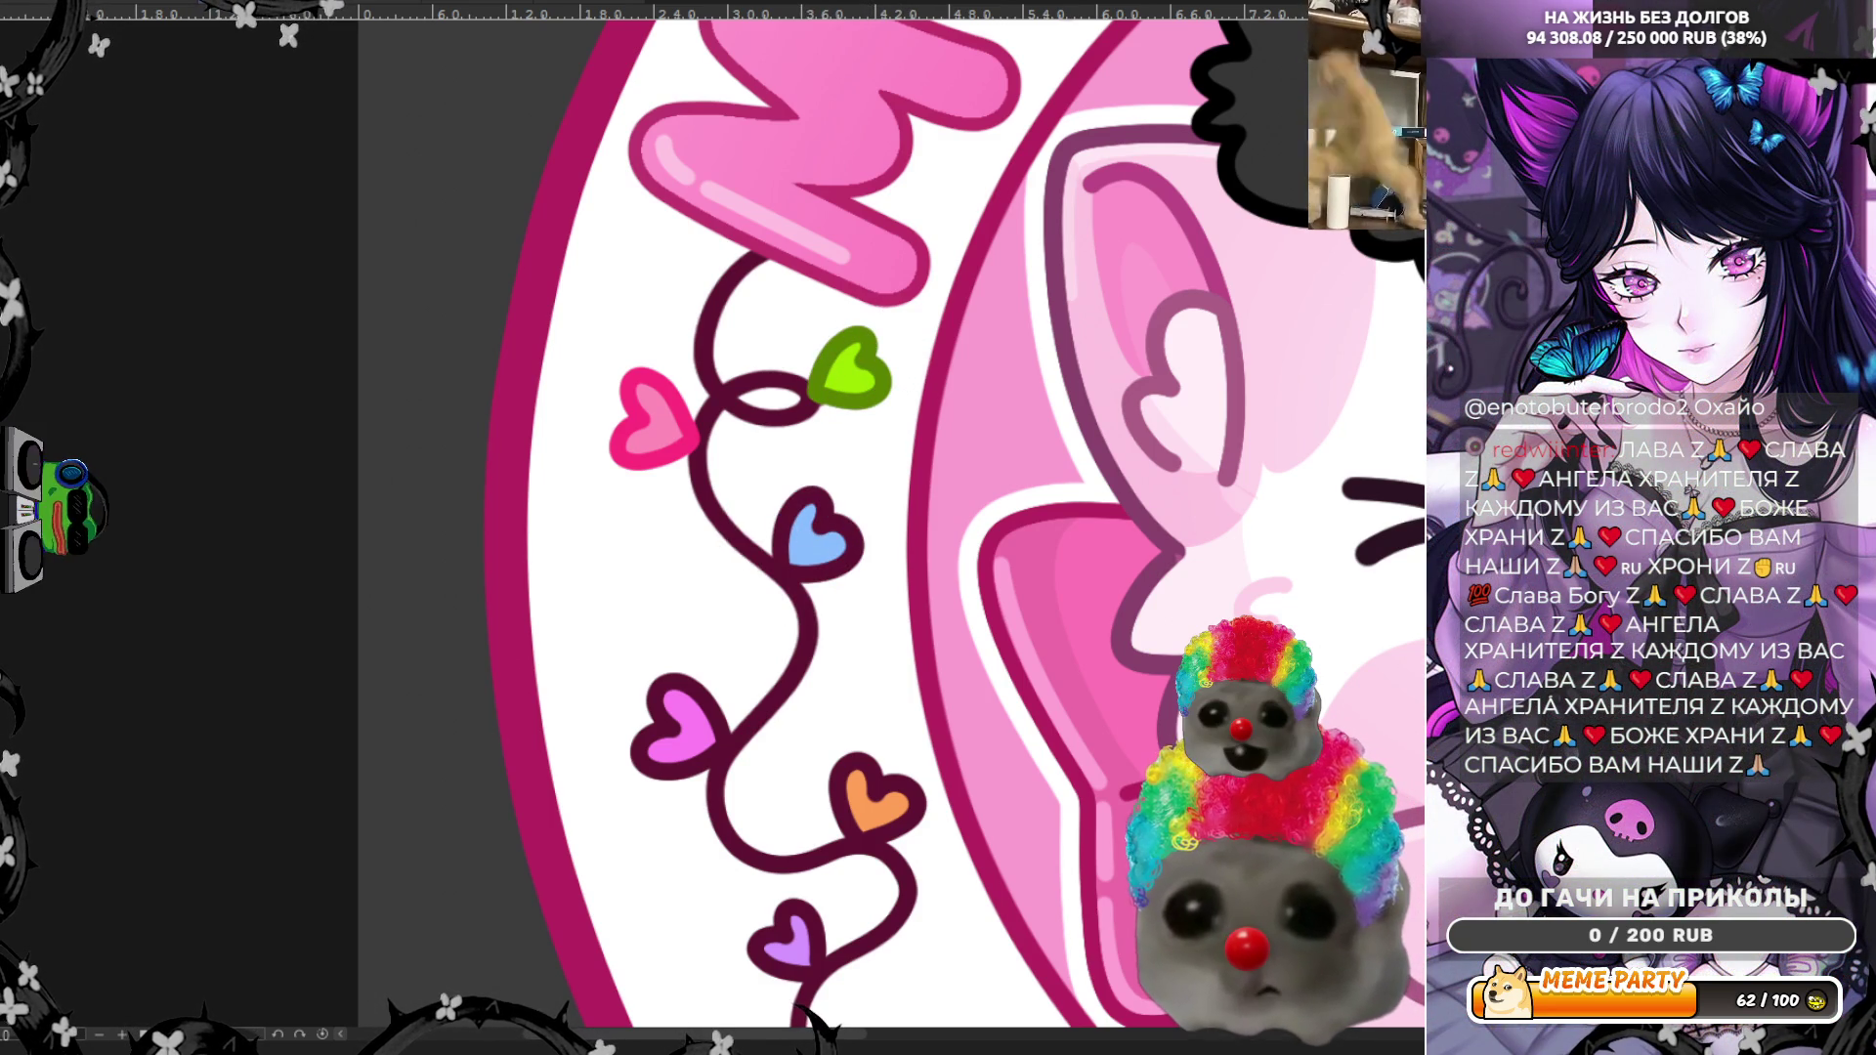
pyautogui.moveTo(819, 472)
pyautogui.mouseDown()
pyautogui.moveTo(781, 560)
pyautogui.moveTo(864, 495)
pyautogui.moveTo(823, 474)
pyautogui.mouseUp()
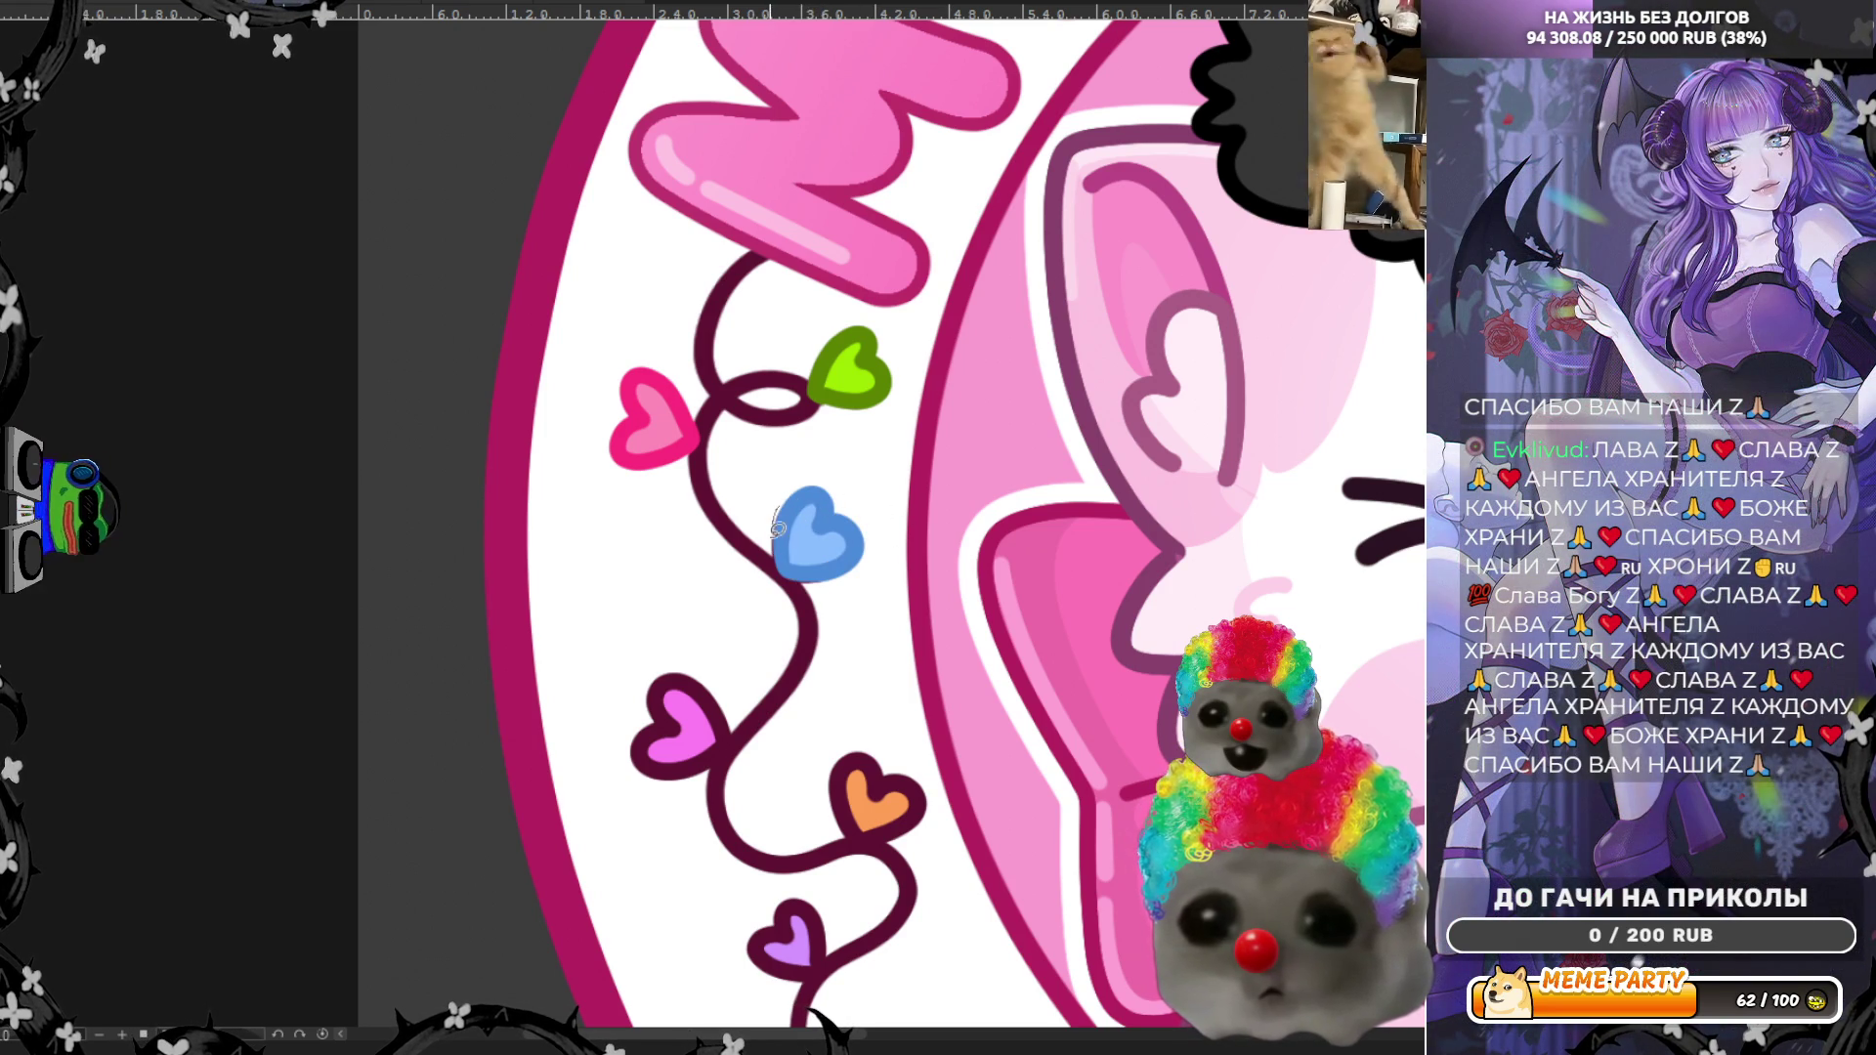
# Step: Repaint the magenta heart in deeper magenta and lasso-fill a new bold shape for the orange heart
pyautogui.hotkey('ctrl', 'shift', 'a')
pyautogui.keyDown('ctrl'); pyautogui.click(703, 730); pyautogui.keyUp('ctrl')
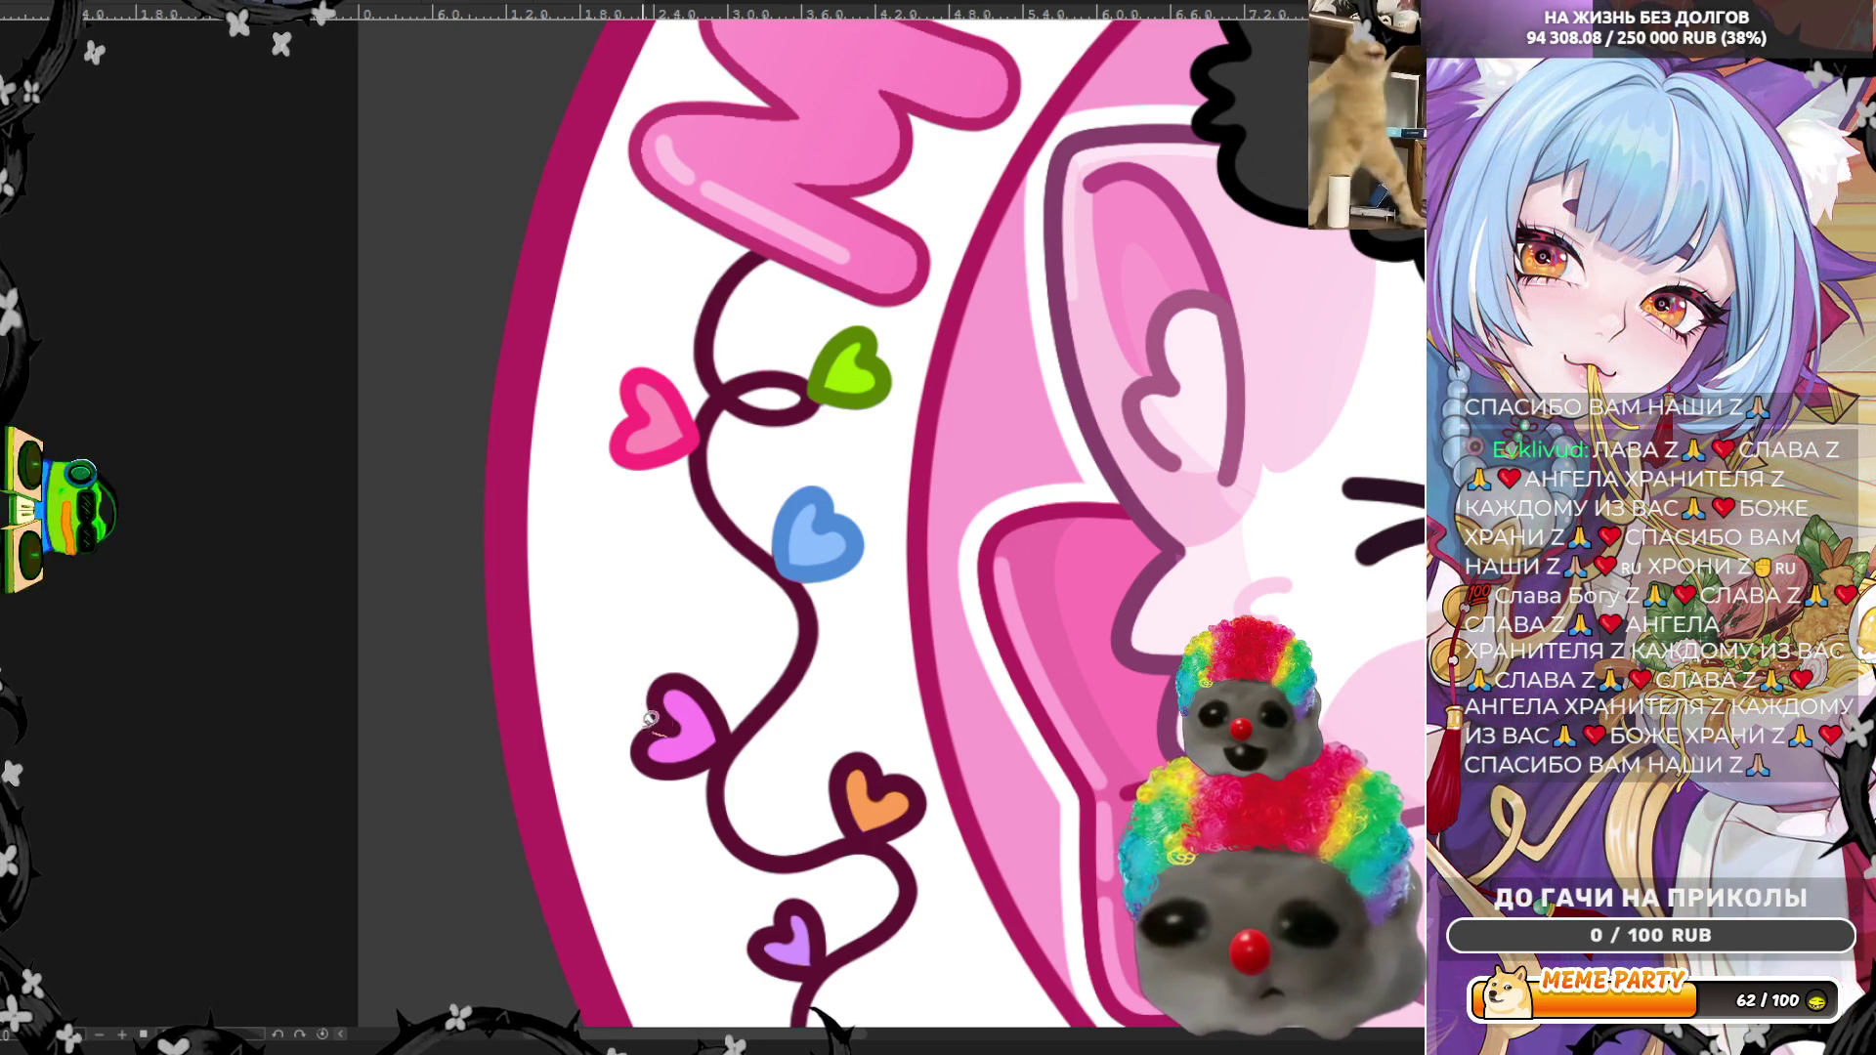
pyautogui.click(650, 745)
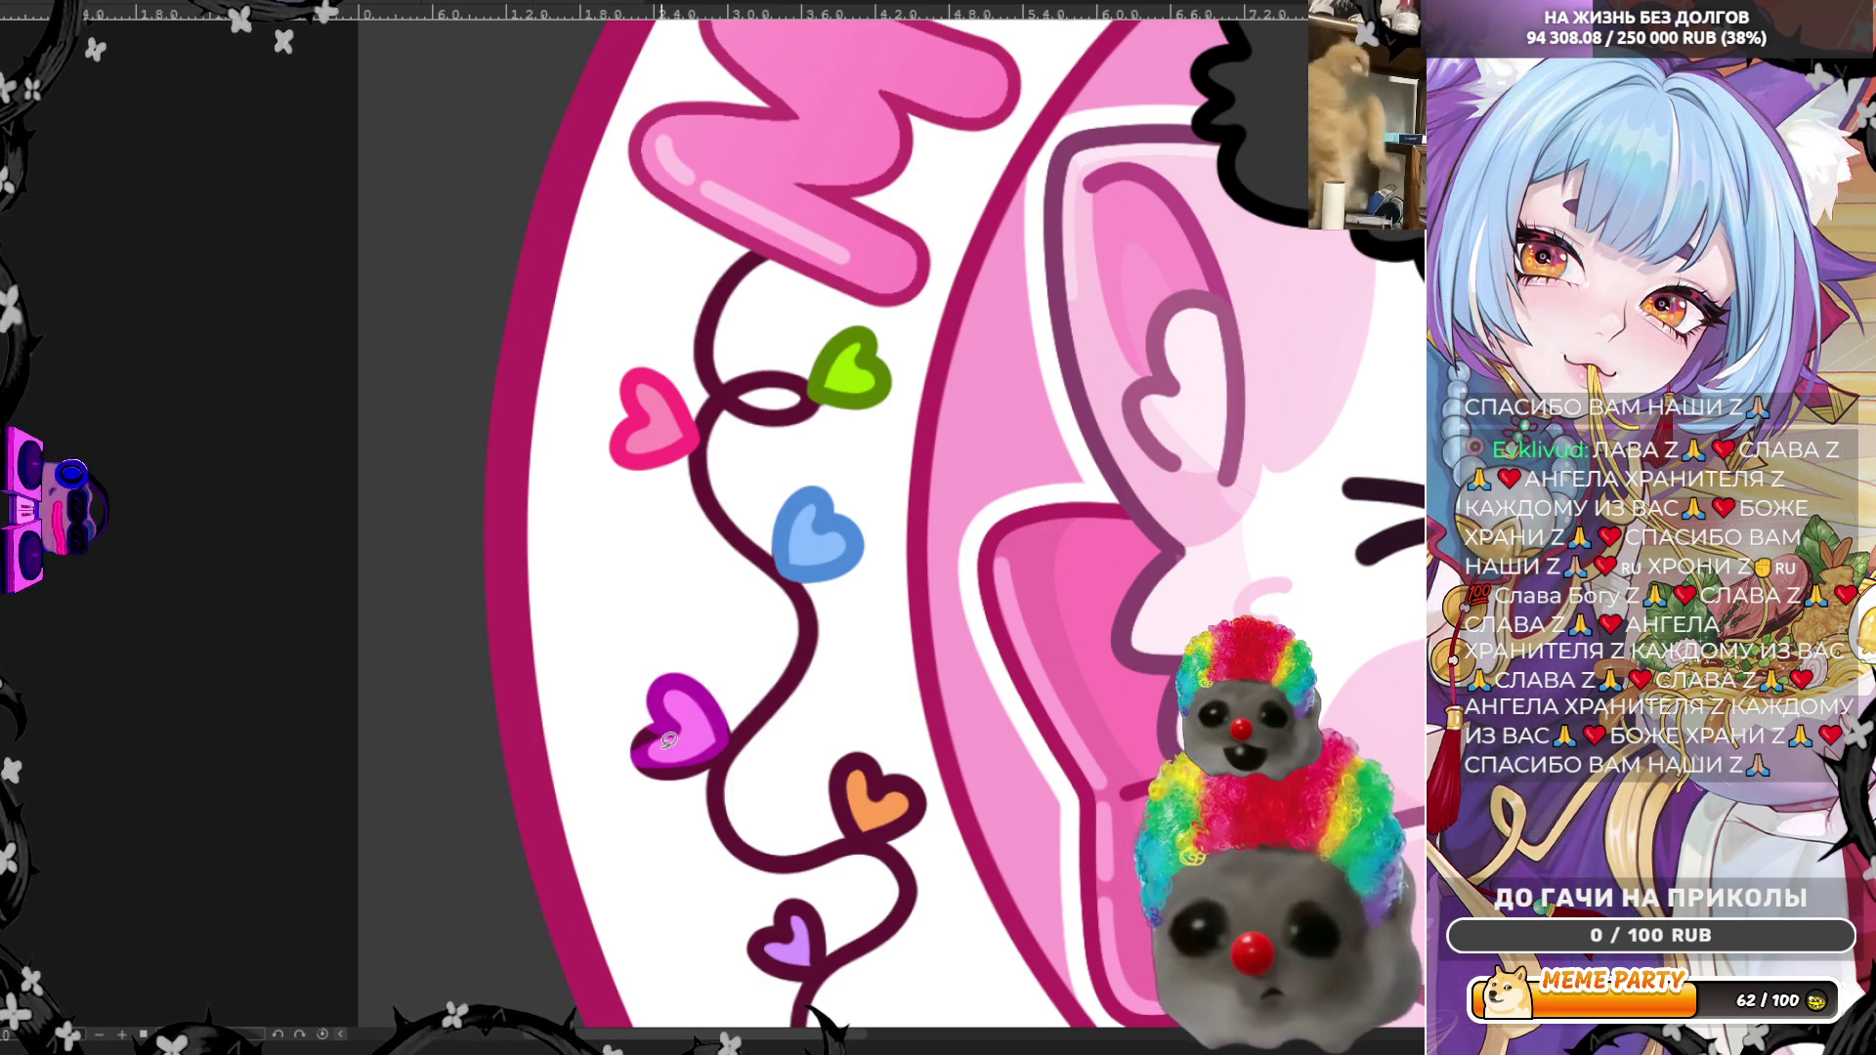
pyautogui.moveTo(647, 747); pyautogui.dragTo(684, 767)
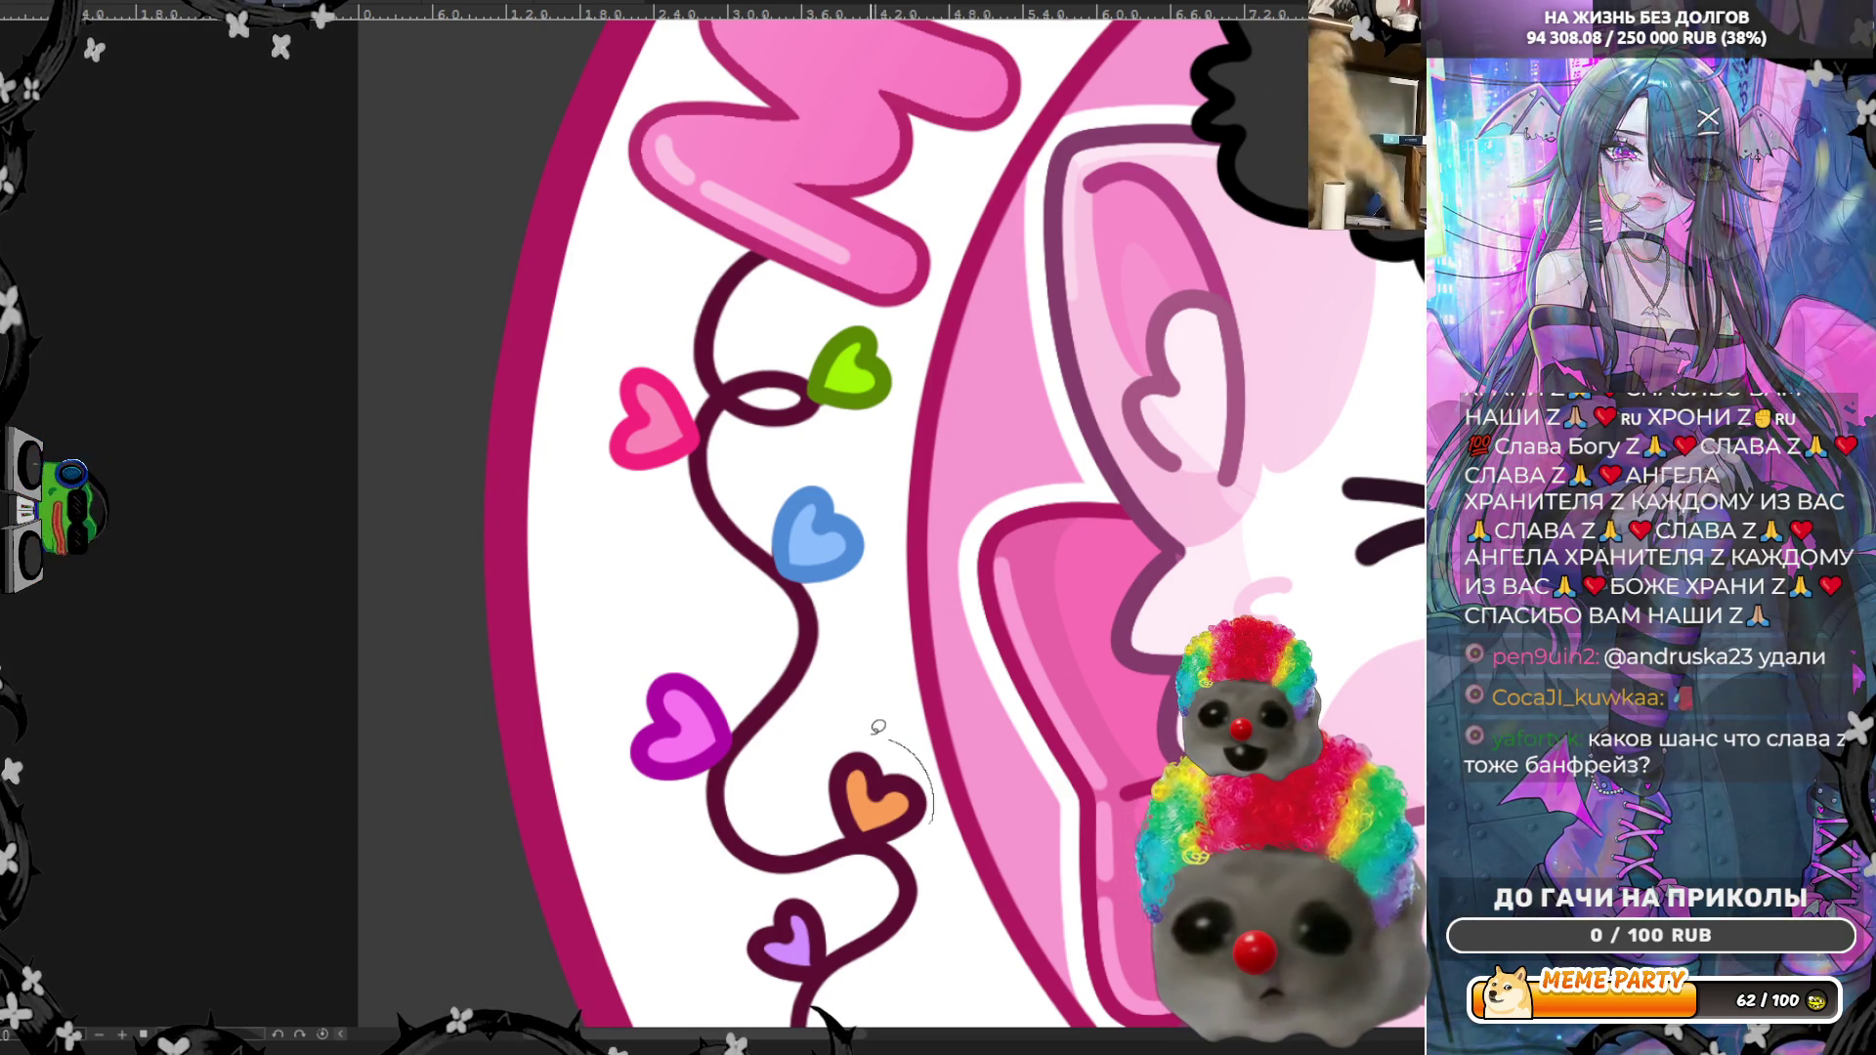
pyautogui.moveTo(855, 734)
pyautogui.mouseDown()
pyautogui.moveTo(842, 750)
pyautogui.moveTo(864, 777)
pyautogui.moveTo(940, 787)
pyautogui.moveTo(825, 760)
pyautogui.moveTo(856, 841)
pyautogui.moveTo(941, 805)
pyautogui.moveTo(916, 770)
pyautogui.mouseUp()
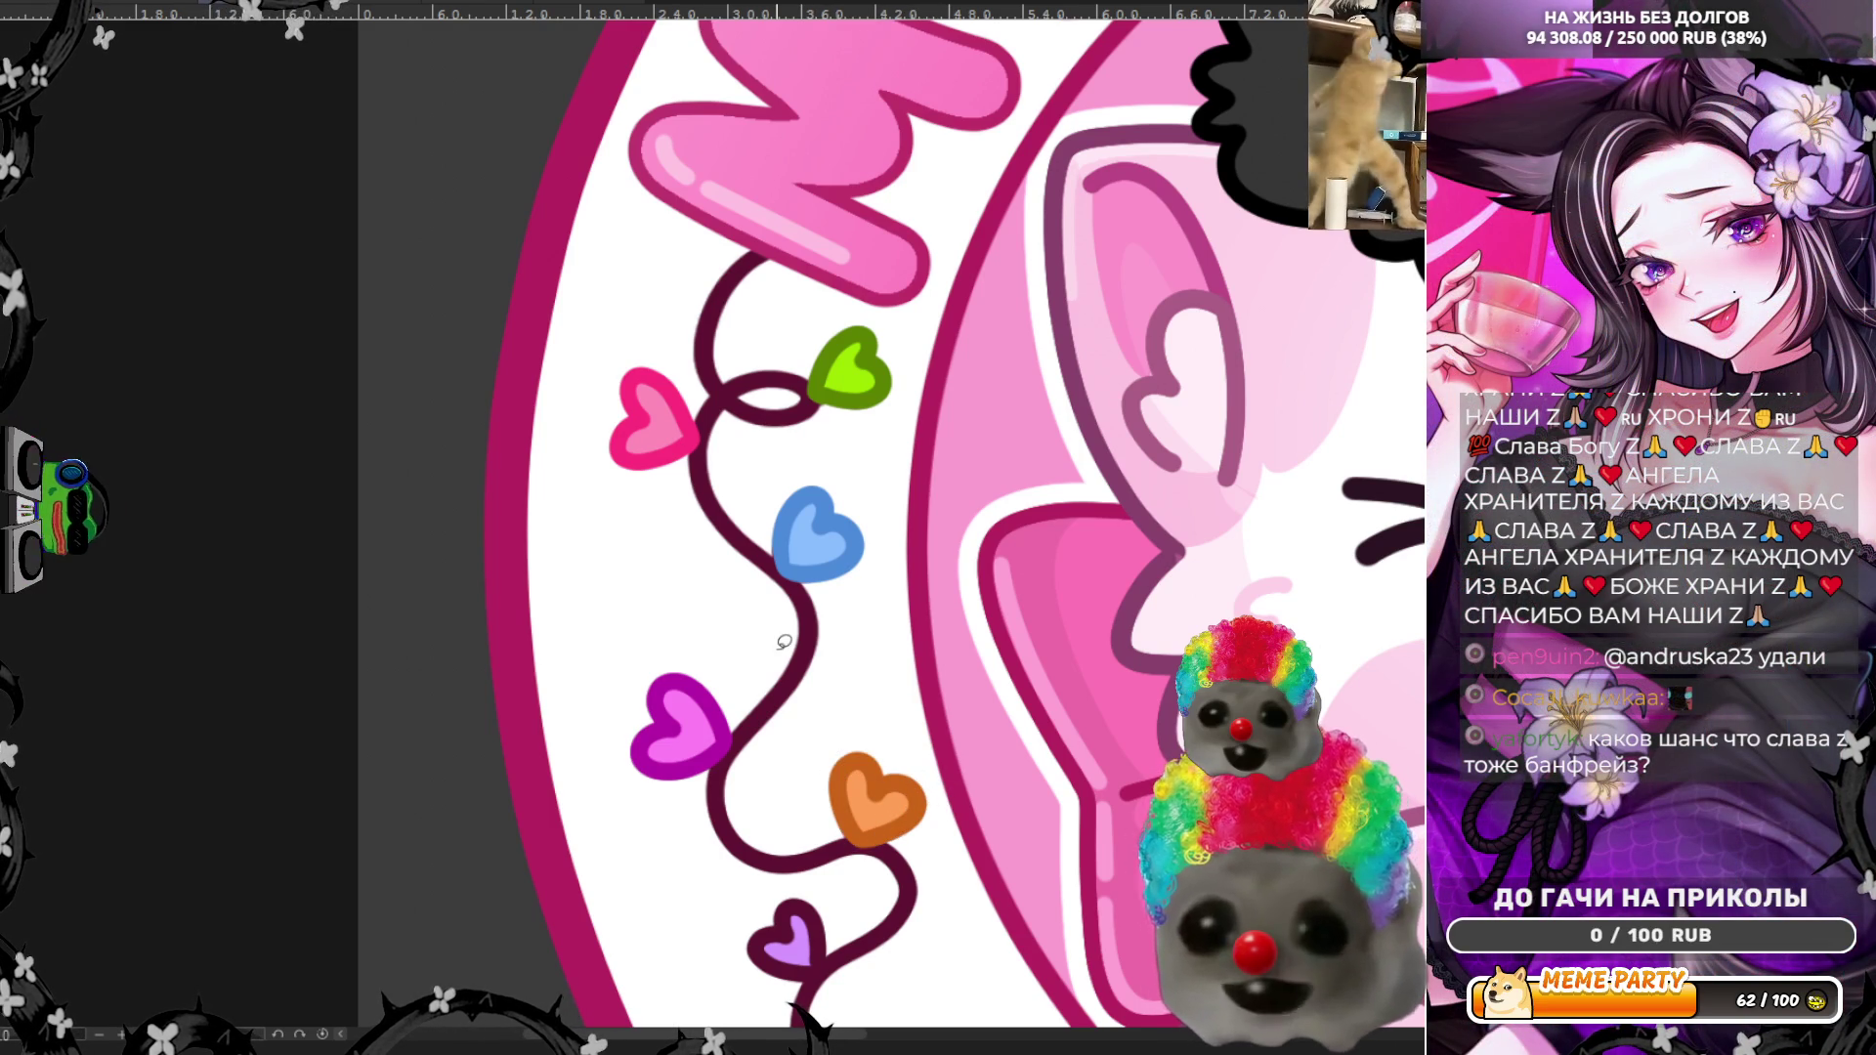
pyautogui.scroll(-7, 661, 450)
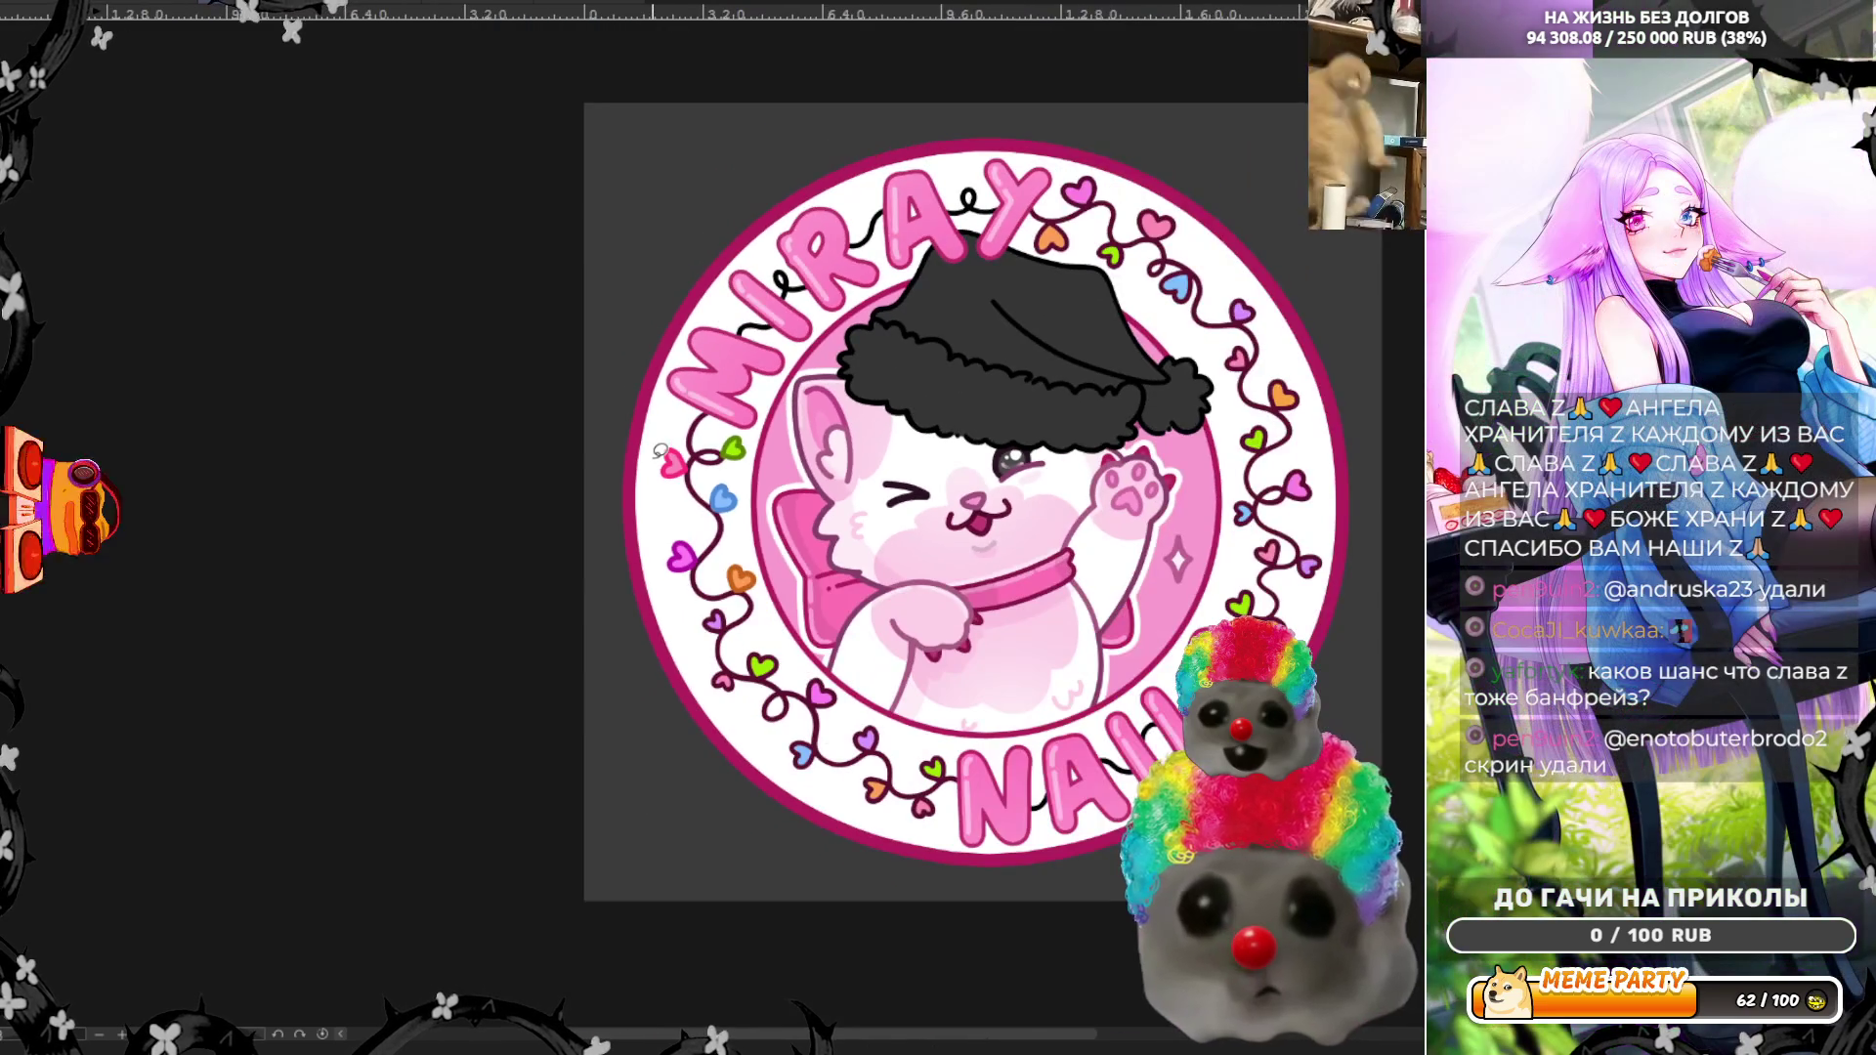
# Step: Redraw the purple heart bolder, enlarge the green heart, and fill the small heart hot pink
pyautogui.scroll(6, 660, 450)
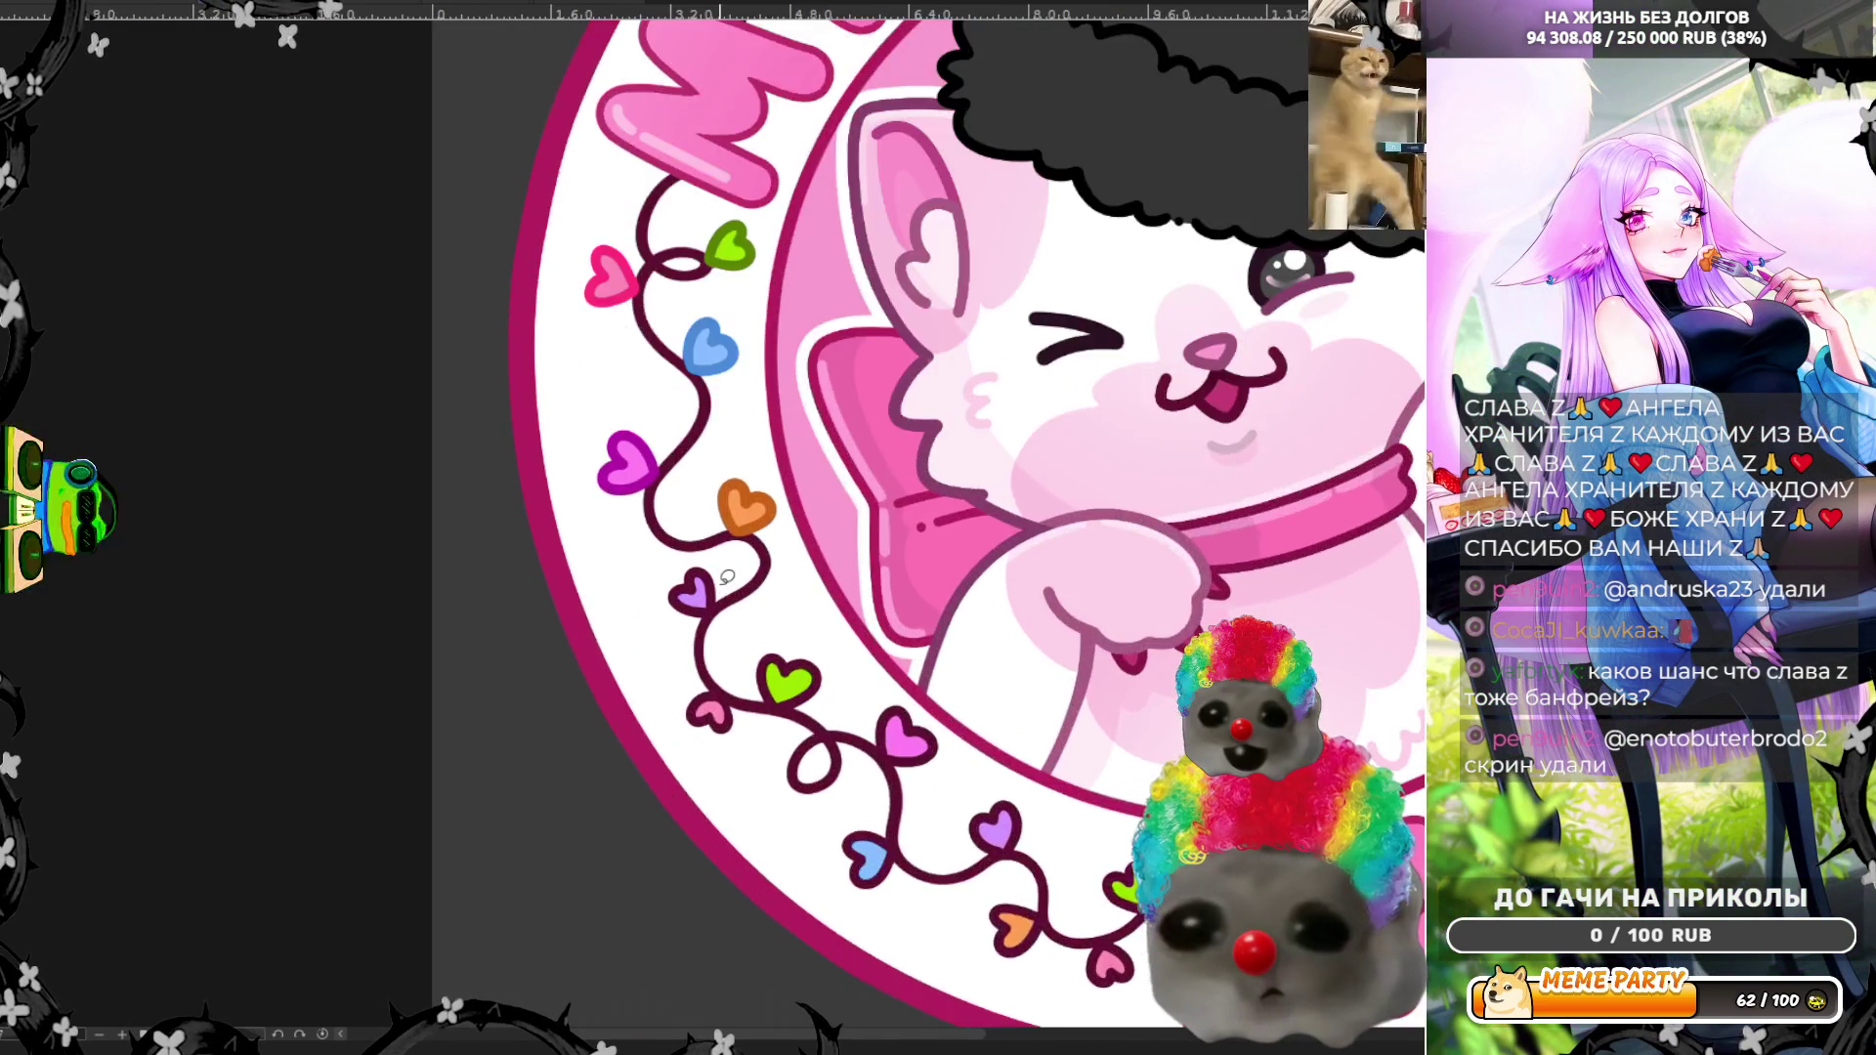
pyautogui.scroll(1, 727, 577)
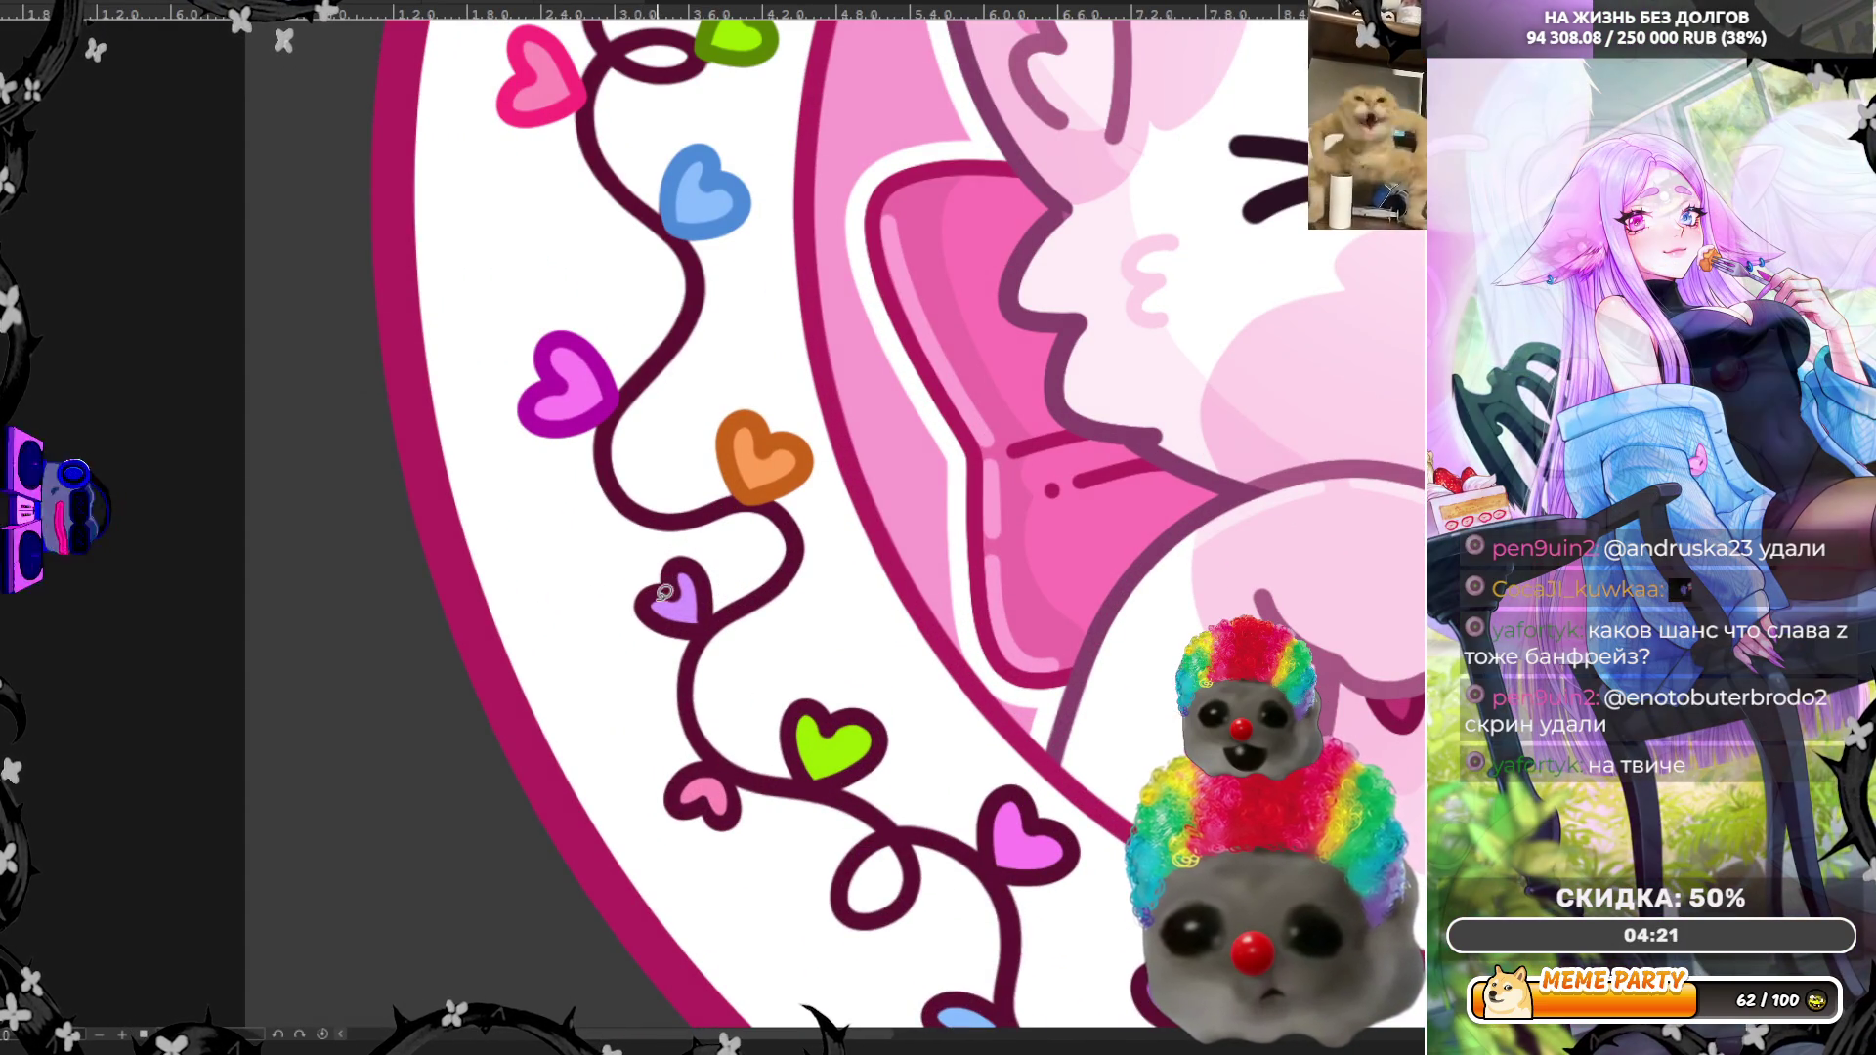
pyautogui.keyDown('ctrl'); pyautogui.click(681, 605); pyautogui.keyUp('ctrl')
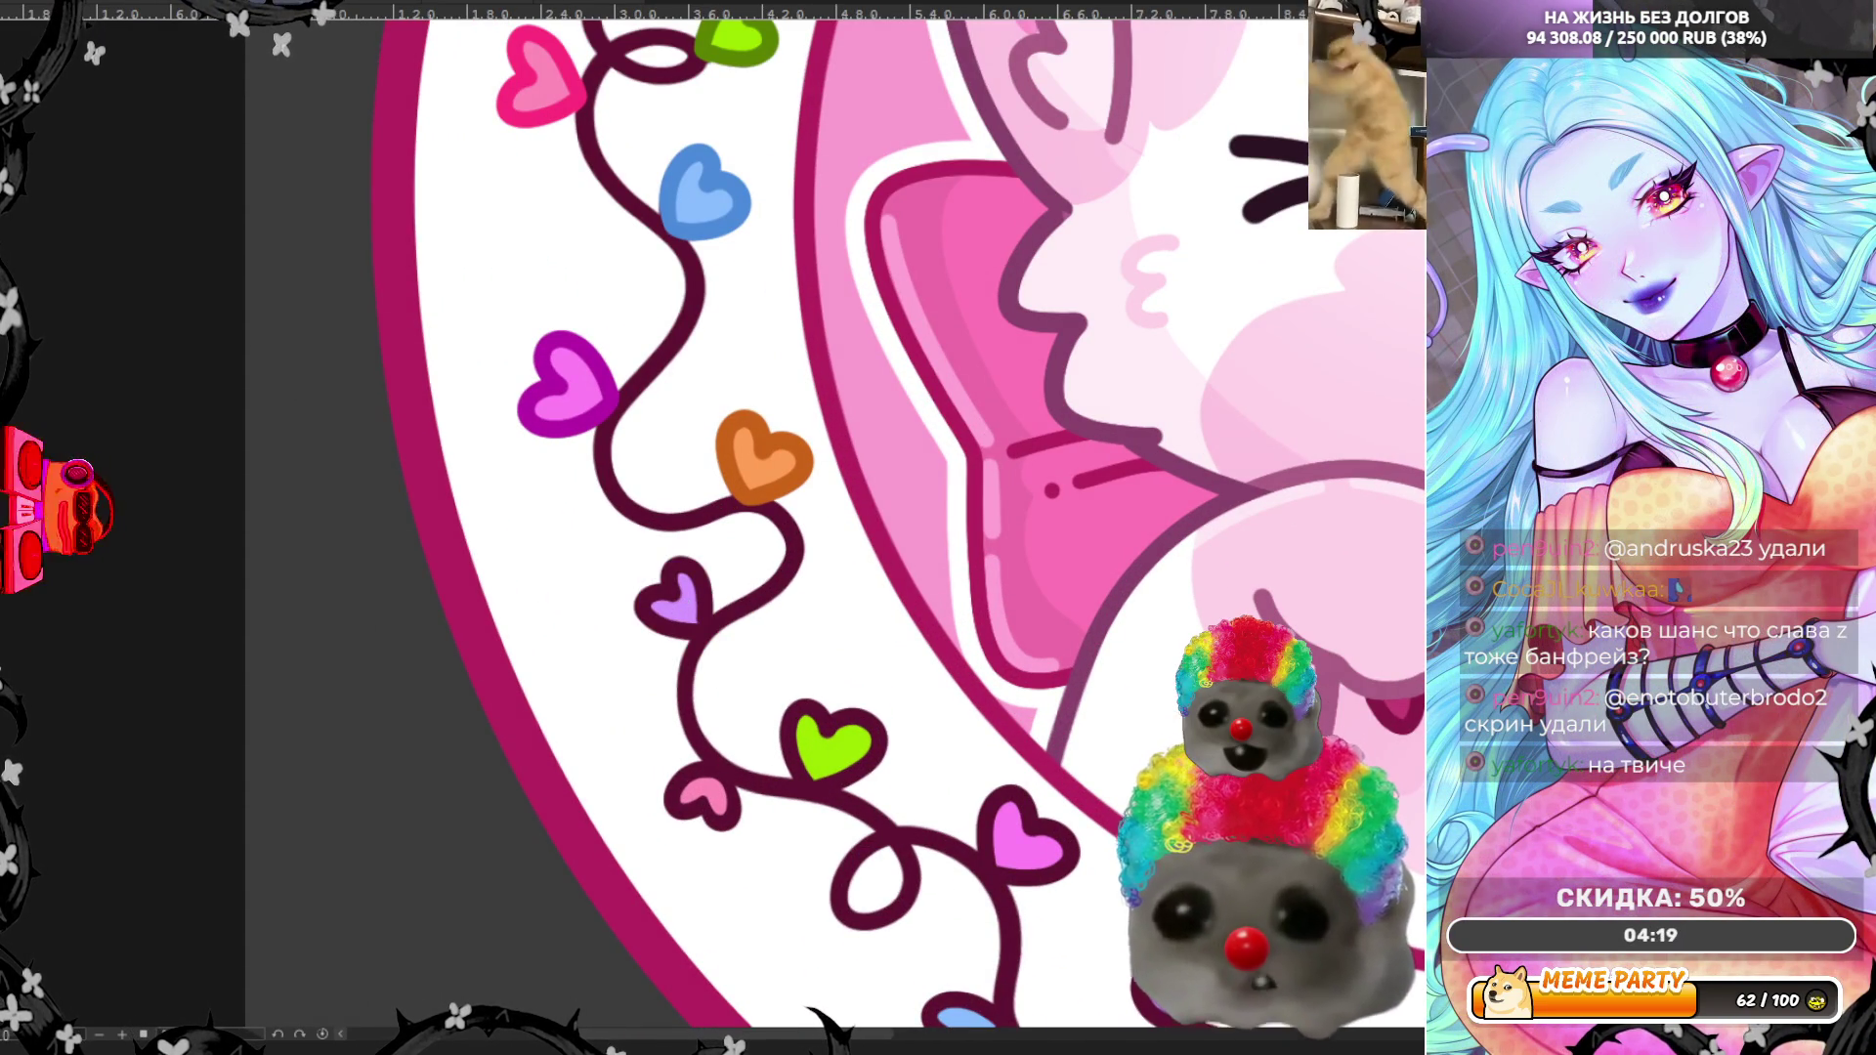
pyautogui.moveTo(708, 553)
pyautogui.mouseDown()
pyautogui.moveTo(630, 608)
pyautogui.moveTo(651, 628)
pyautogui.moveTo(714, 628)
pyautogui.moveTo(718, 568)
pyautogui.moveTo(679, 609)
pyautogui.mouseUp()
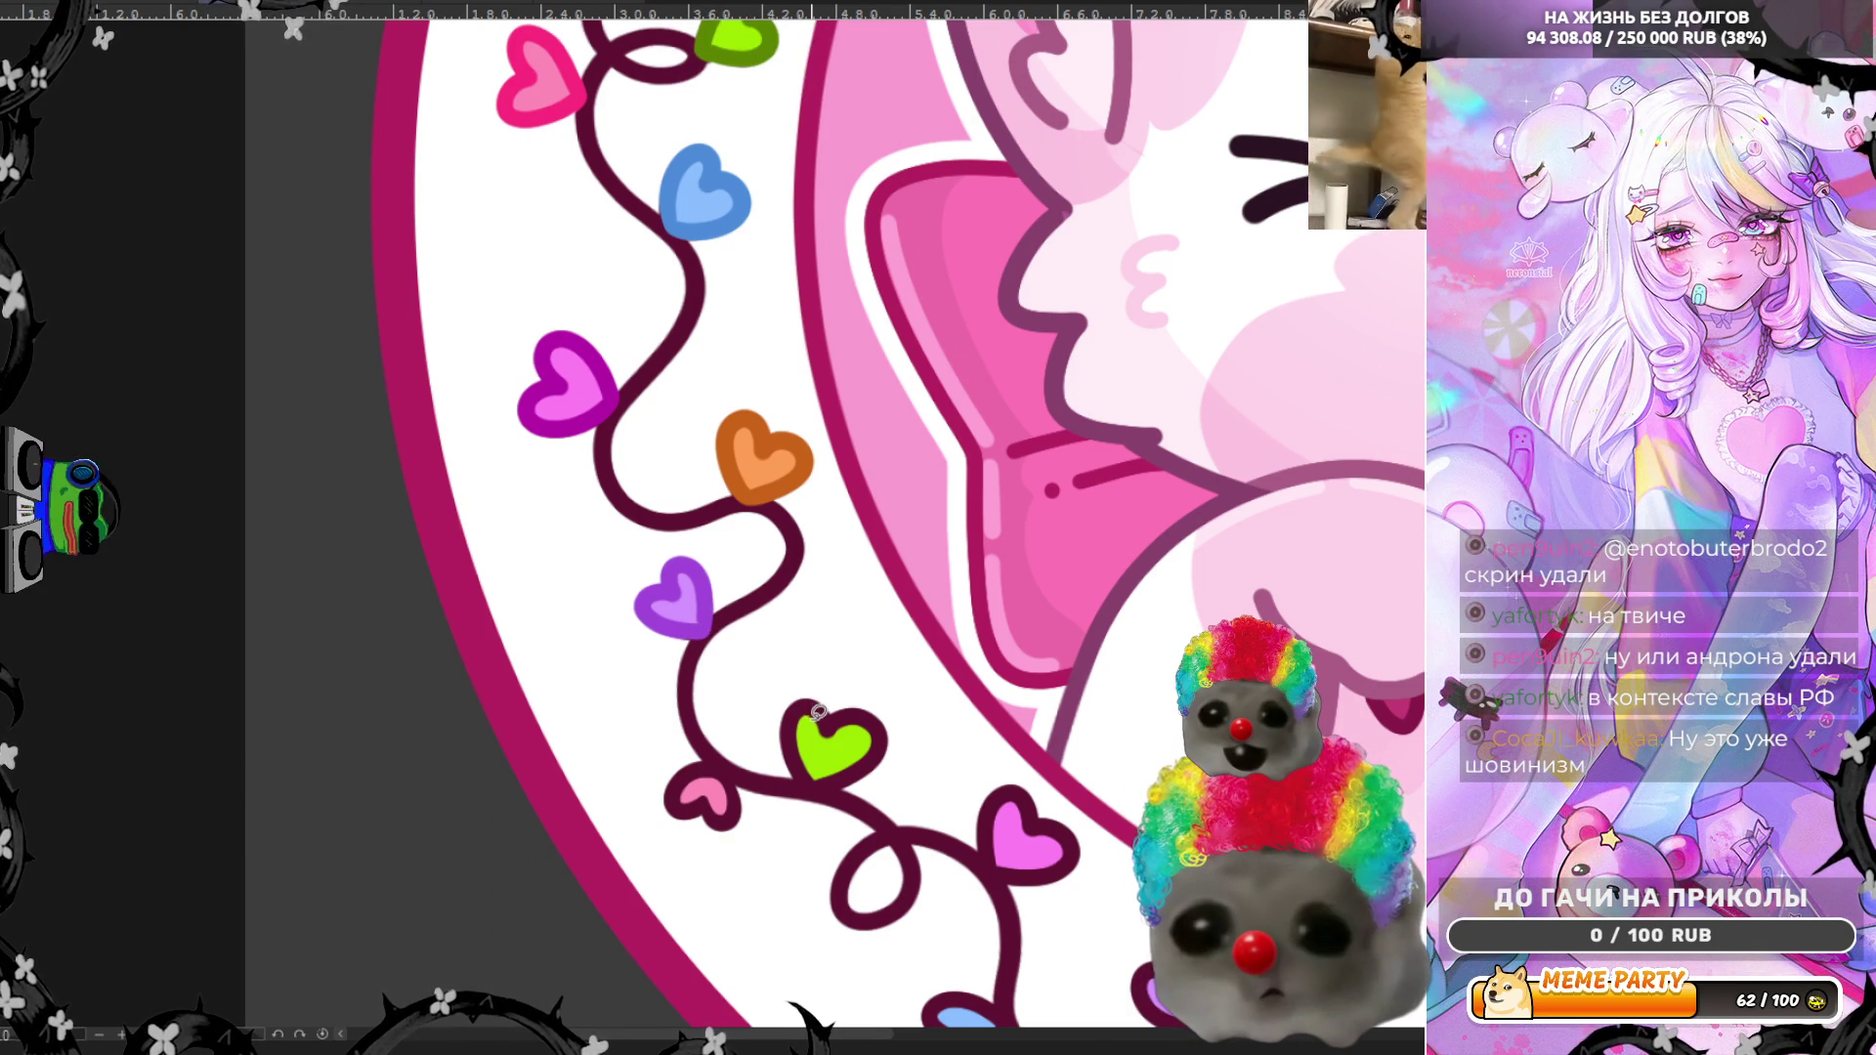
pyautogui.moveTo(830, 701)
pyautogui.mouseDown()
pyautogui.moveTo(789, 691)
pyautogui.moveTo(793, 777)
pyautogui.moveTo(831, 793)
pyautogui.moveTo(867, 774)
pyautogui.mouseUp()
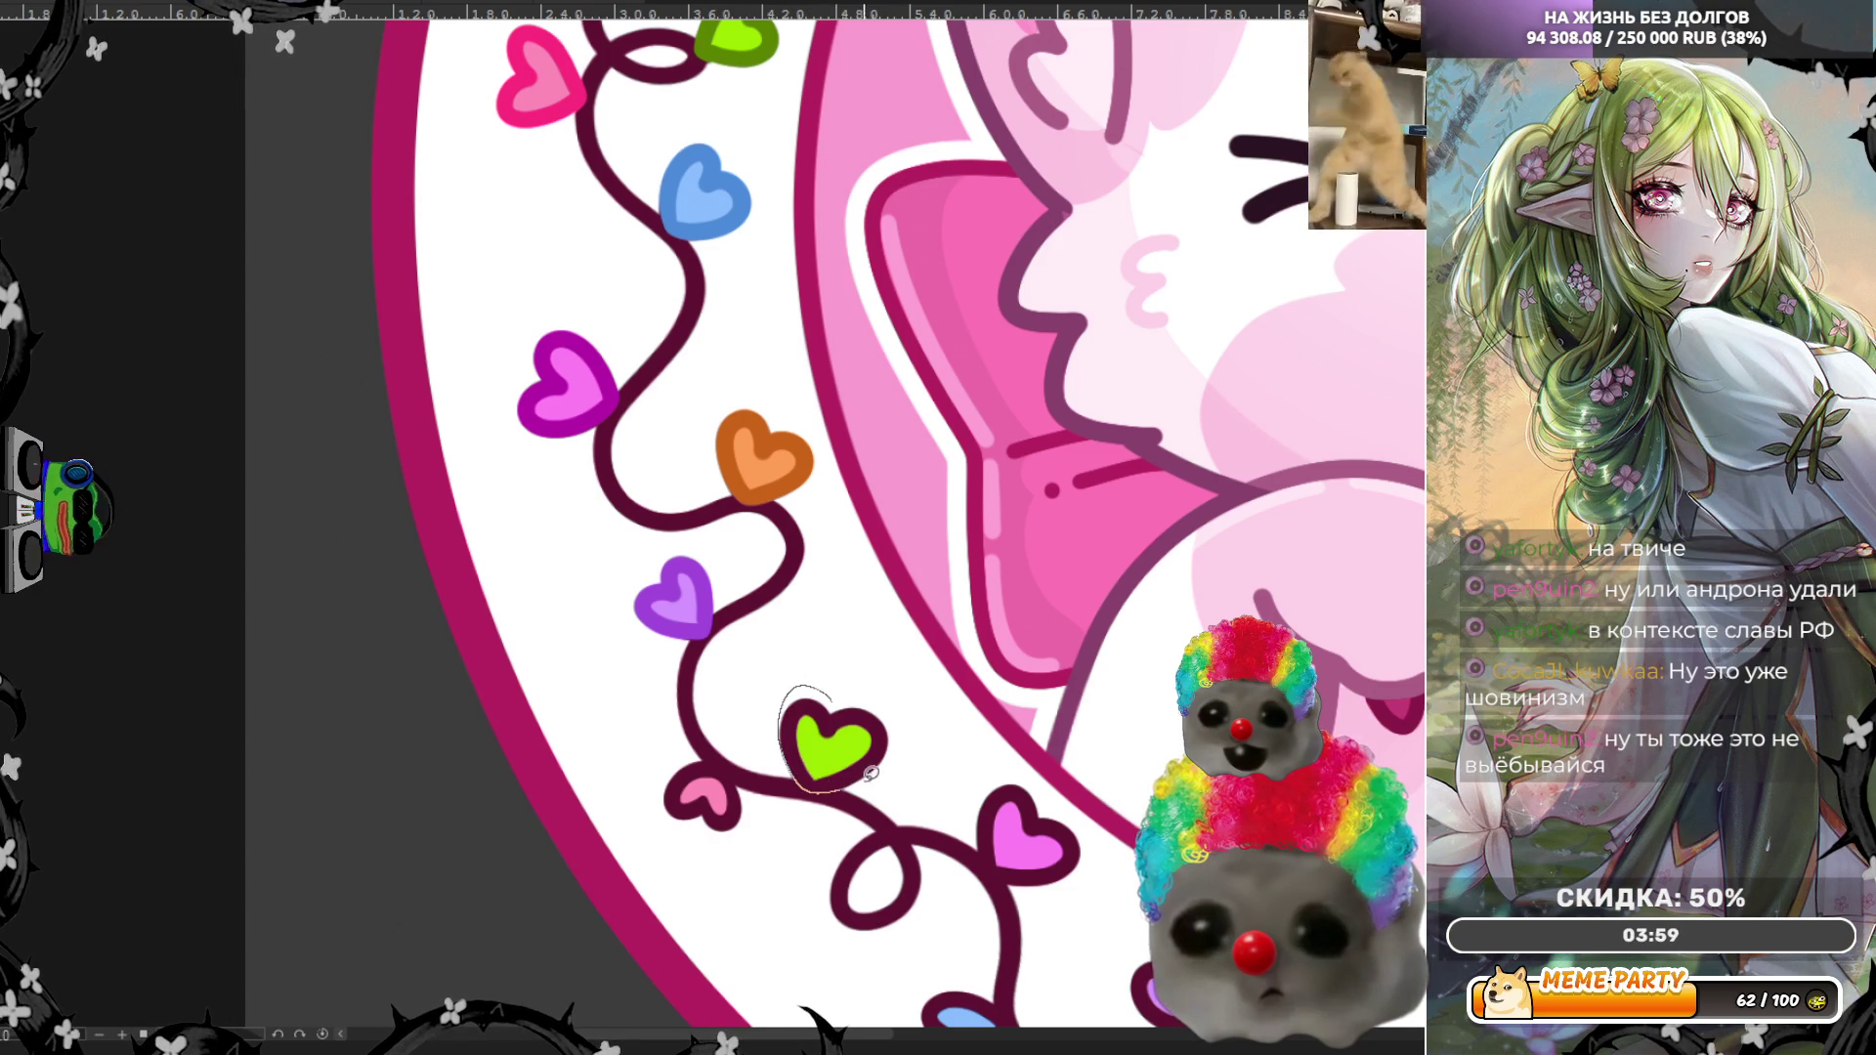
pyautogui.moveTo(911, 690); pyautogui.dragTo(845, 715)
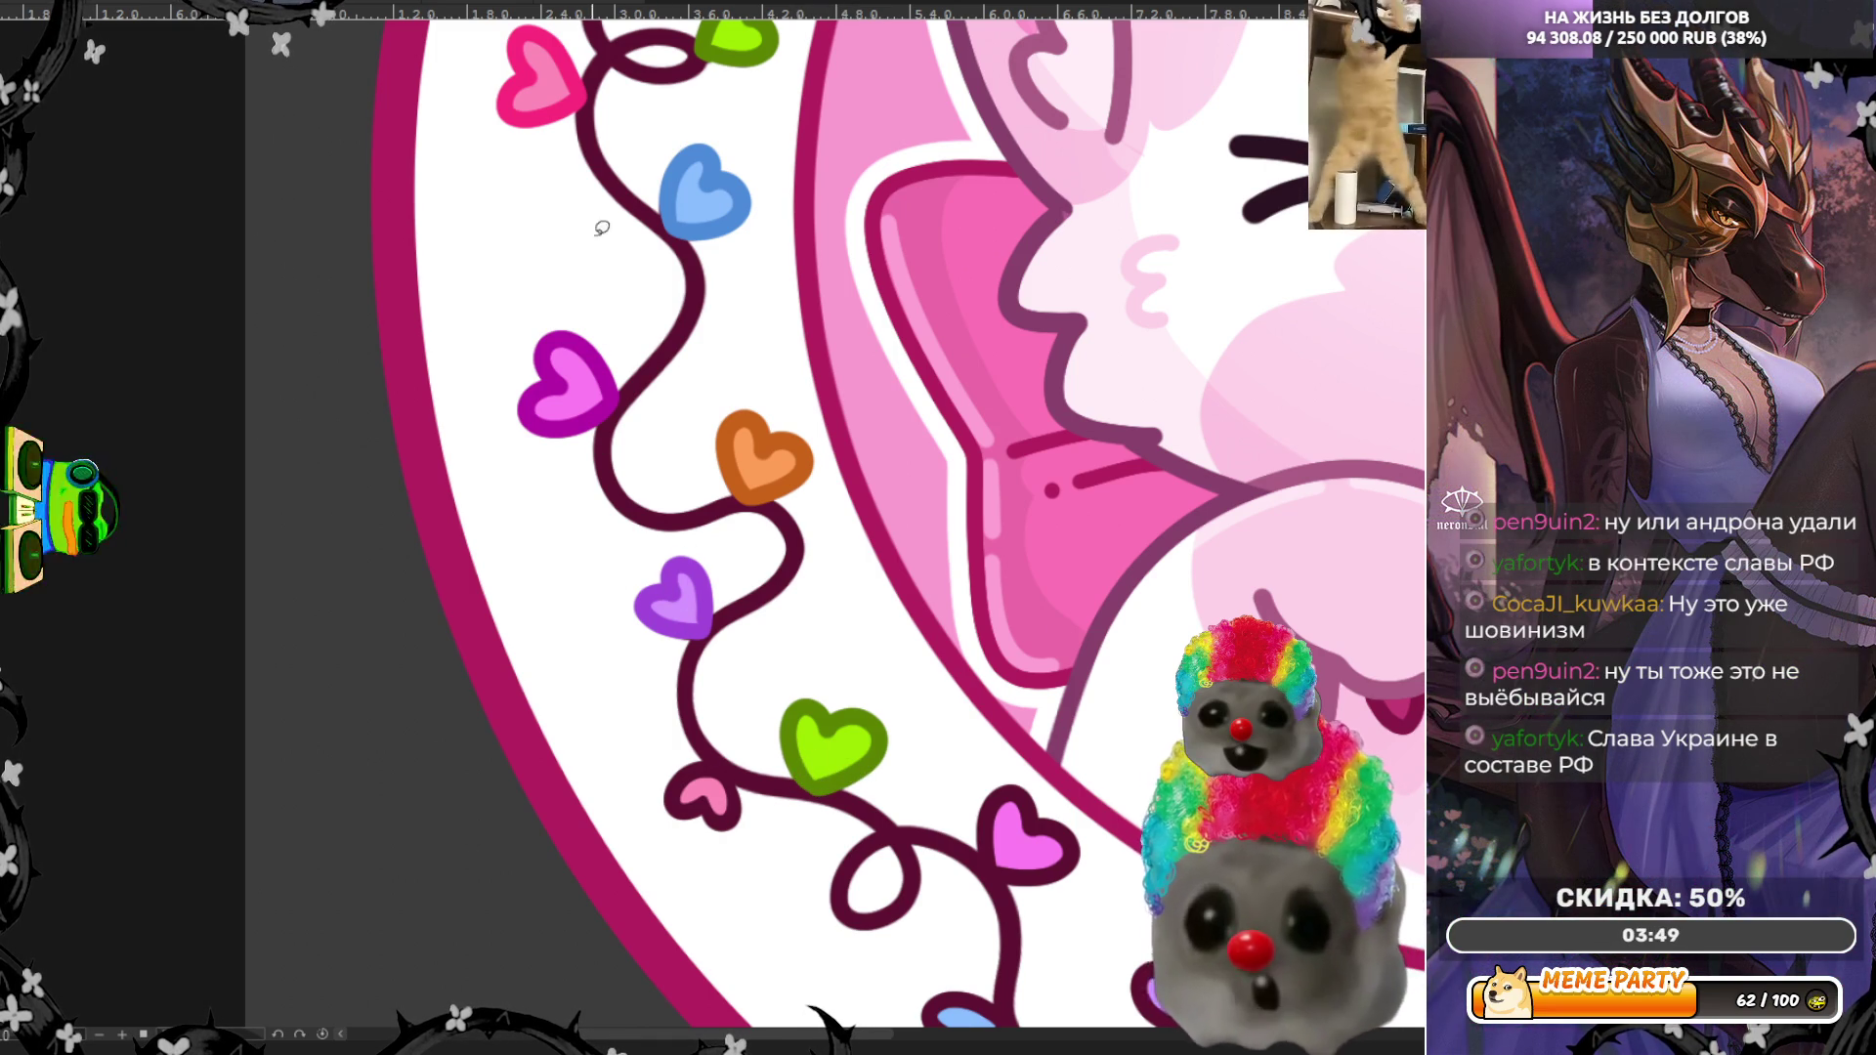
pyautogui.moveTo(714, 755)
pyautogui.mouseDown()
pyautogui.moveTo(688, 821)
pyautogui.moveTo(672, 767)
pyautogui.moveTo(718, 799)
pyautogui.moveTo(747, 776)
pyautogui.moveTo(679, 765)
pyautogui.moveTo(733, 759)
pyautogui.moveTo(752, 831)
pyautogui.mouseUp()
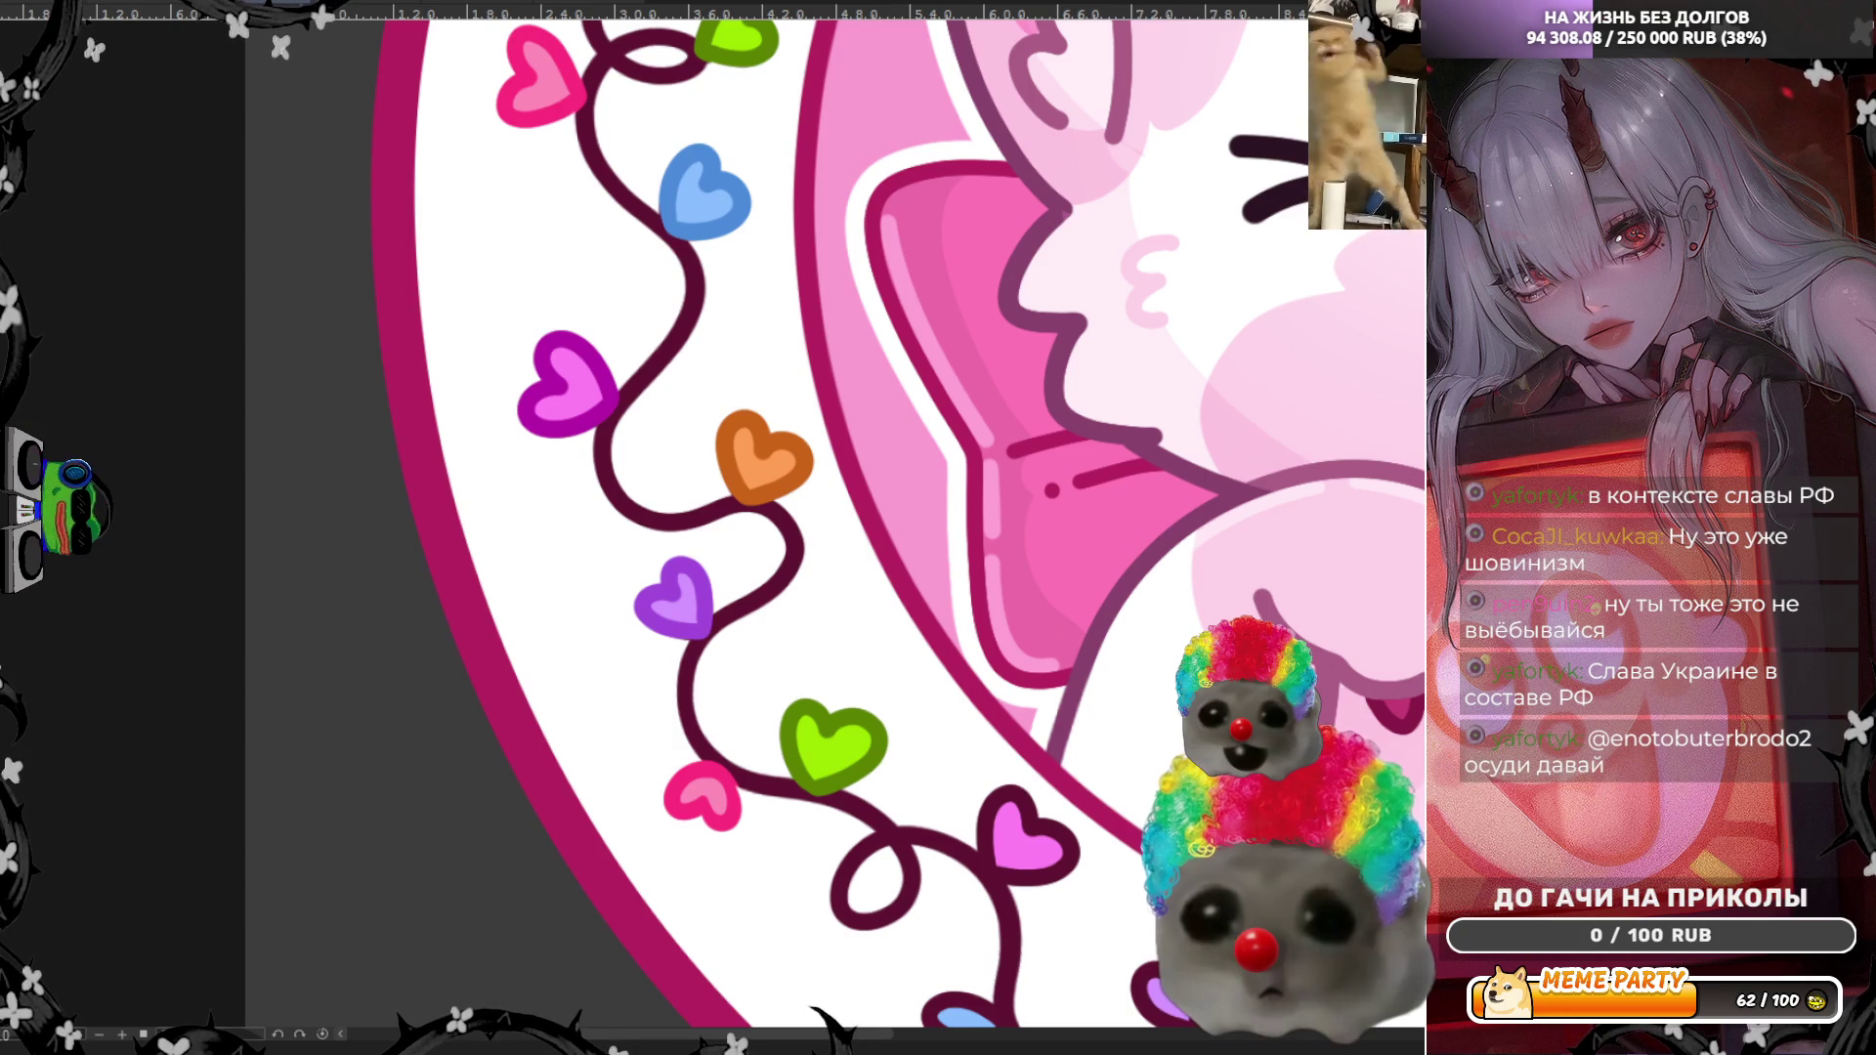
pyautogui.scroll(1, 704, 823)
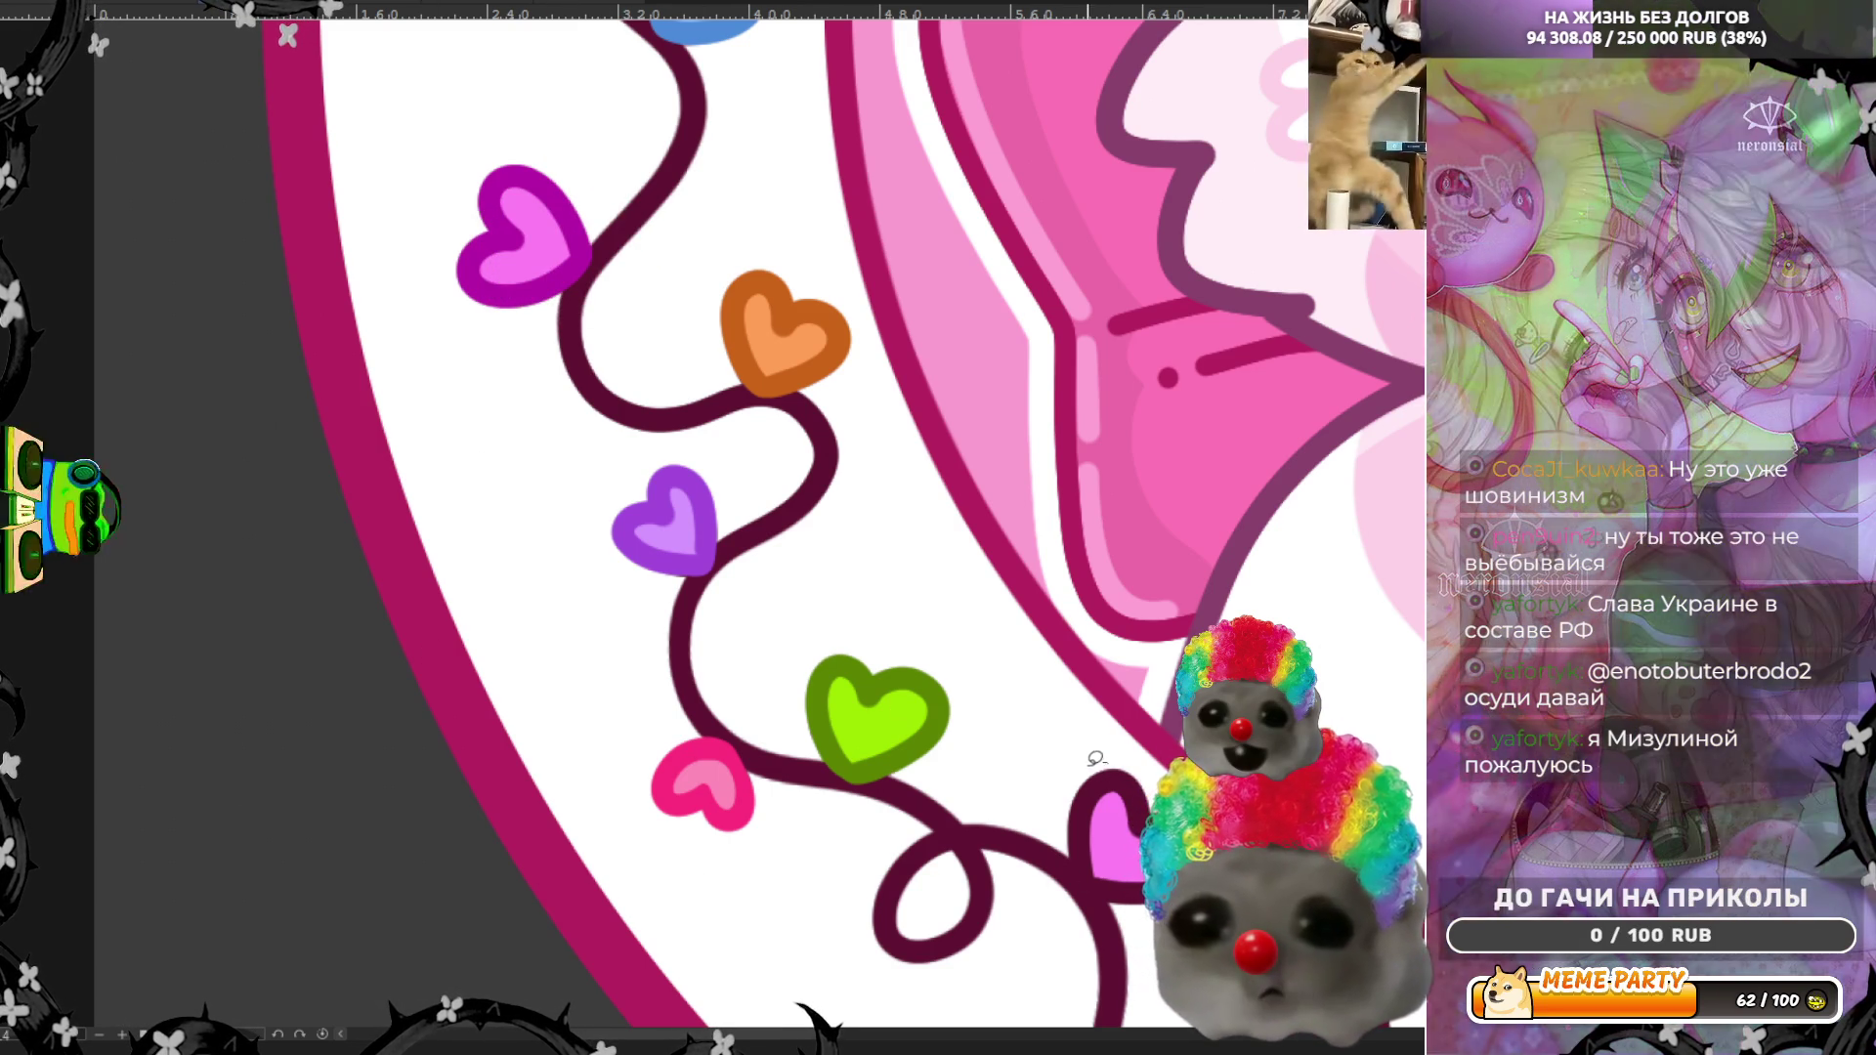
# Step: Retrace the lower magenta heart with a thicker lasso-filled shape, redoing one misdrawn stroke
pyautogui.moveTo(1104, 753); pyautogui.dragTo(1075, 870)
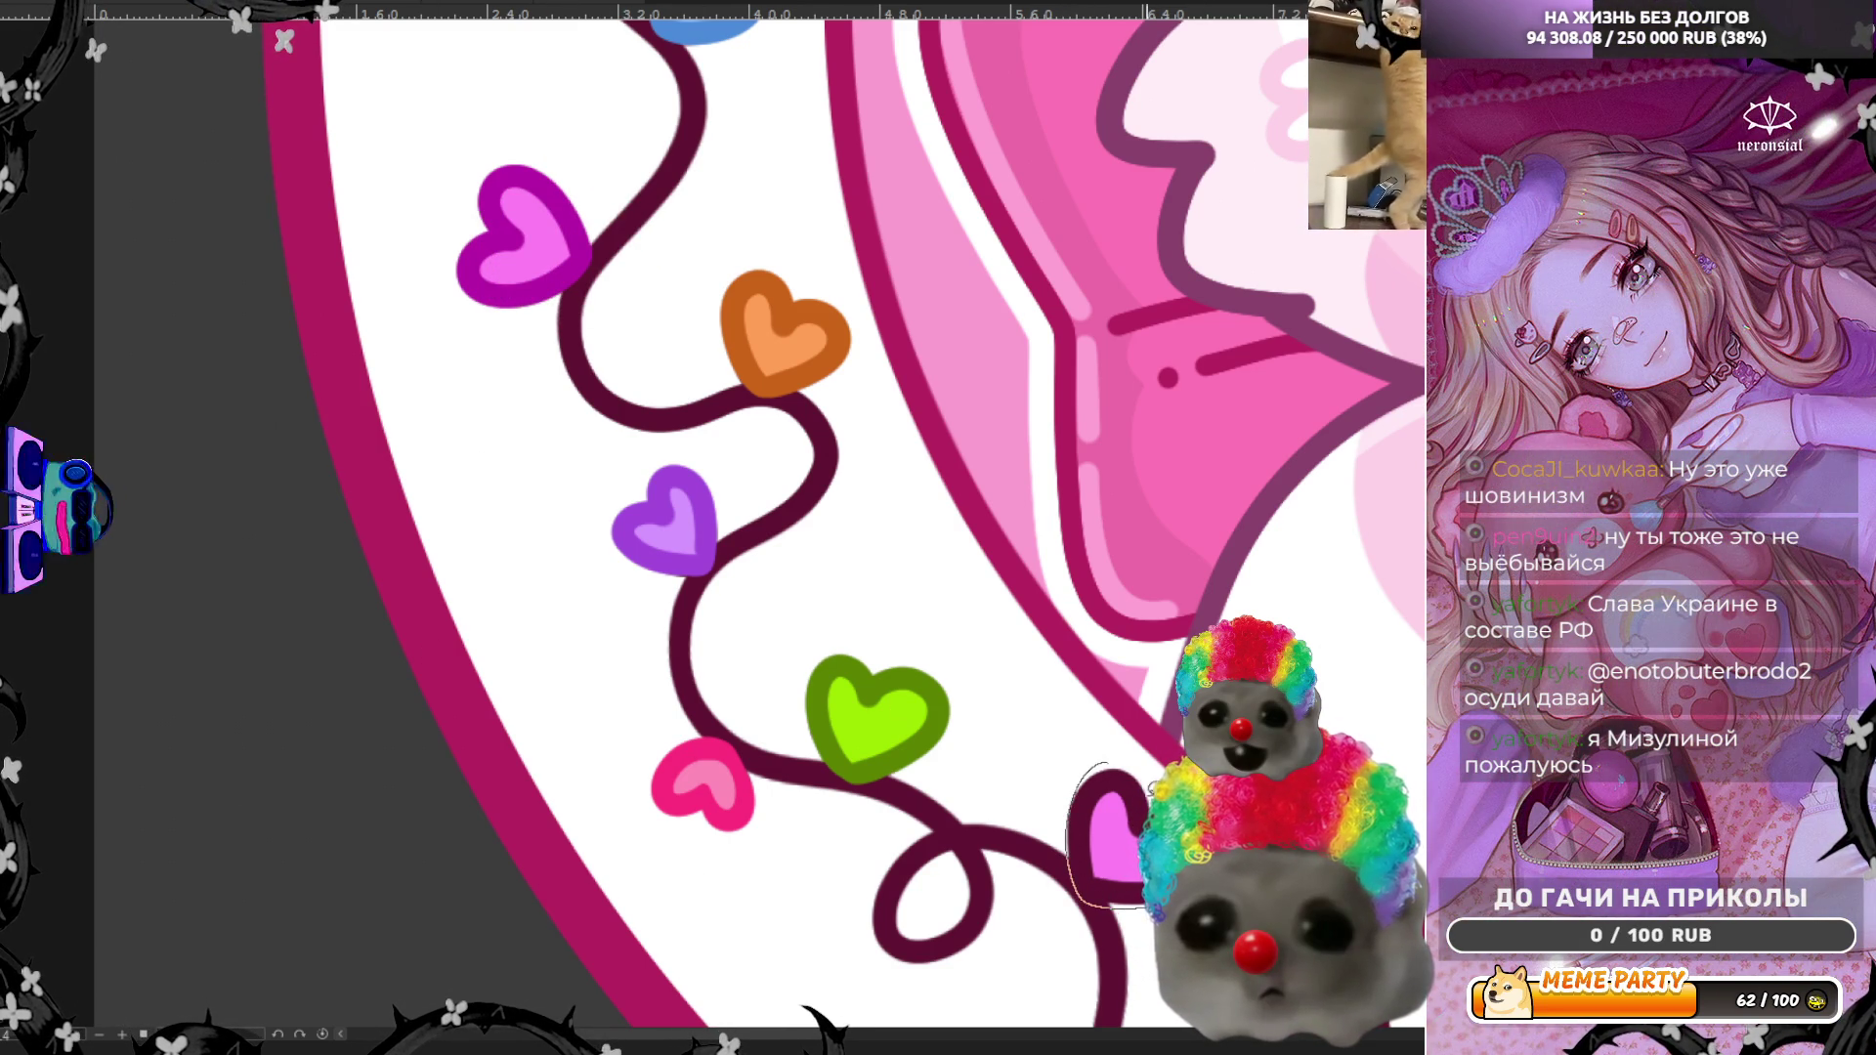
pyautogui.hotkey('ctrl', 'z')
pyautogui.moveTo(1101, 754); pyautogui.dragTo(1122, 820)
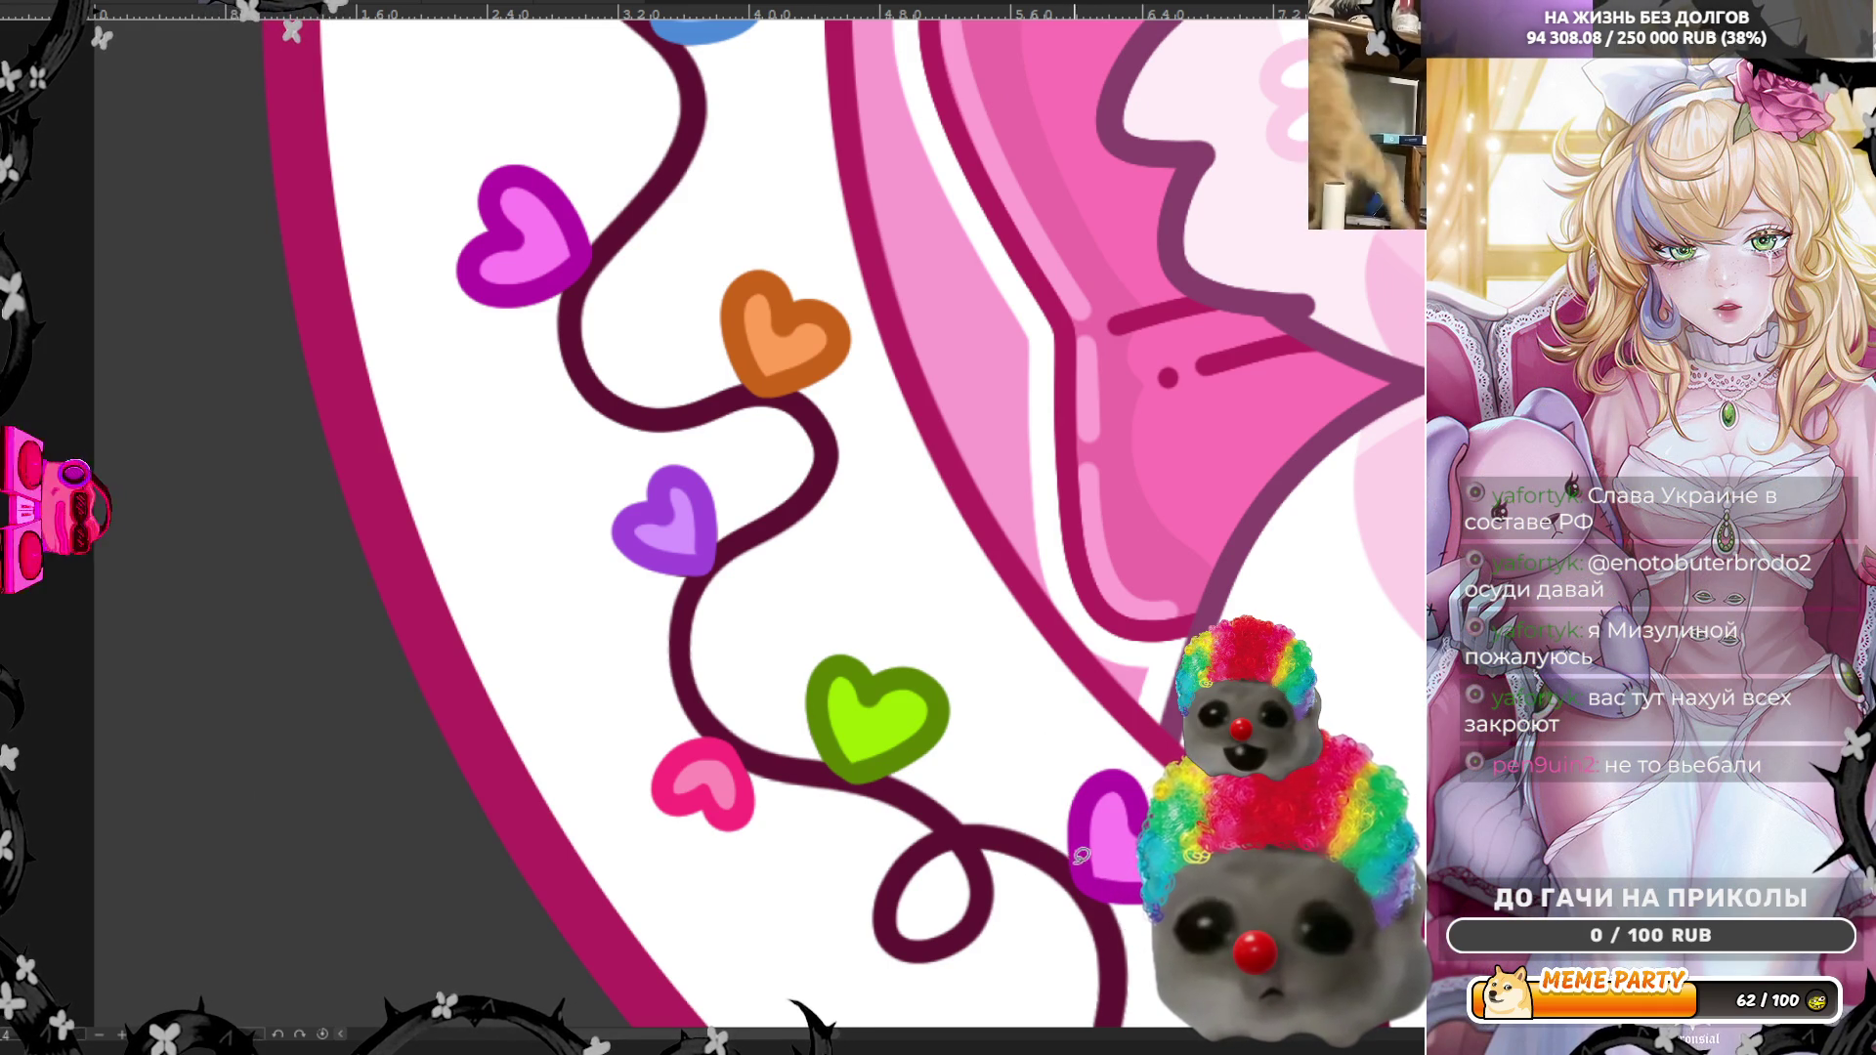
pyautogui.scroll(-5, 700, 789)
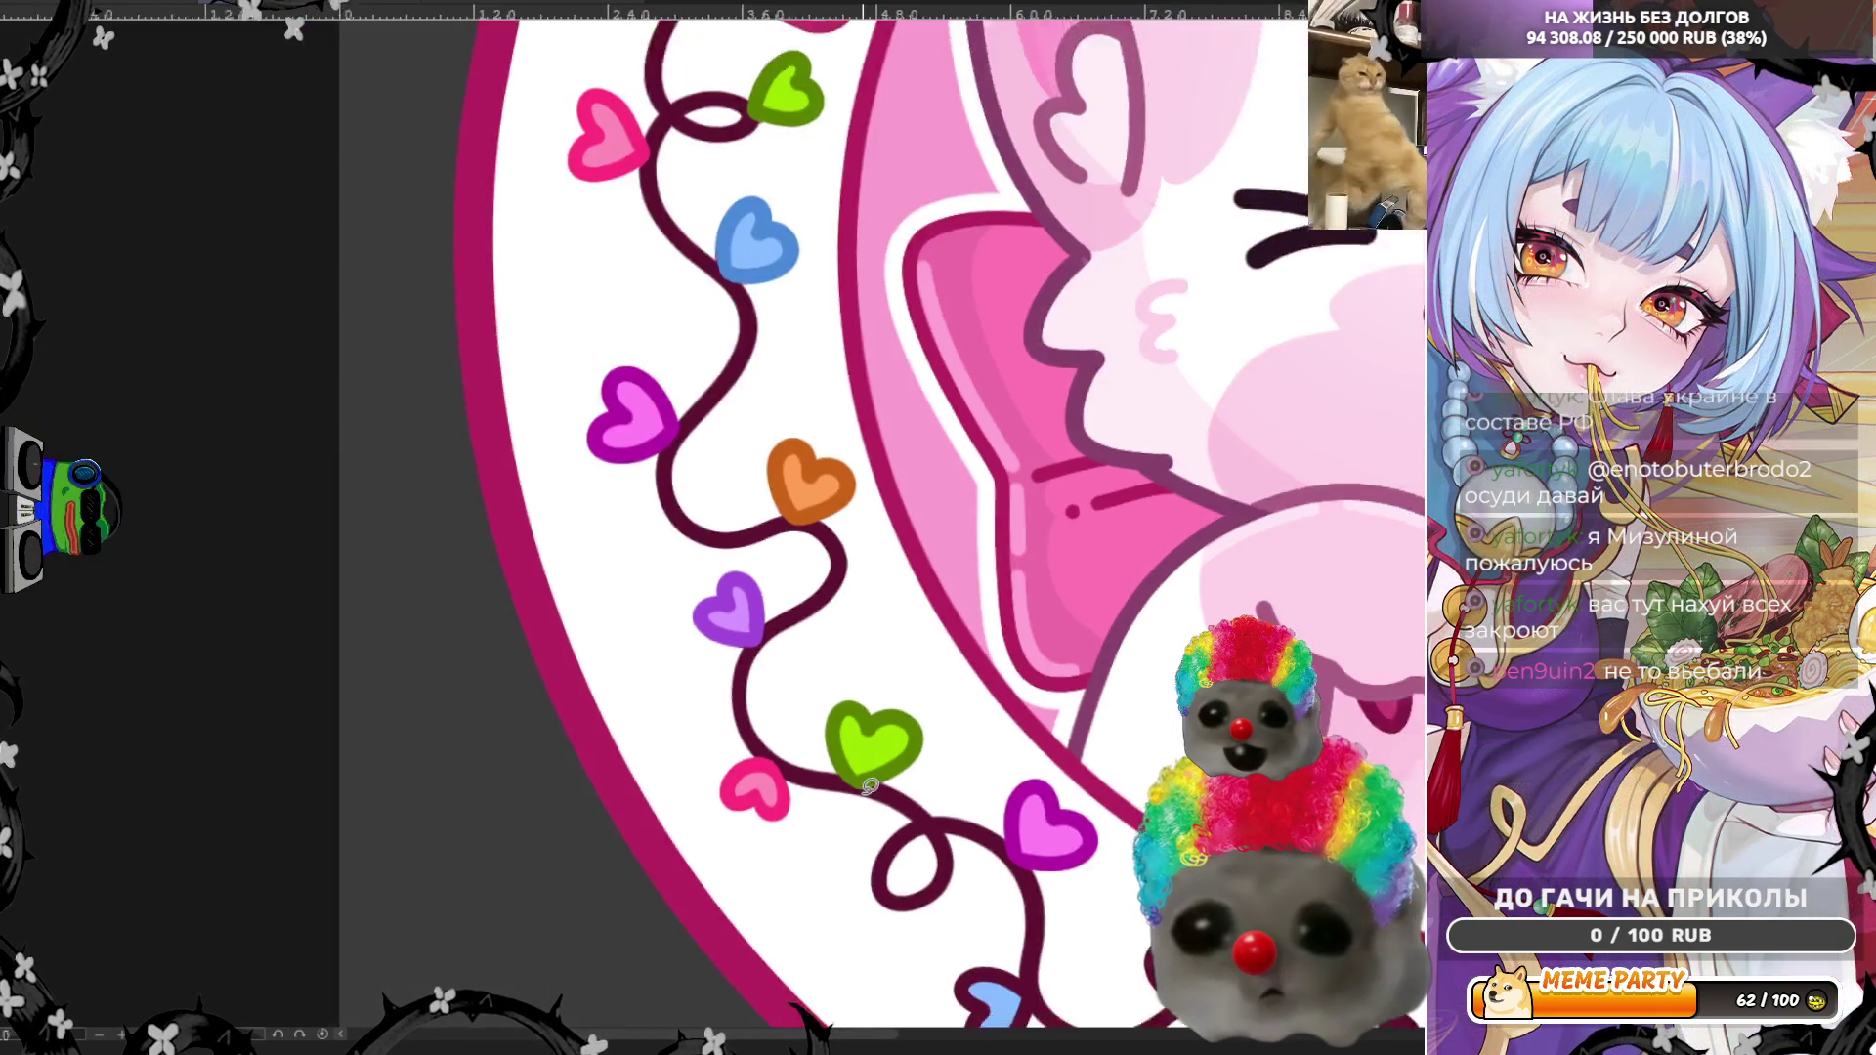
pyautogui.scroll(-3, 814, 555)
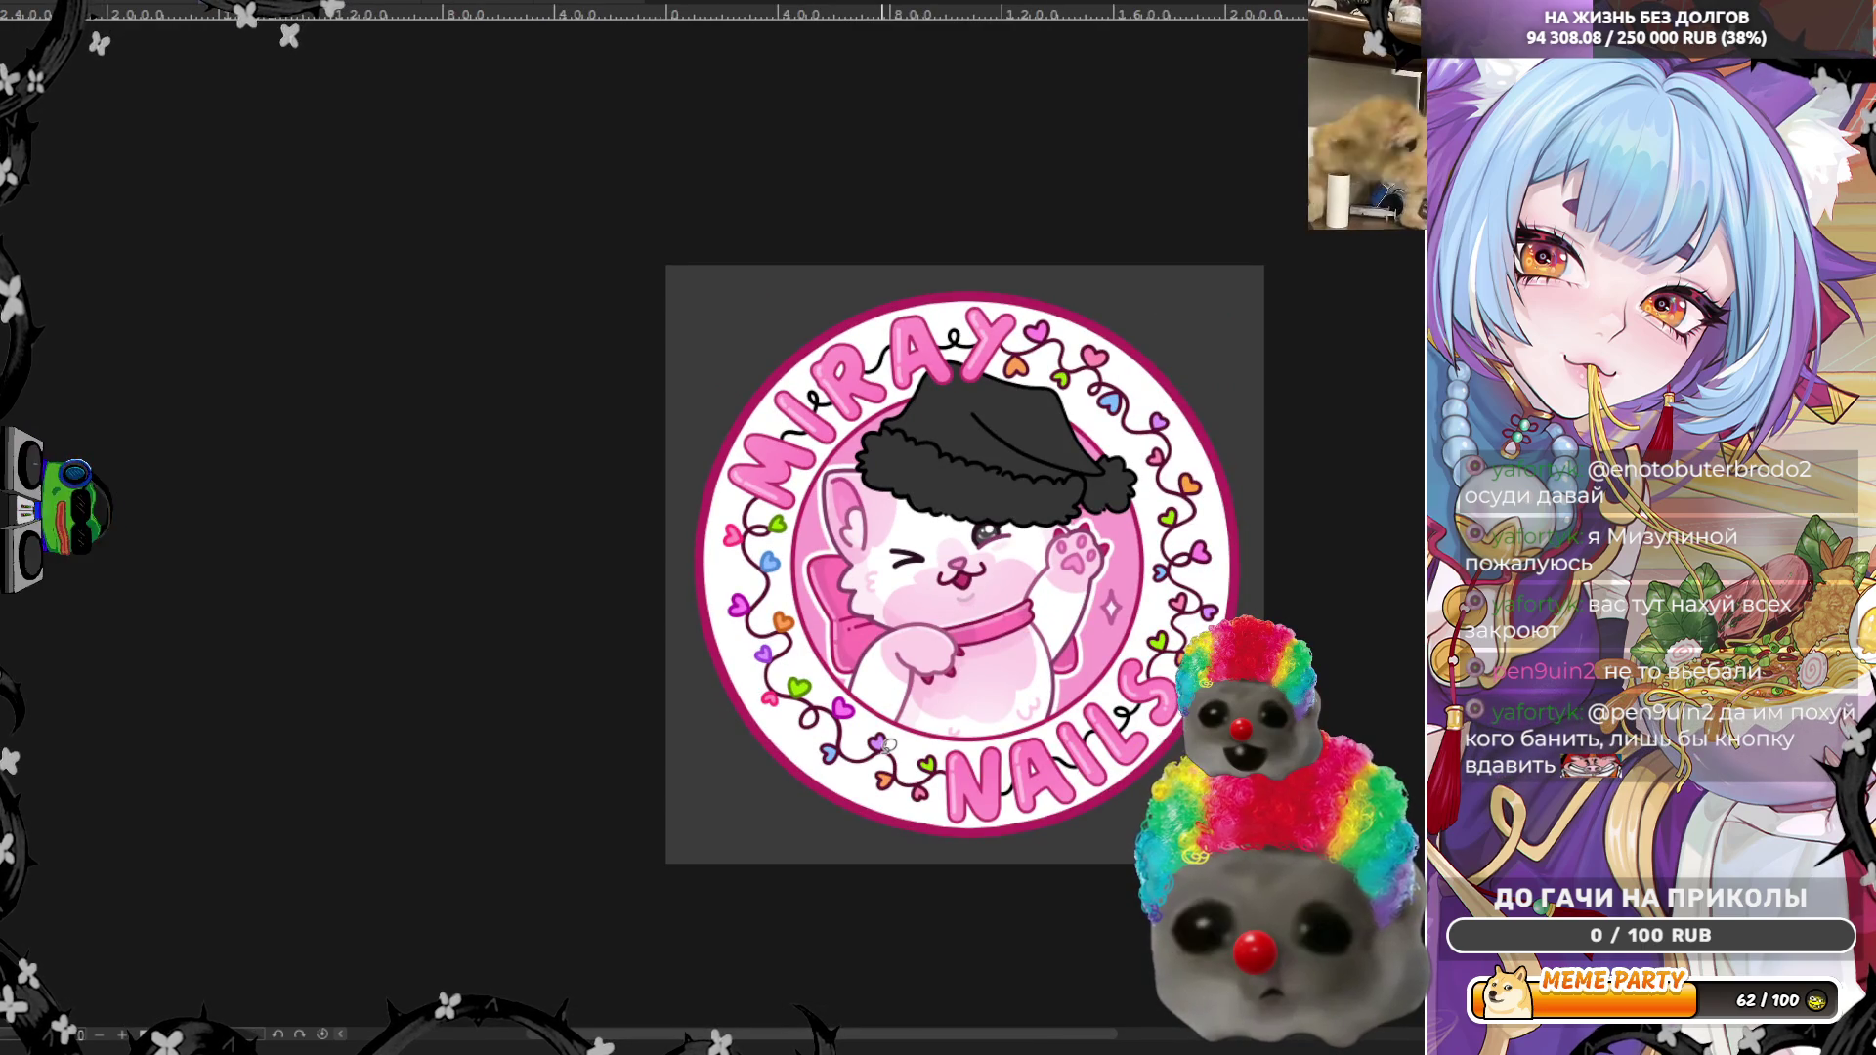
pyautogui.scroll(3, 886, 745)
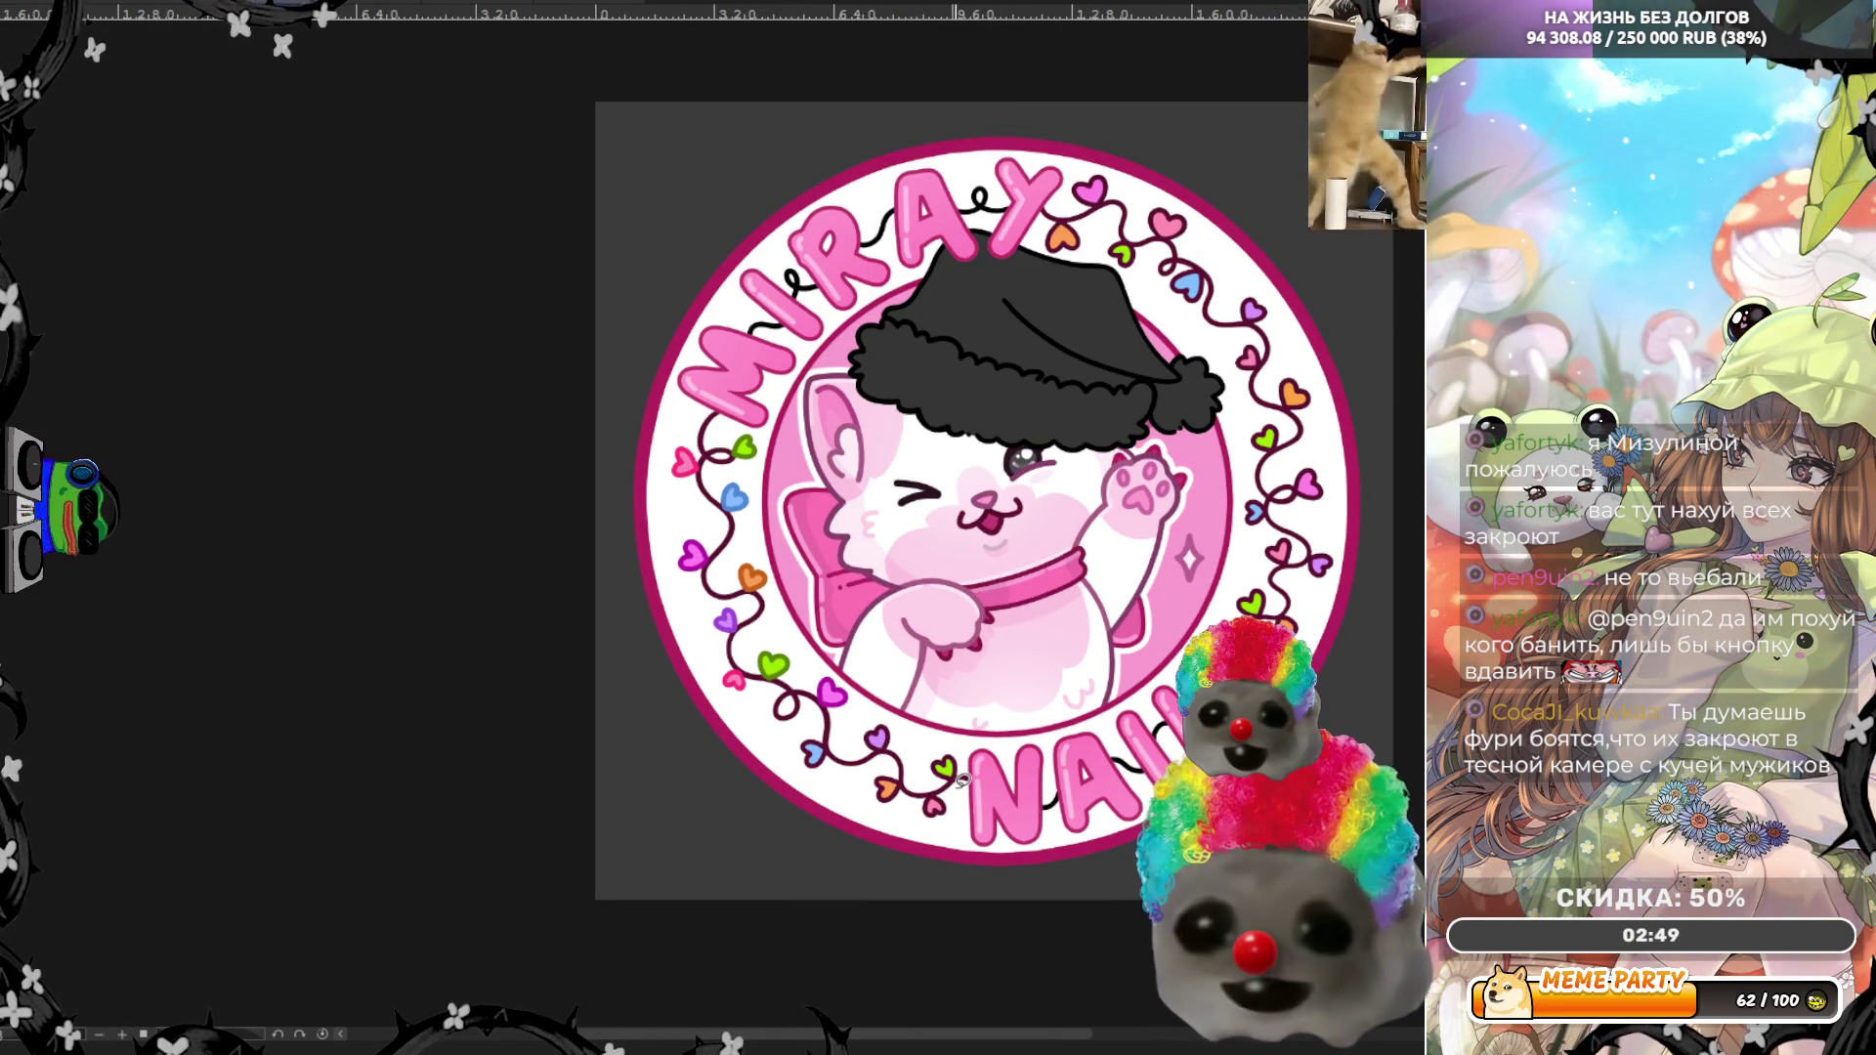
pyautogui.scroll(1, 963, 779)
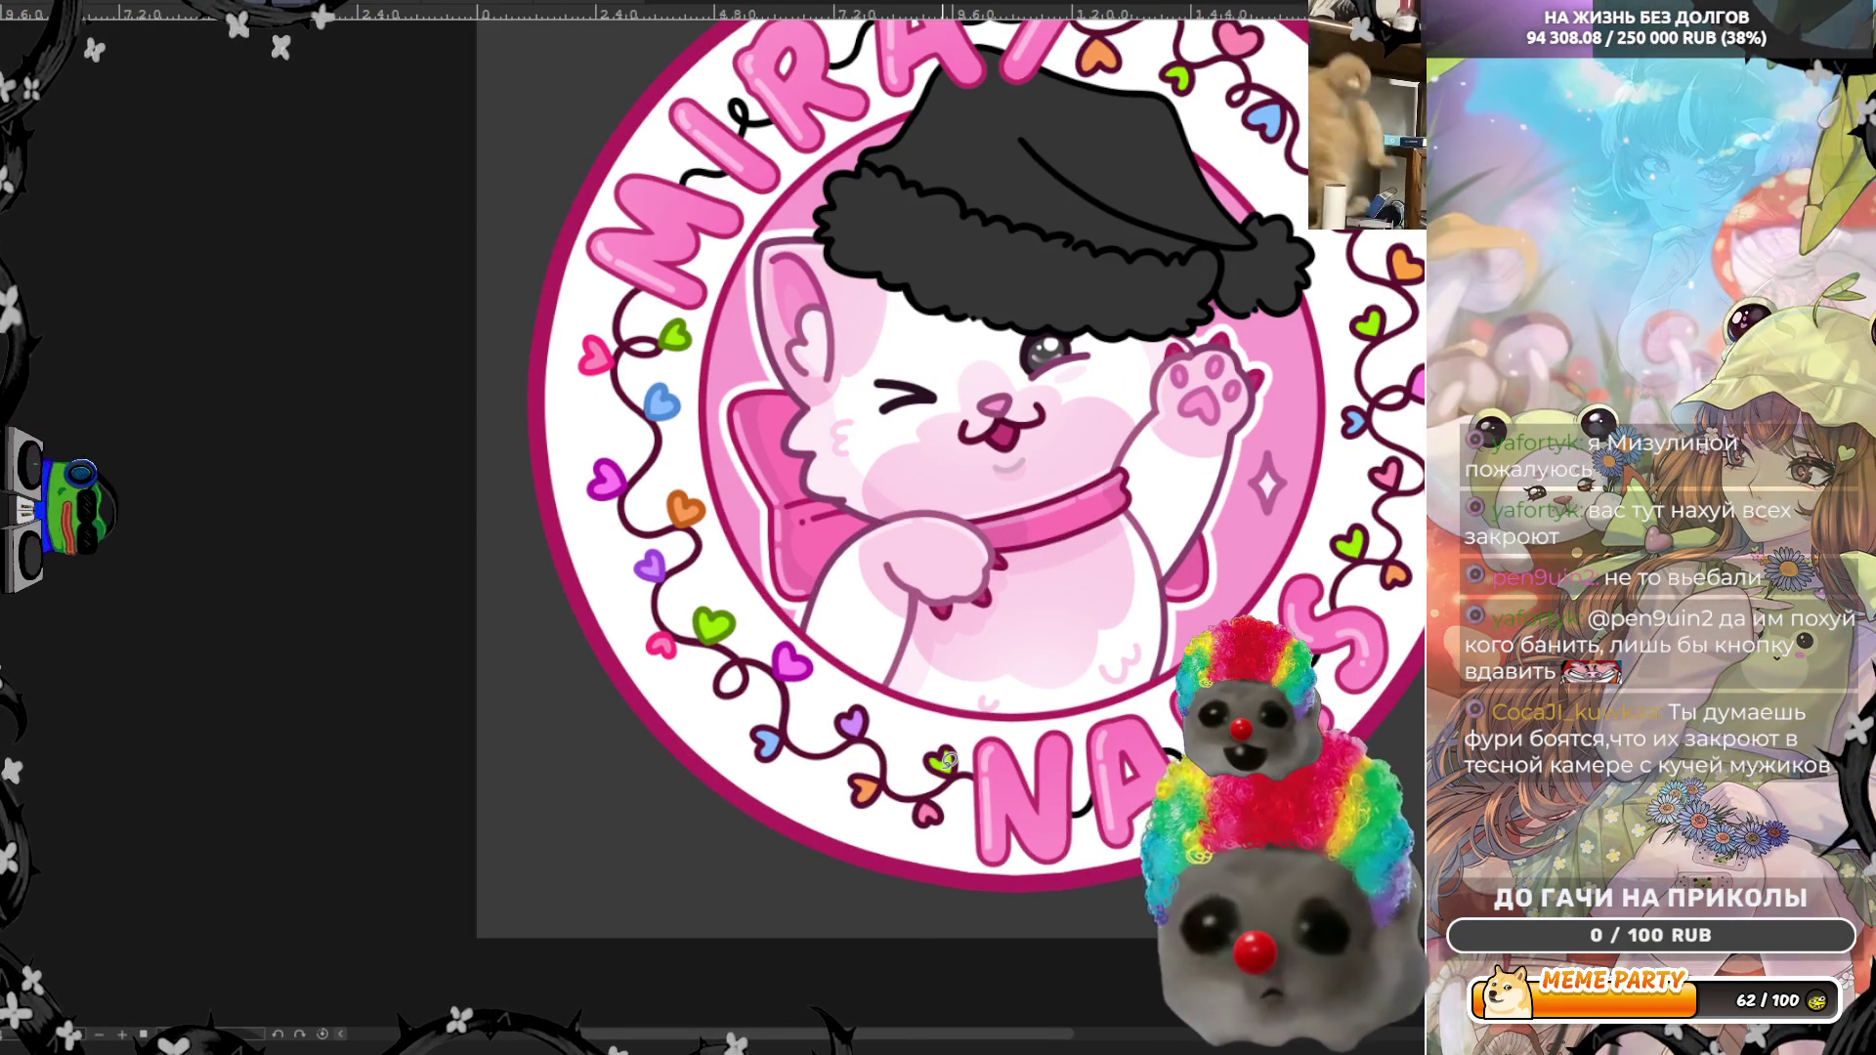
pyautogui.scroll(3, 948, 759)
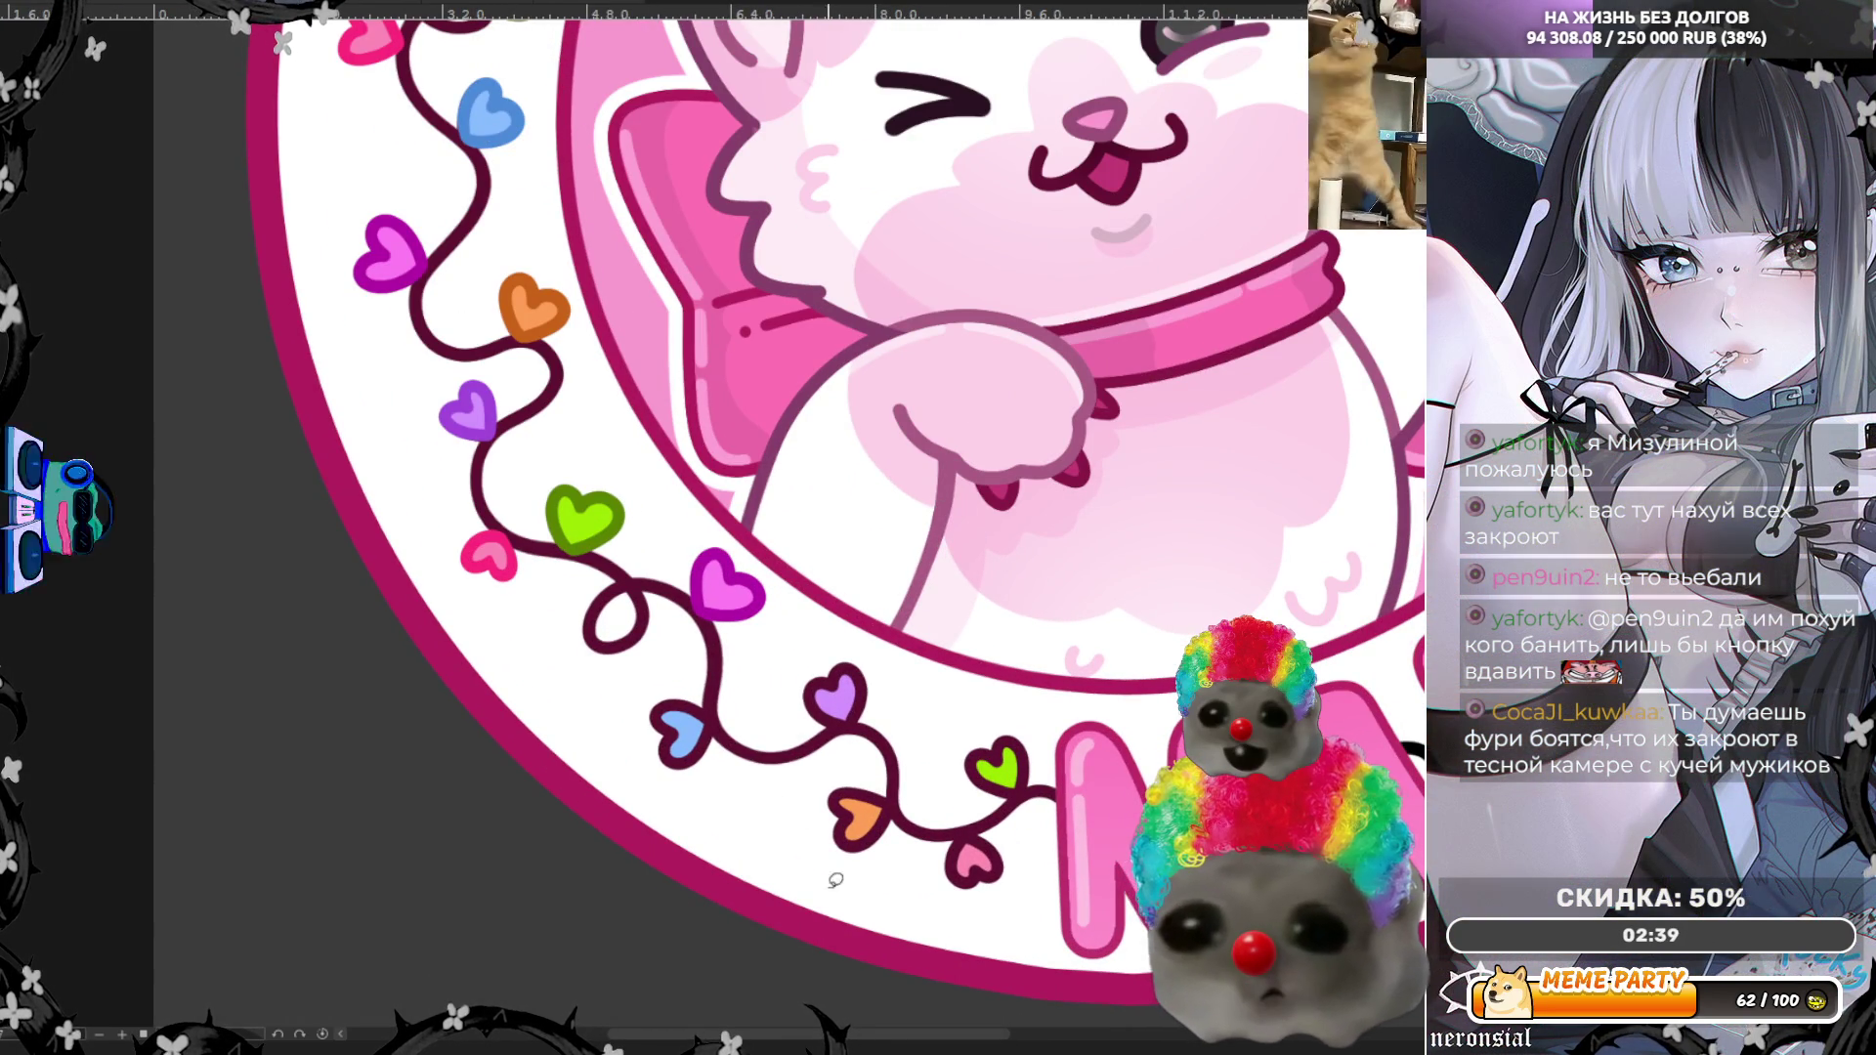
pyautogui.scroll(2, 848, 952)
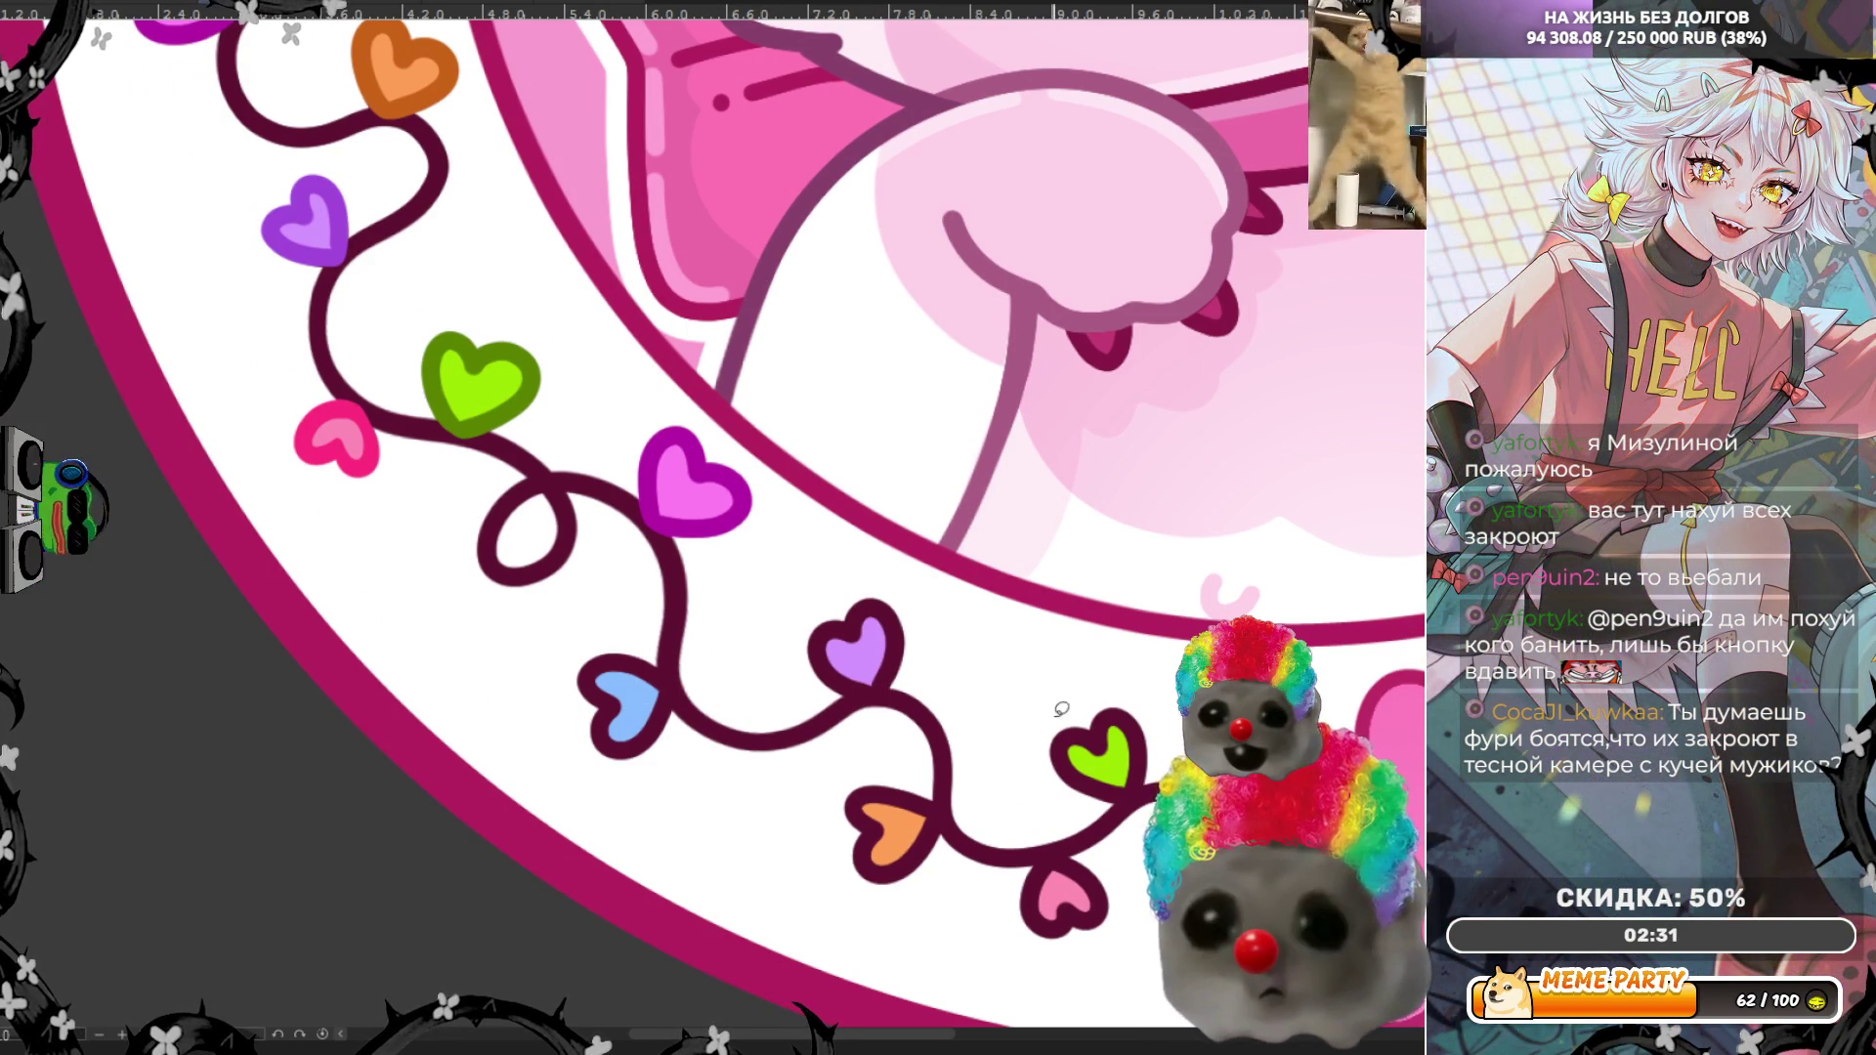
pyautogui.moveTo(581, 740)
pyautogui.mouseDown()
pyautogui.moveTo(615, 645)
pyautogui.moveTo(680, 696)
pyautogui.mouseUp()
# Step: Undo the darker blue shading, then sample the purple heart's colour and refill it
pyautogui.hotkey('ctrl', 'z')
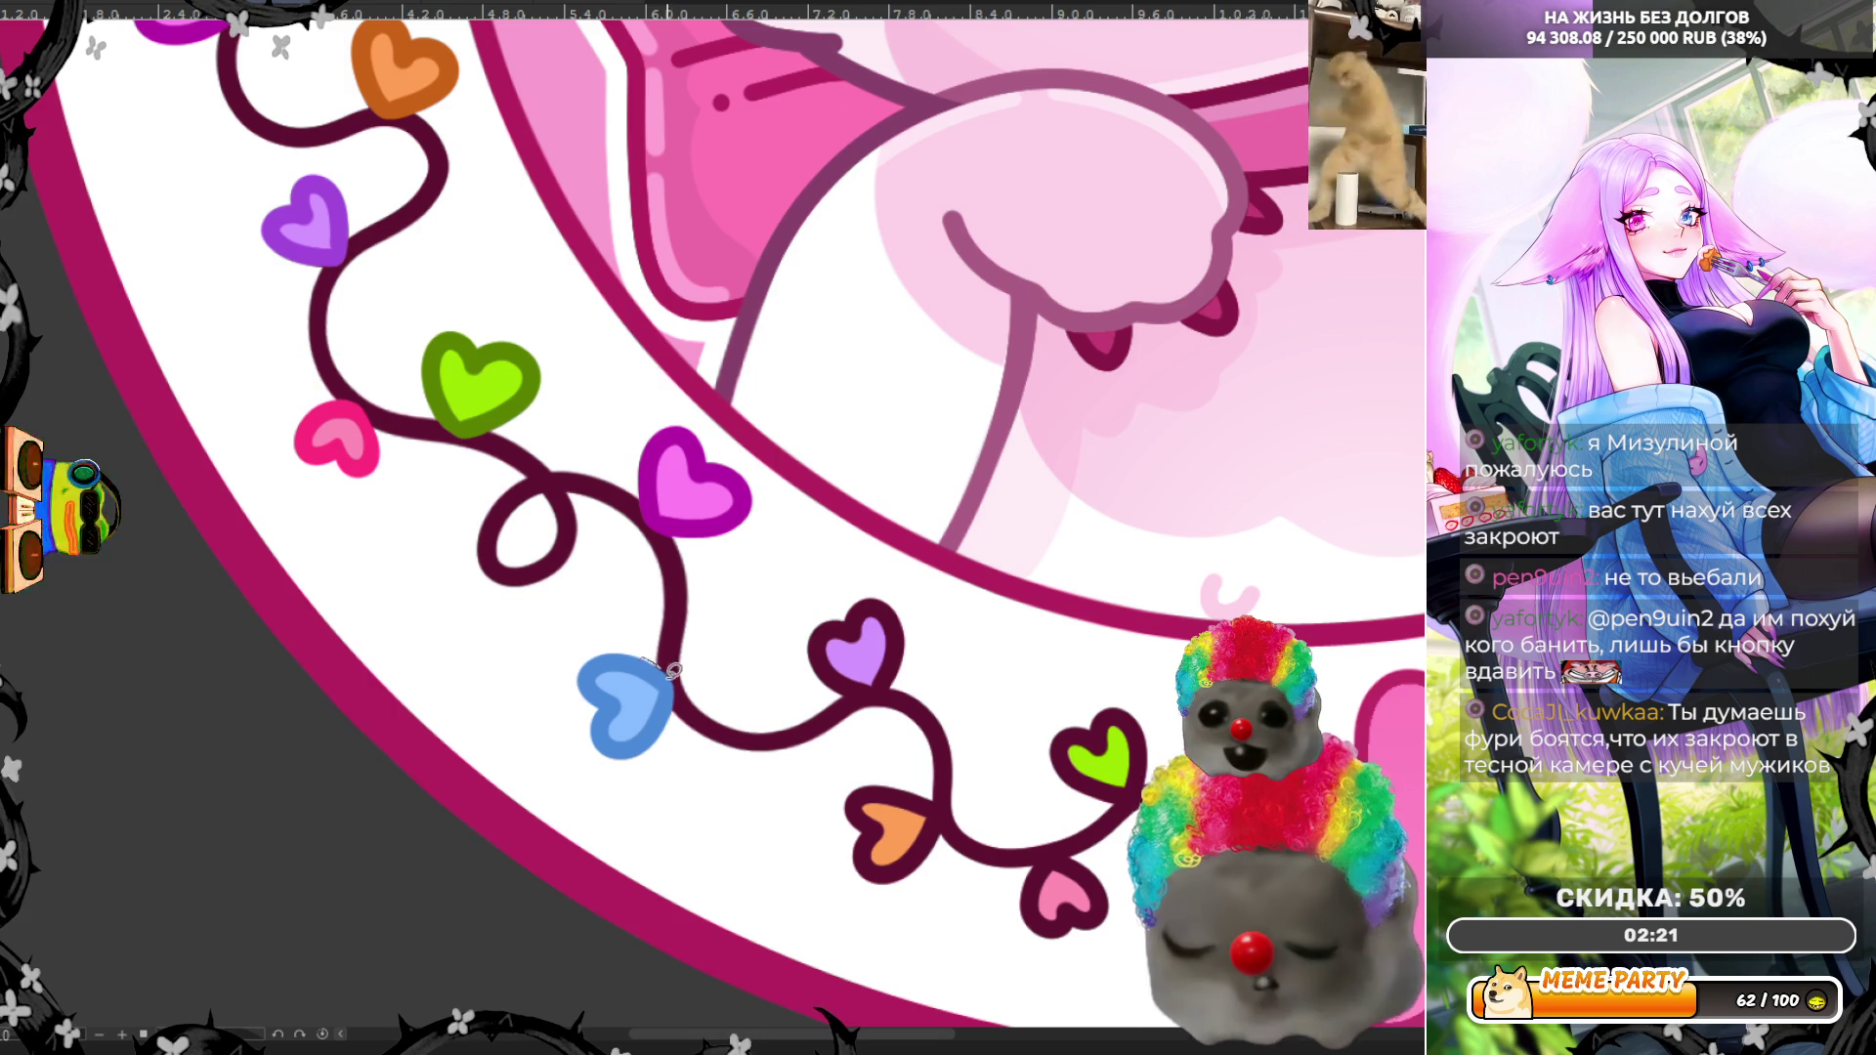
pyautogui.keyDown('ctrl'); pyautogui.click(314, 251); pyautogui.keyUp('ctrl')
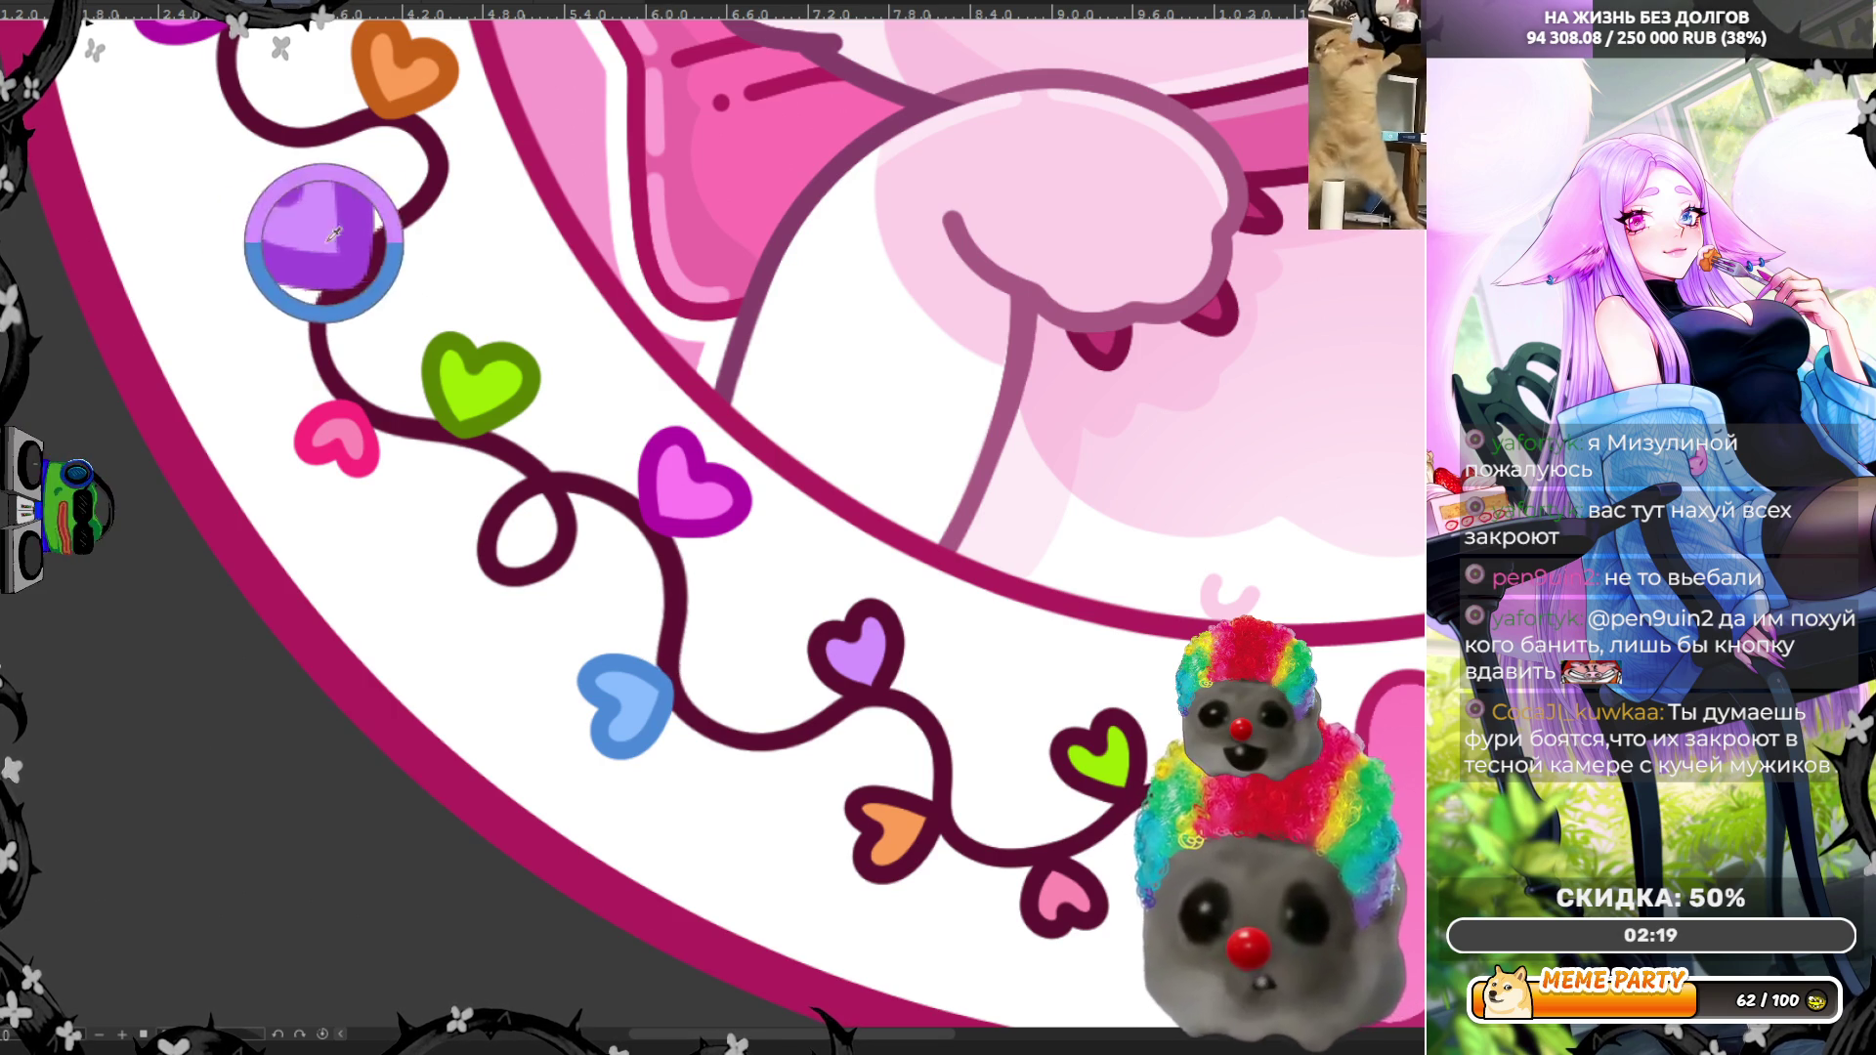
pyautogui.moveTo(812, 609)
pyautogui.mouseDown()
pyautogui.moveTo(819, 669)
pyautogui.moveTo(879, 689)
pyautogui.moveTo(860, 688)
pyautogui.moveTo(923, 625)
pyautogui.moveTo(909, 577)
pyautogui.moveTo(826, 574)
pyautogui.mouseUp()
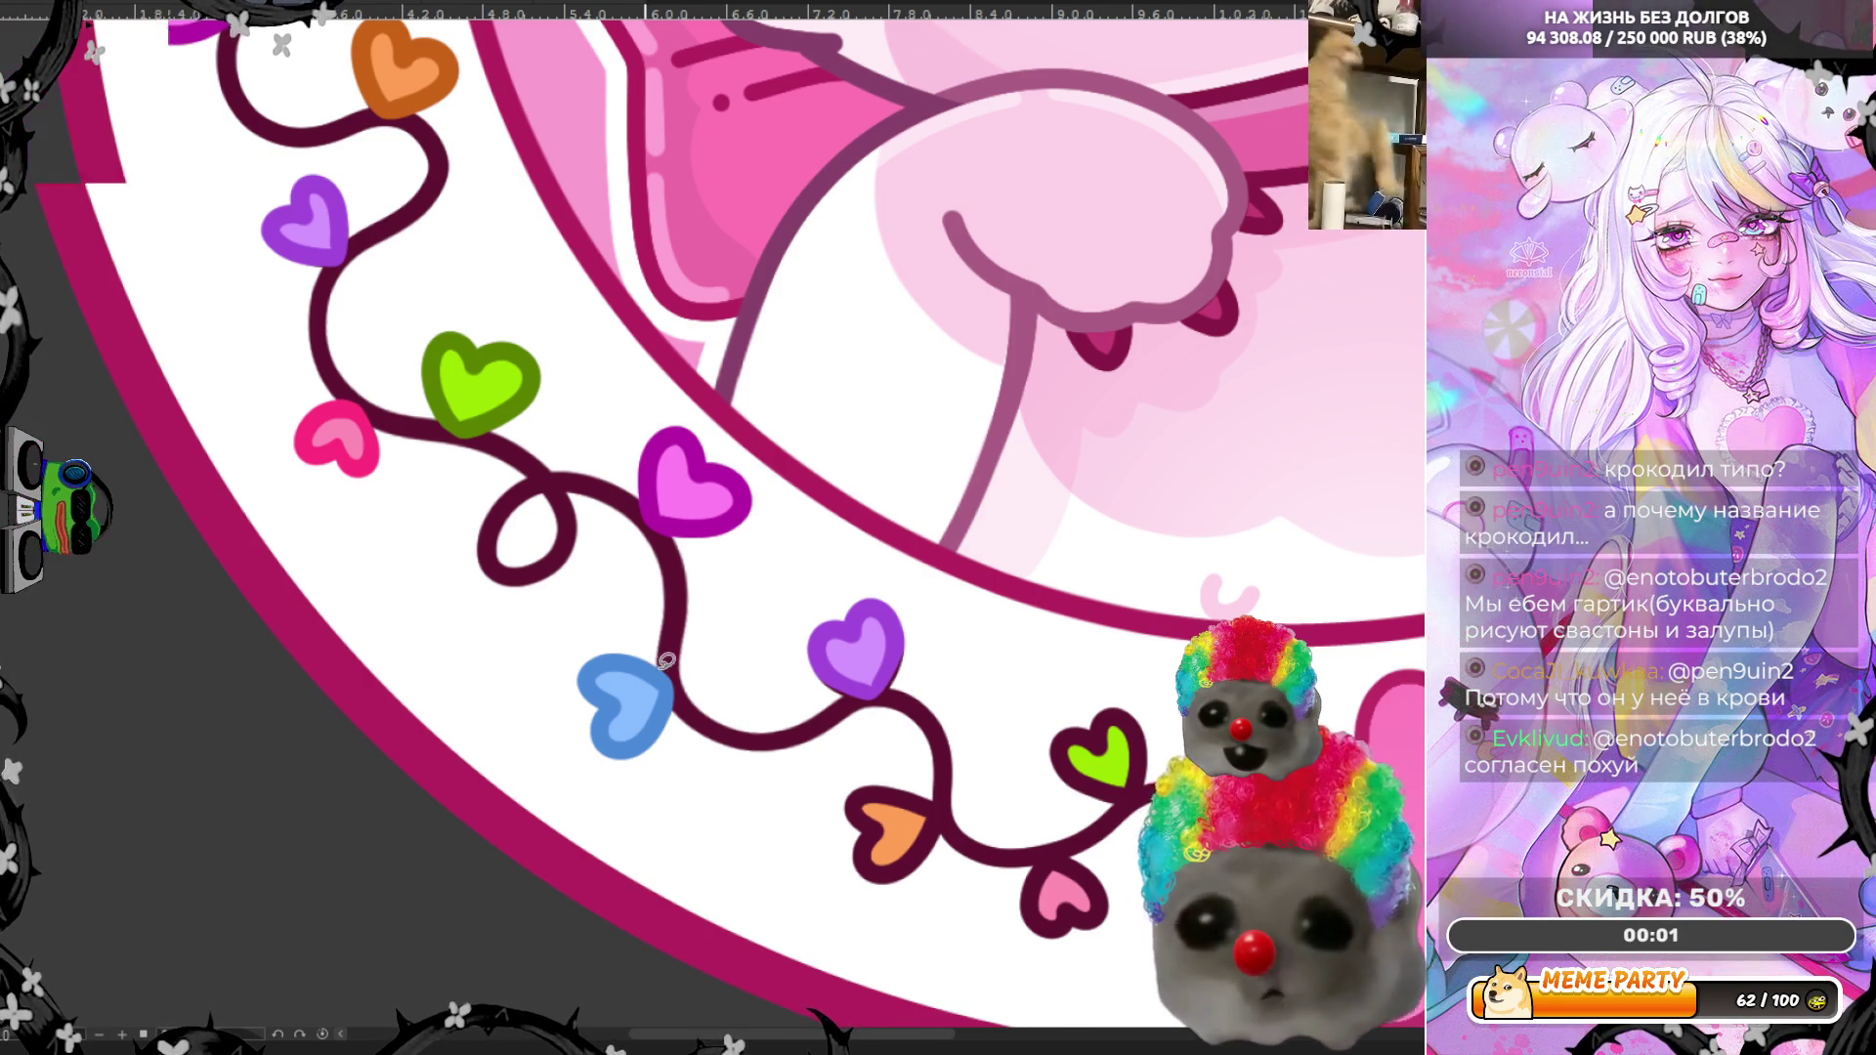
# Step: Zoom in and back out to review the bold hearts along the left vine
pyautogui.scroll(2, 987, 668)
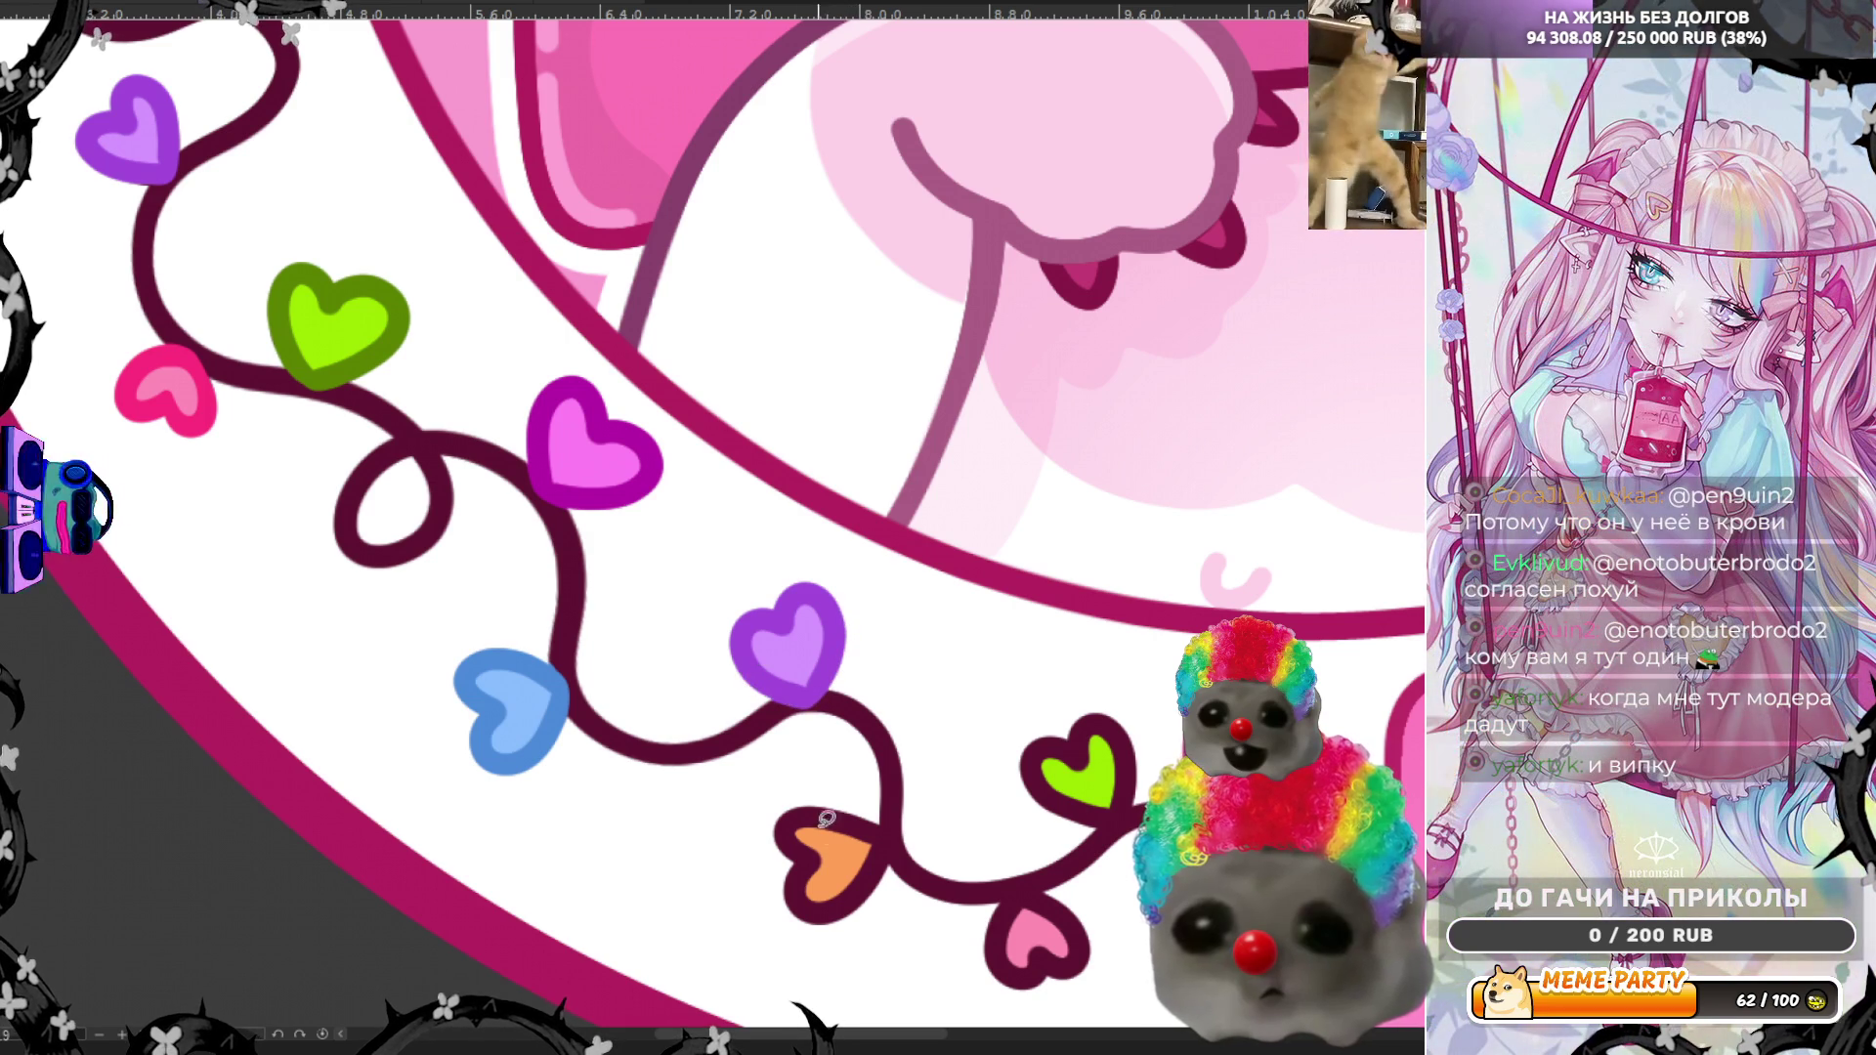
pyautogui.scroll(-3, 726, 550)
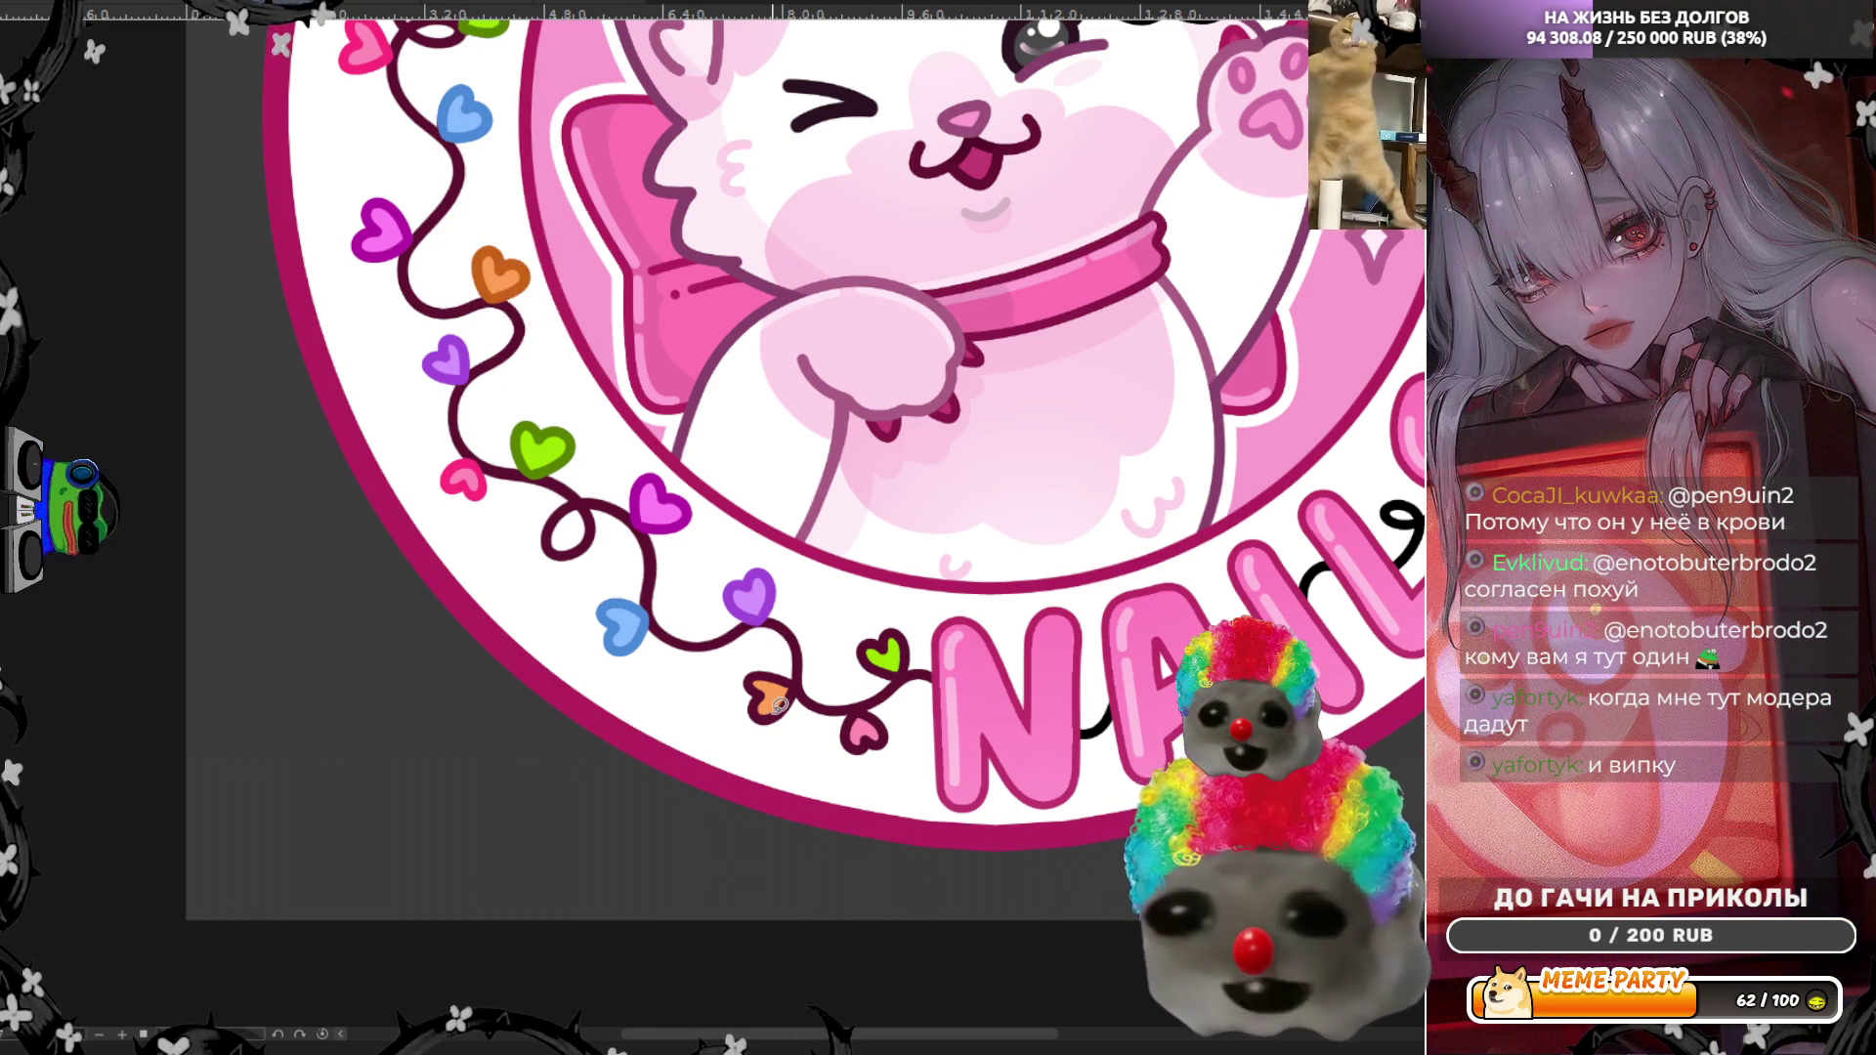
# Step: Refill the orange heart with a darker bold outline, closing every gap on its edge
pyautogui.scroll(4, 778, 705)
pyautogui.moveTo(645, 601)
pyautogui.mouseDown()
pyautogui.moveTo(662, 775)
pyautogui.moveTo(753, 594)
pyautogui.moveTo(799, 637)
pyautogui.moveTo(805, 683)
pyautogui.mouseUp()
pyautogui.moveTo(735, 750); pyautogui.dragTo(739, 752)
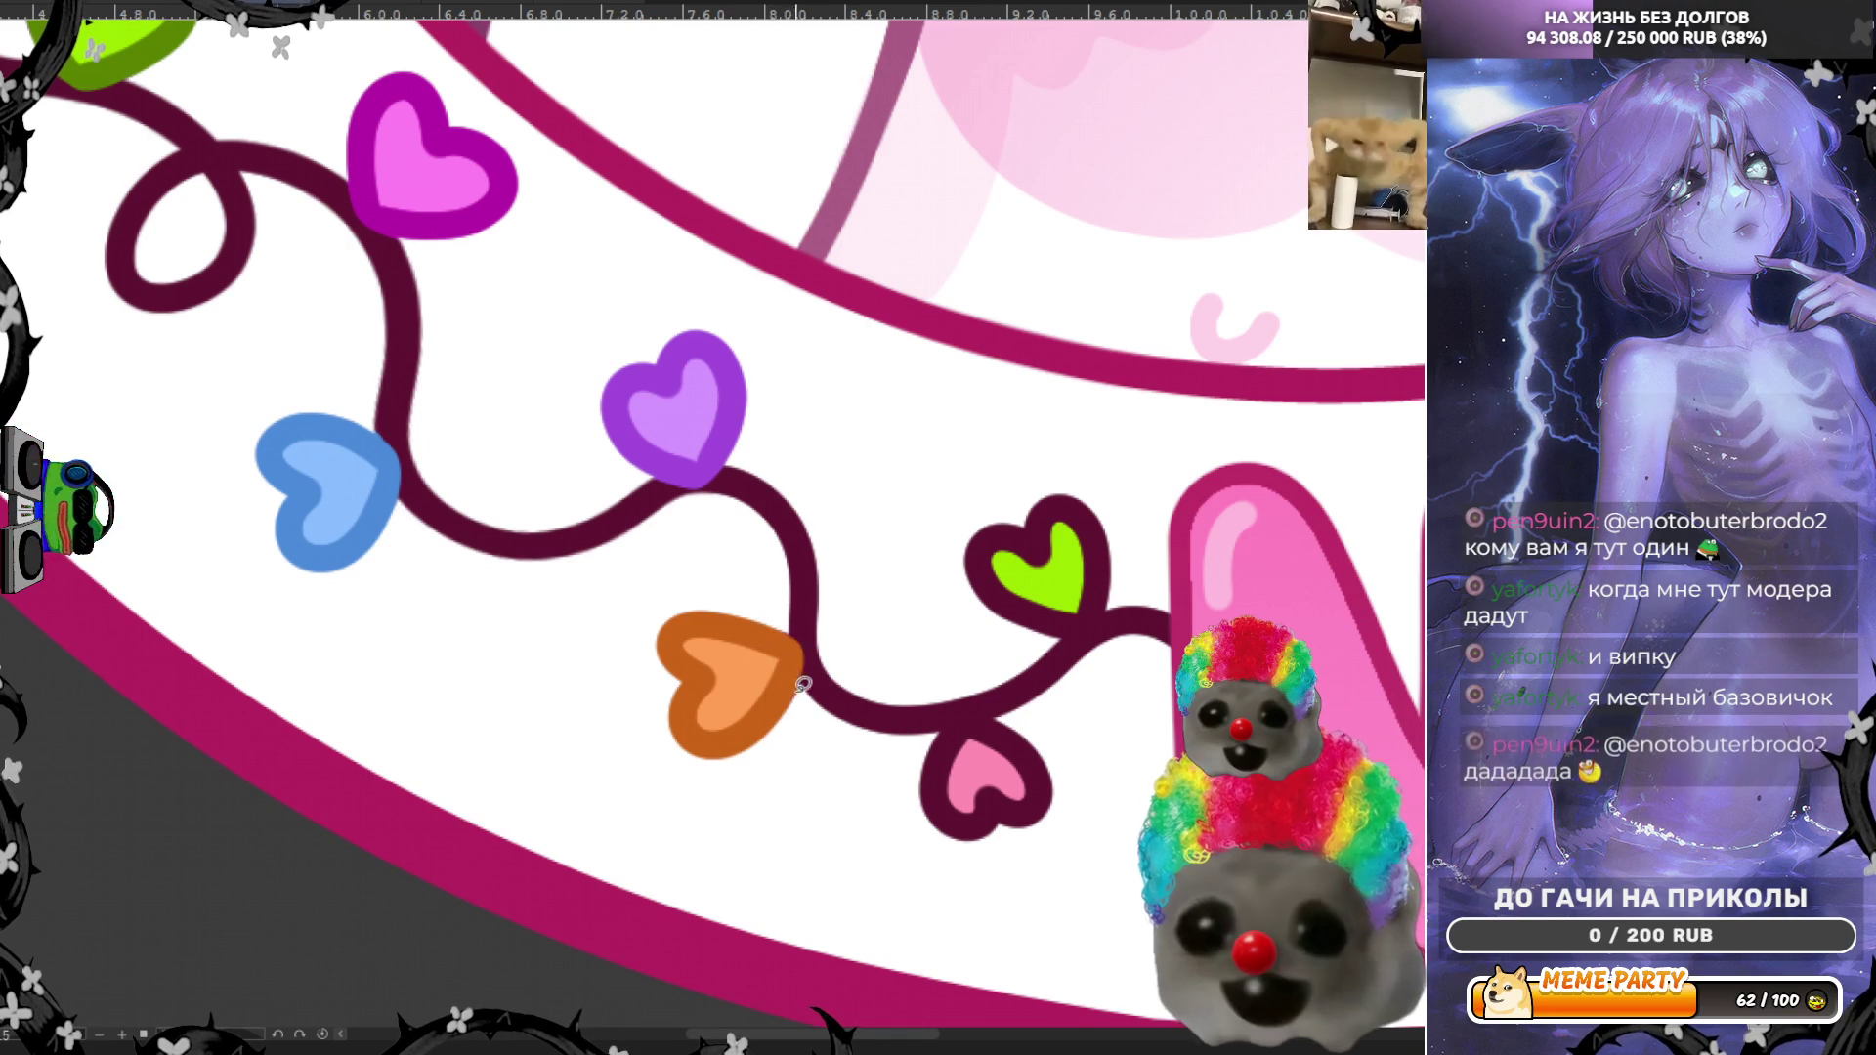
pyautogui.moveTo(793, 630); pyautogui.dragTo(795, 625)
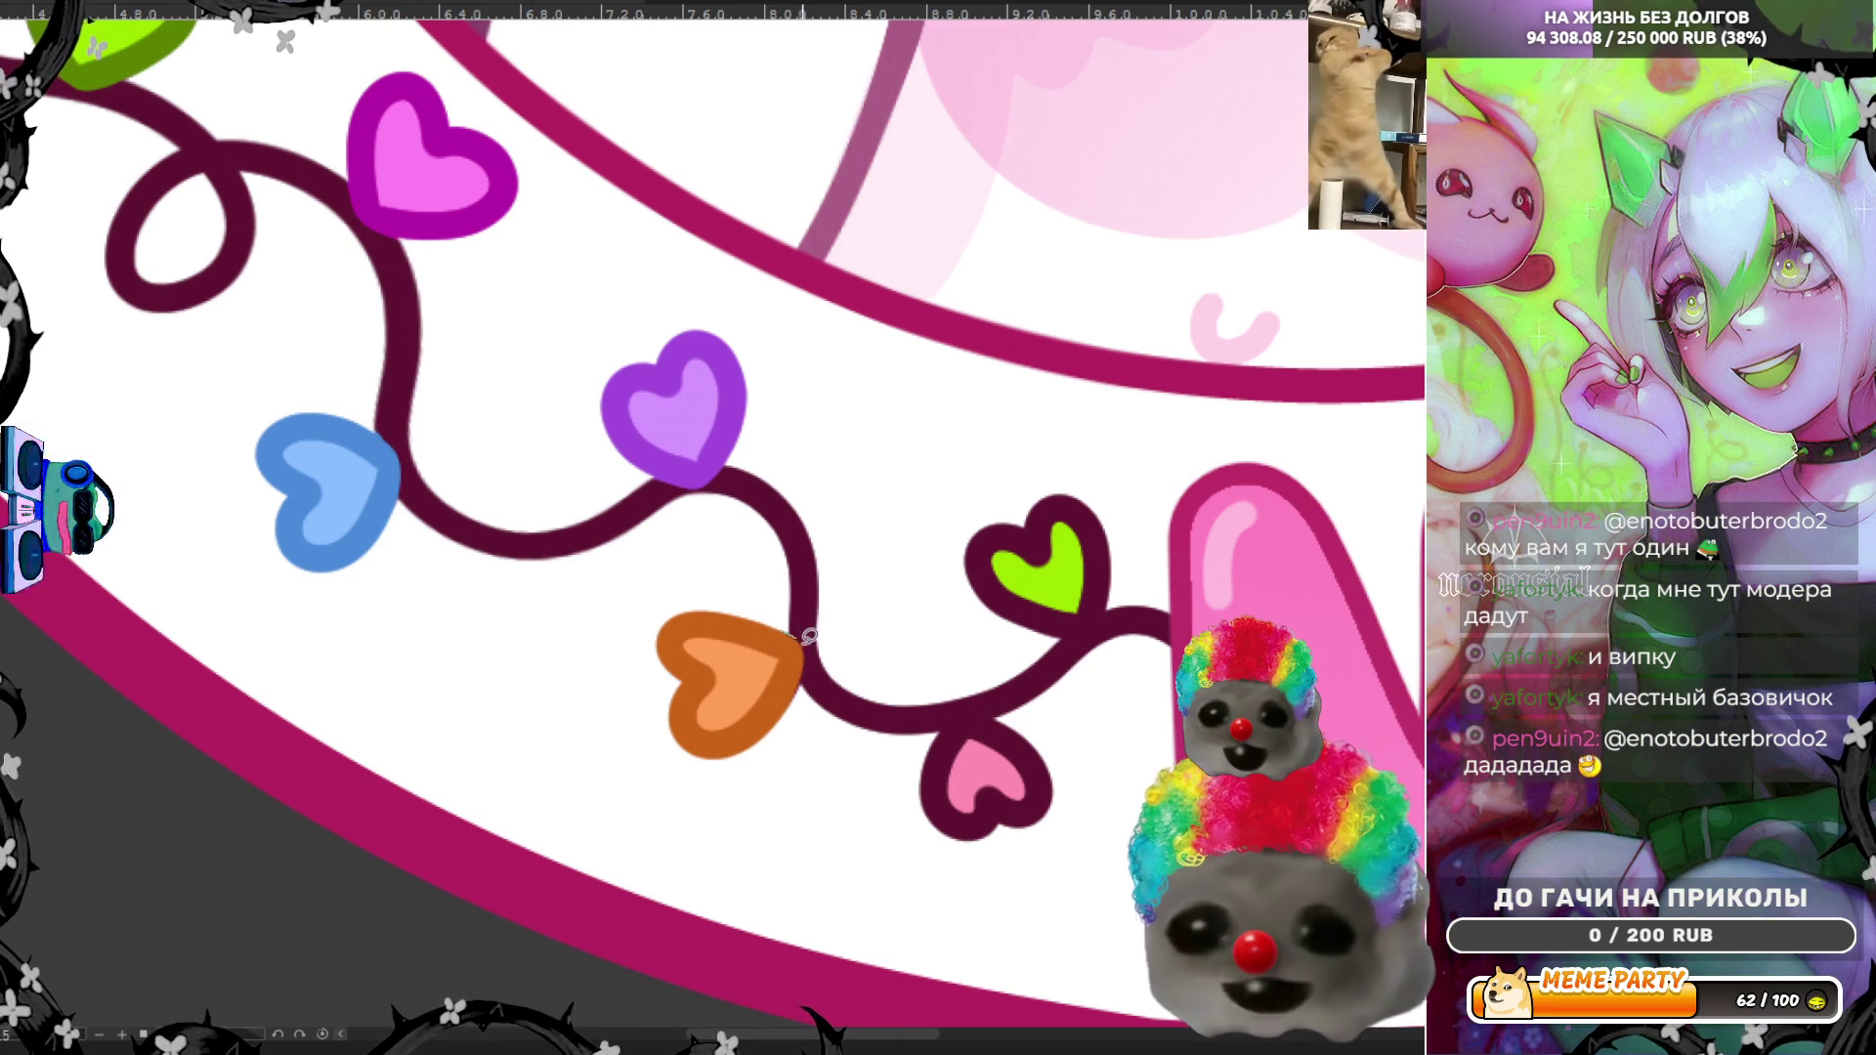
pyautogui.moveTo(782, 731); pyautogui.dragTo(781, 731)
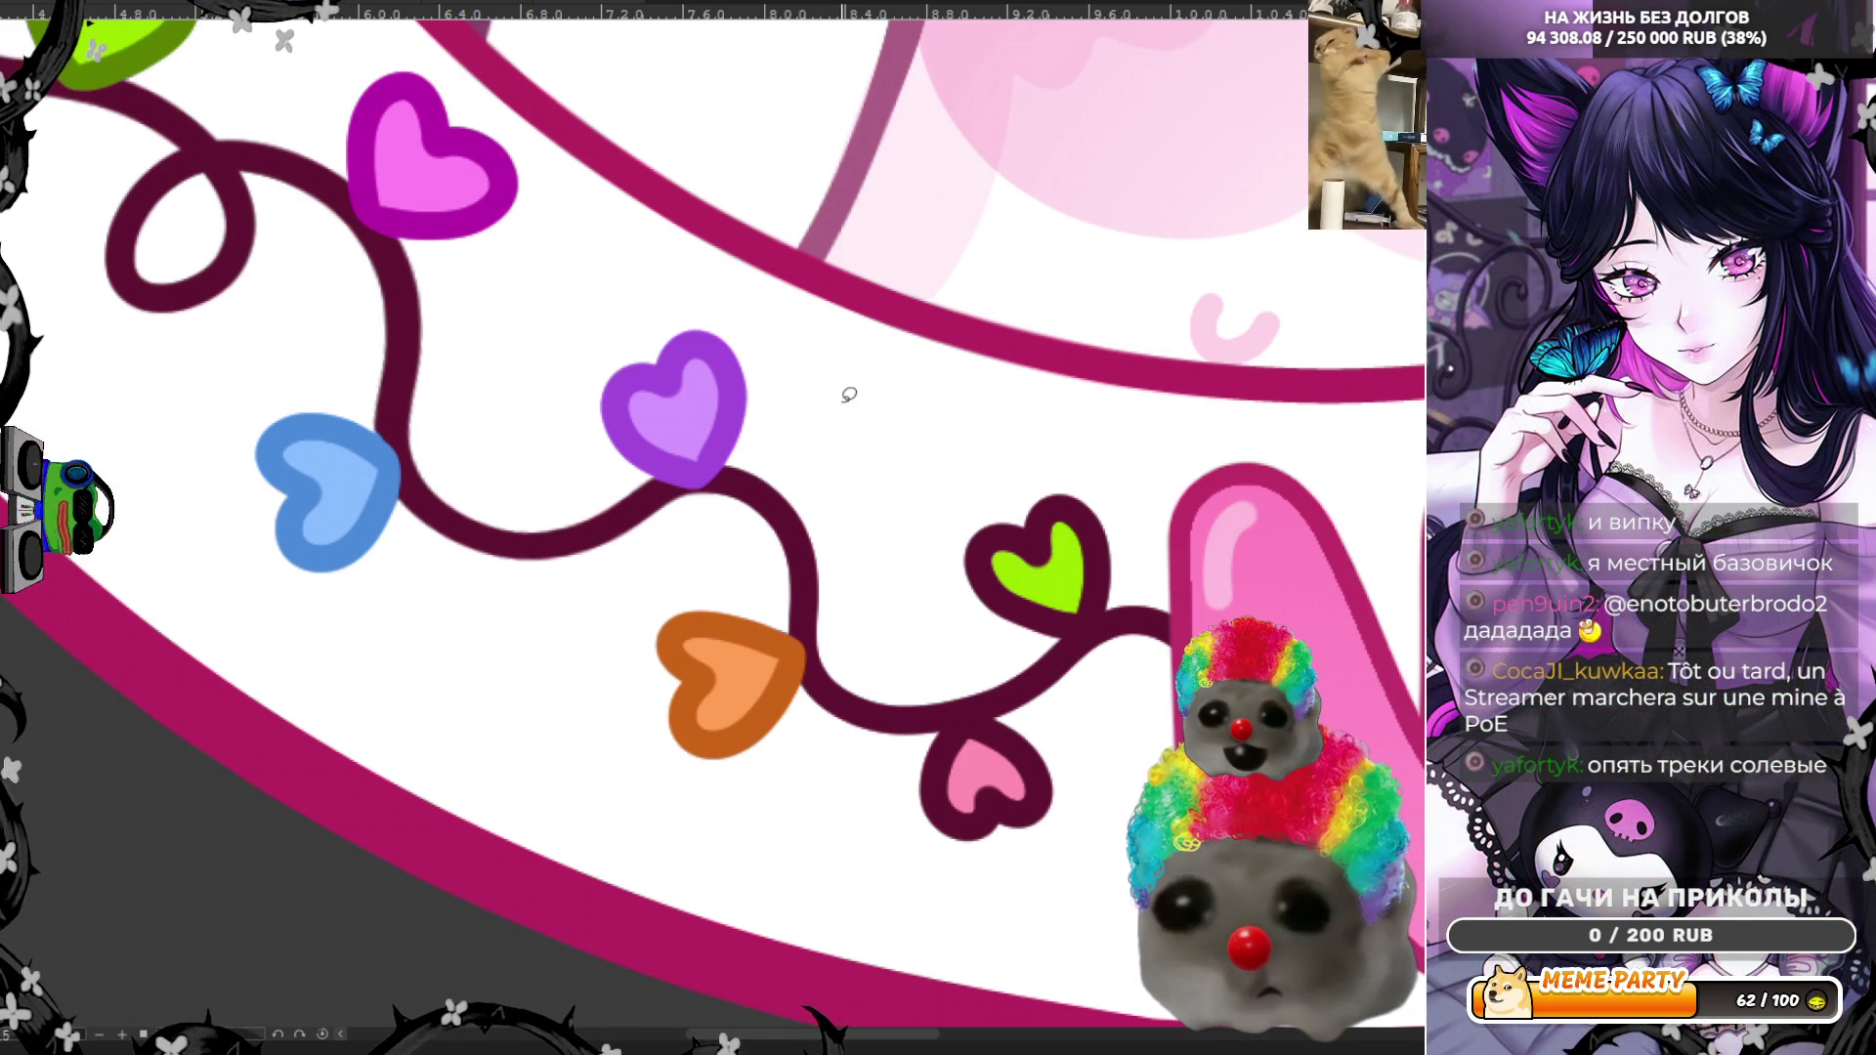
# Step: Recolour the two green hearts' outlines in bold dark green
pyautogui.moveTo(1016, 496)
pyautogui.mouseDown()
pyautogui.moveTo(975, 532)
pyautogui.moveTo(1006, 606)
pyautogui.moveTo(1129, 557)
pyautogui.moveTo(1097, 482)
pyautogui.moveTo(1079, 512)
pyautogui.mouseUp()
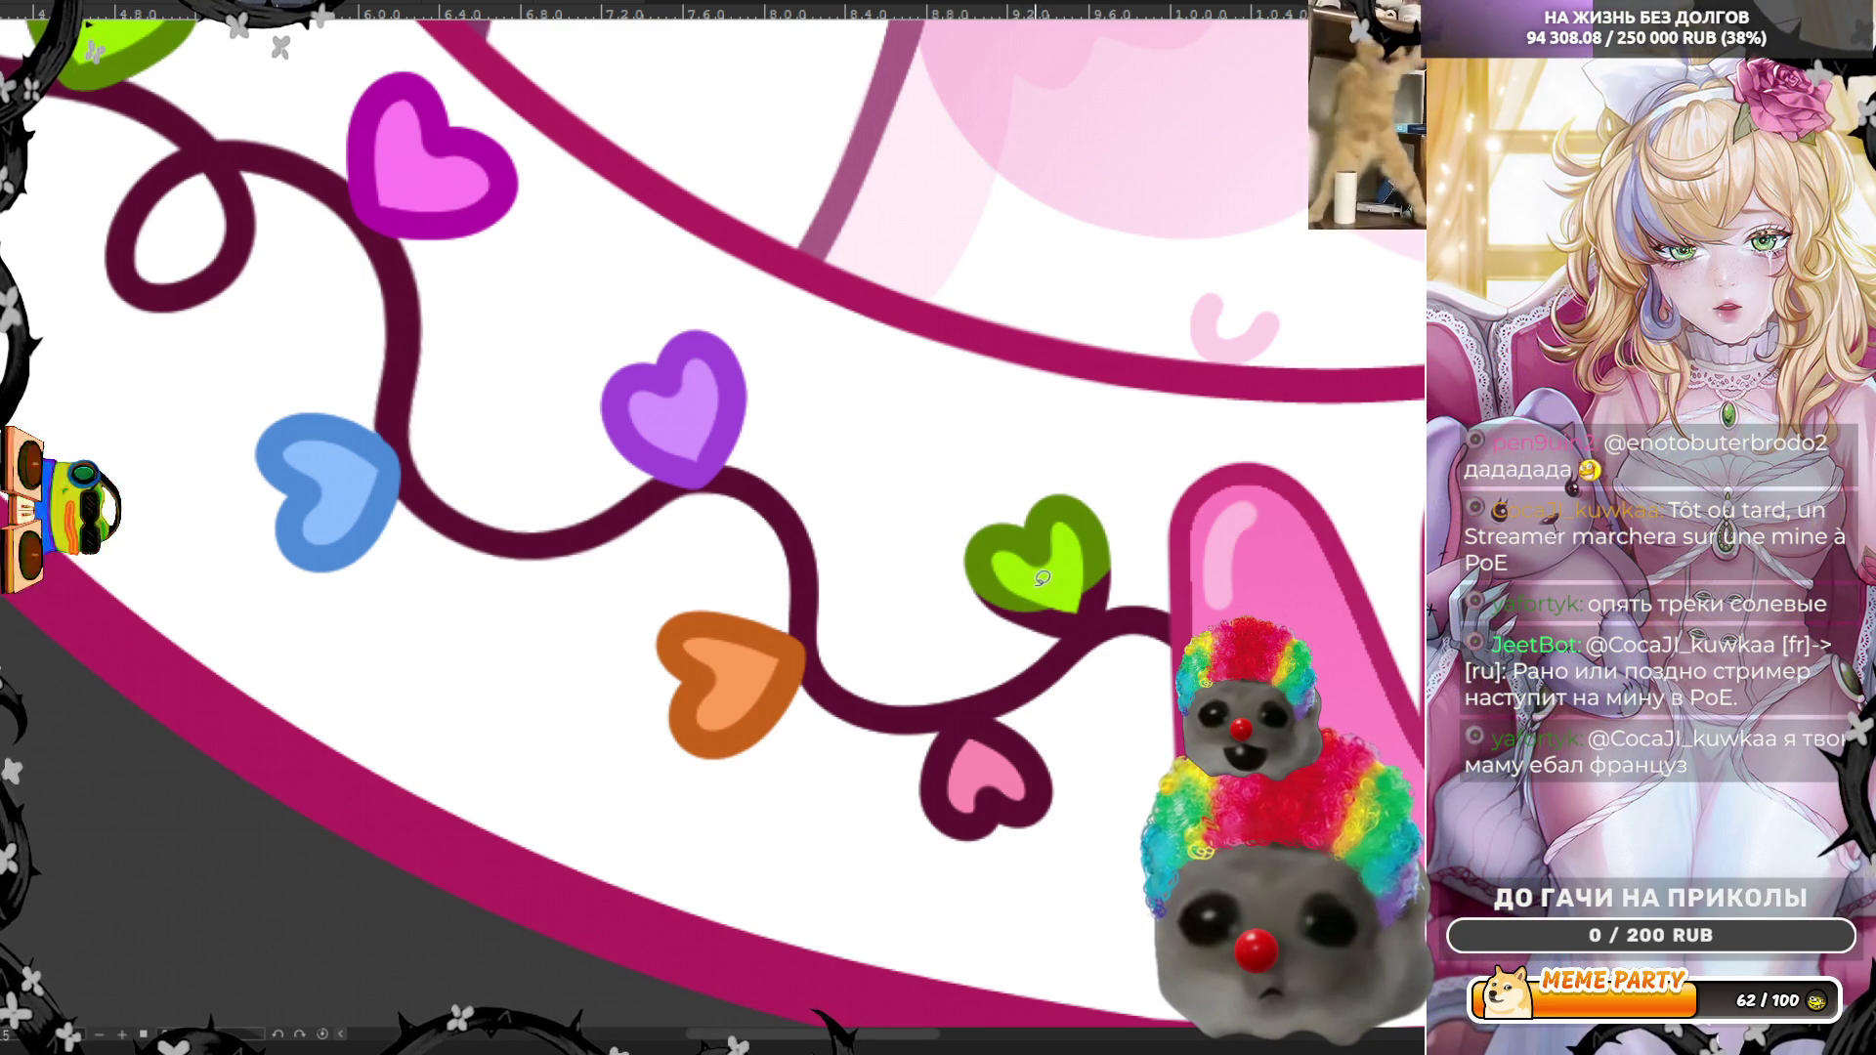
pyautogui.moveTo(1016, 564)
pyautogui.mouseDown()
pyautogui.moveTo(974, 557)
pyautogui.moveTo(979, 603)
pyautogui.moveTo(1055, 618)
pyautogui.moveTo(1093, 595)
pyautogui.moveTo(1020, 561)
pyautogui.mouseUp()
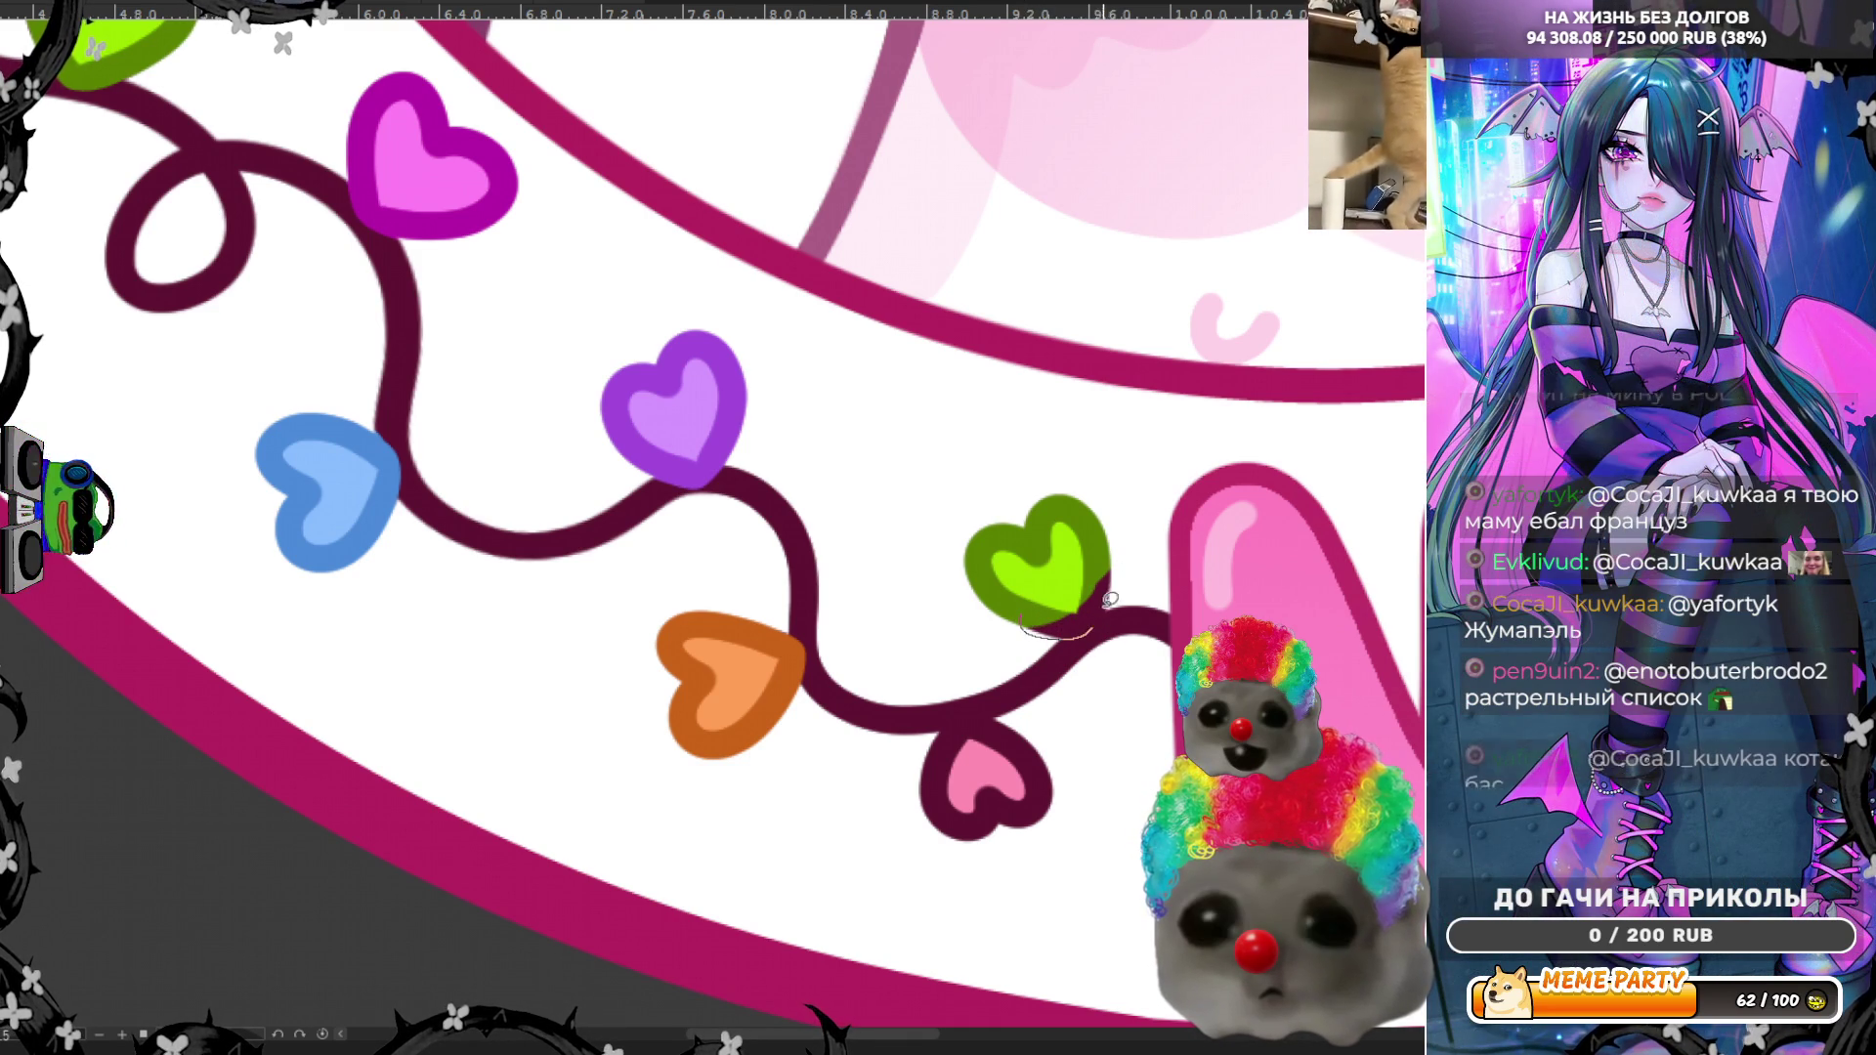
pyautogui.moveTo(954, 262)
pyautogui.mouseDown()
pyautogui.moveTo(762, 285)
pyautogui.moveTo(810, 415)
pyautogui.moveTo(952, 354)
pyautogui.mouseUp()
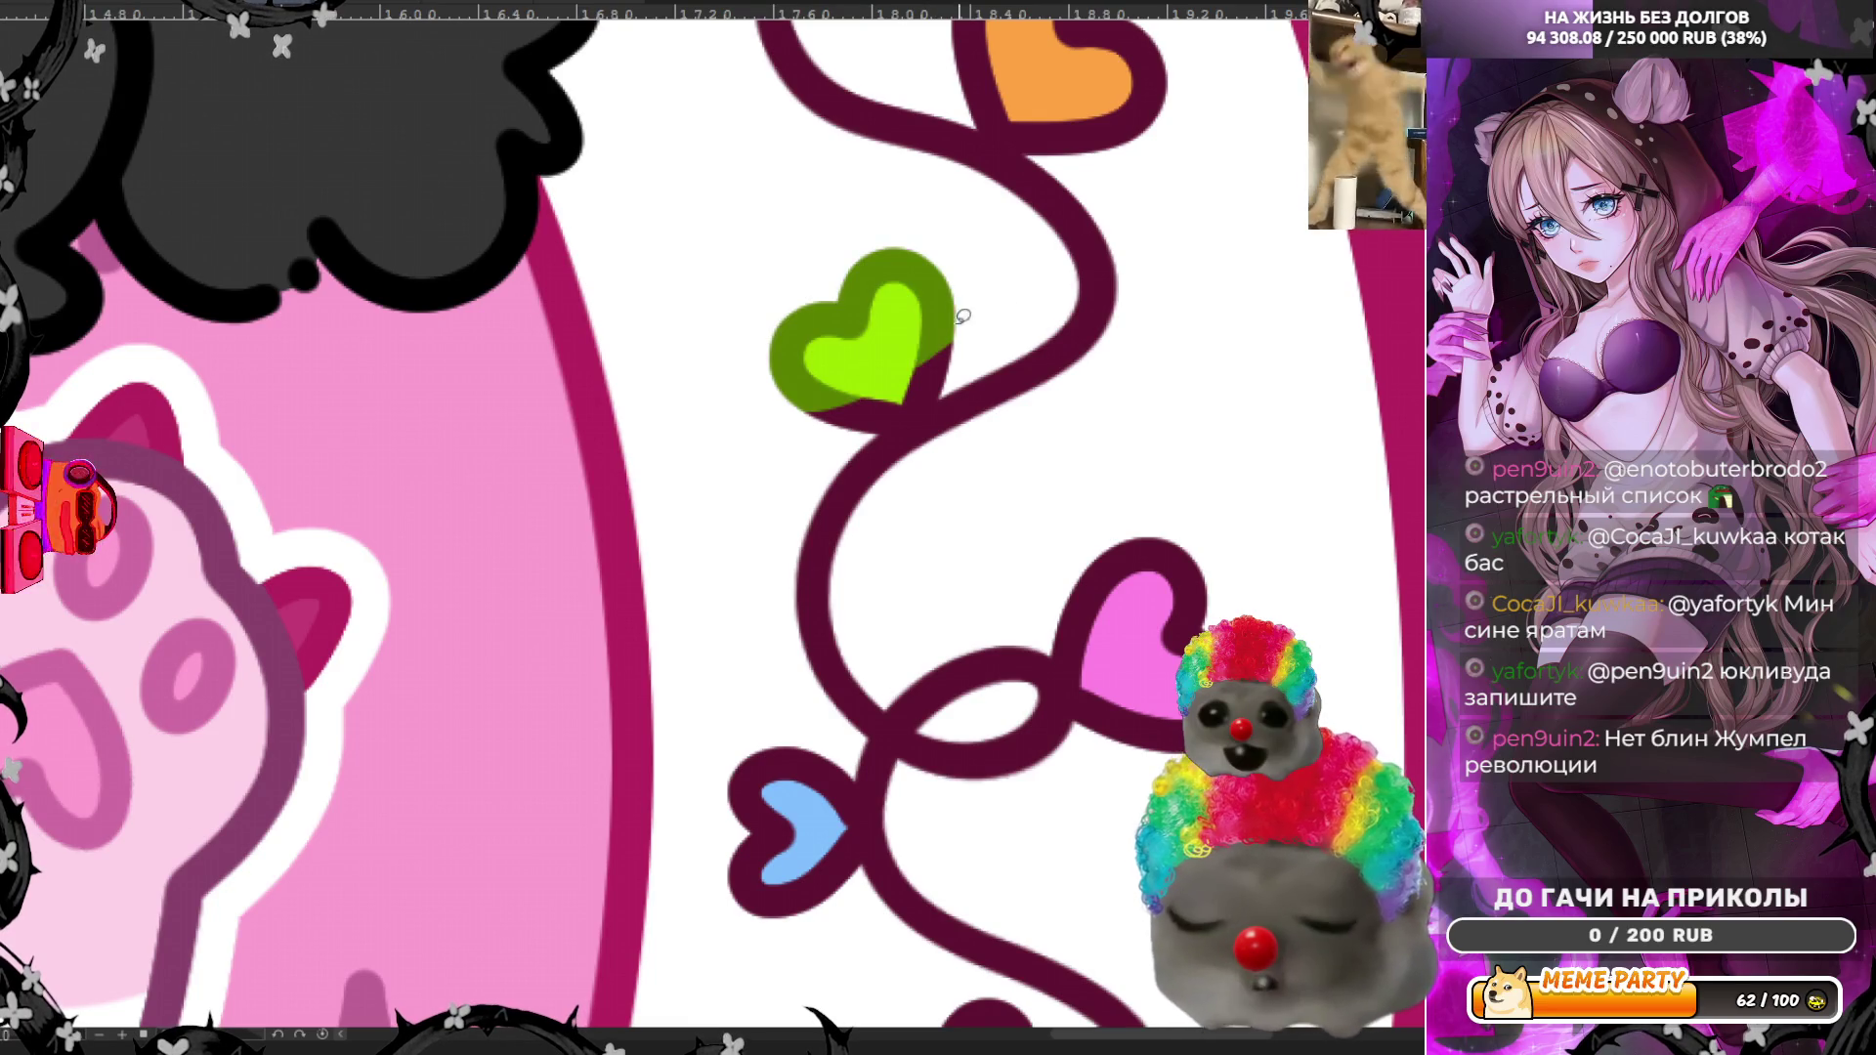
pyautogui.moveTo(918, 430)
pyautogui.mouseDown()
pyautogui.moveTo(952, 333)
pyautogui.moveTo(841, 274)
pyautogui.moveTo(791, 340)
pyautogui.mouseUp()
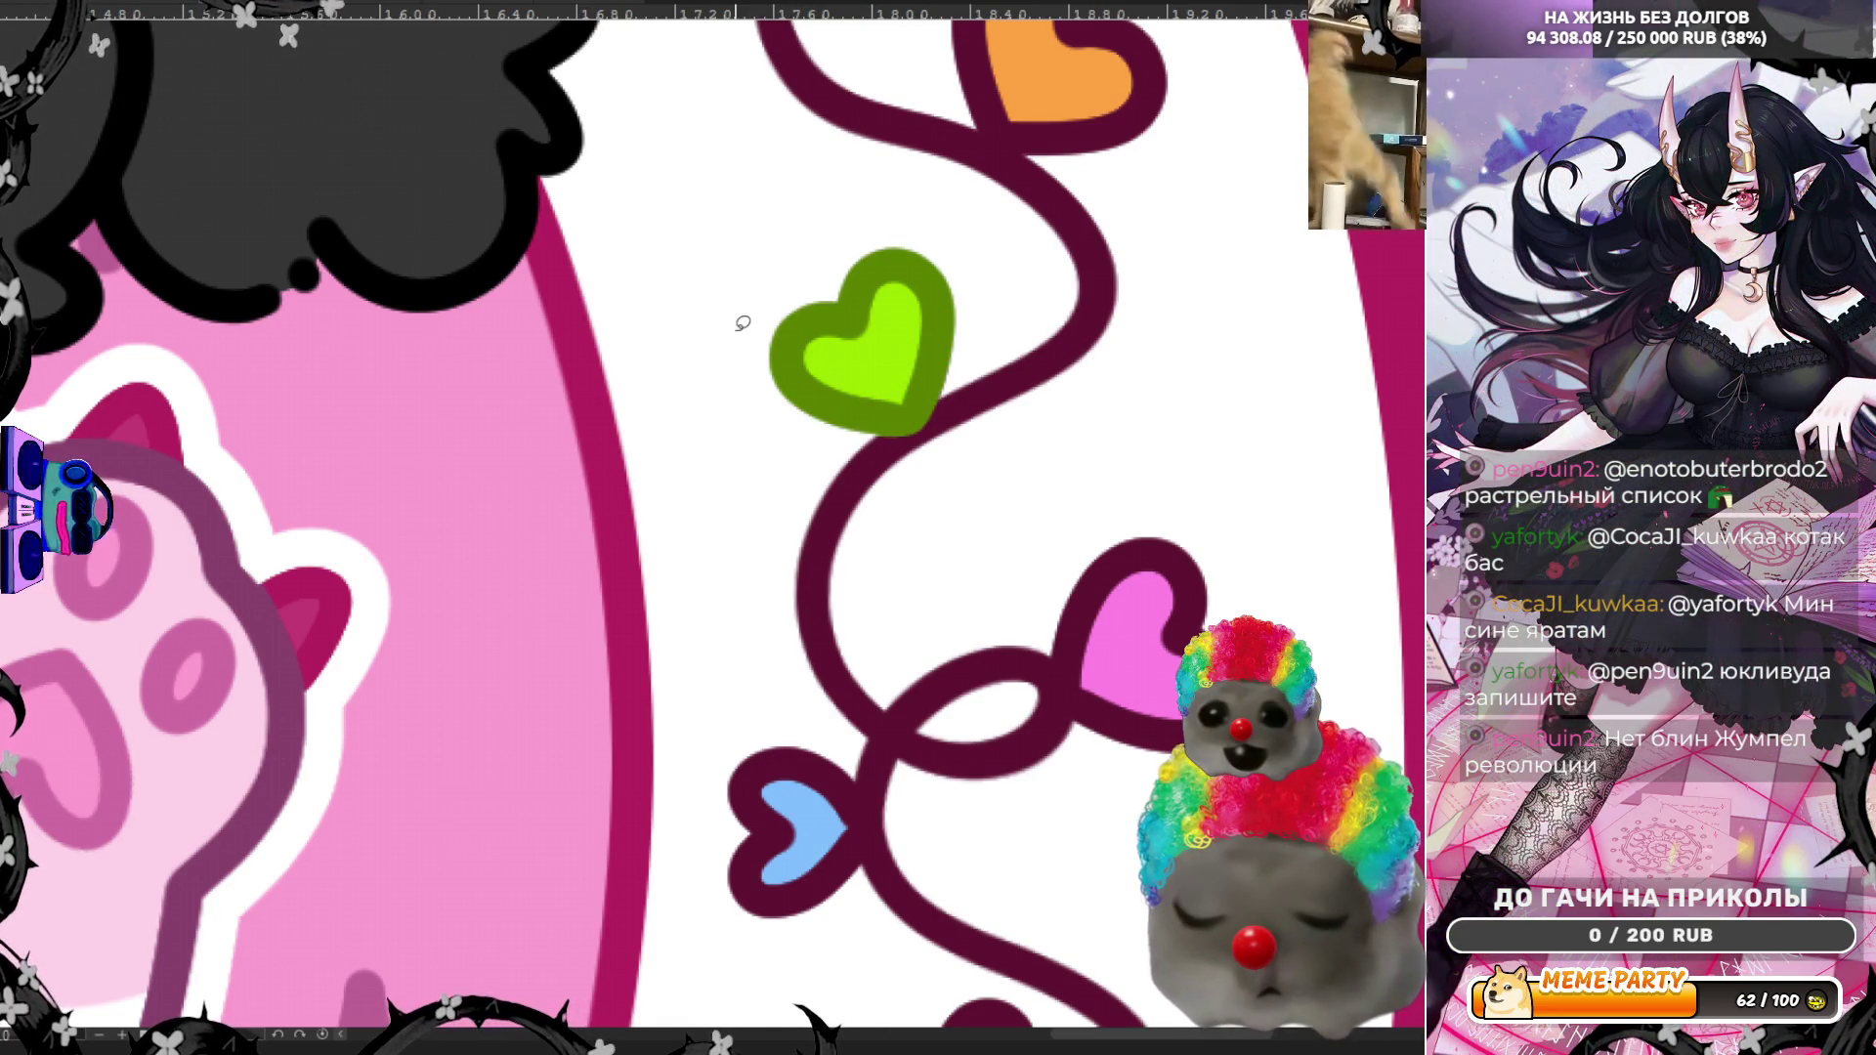
# Step: Fill the pink heart's outline bright pink and cover the dark patch beneath it
pyautogui.scroll(-6, 743, 323)
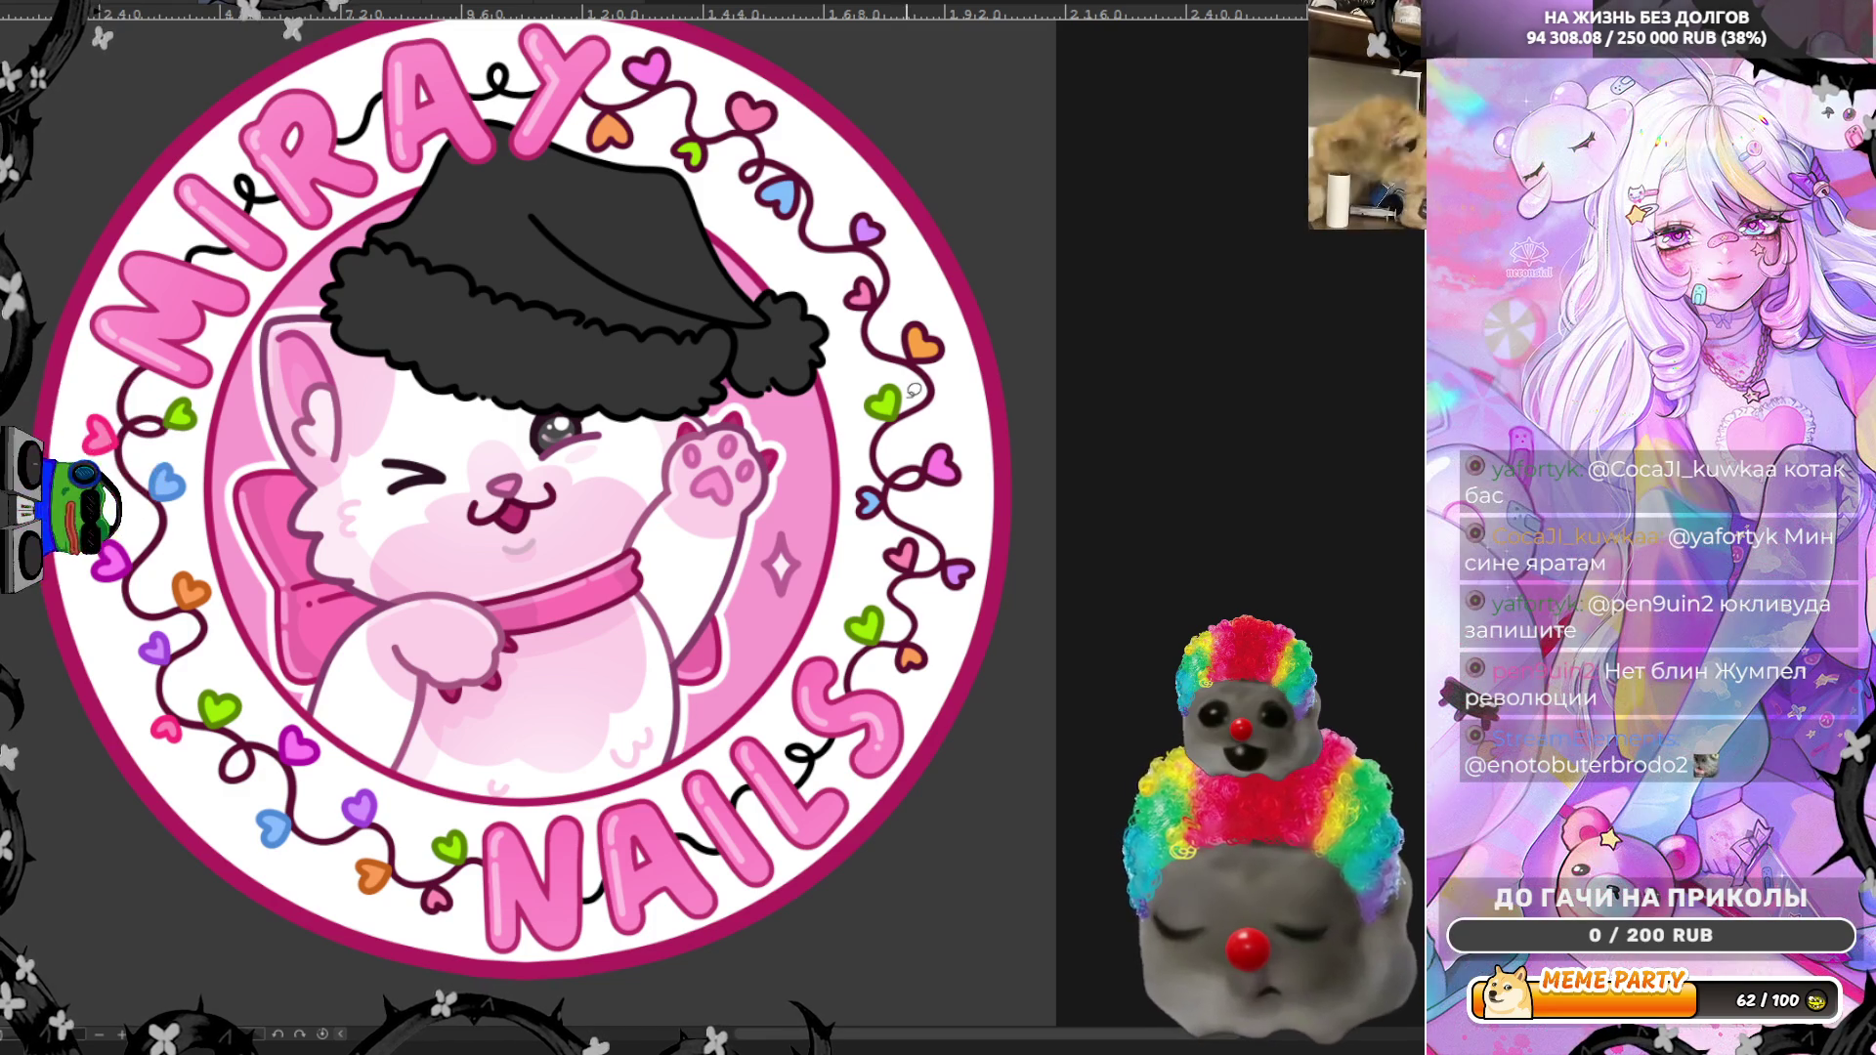
pyautogui.scroll(6, 909, 390)
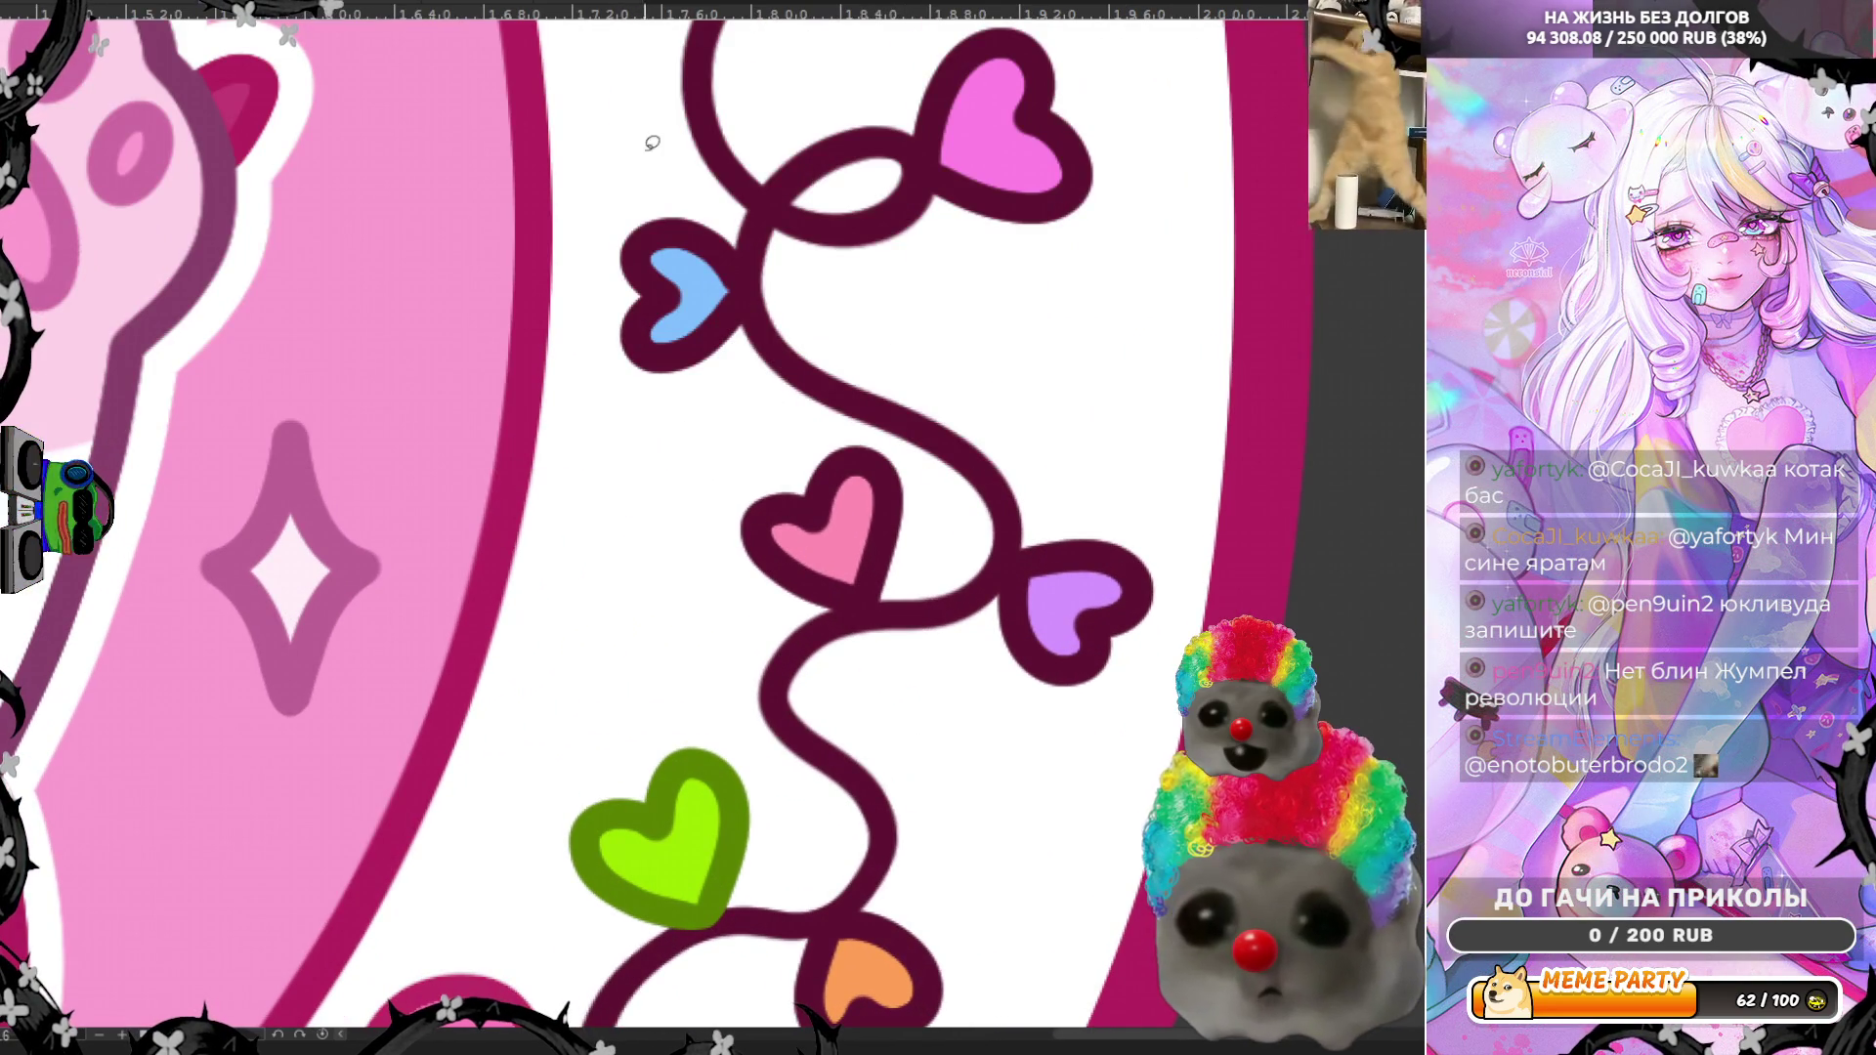
pyautogui.moveTo(928, 520)
pyautogui.mouseDown()
pyautogui.moveTo(929, 482)
pyautogui.moveTo(753, 469)
pyautogui.moveTo(759, 585)
pyautogui.mouseUp()
pyautogui.moveTo(938, 548); pyautogui.dragTo(807, 584)
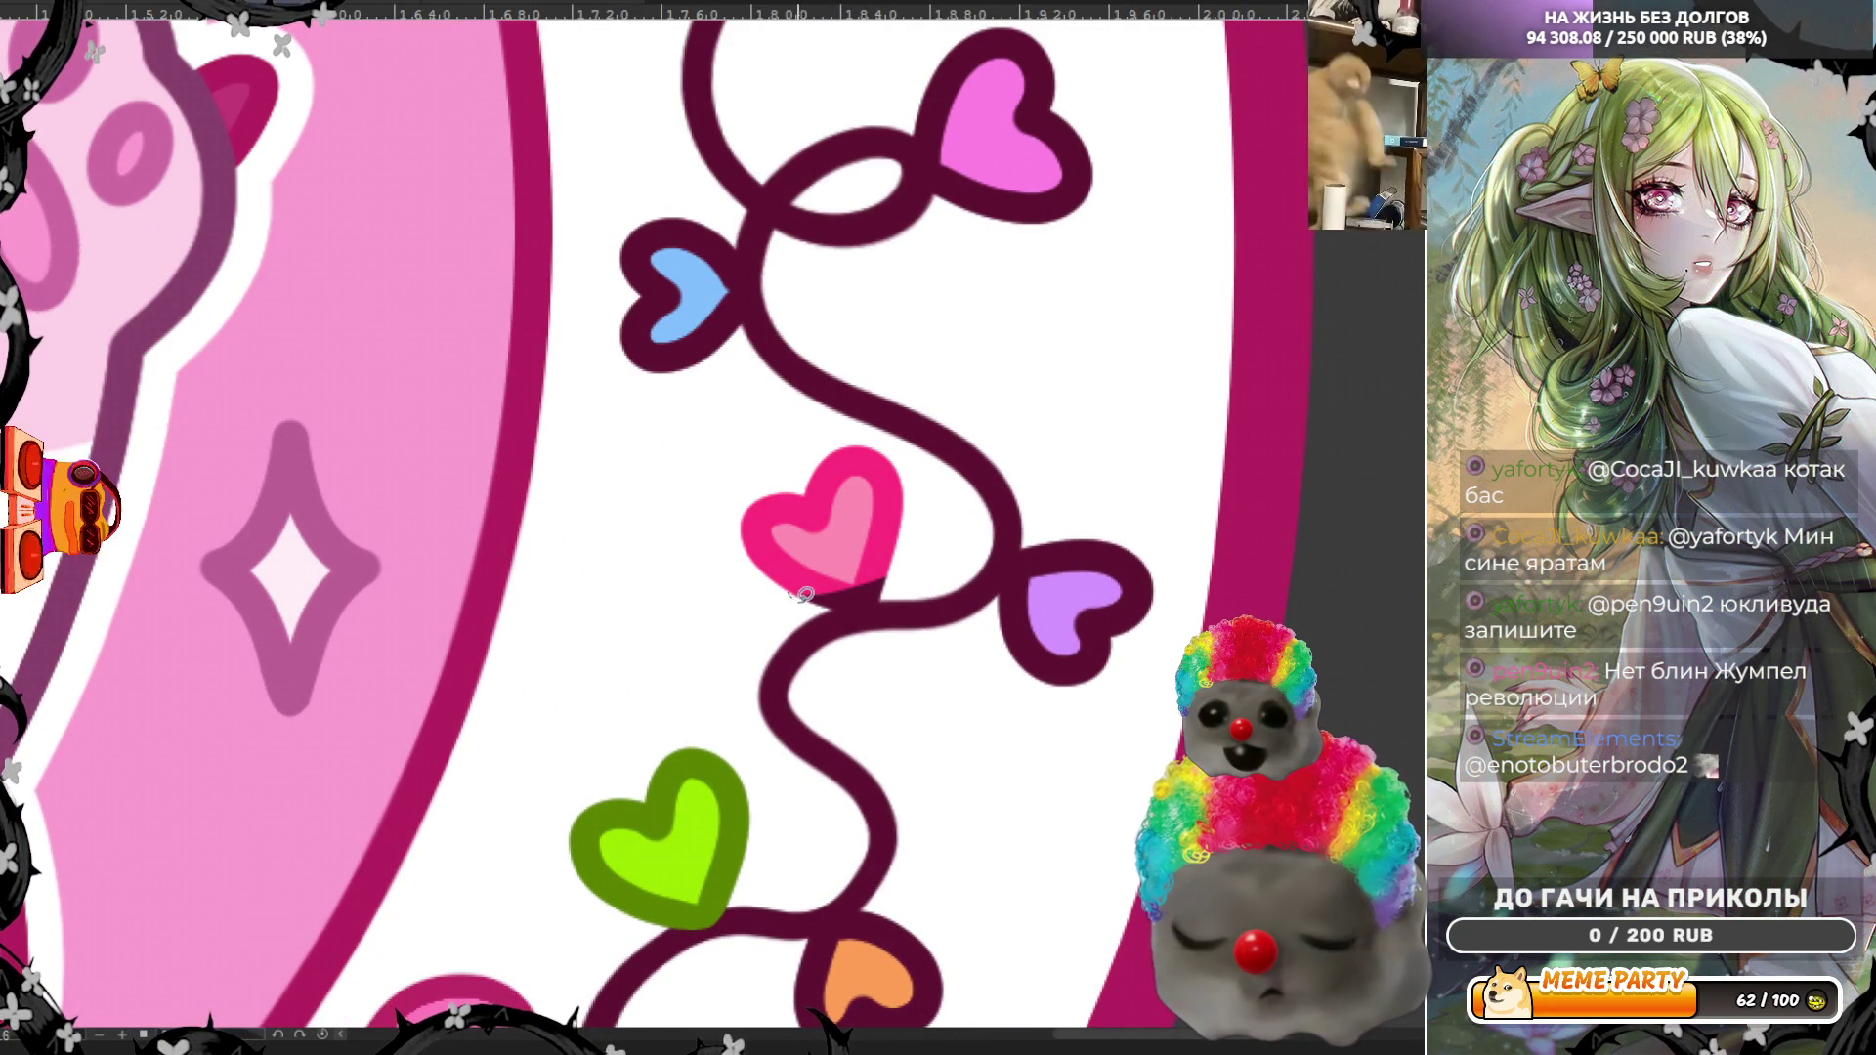
pyautogui.moveTo(907, 526); pyautogui.dragTo(774, 543)
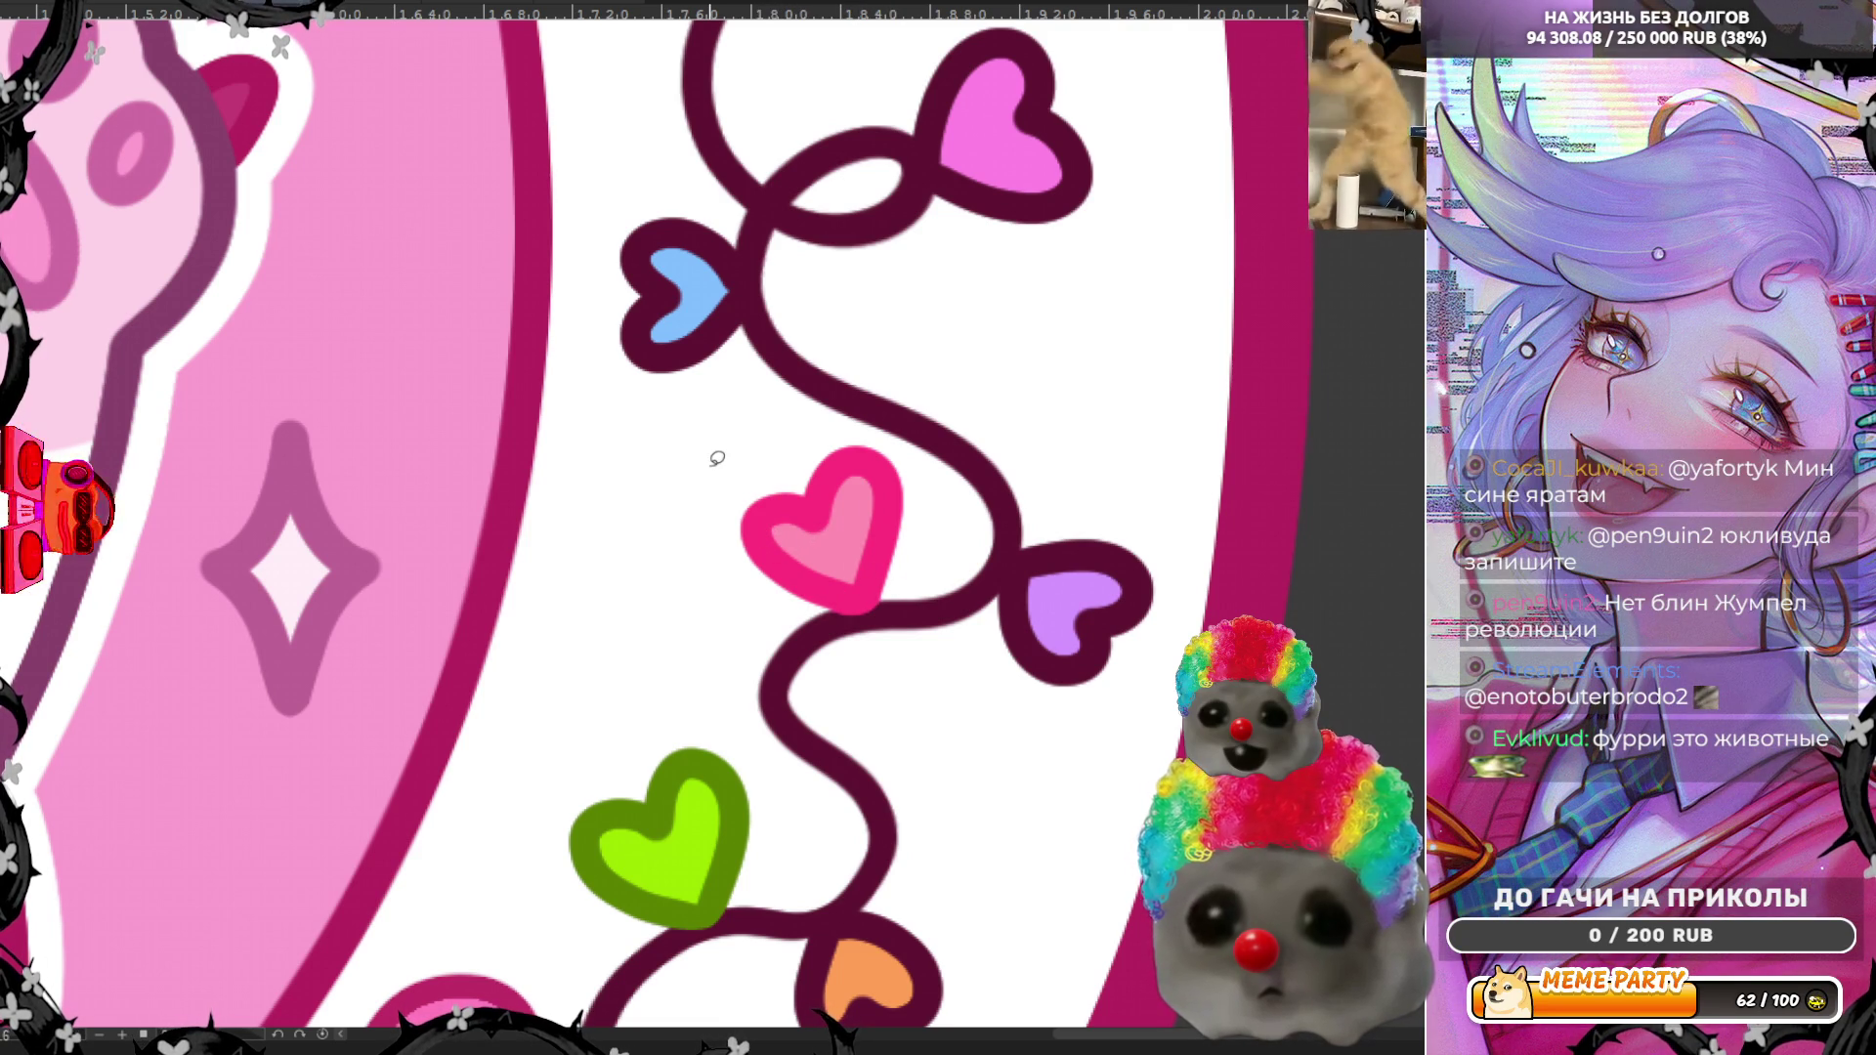
# Step: Replace the right-vine pink heart's dark maroon outline with bright pink
pyautogui.scroll(-8, 1176, 547)
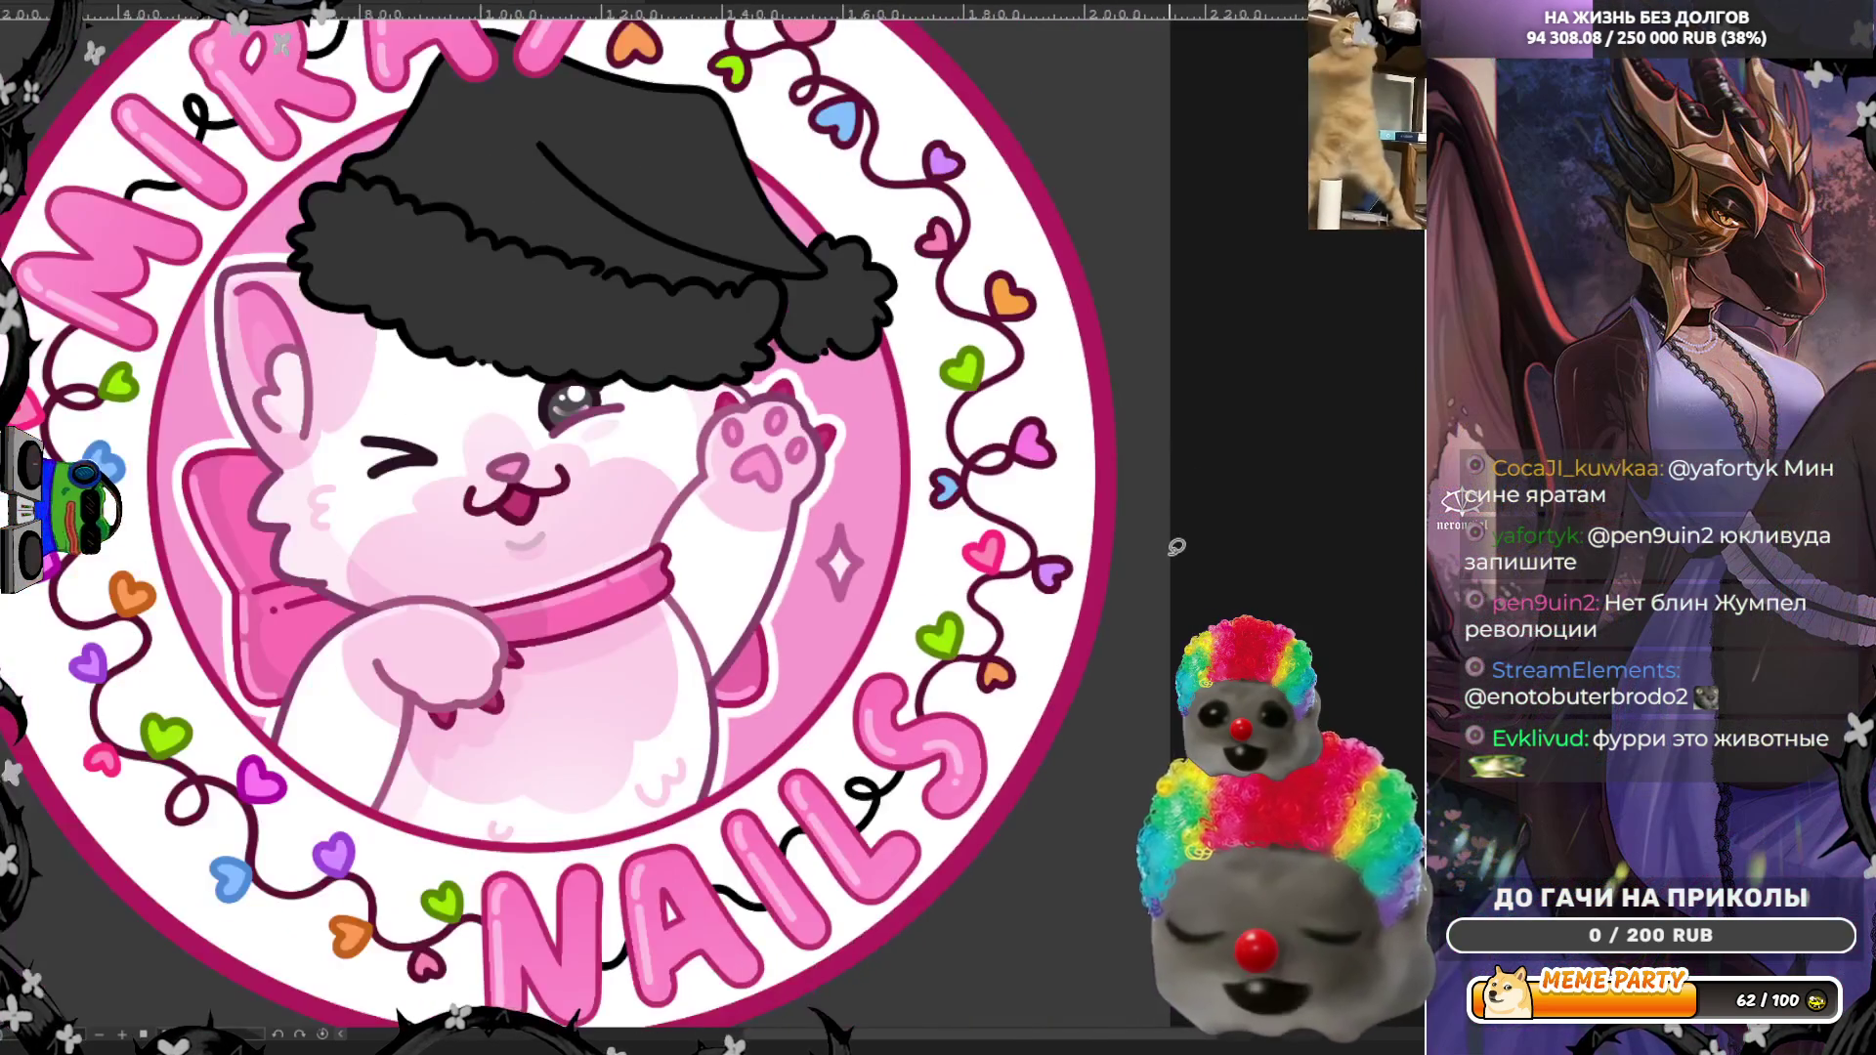
pyautogui.scroll(1, 459, 517)
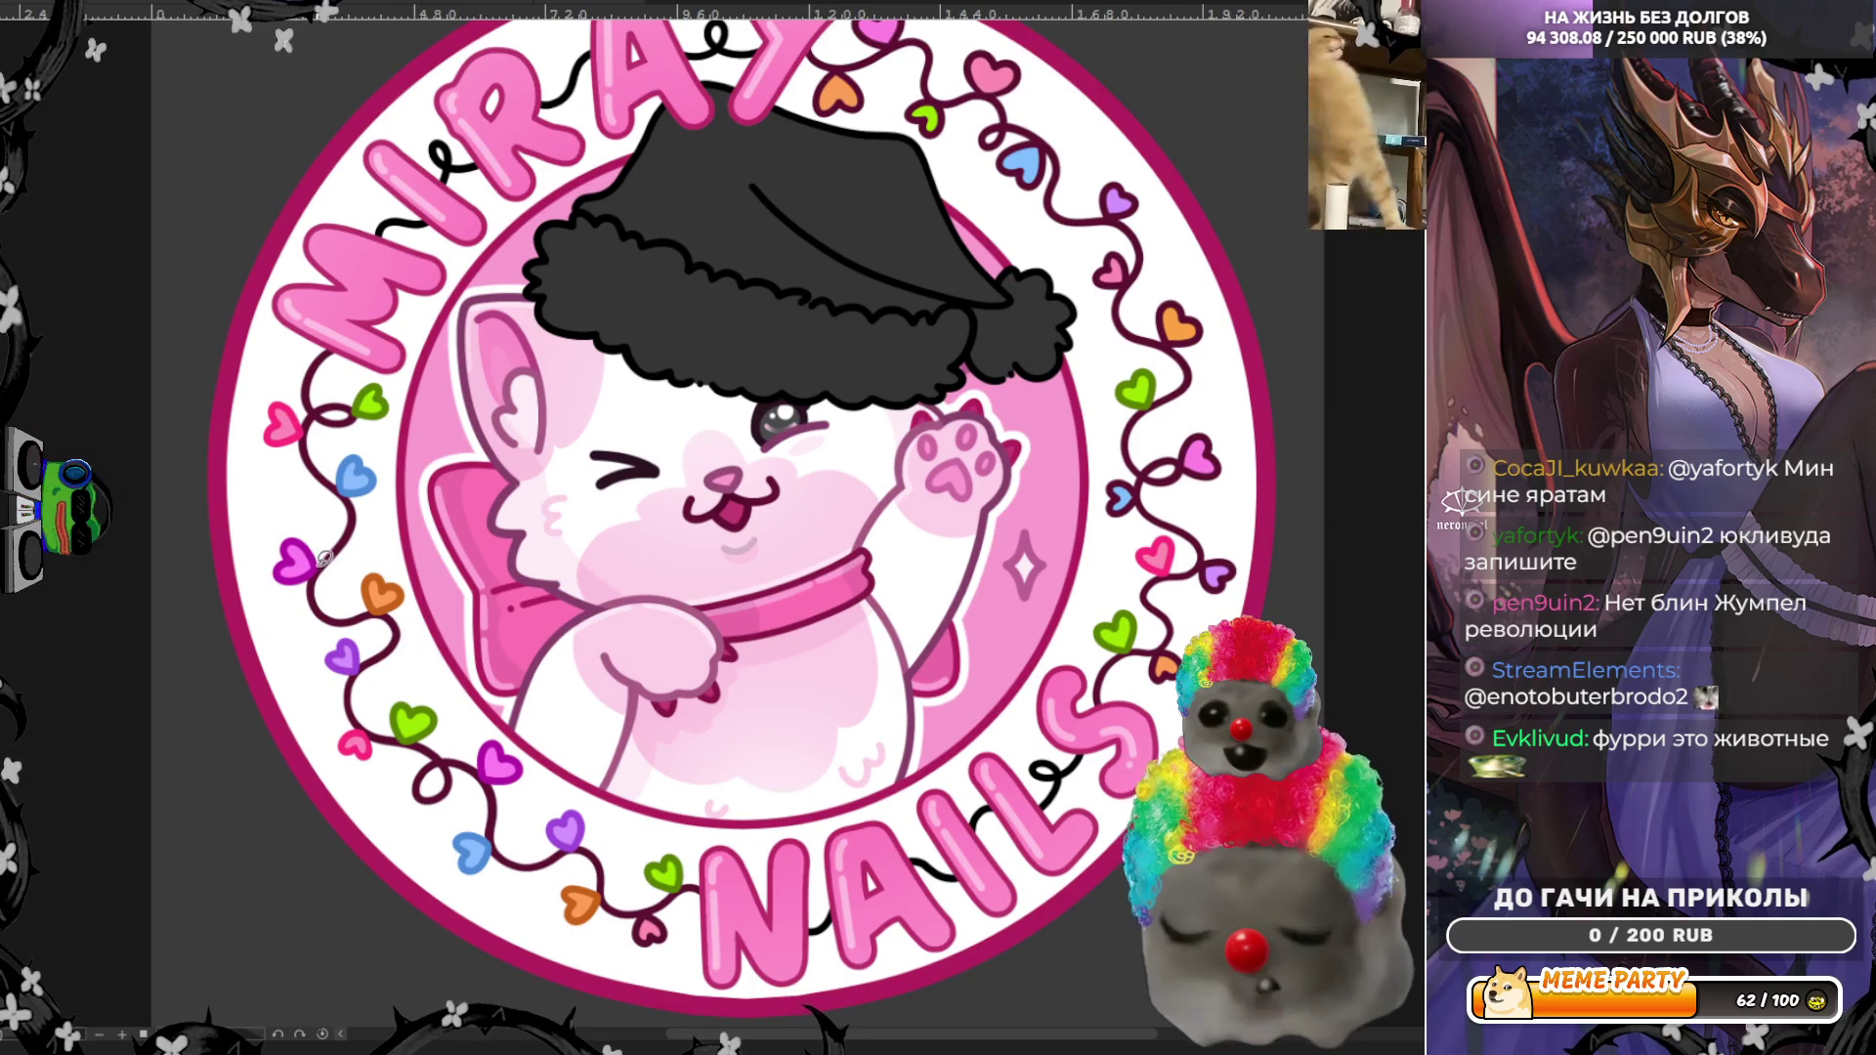
pyautogui.scroll(5, 1167, 356)
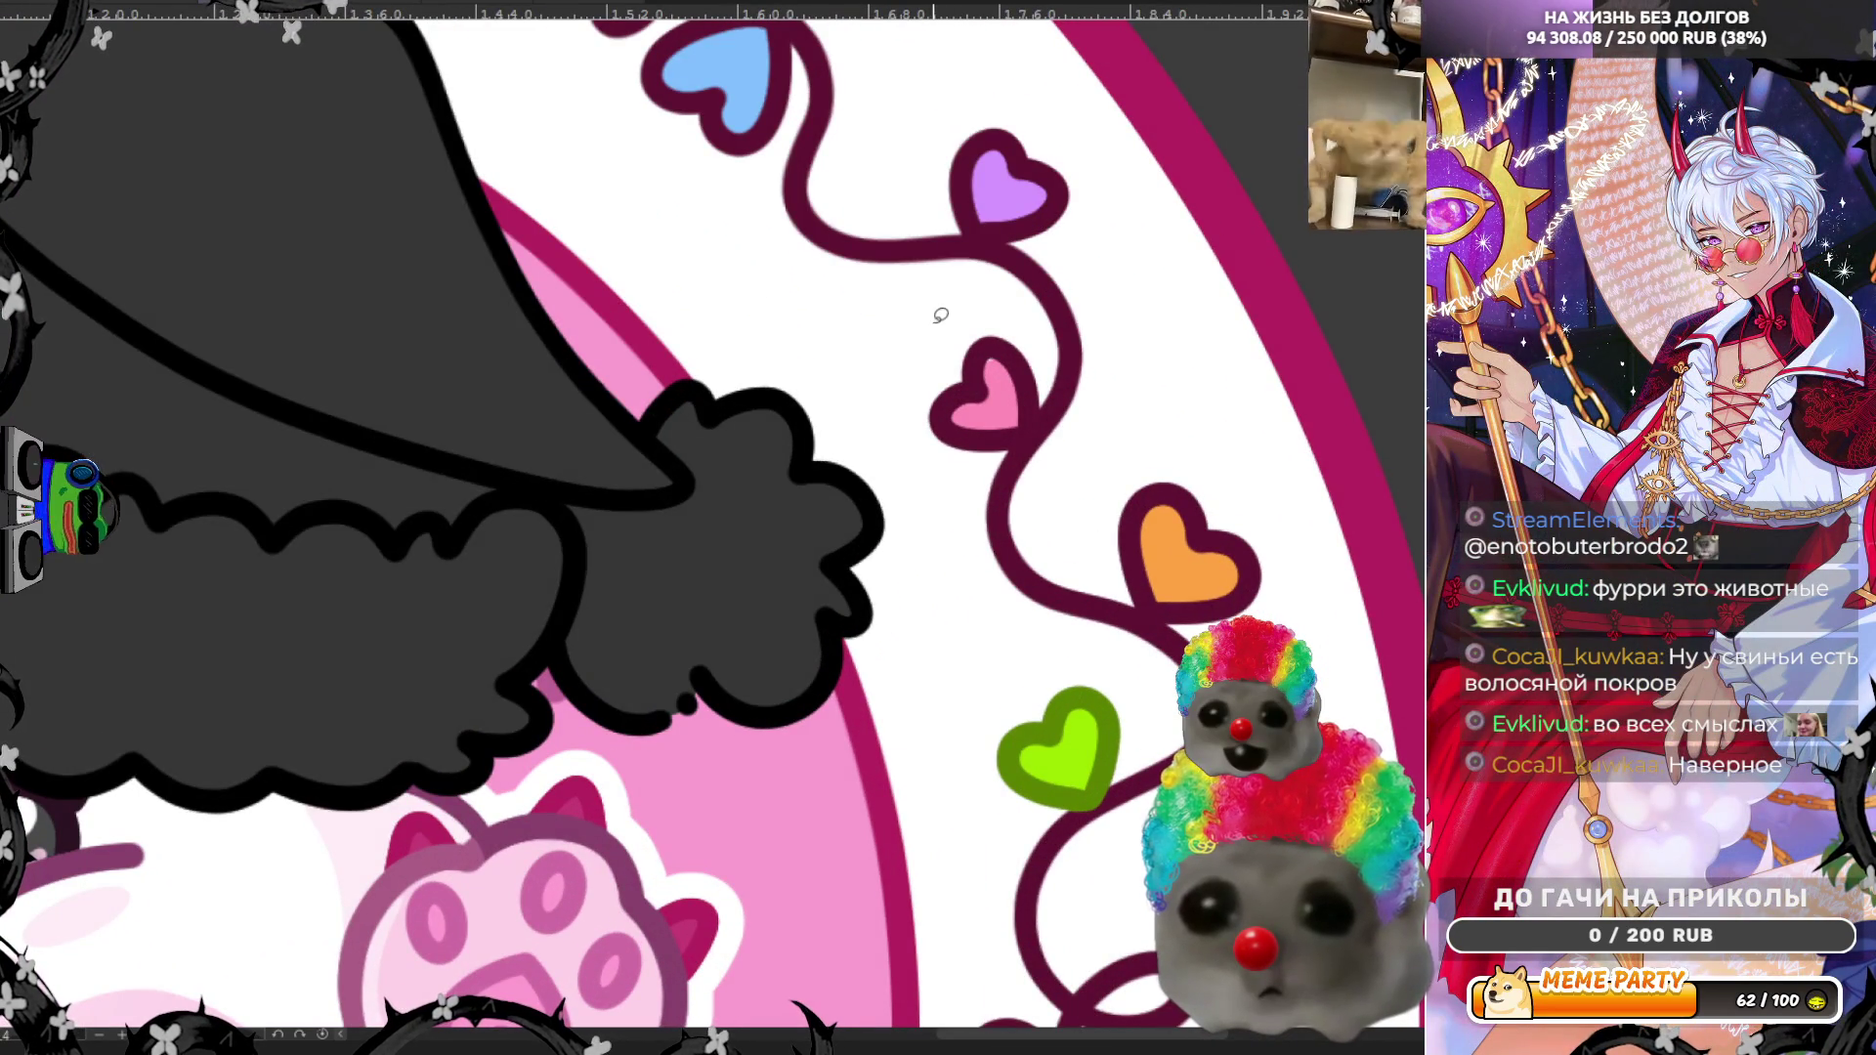
pyautogui.moveTo(945, 315)
pyautogui.mouseDown()
pyautogui.moveTo(980, 311)
pyautogui.moveTo(923, 426)
pyautogui.moveTo(982, 467)
pyautogui.moveTo(1008, 339)
pyautogui.mouseUp()
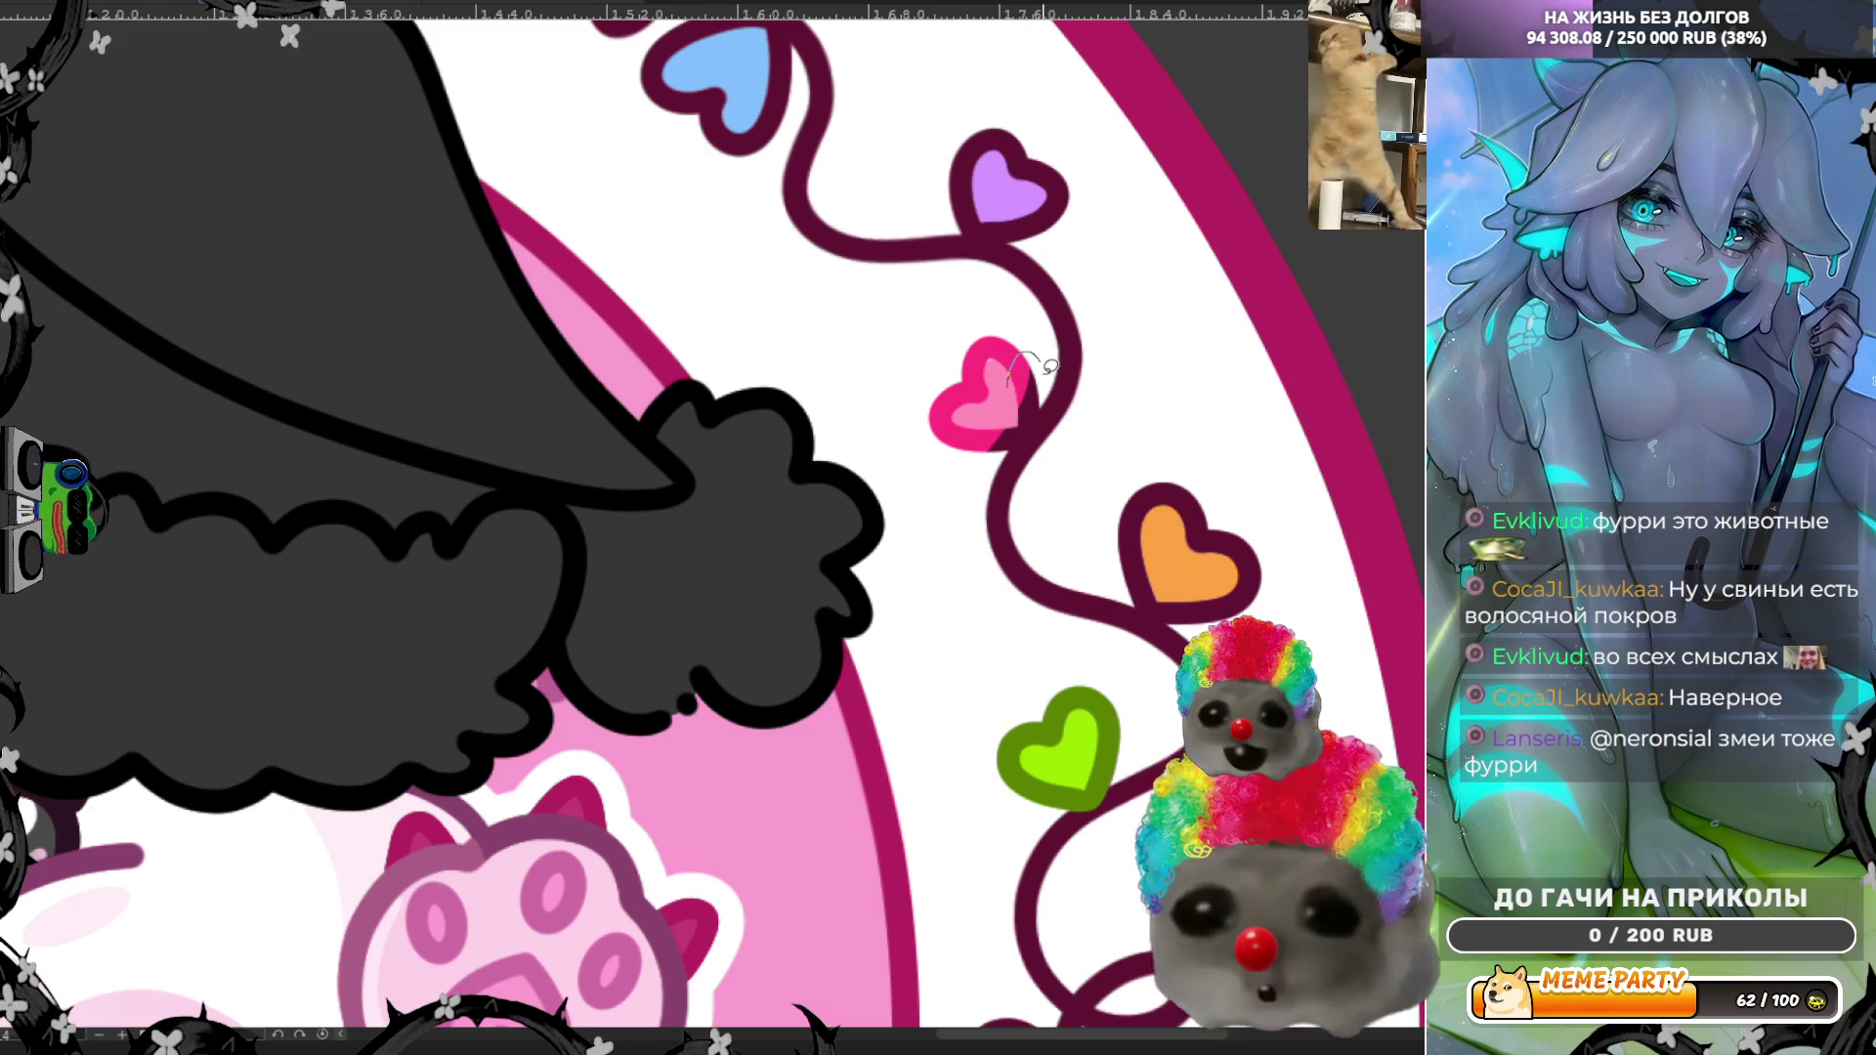
pyautogui.moveTo(1021, 440)
pyautogui.mouseDown()
pyautogui.moveTo(995, 448)
pyautogui.moveTo(1033, 380)
pyautogui.mouseUp()
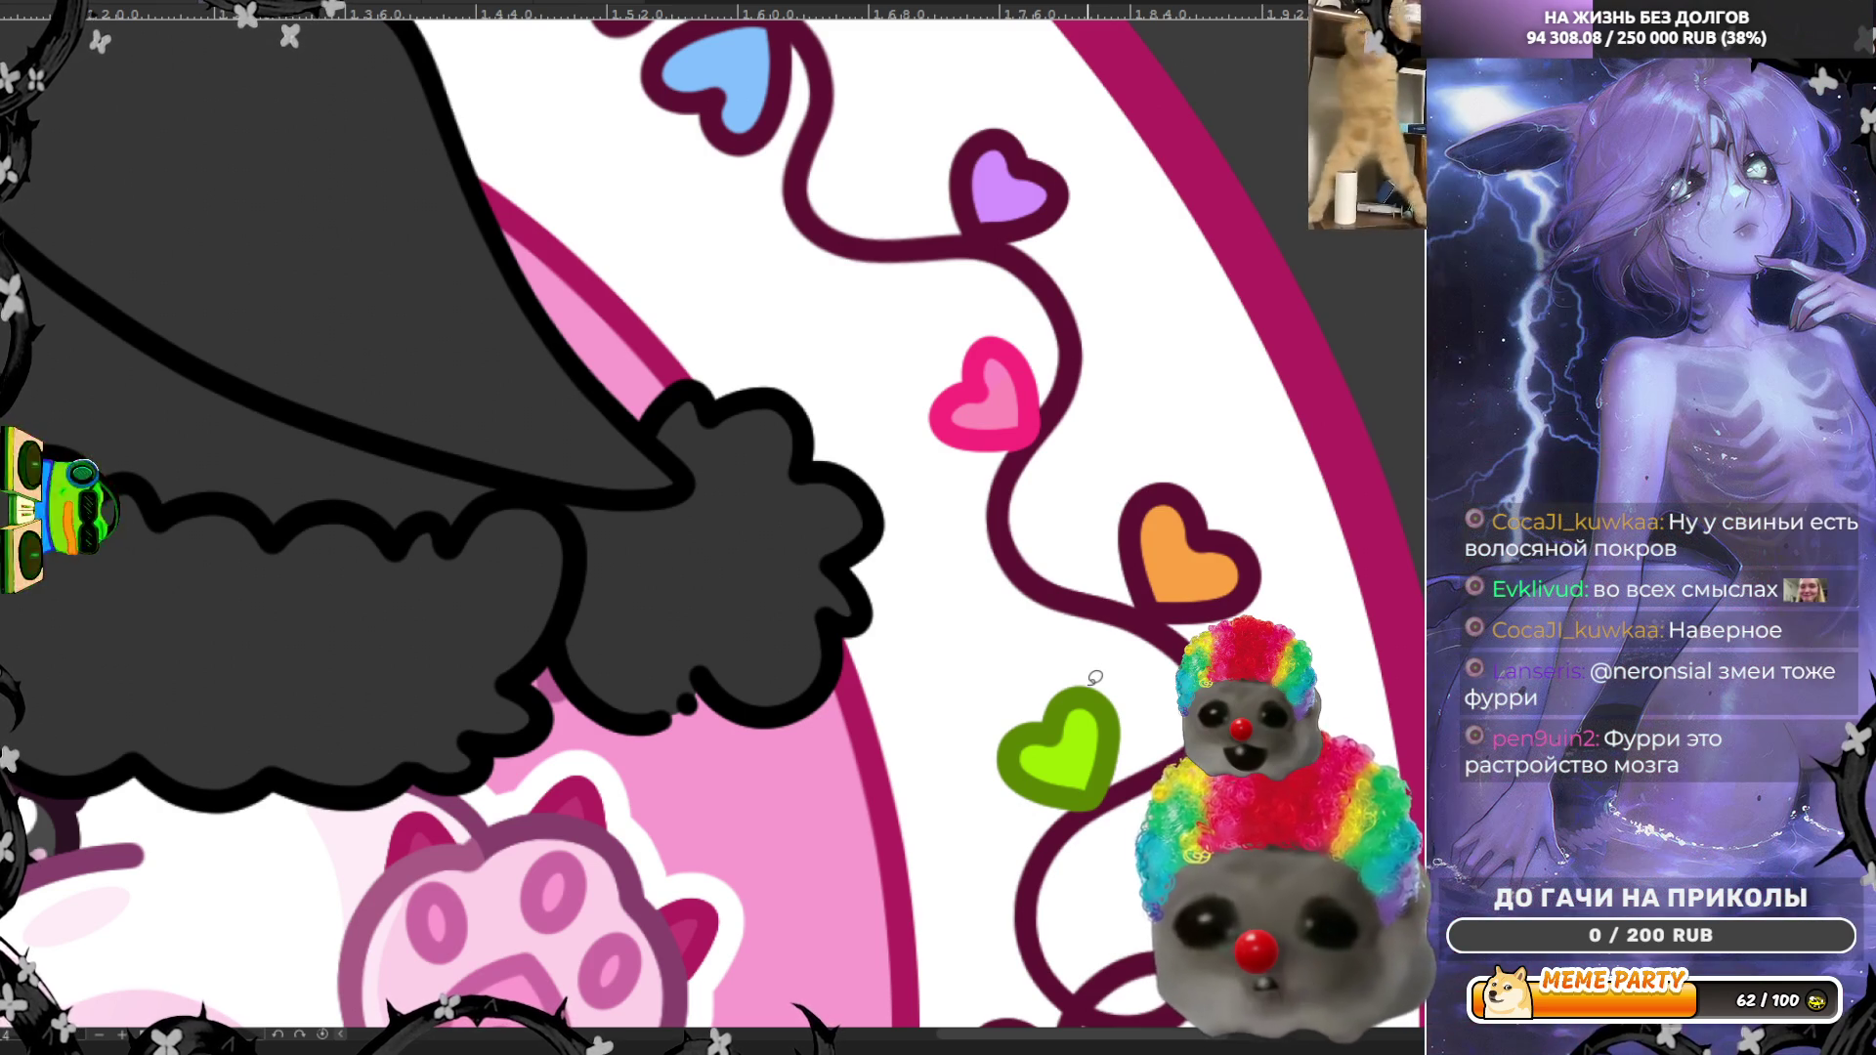
pyautogui.scroll(1, 1095, 677)
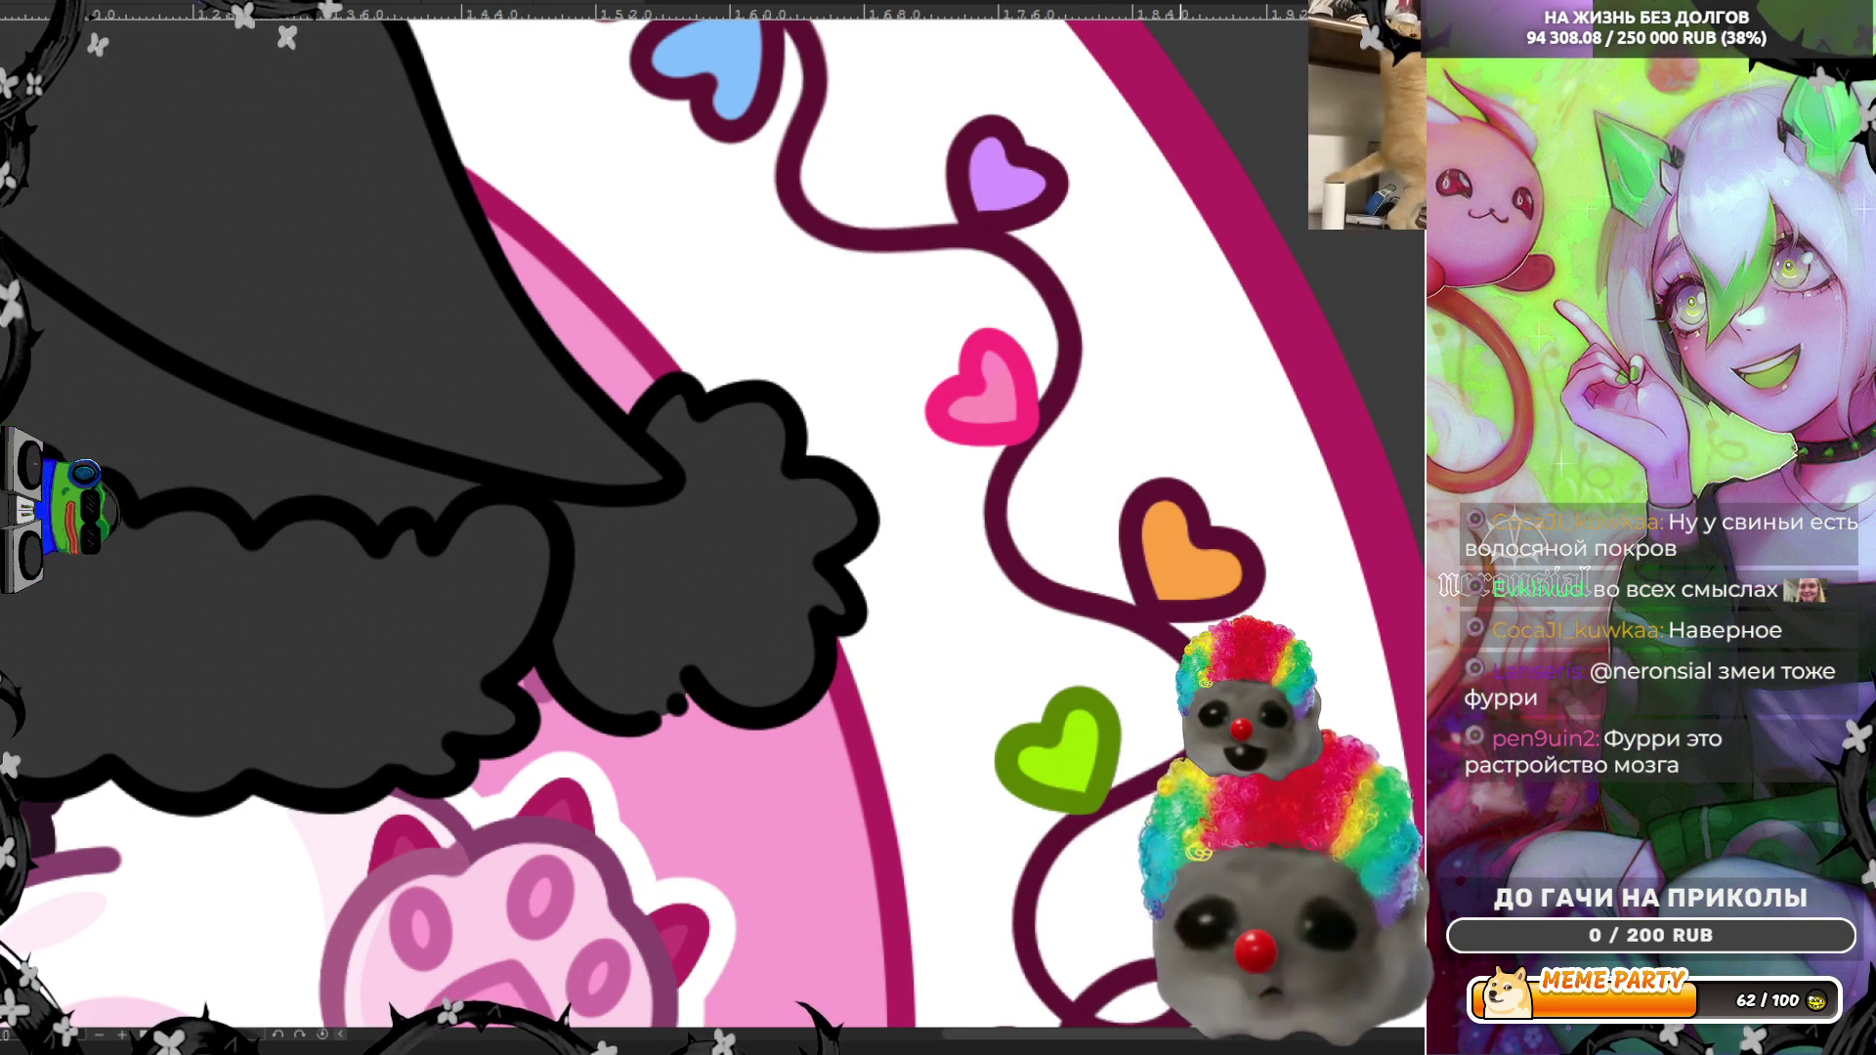
pyautogui.scroll(-2, 1155, 840)
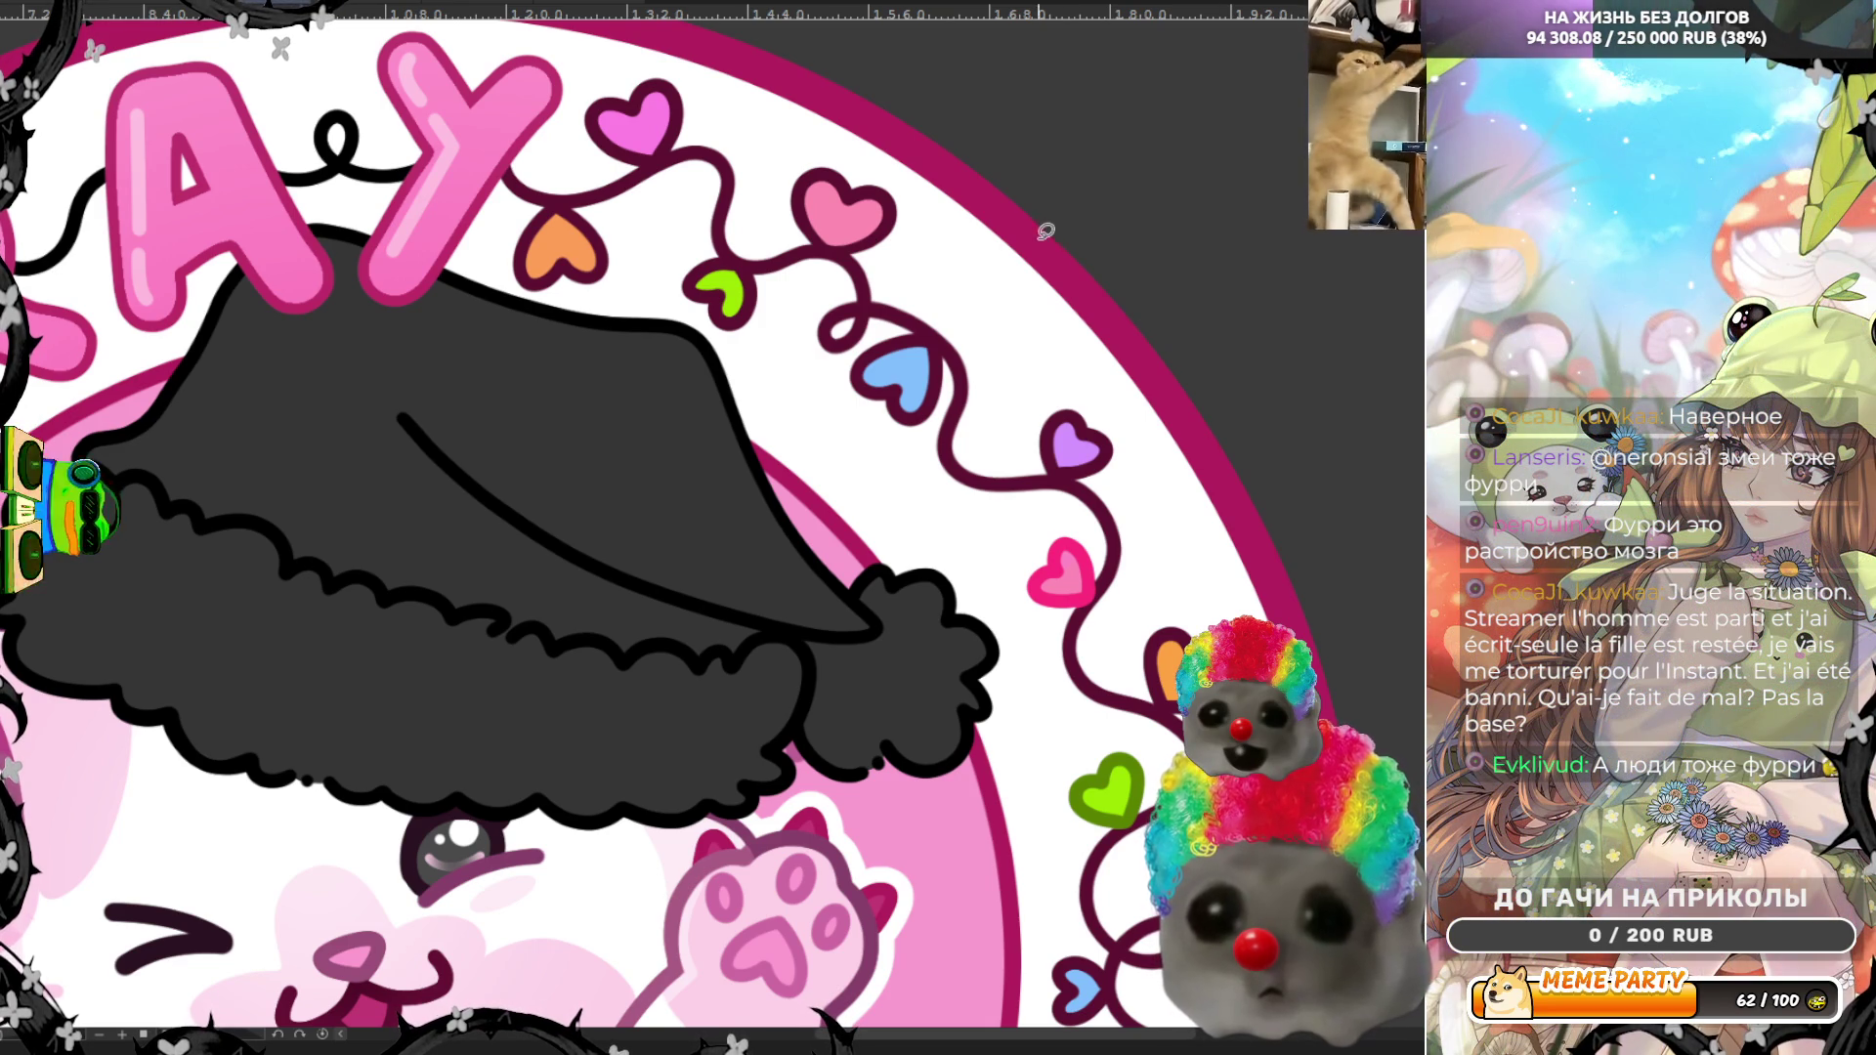
# Step: Fill the upper and lower outline of the pink heart near the Y in bright pink
pyautogui.scroll(2, 619, 84)
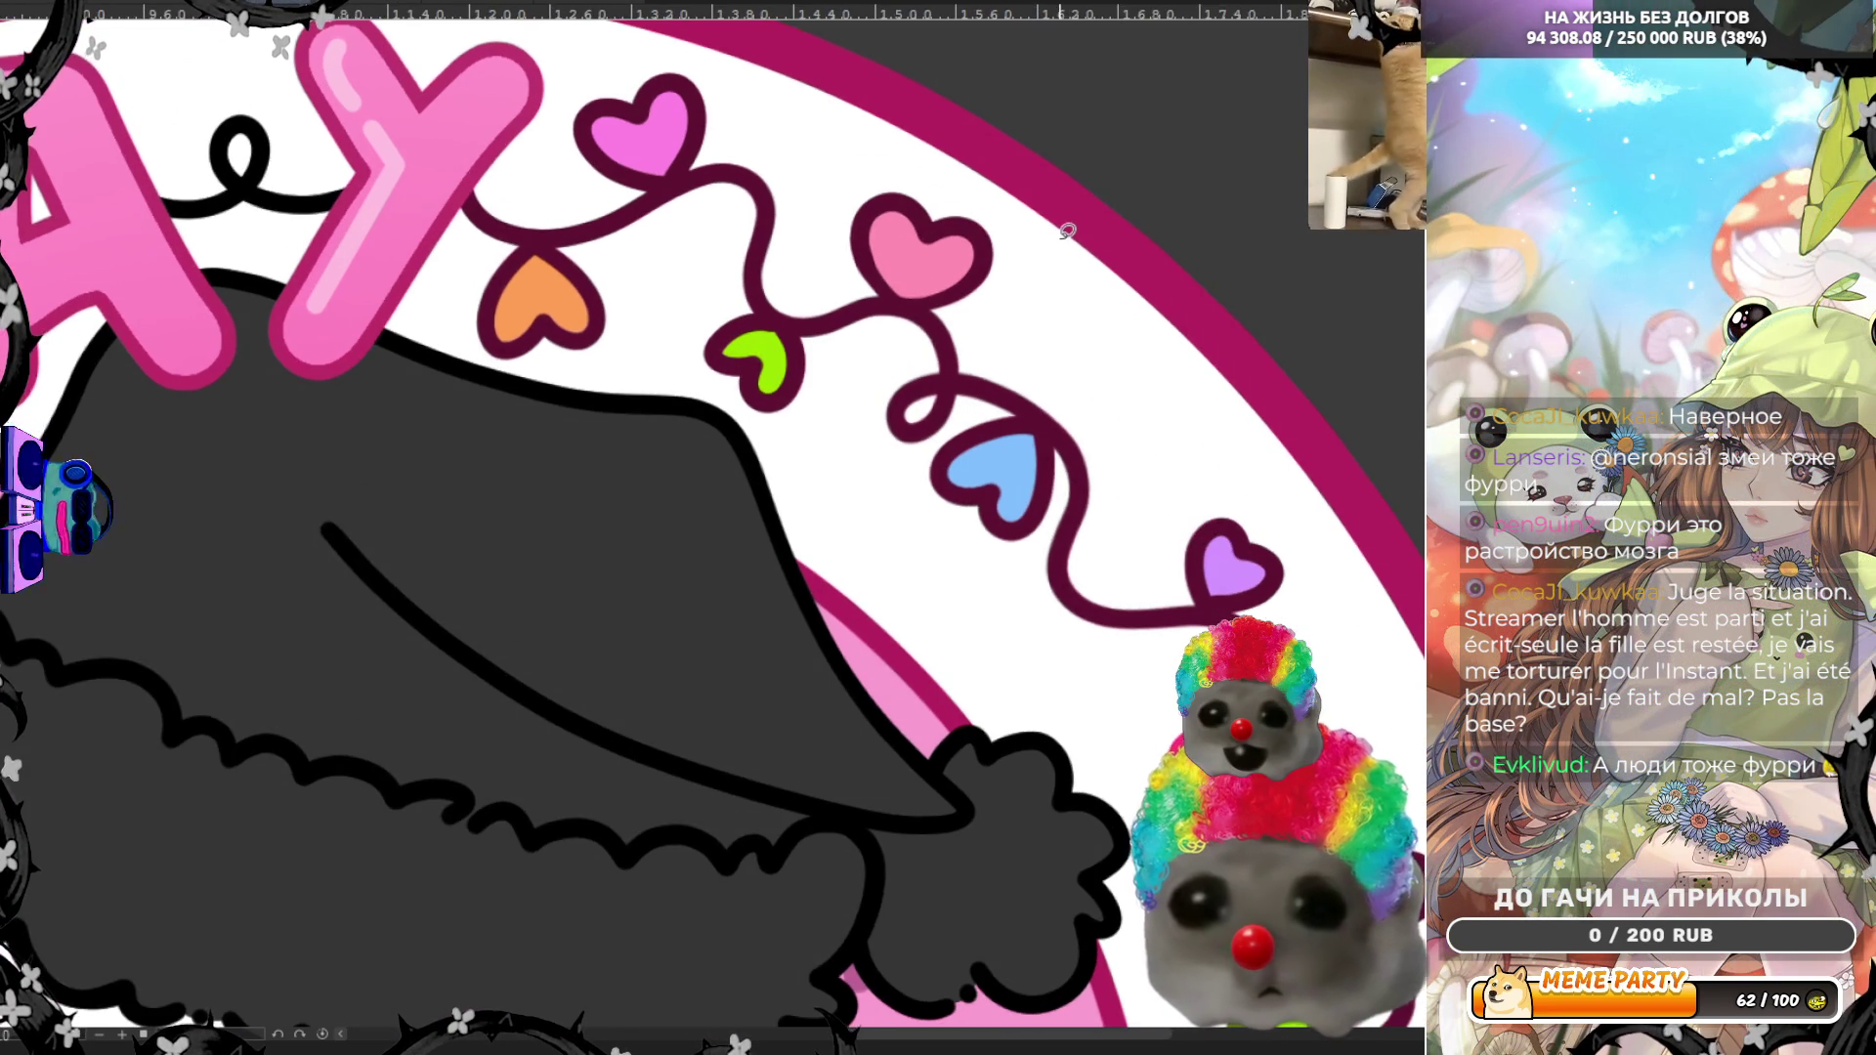
pyautogui.scroll(1, 1067, 230)
pyautogui.moveTo(961, 198)
pyautogui.mouseDown()
pyautogui.moveTo(814, 215)
pyautogui.moveTo(883, 302)
pyautogui.mouseUp()
pyautogui.moveTo(1036, 264); pyautogui.dragTo(967, 200)
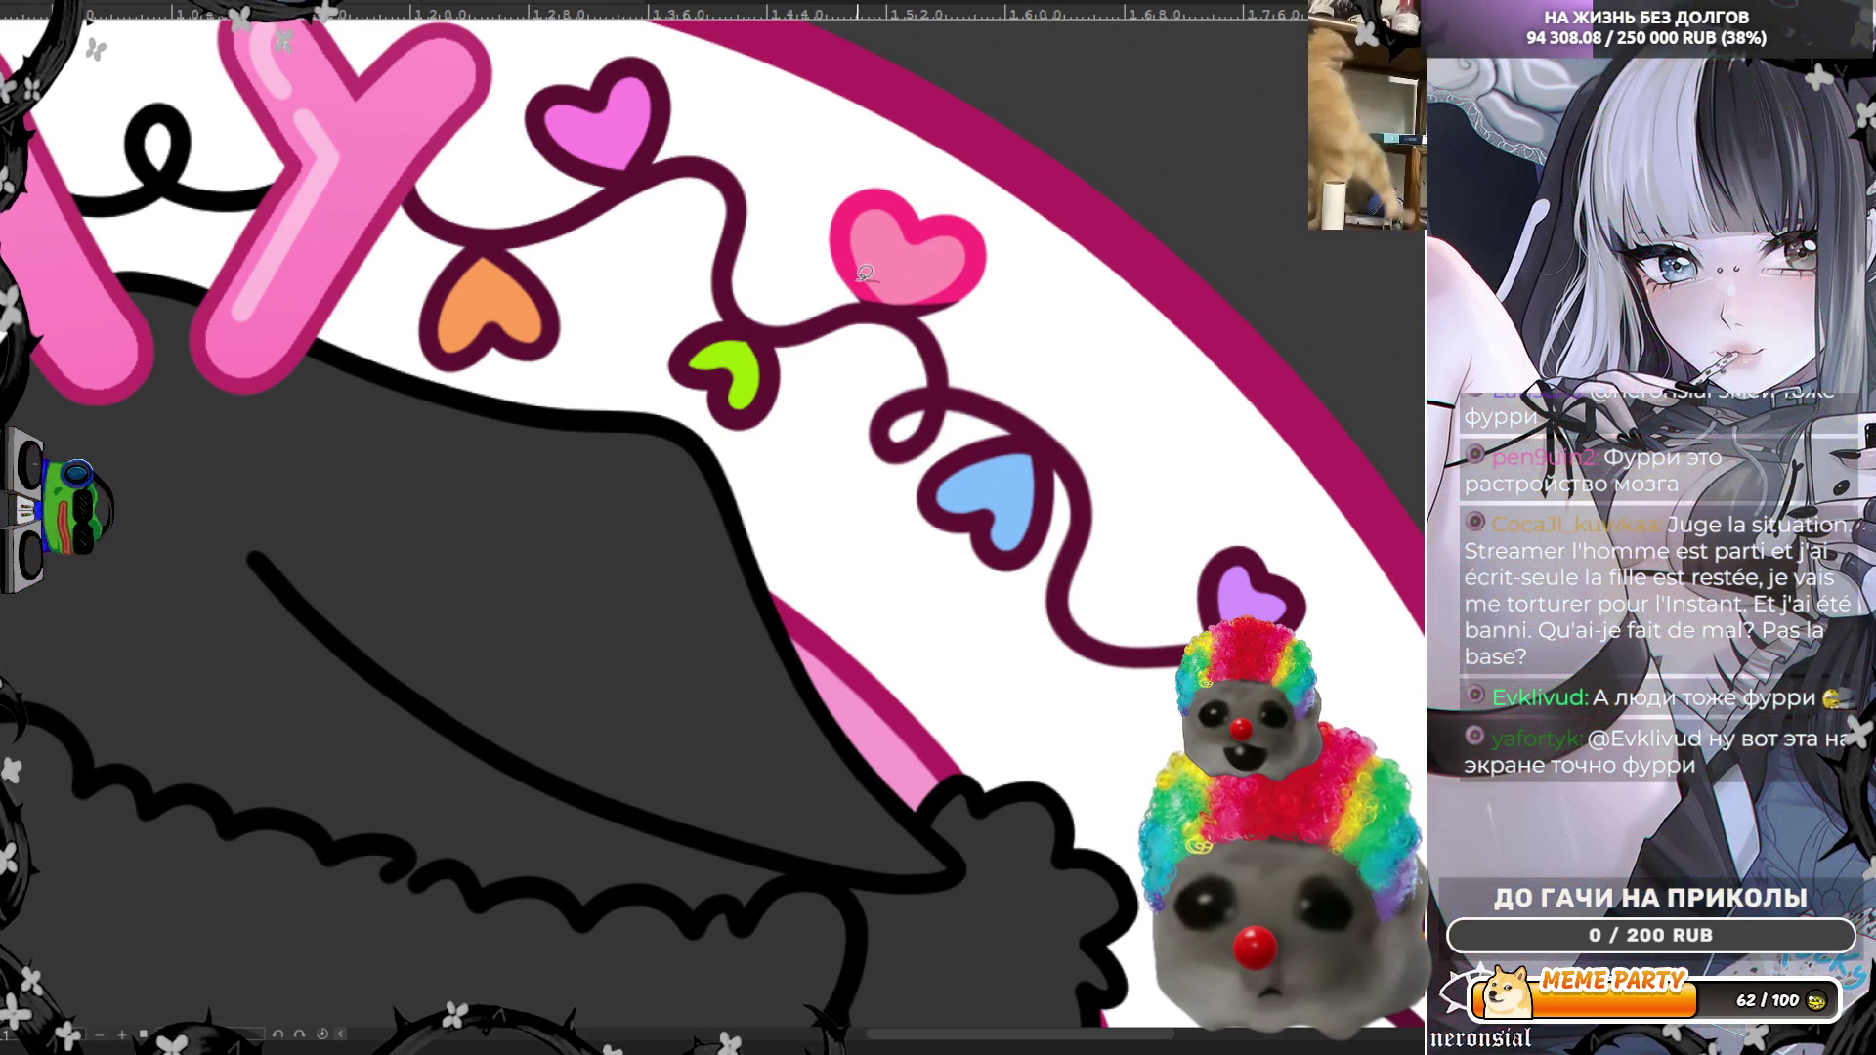
pyautogui.moveTo(988, 270); pyautogui.dragTo(941, 267)
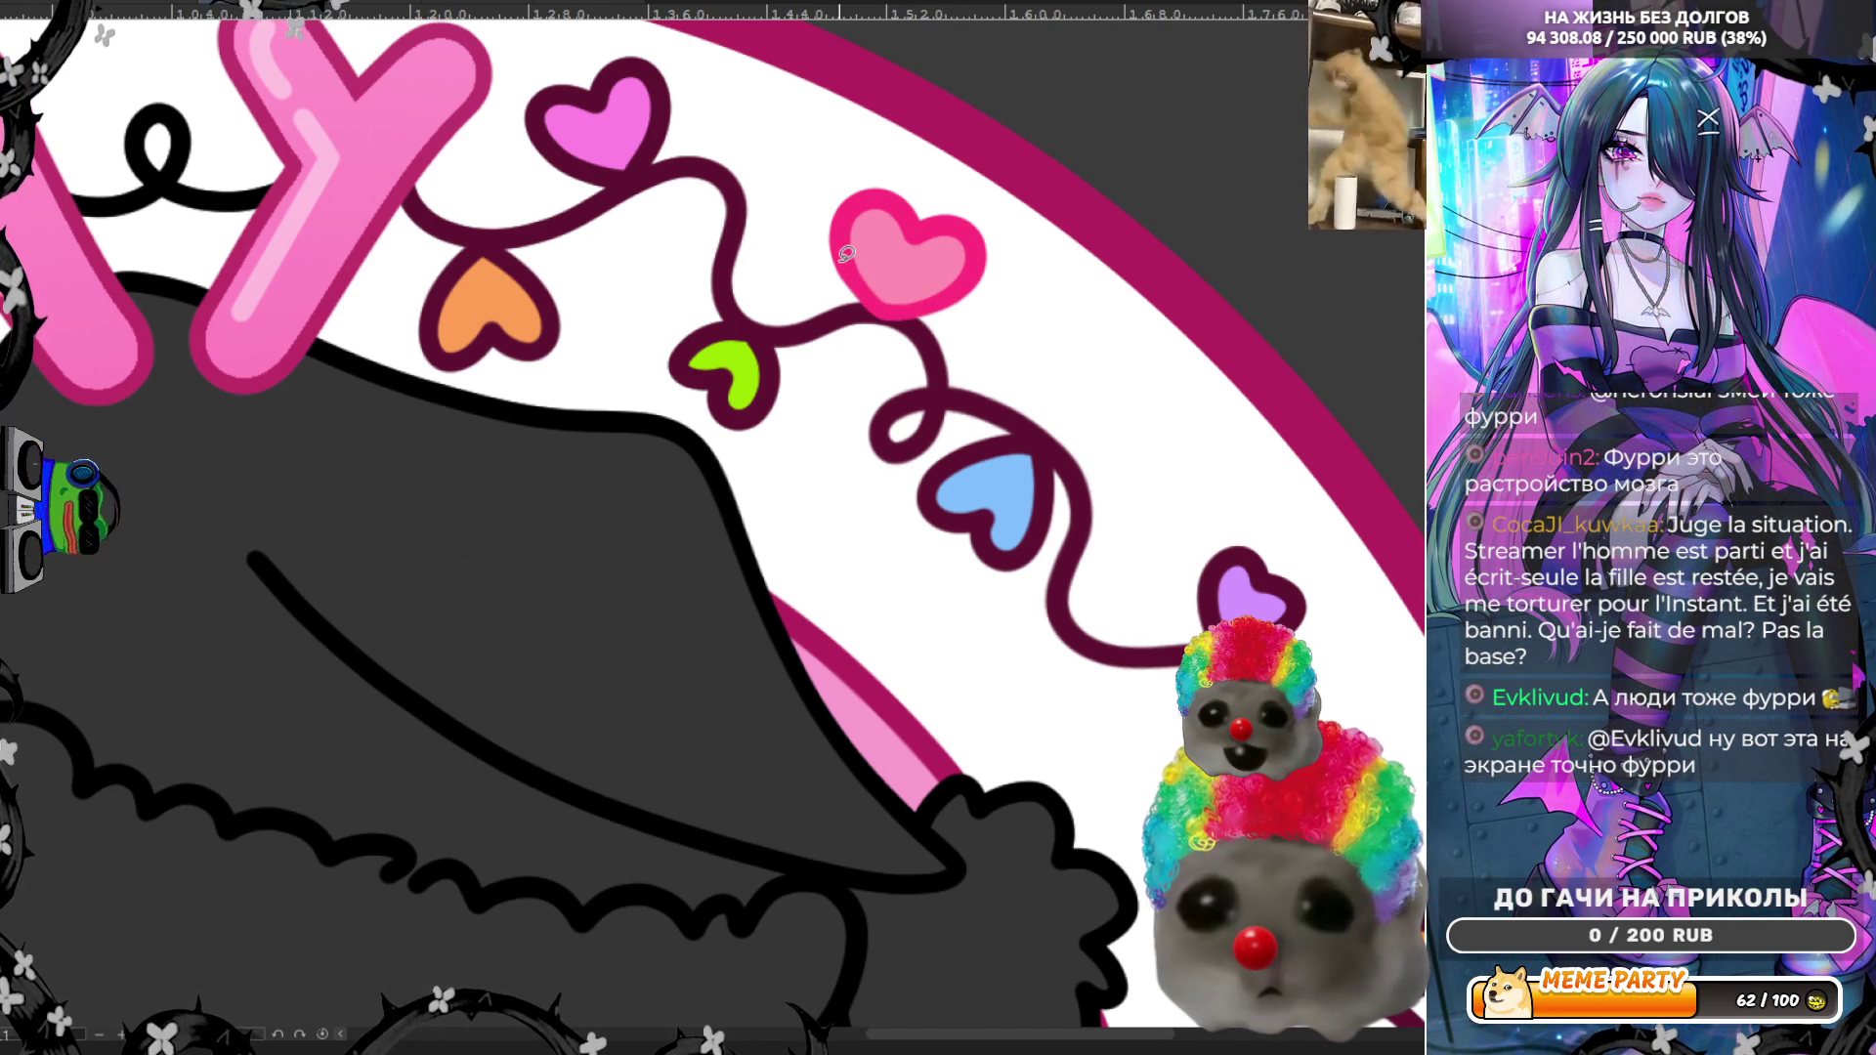
pyautogui.scroll(-5, 846, 254)
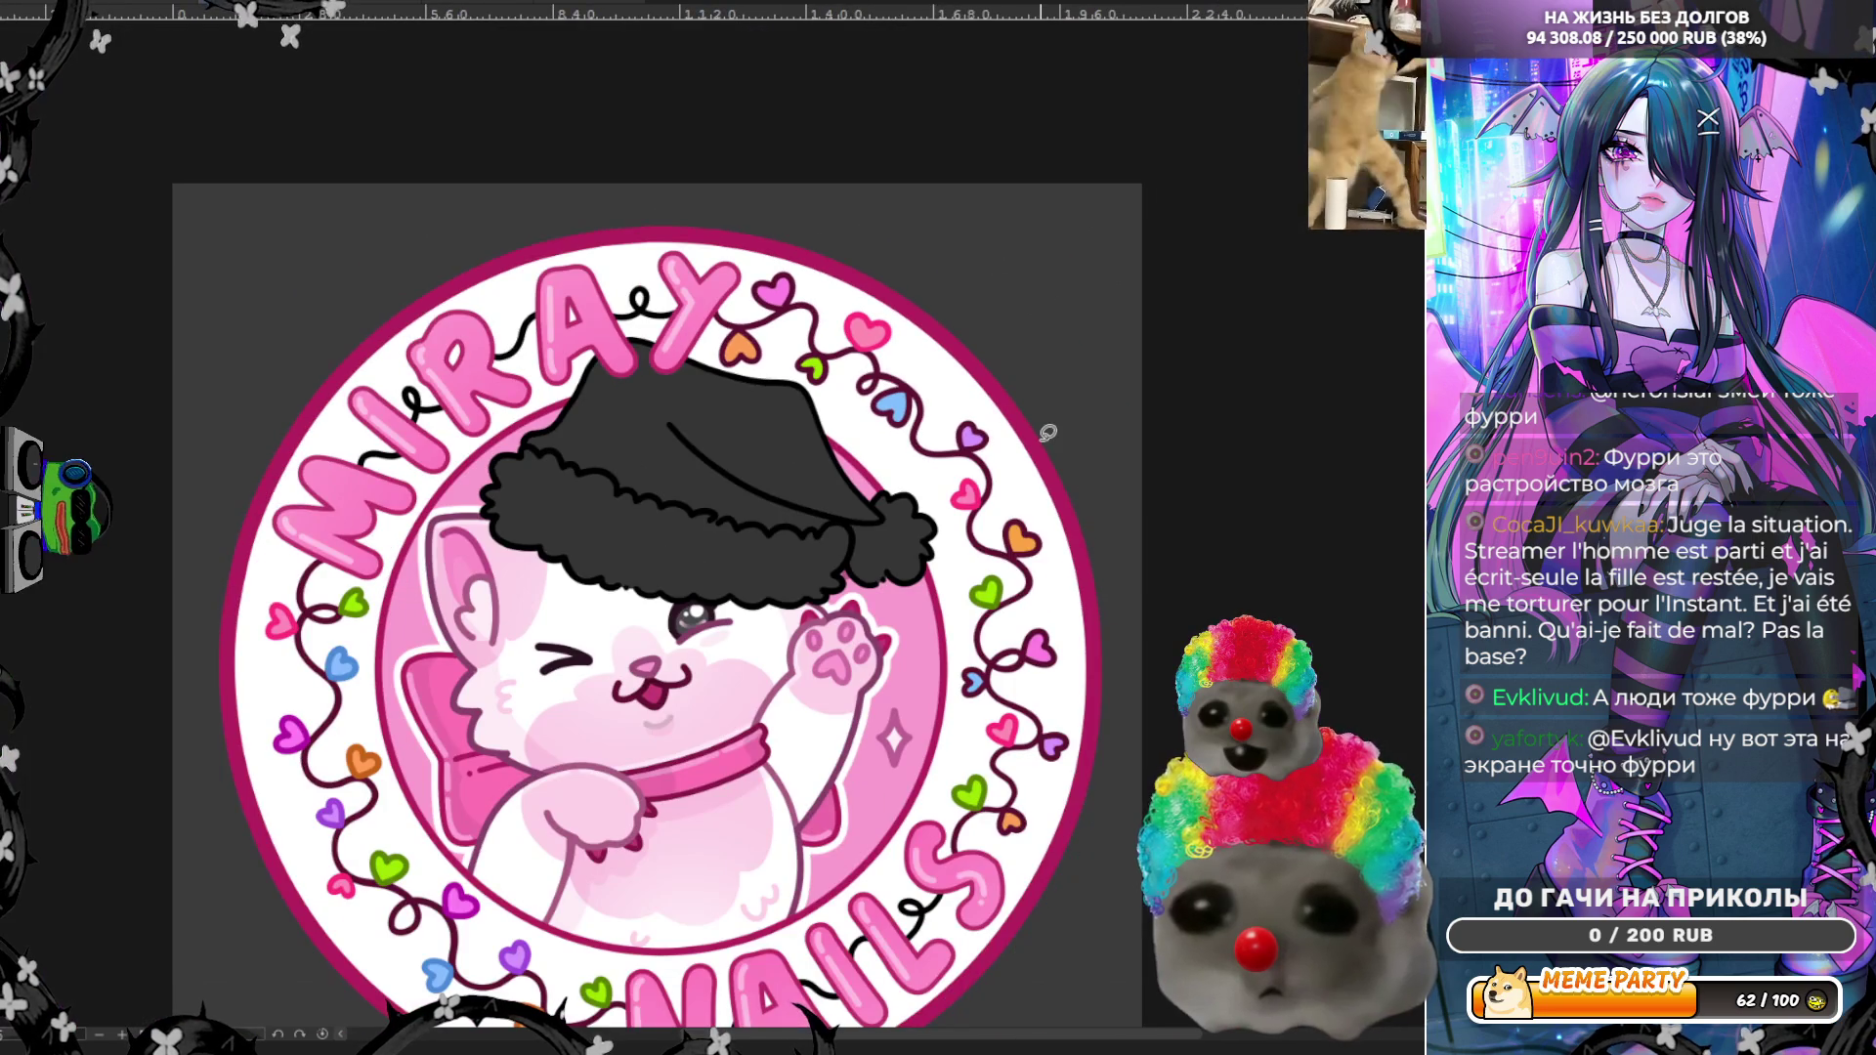
# Step: Recolour the magenta heart's upper and lower outline beside the Y in bold purple
pyautogui.scroll(4, 301, 703)
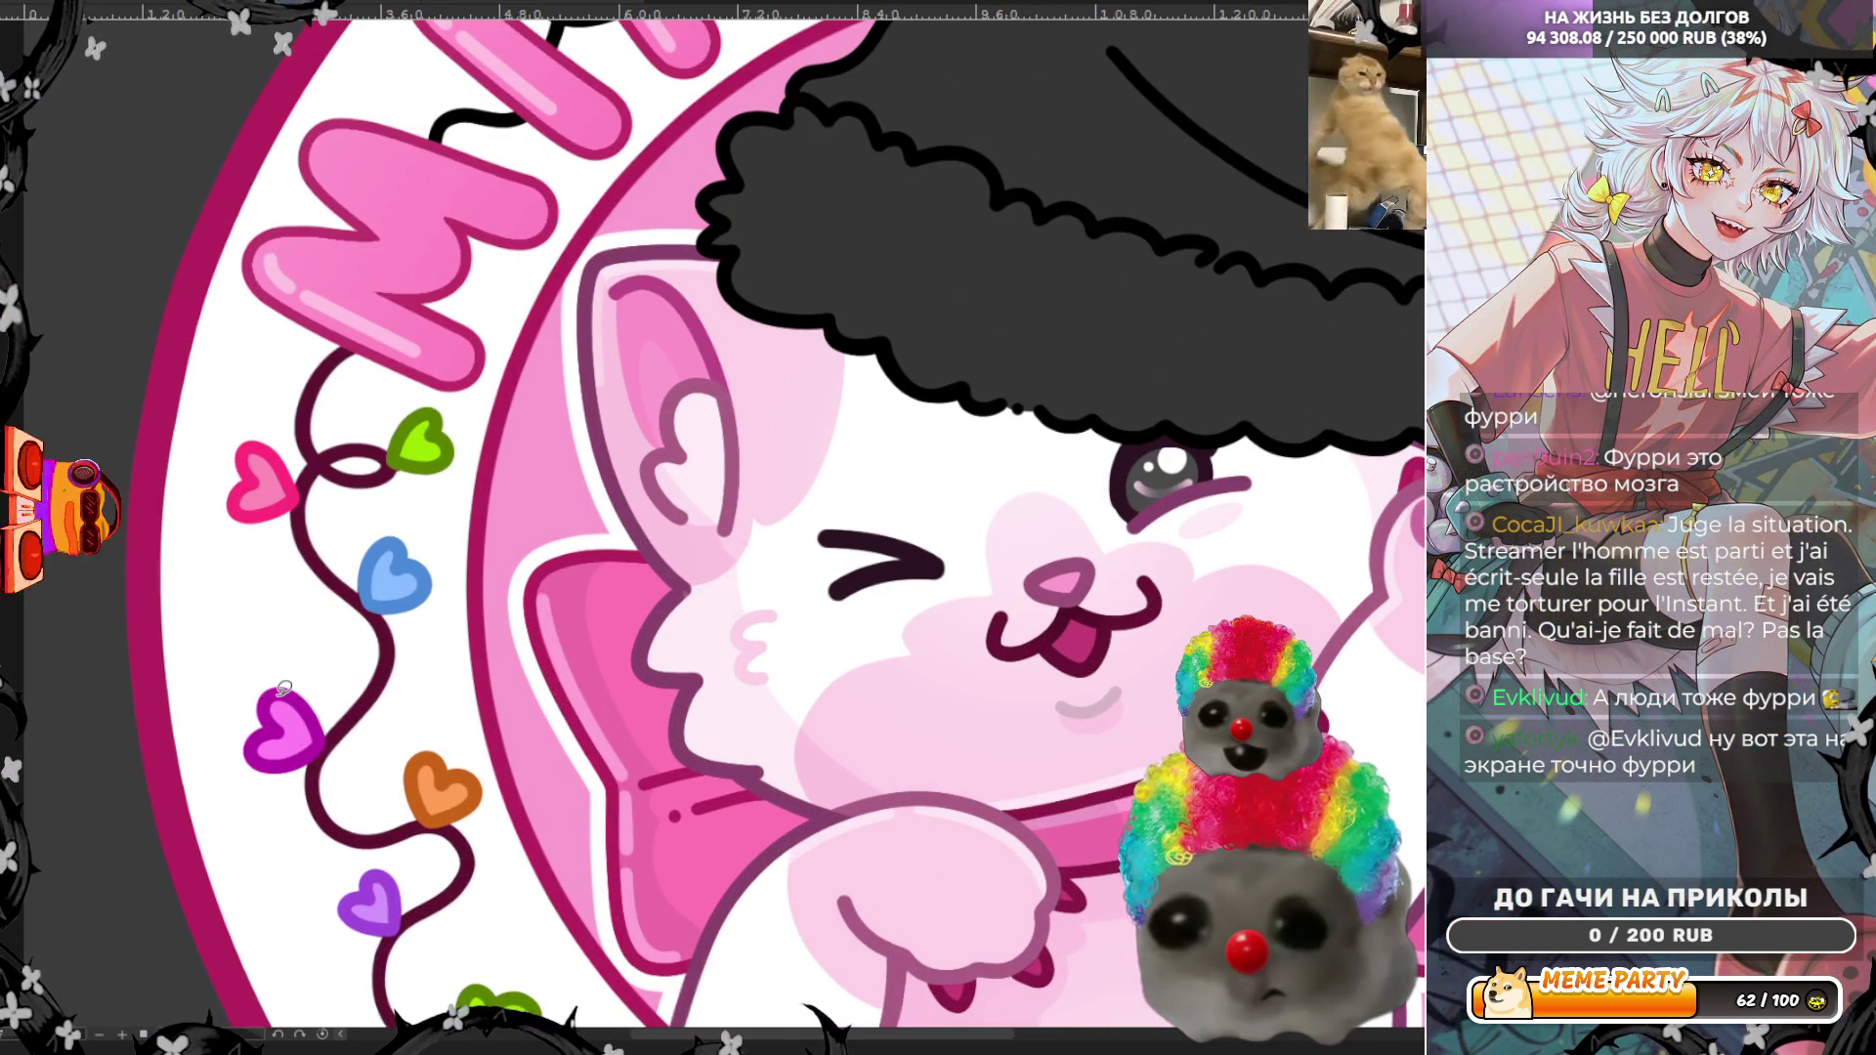
pyautogui.scroll(-5, 302, 683)
pyautogui.scroll(3, 689, 302)
pyautogui.scroll(4, 689, 301)
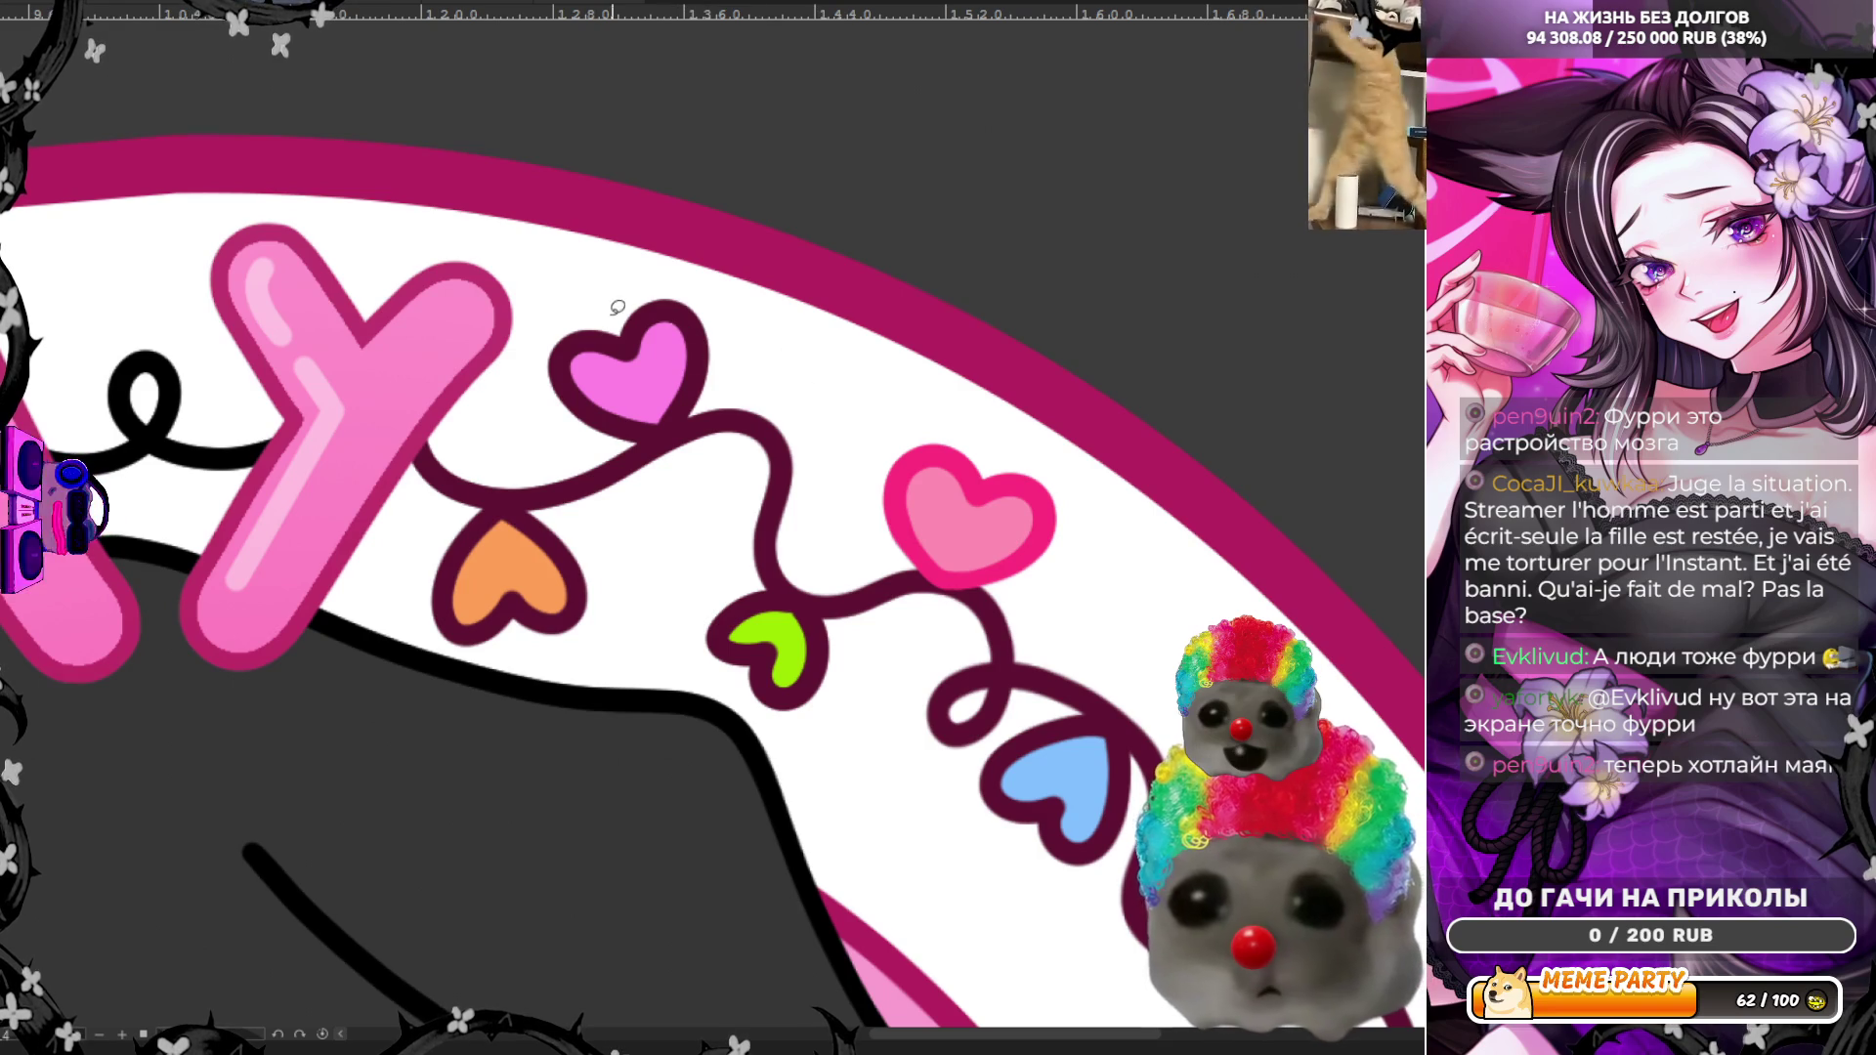
pyautogui.moveTo(689, 283); pyautogui.dragTo(696, 289)
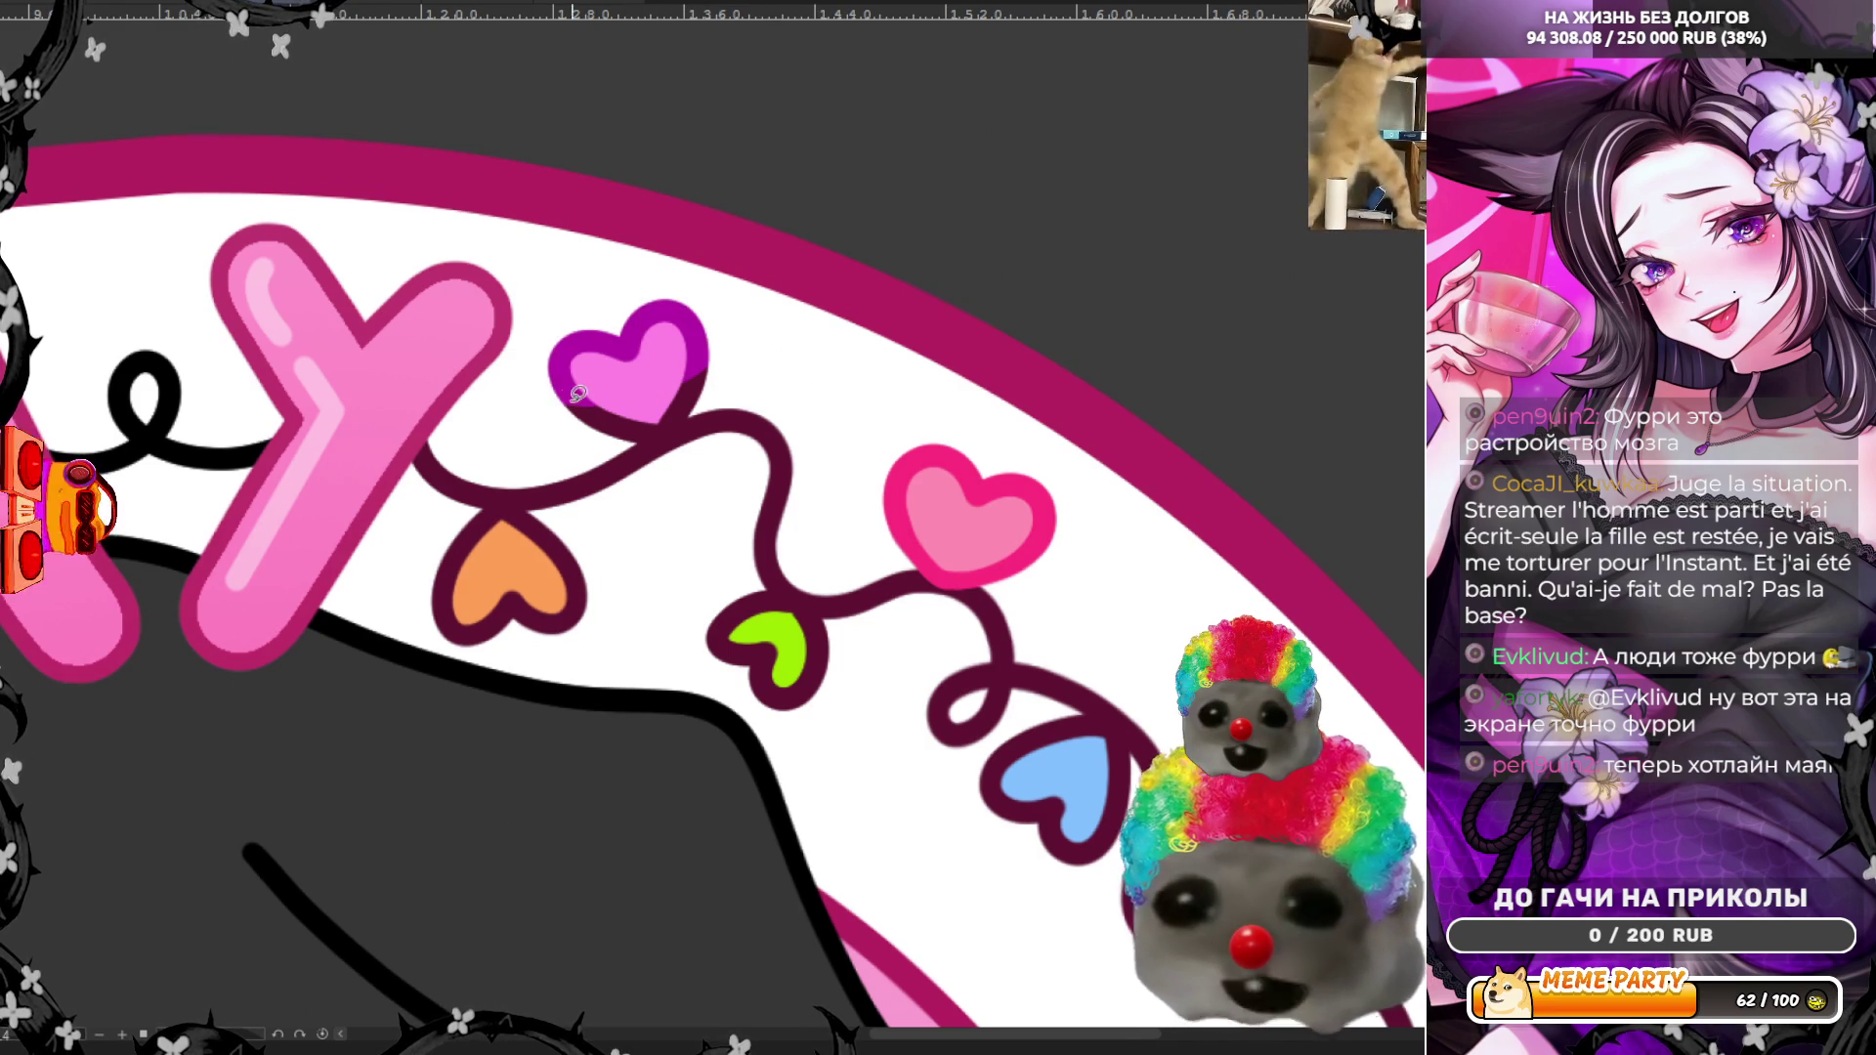
pyautogui.moveTo(552, 389)
pyautogui.mouseDown()
pyautogui.moveTo(627, 430)
pyautogui.moveTo(718, 376)
pyautogui.moveTo(695, 340)
pyautogui.mouseUp()
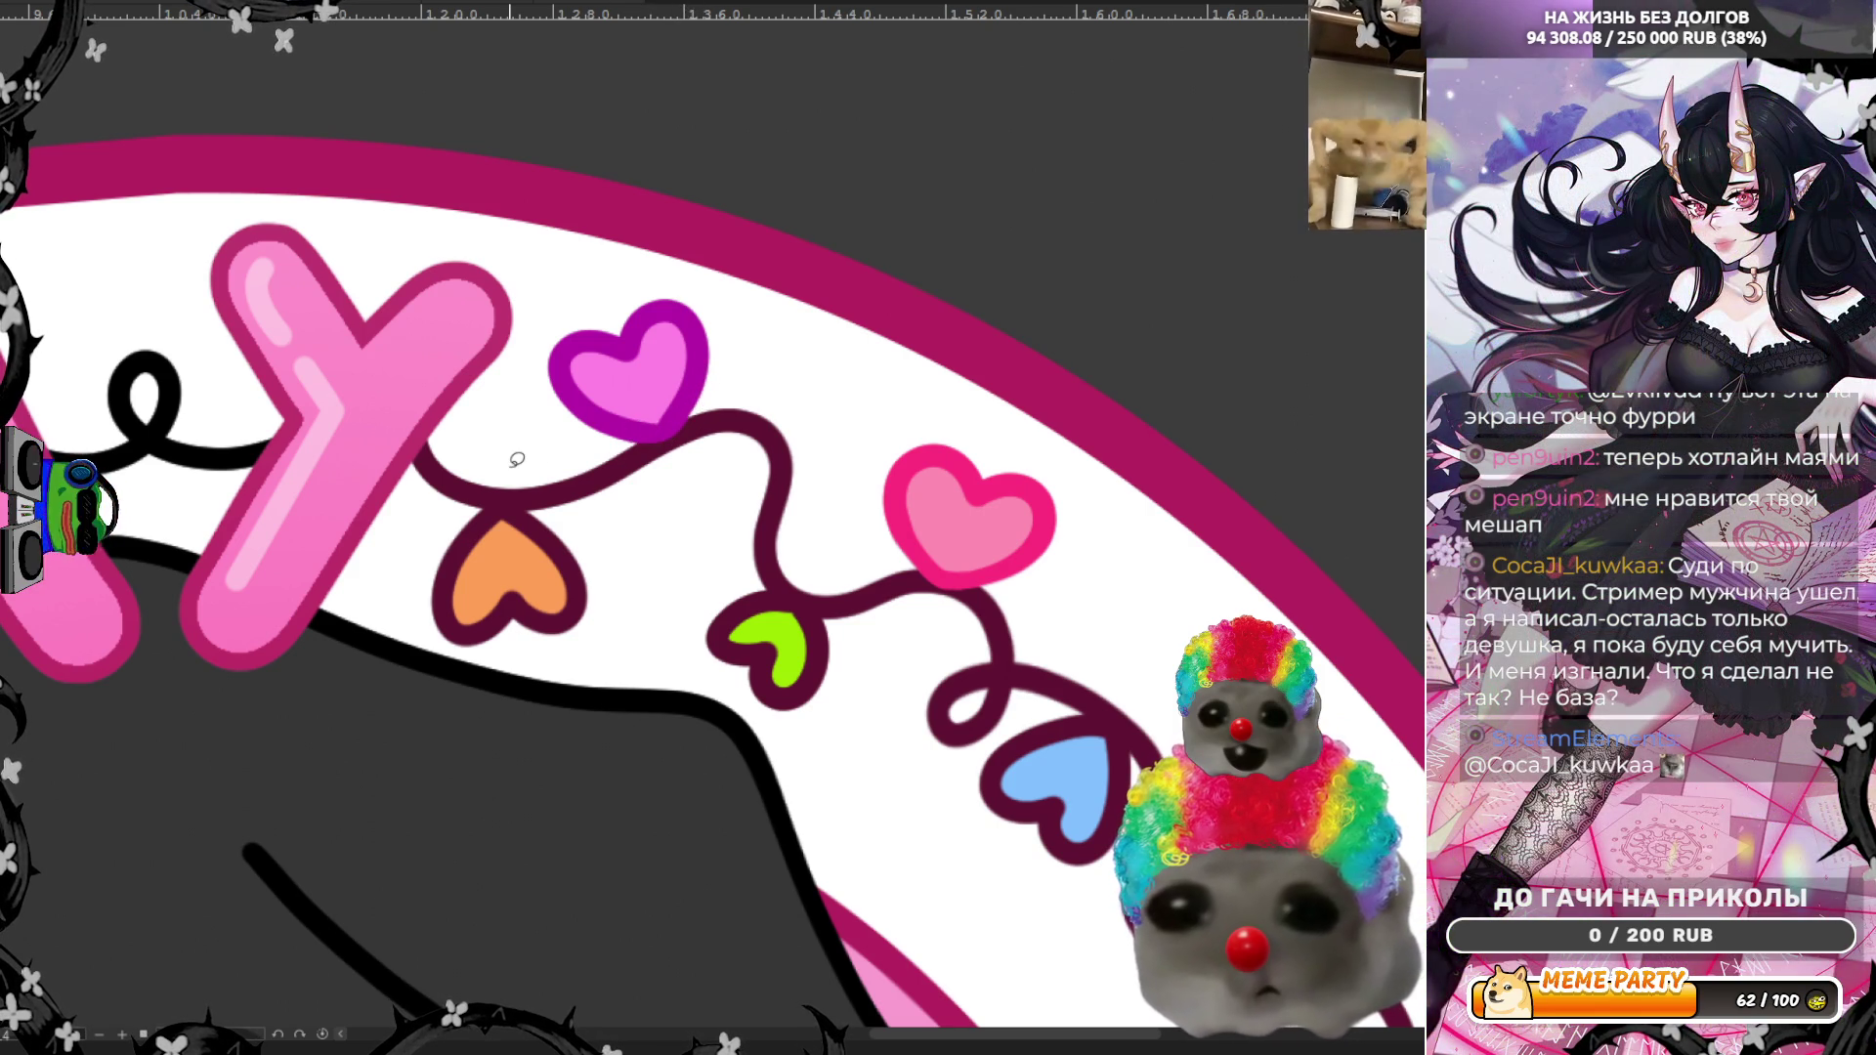
pyautogui.scroll(-3, 516, 454)
# Step: Sample orange, then refill the orange heart's dark outline and top edge in orange-brown
pyautogui.scroll(-3, 926, 829)
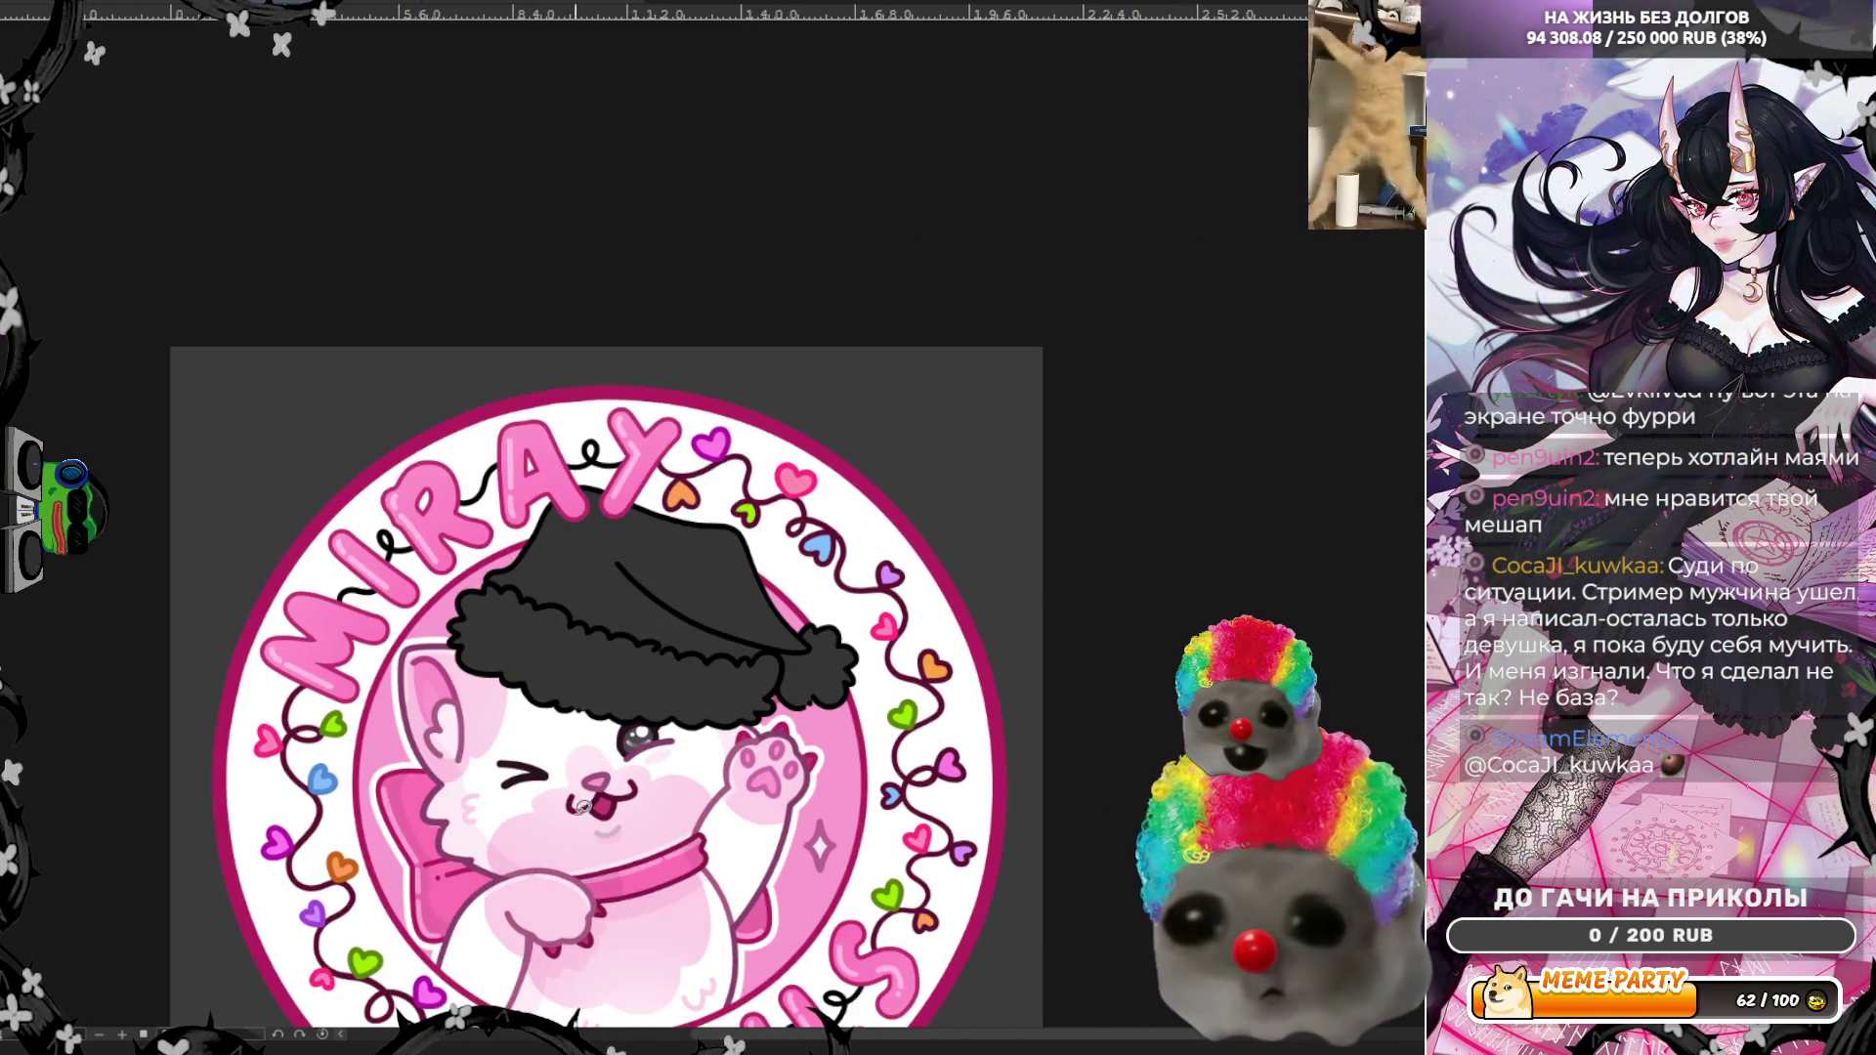
pyautogui.scroll(3, 374, 845)
pyautogui.keyDown('ctrl'); pyautogui.click(375, 845); pyautogui.keyUp('ctrl')
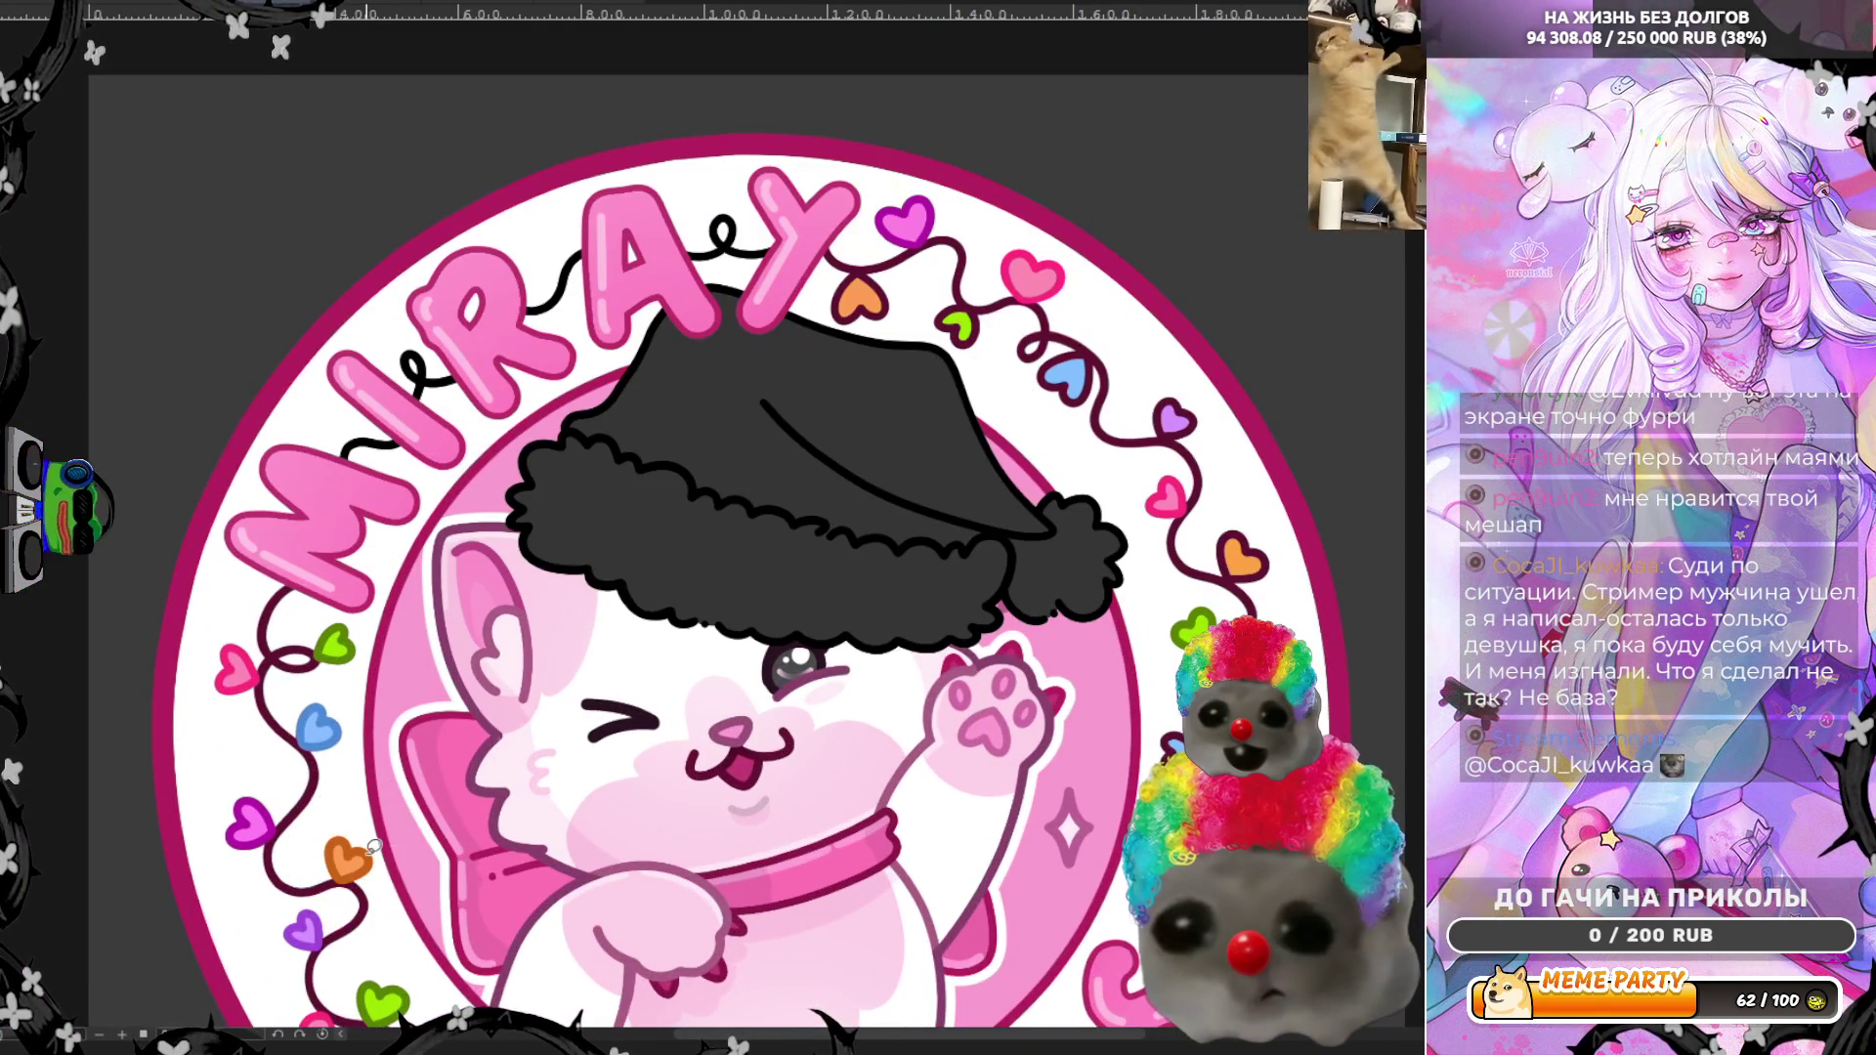
pyautogui.scroll(-1, 857, 718)
pyautogui.scroll(-1, 985, 481)
pyautogui.scroll(2, 1025, 427)
pyautogui.scroll(-2, 850, 190)
pyautogui.scroll(3, 836, 213)
pyautogui.scroll(1, 830, 215)
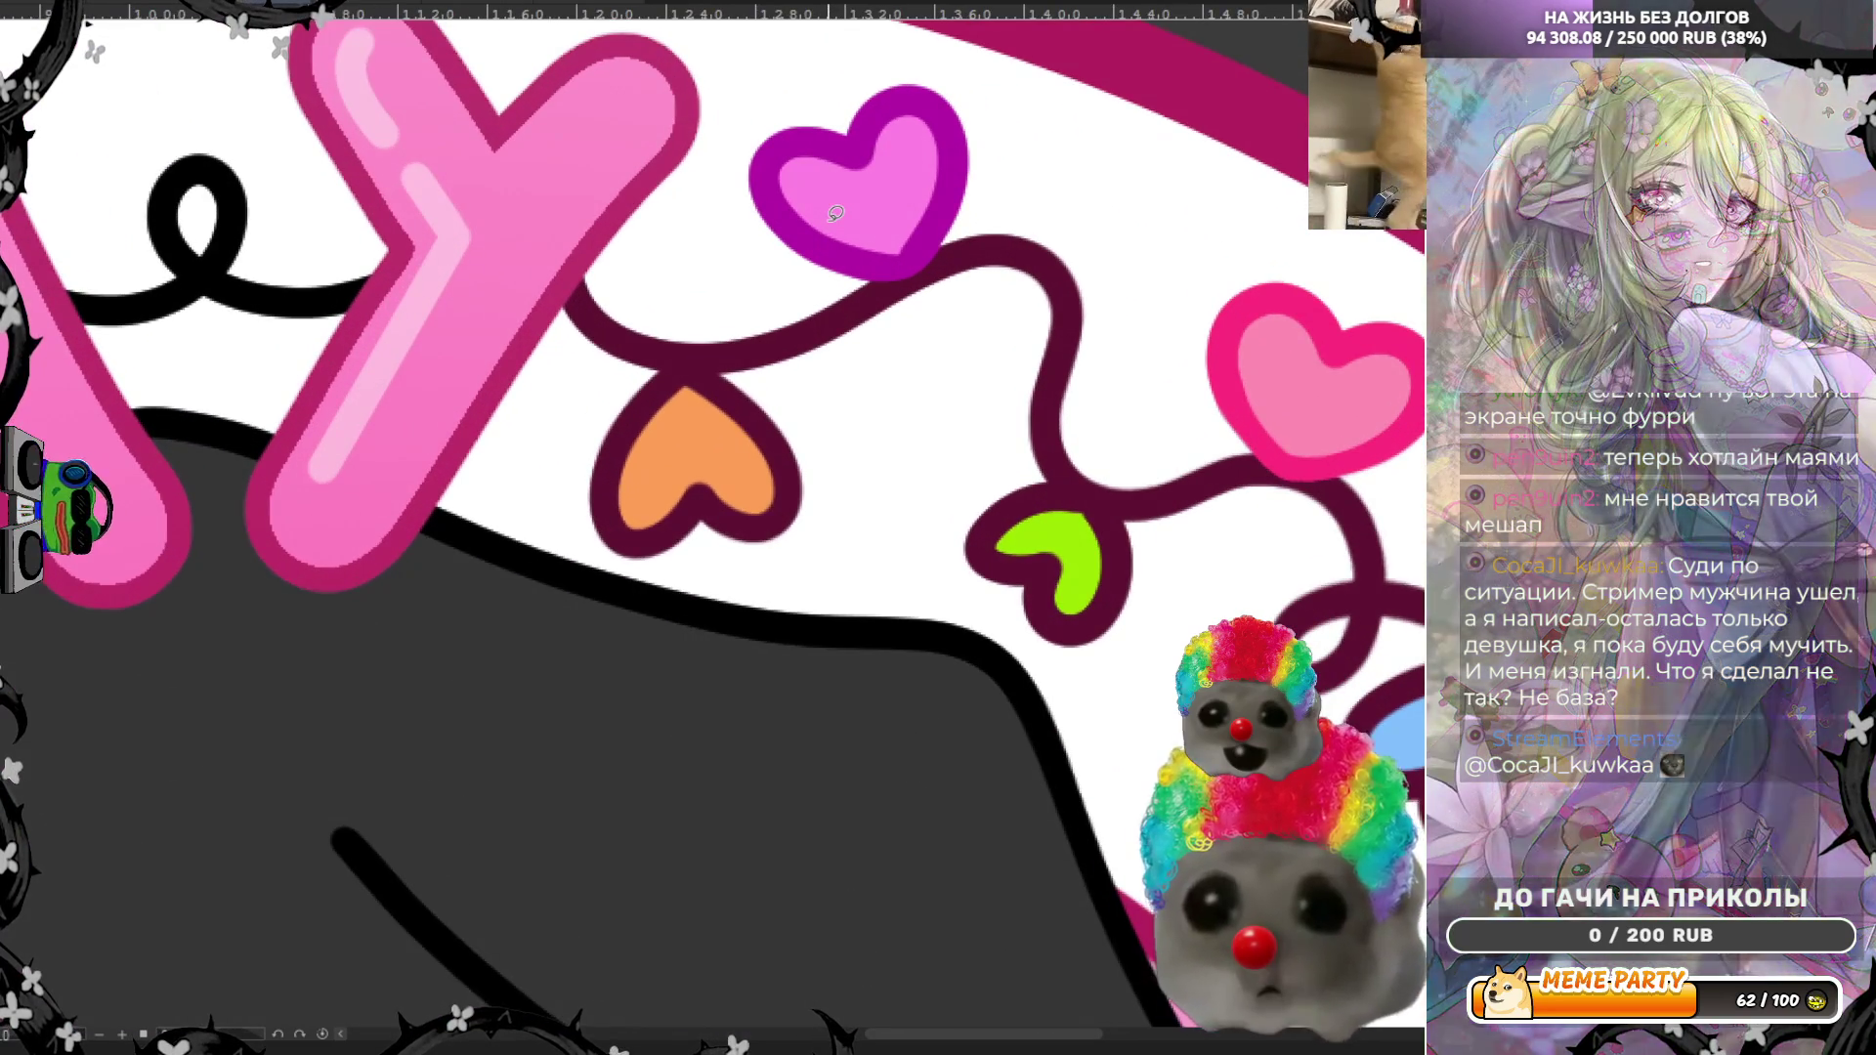
pyautogui.moveTo(625, 525)
pyautogui.mouseDown()
pyautogui.moveTo(602, 406)
pyautogui.moveTo(841, 430)
pyautogui.moveTo(698, 567)
pyautogui.mouseUp()
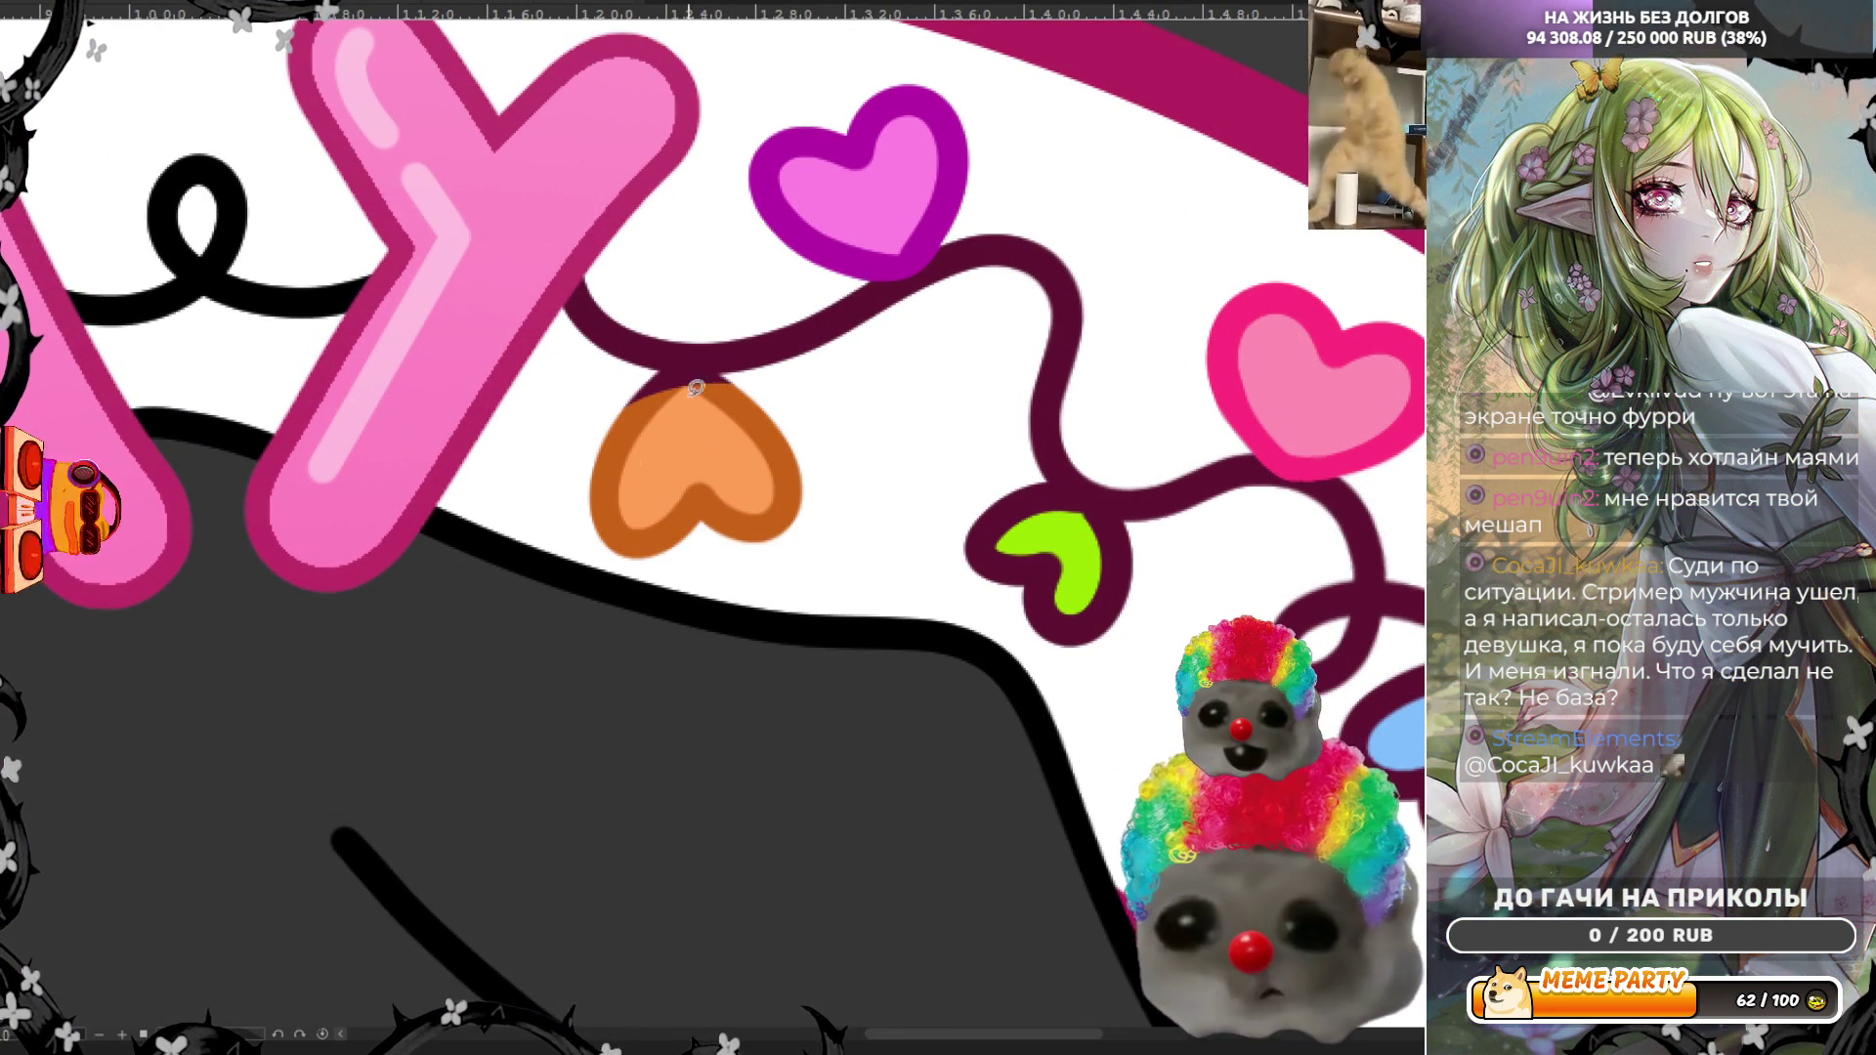
pyautogui.moveTo(759, 397); pyautogui.dragTo(694, 390)
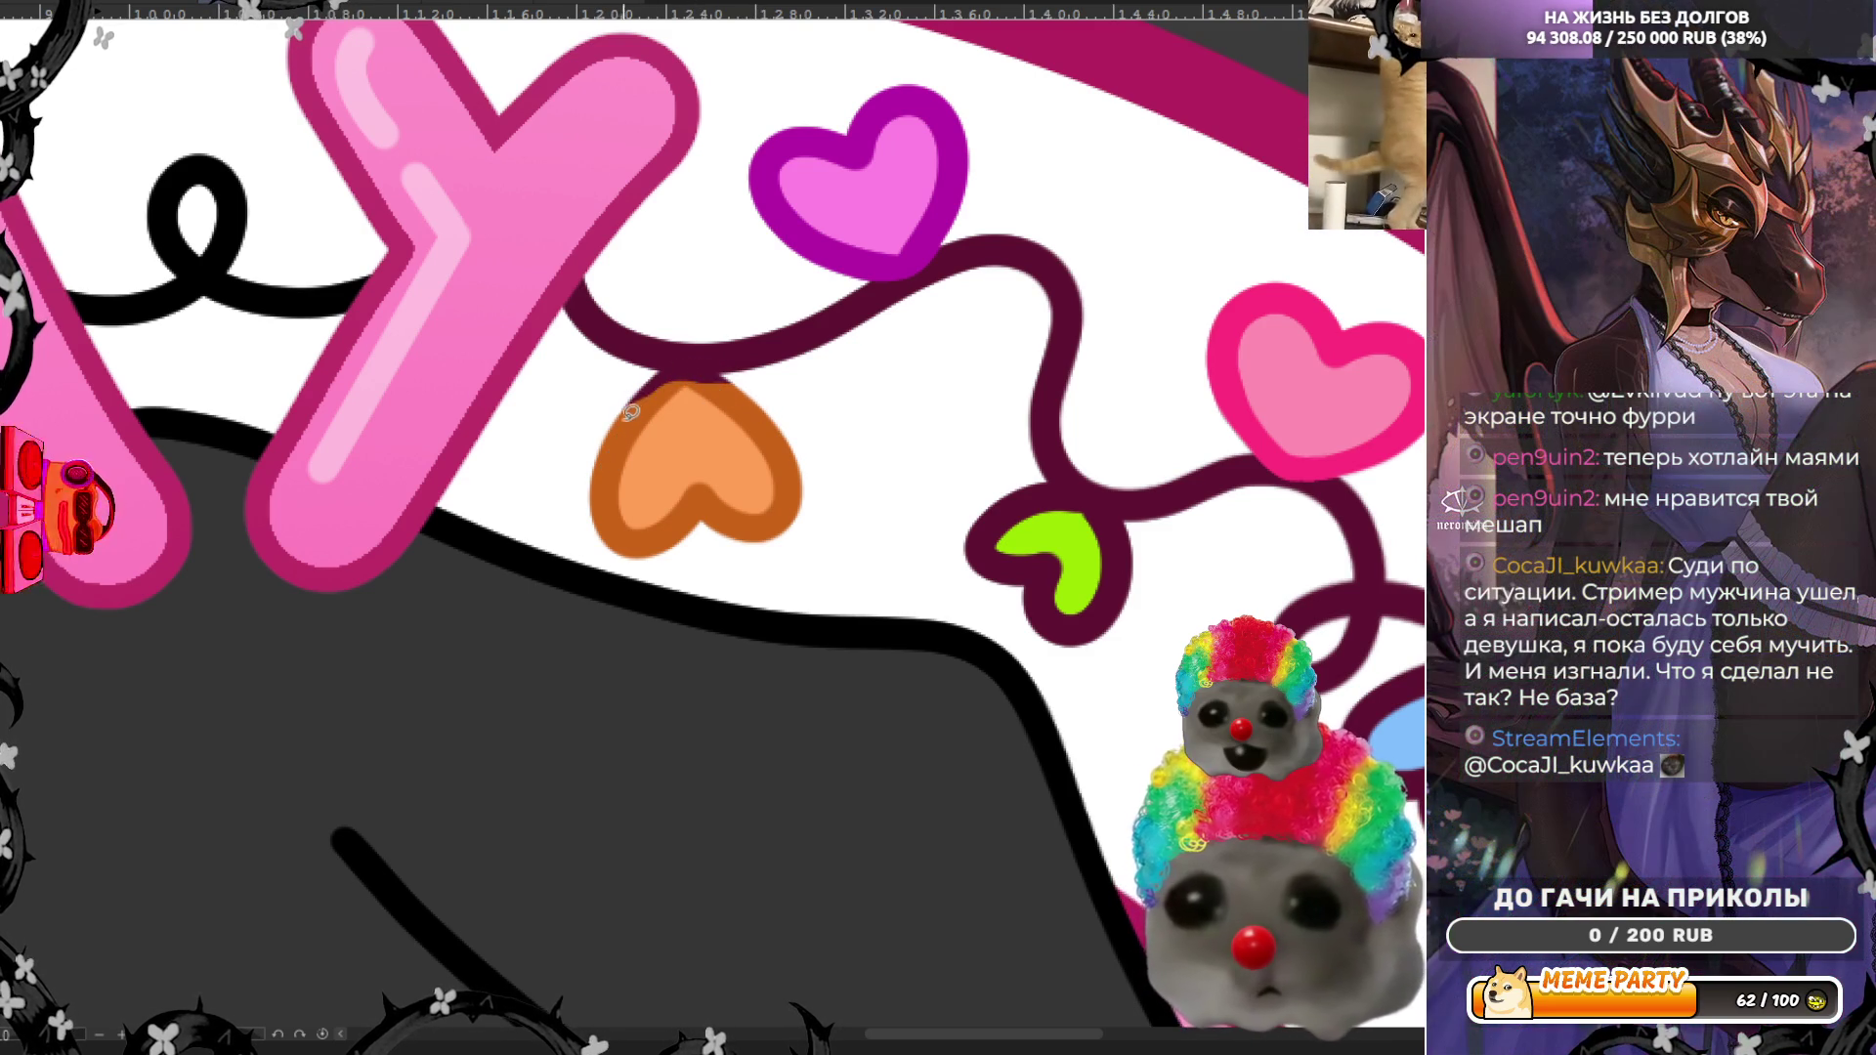
pyautogui.moveTo(778, 399)
pyautogui.mouseDown()
pyautogui.moveTo(635, 394)
pyautogui.moveTo(714, 378)
pyautogui.mouseUp()
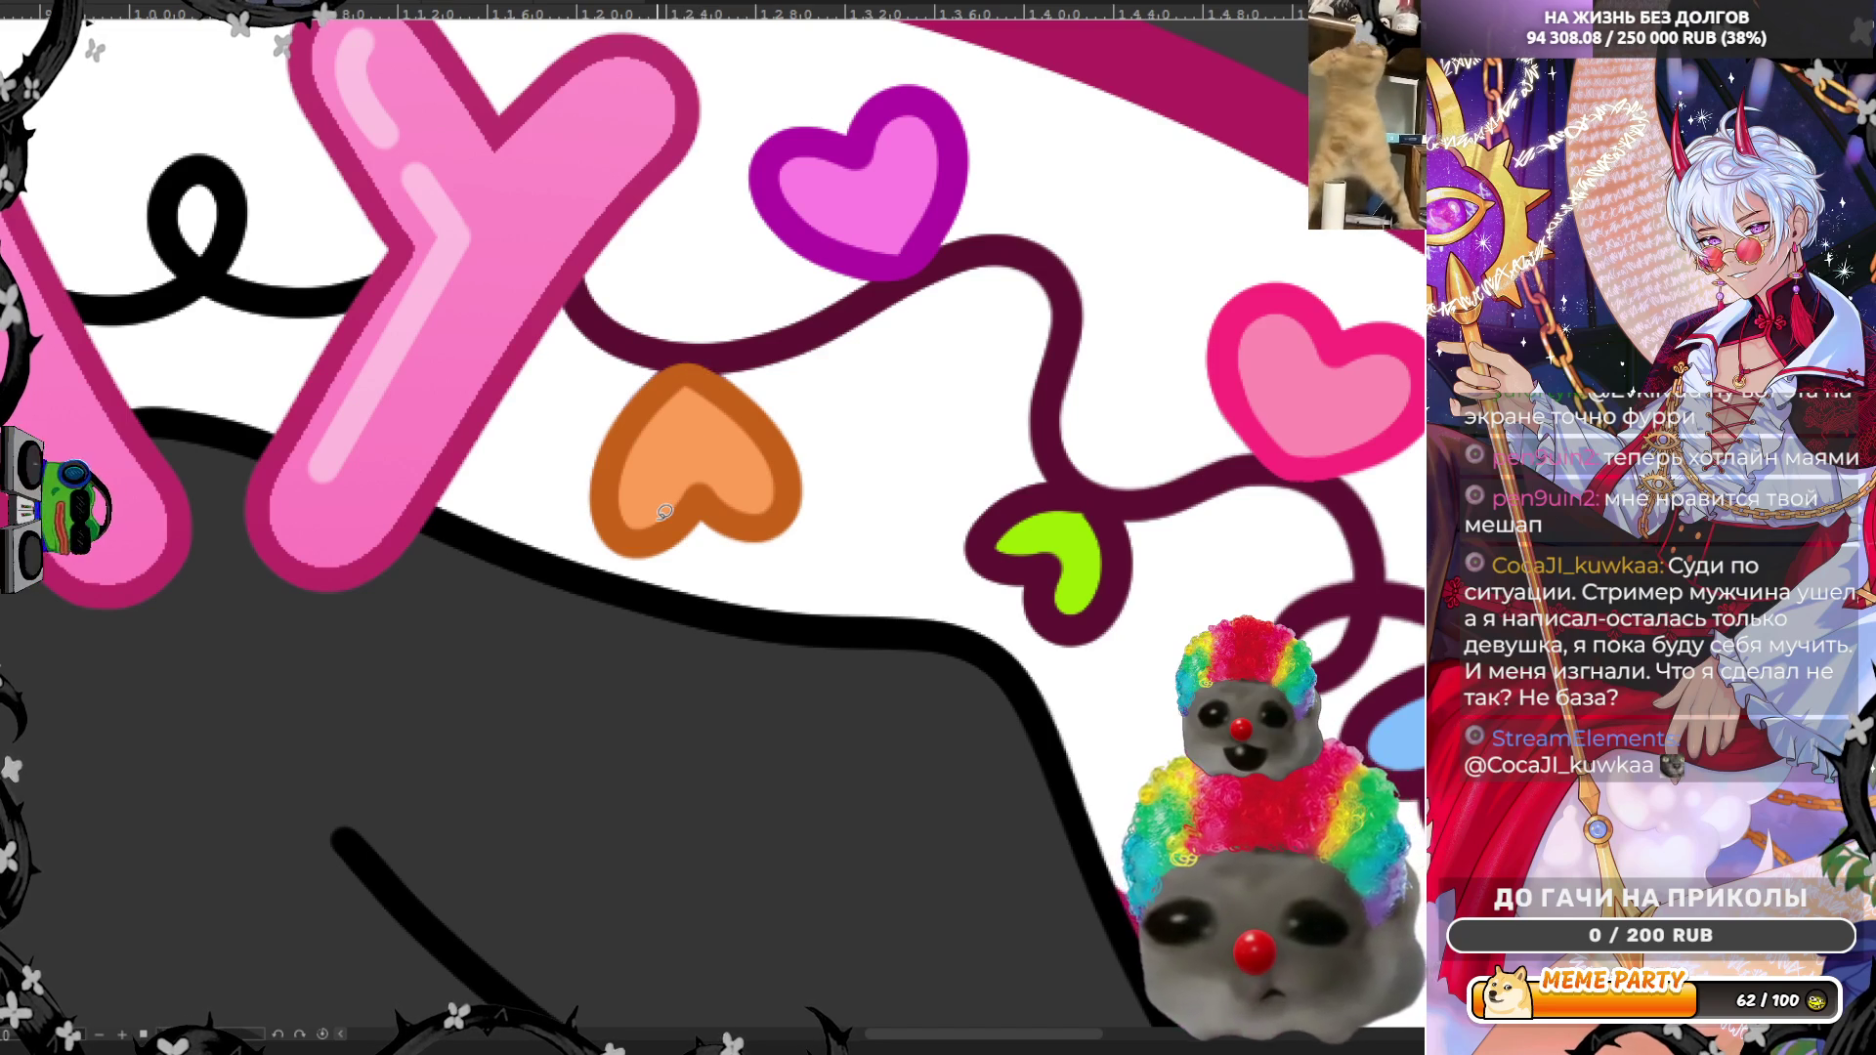
# Step: Recolour the right-side orange heart's maroon outline orange-brown and deselect with Ctrl+D
pyautogui.scroll(-5, 665, 511)
pyautogui.scroll(-2, 663, 418)
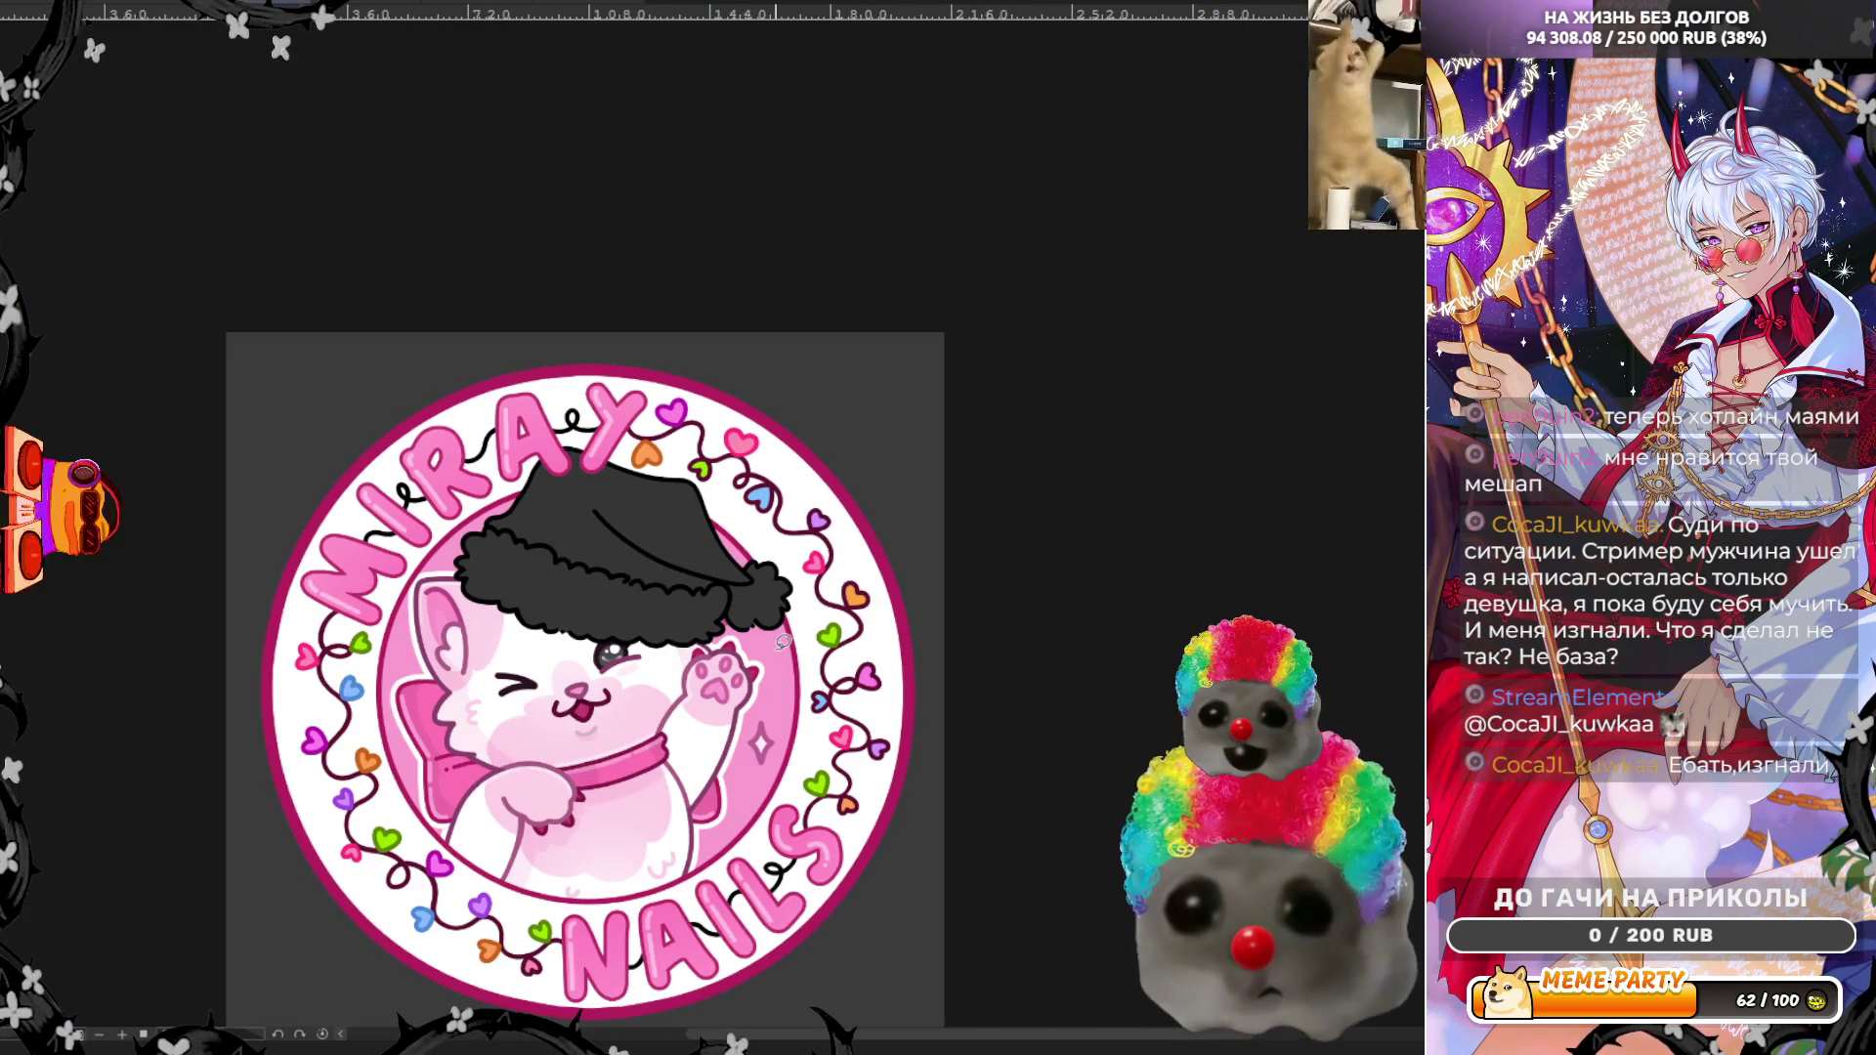
pyautogui.scroll(4, 909, 583)
pyautogui.scroll(5, 909, 582)
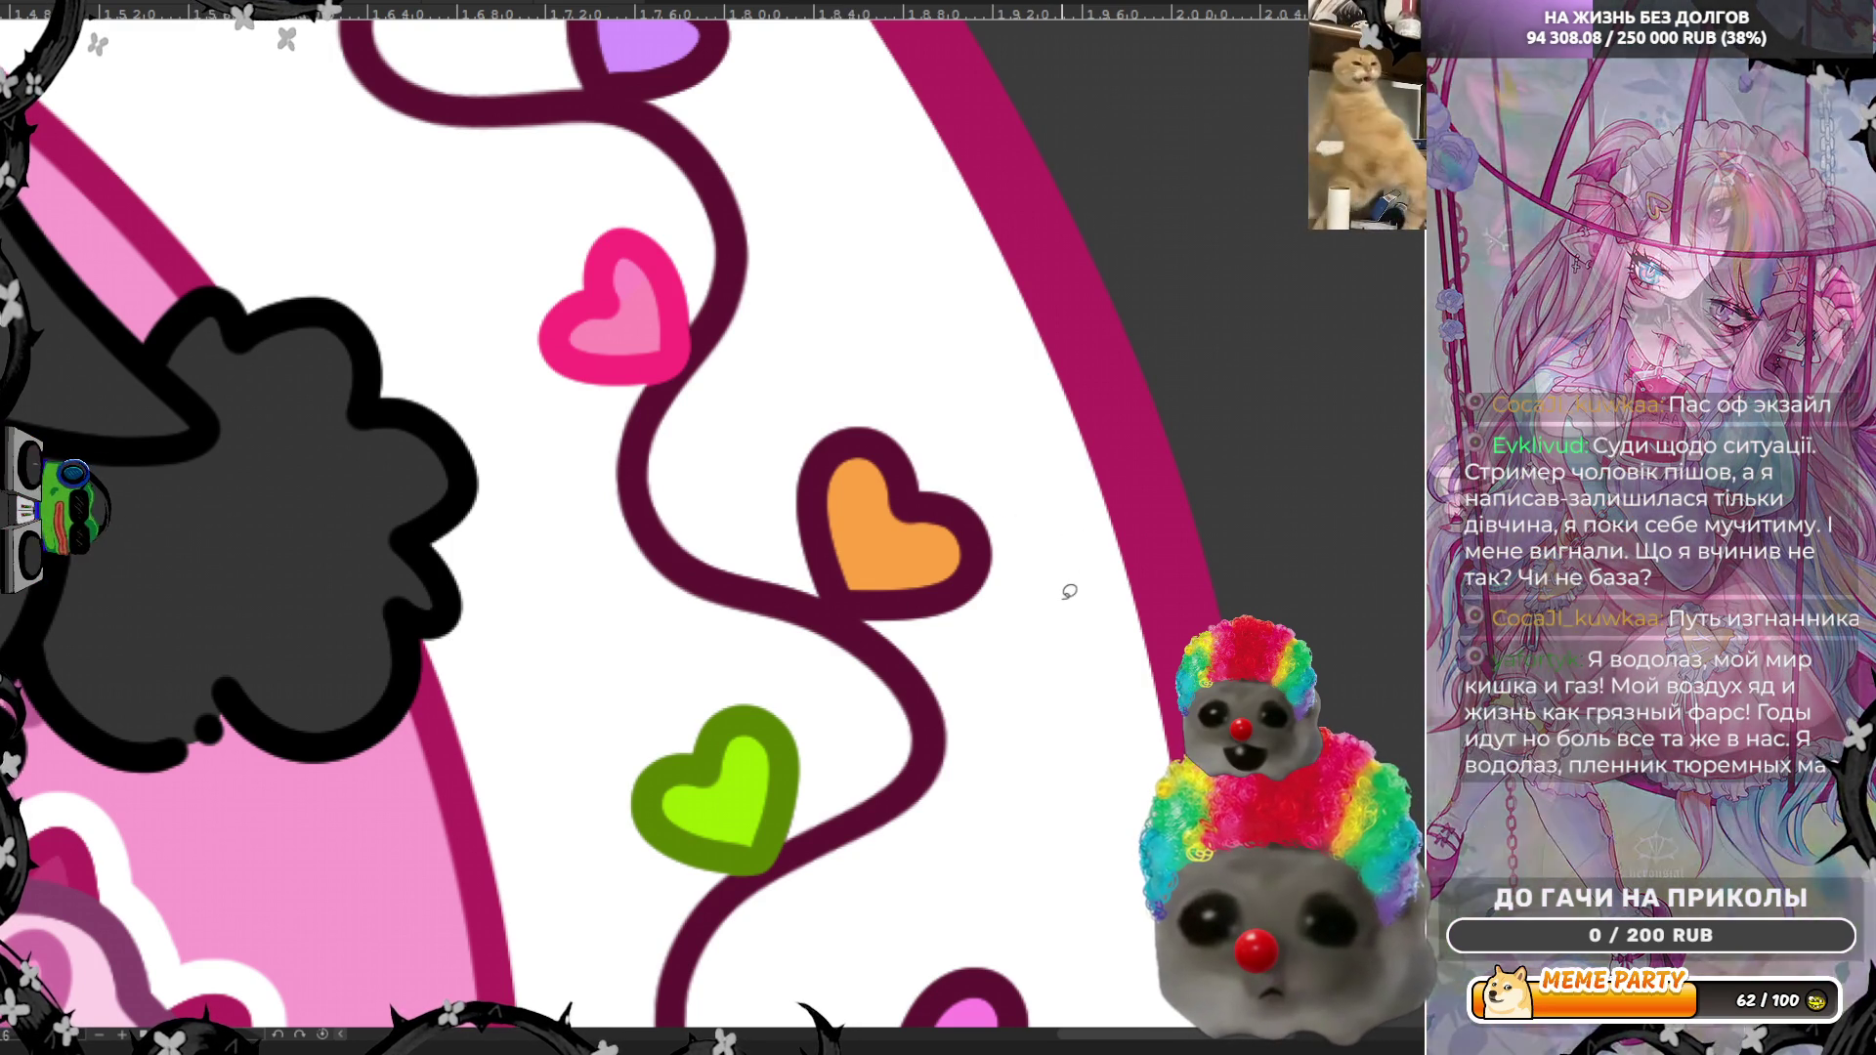
pyautogui.moveTo(924, 610)
pyautogui.mouseDown()
pyautogui.moveTo(999, 486)
pyautogui.moveTo(782, 459)
pyautogui.moveTo(851, 578)
pyautogui.mouseUp()
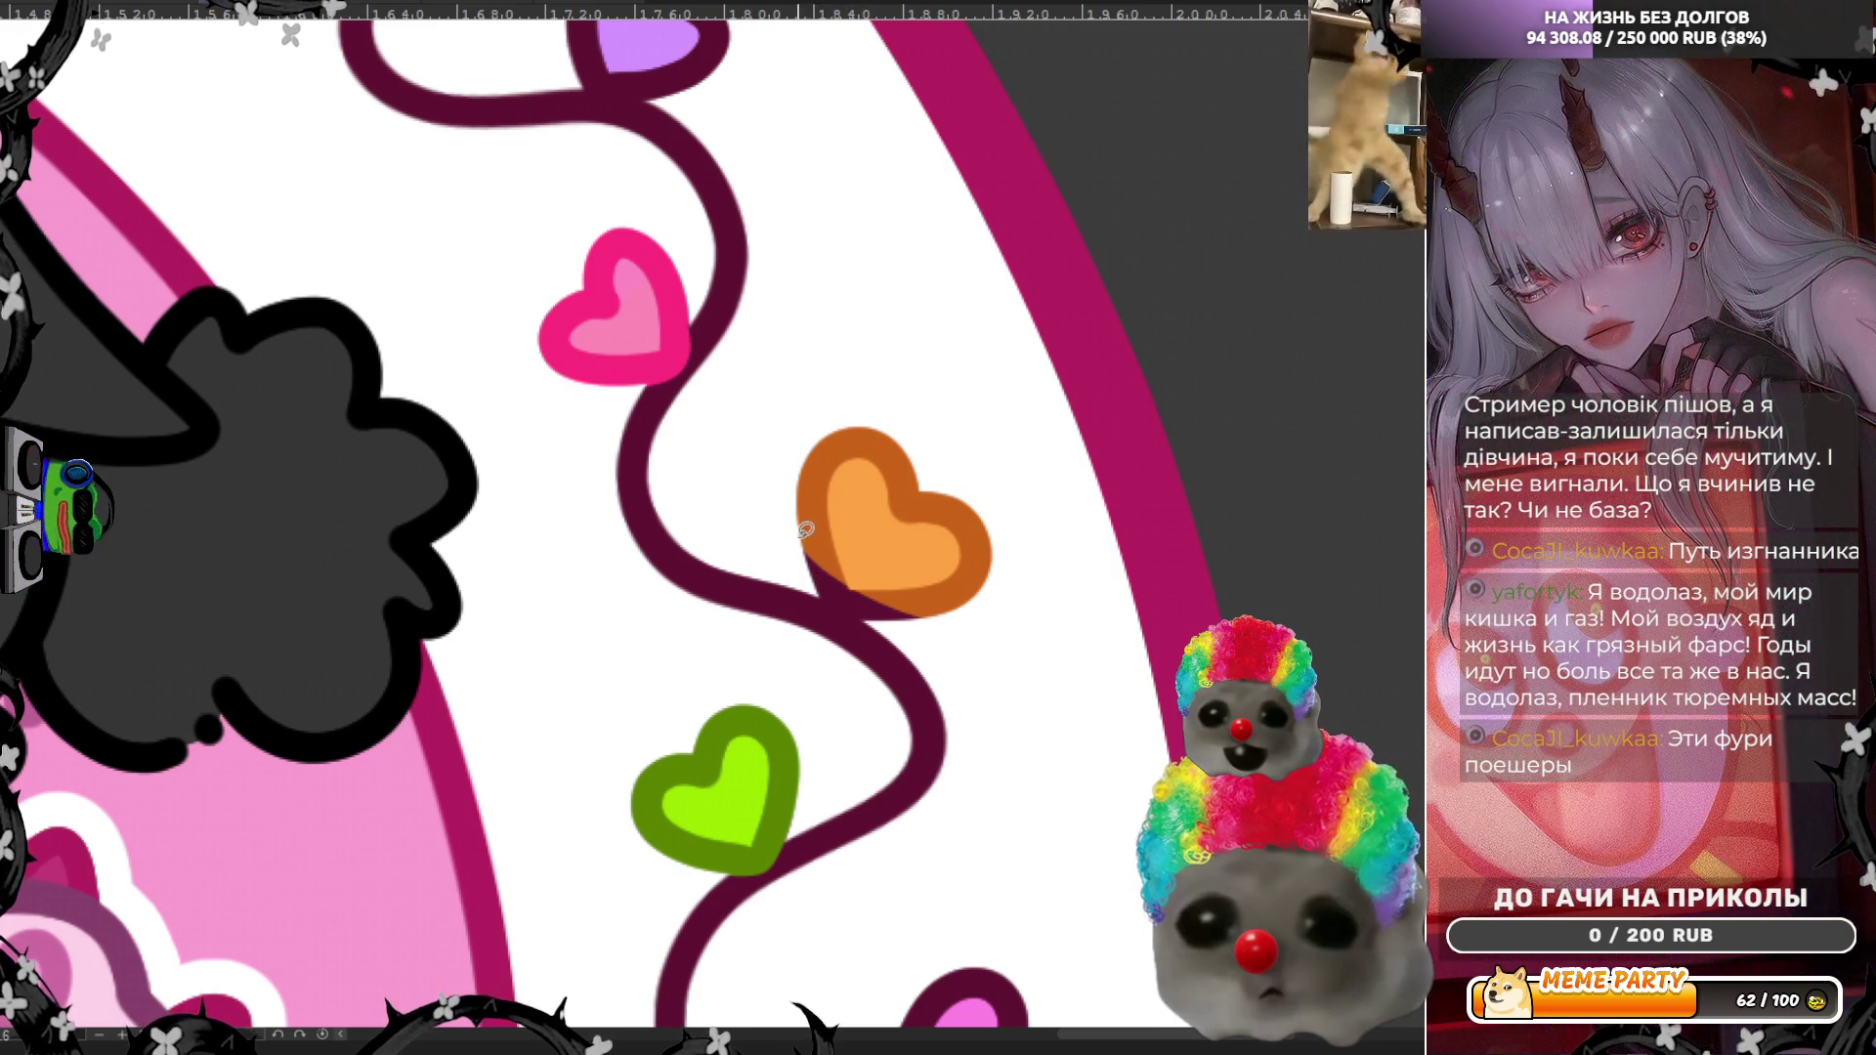
pyautogui.hotkey('ctrl', 'd')
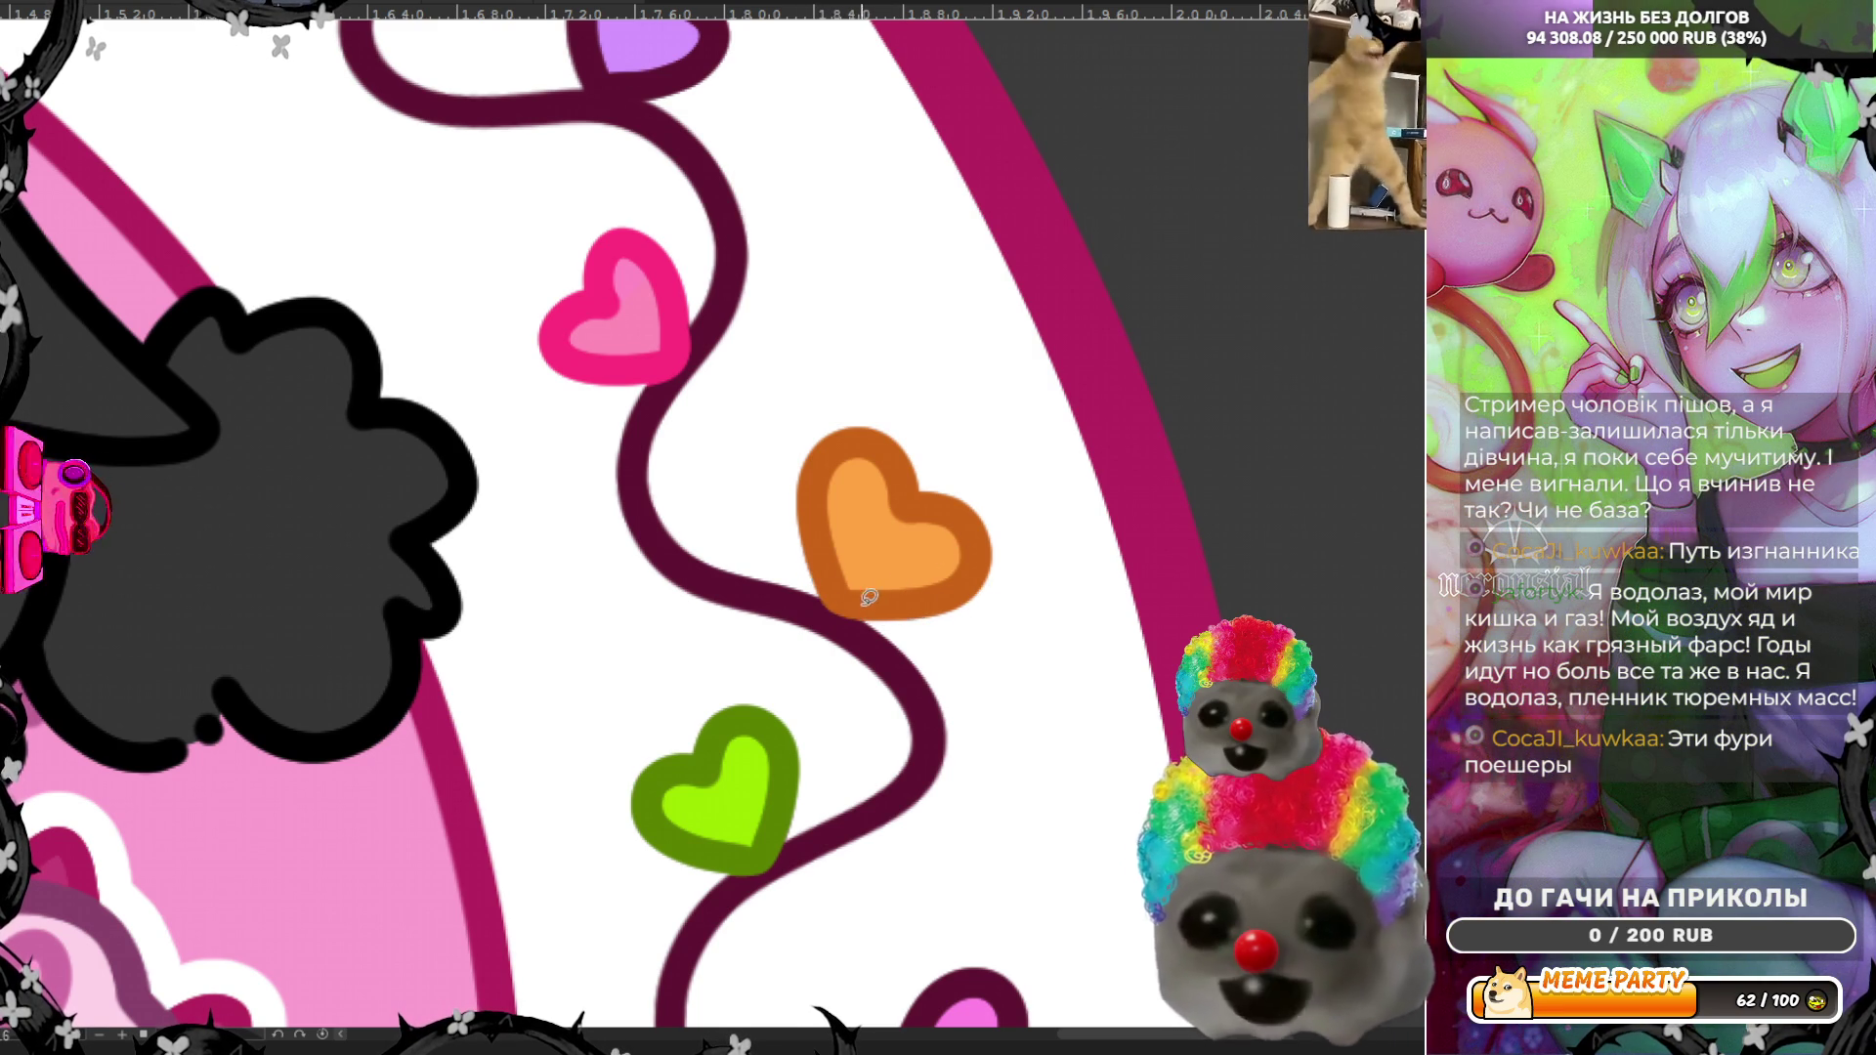
pyautogui.scroll(-10, 823, 425)
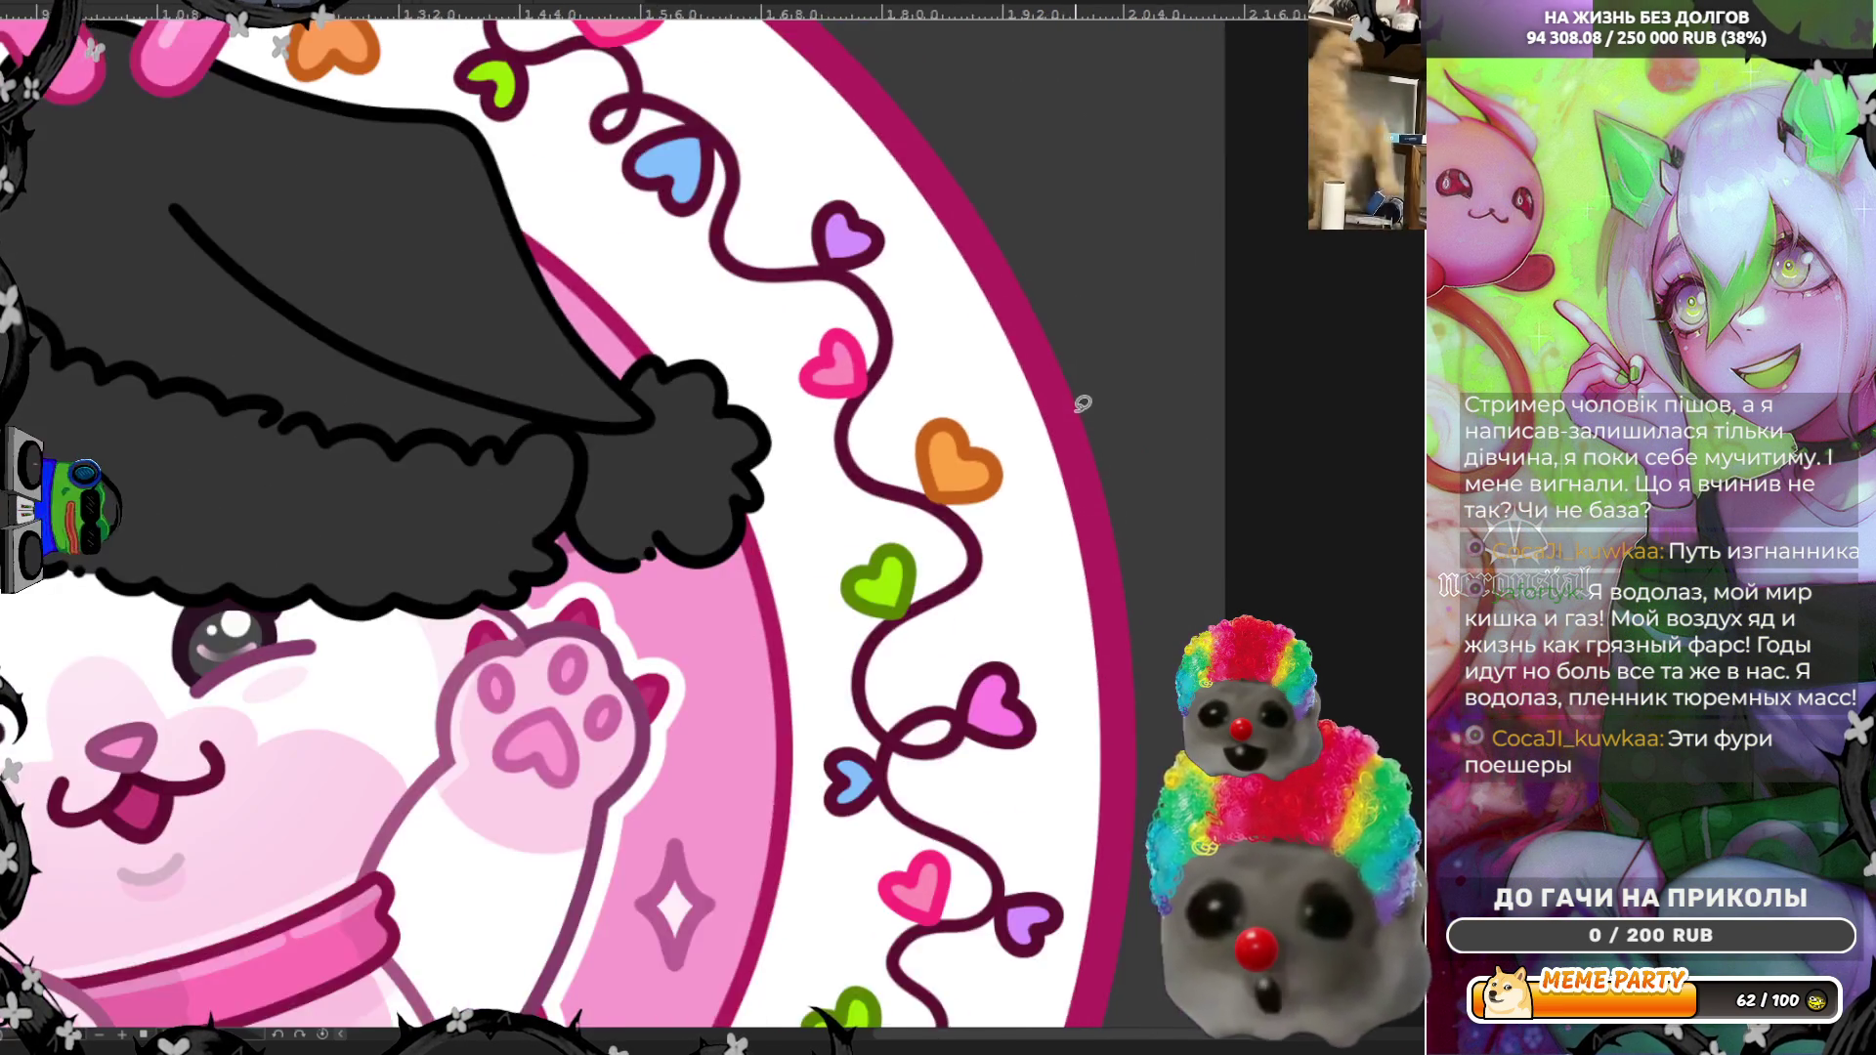
# Step: Sample the purple heart's colour and fill its dark outline with purple
pyautogui.scroll(3, 1083, 726)
pyautogui.scroll(8, 1084, 726)
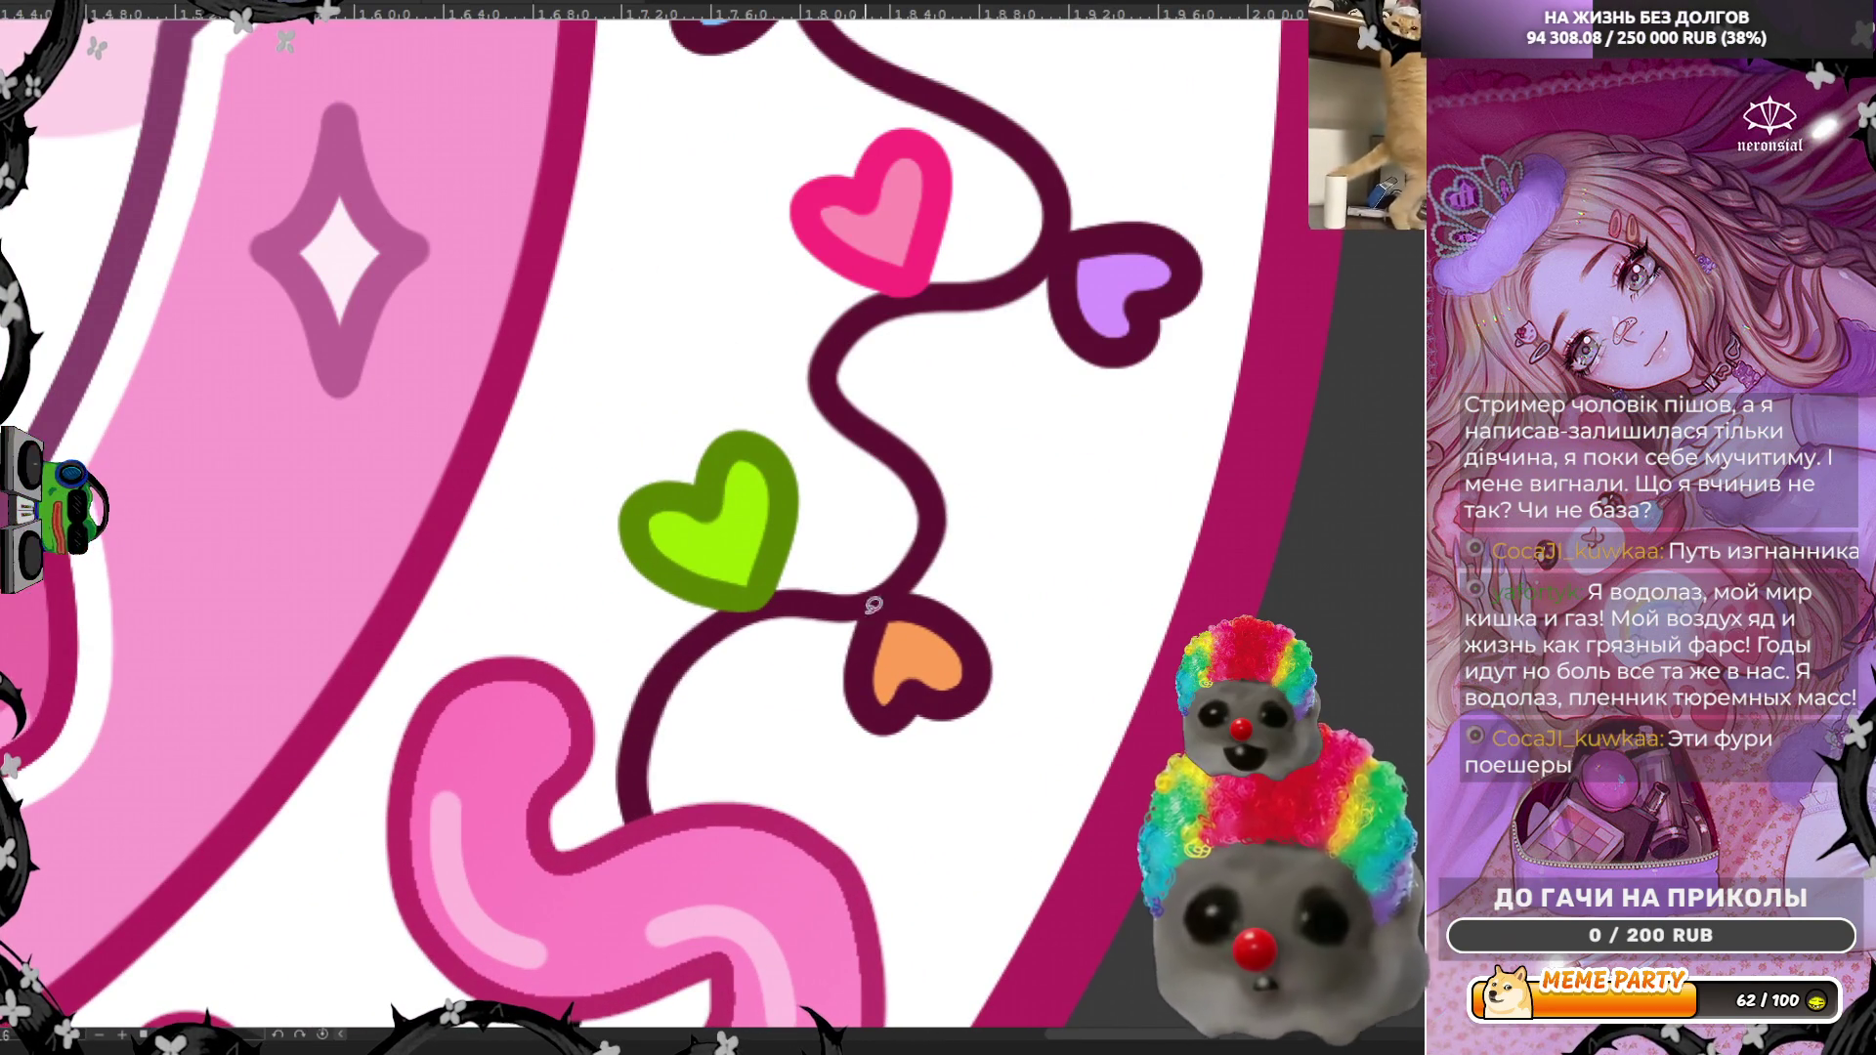
pyautogui.moveTo(883, 598); pyautogui.dragTo(869, 752)
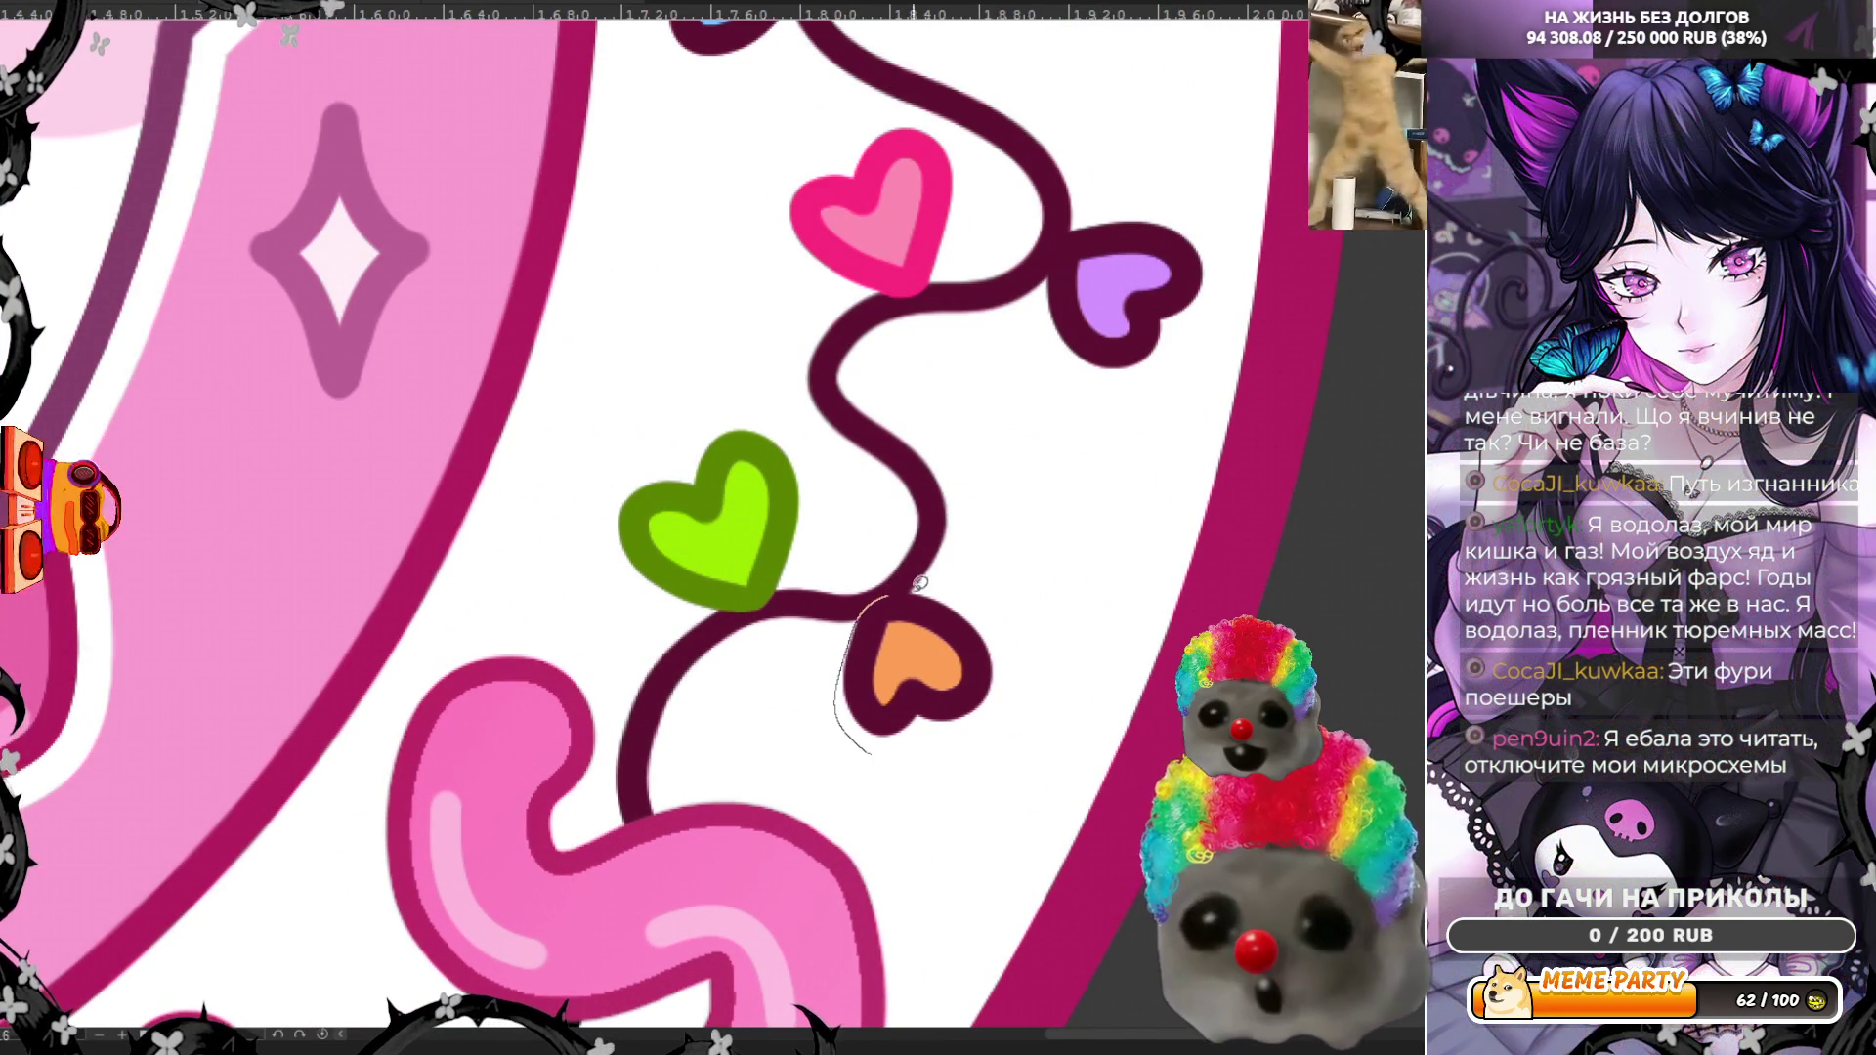
pyautogui.hotkey('ctrl', 'z')
pyautogui.scroll(-7, 900, 766)
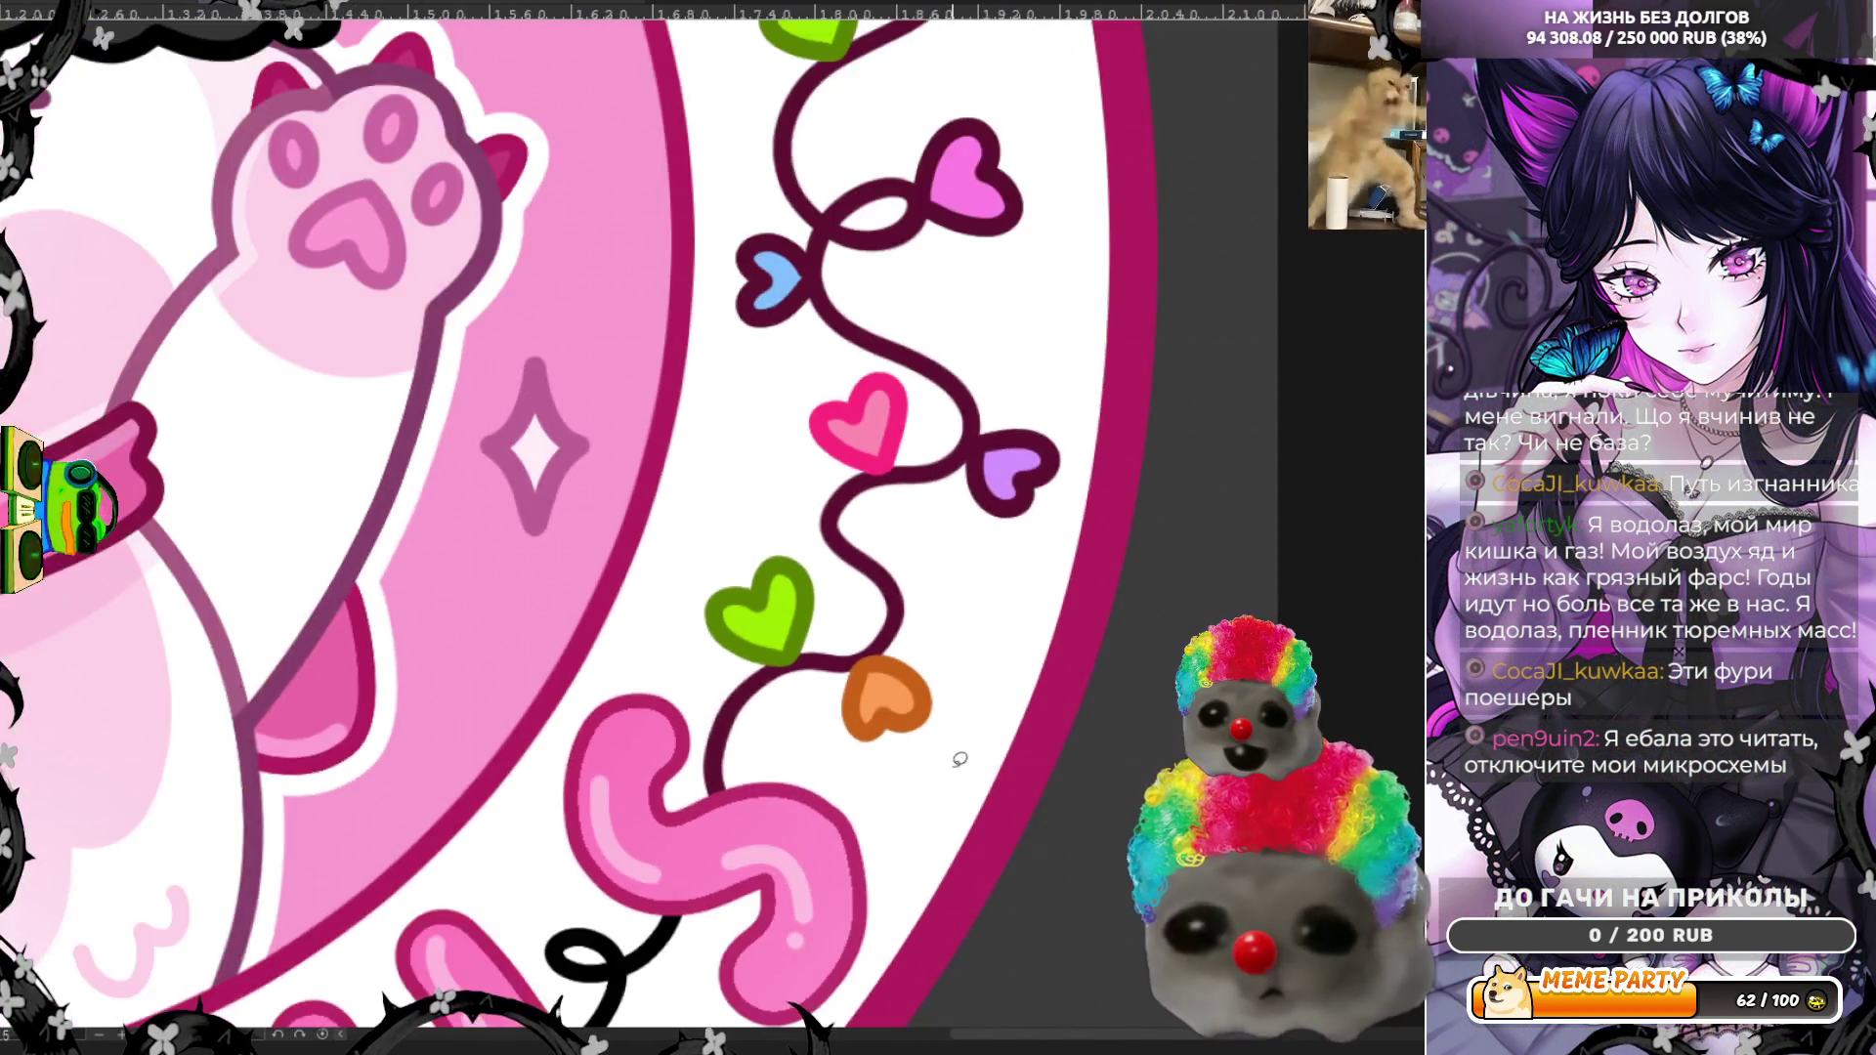
pyautogui.scroll(5, 493, 630)
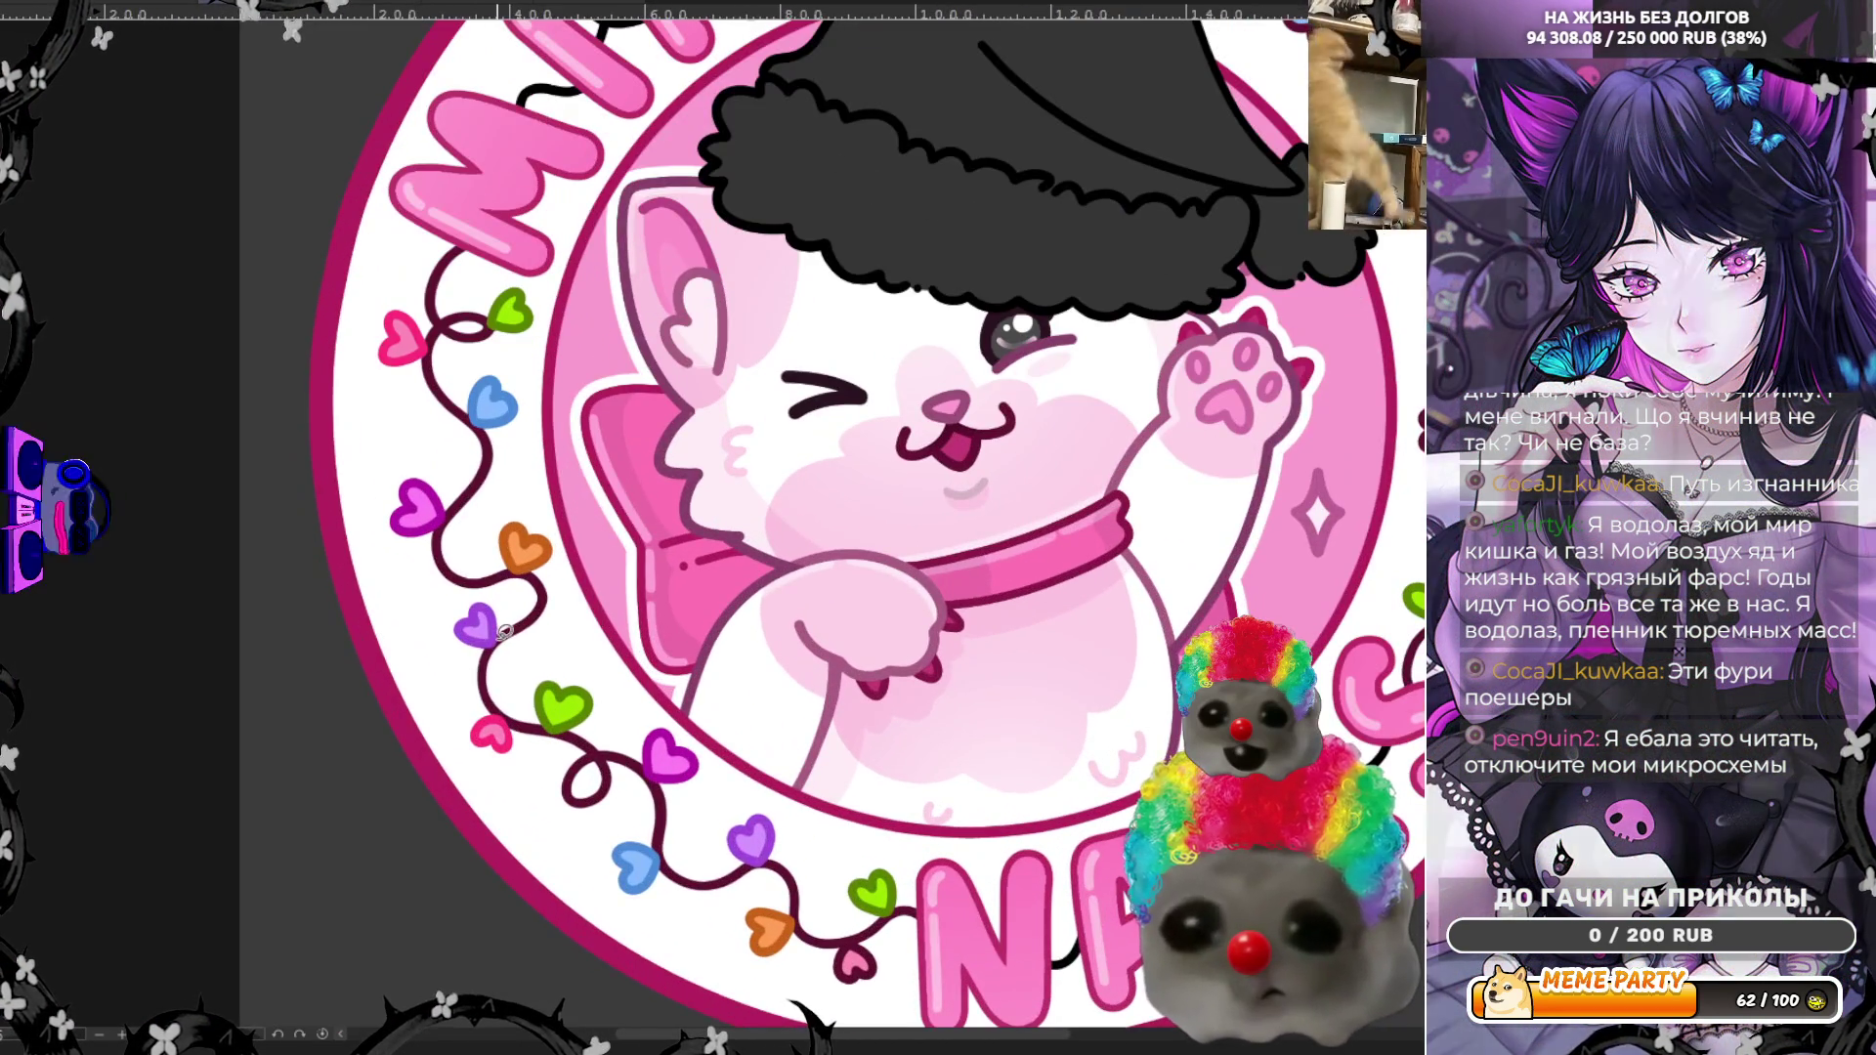
pyautogui.keyDown('alt'); pyautogui.click(499, 628); pyautogui.keyUp('alt')
pyautogui.scroll(-4, 498, 628)
pyautogui.scroll(8, 1143, 601)
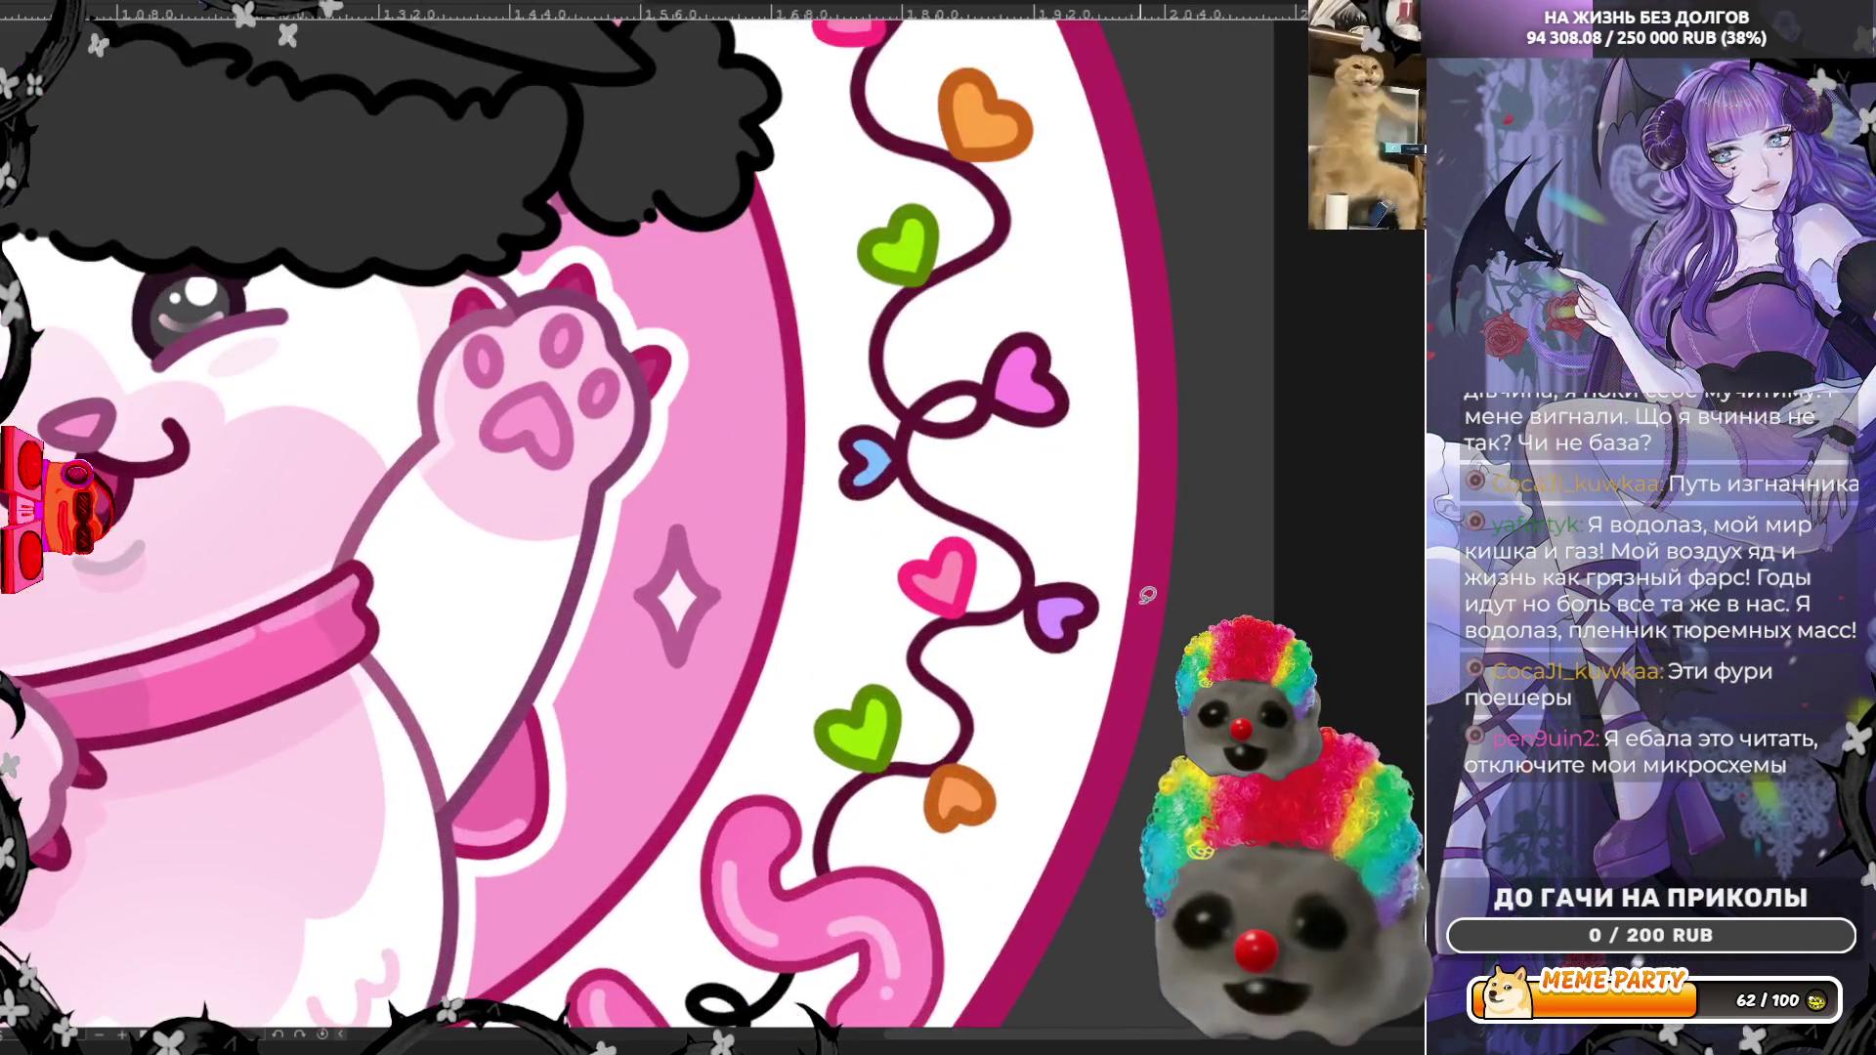
pyautogui.scroll(1, 1143, 601)
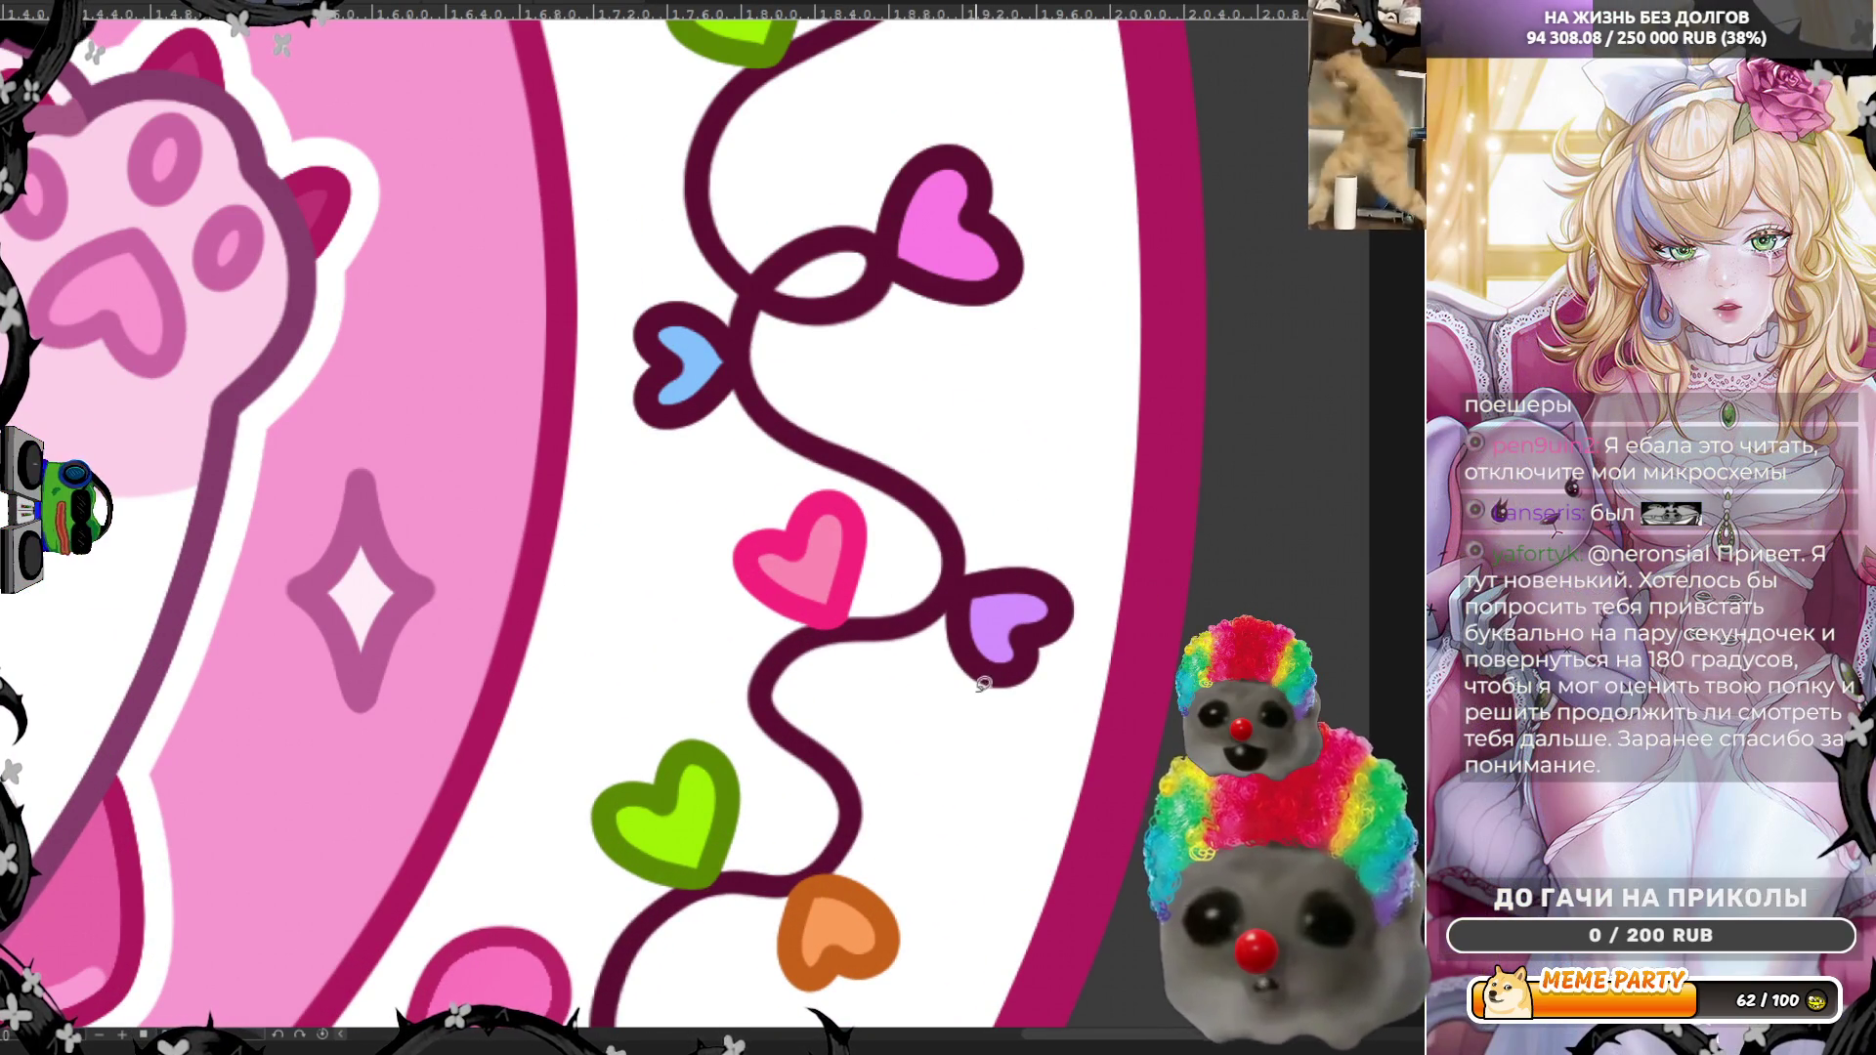
pyautogui.moveTo(1053, 536)
pyautogui.mouseDown()
pyautogui.moveTo(1143, 628)
pyautogui.moveTo(1059, 721)
pyautogui.mouseUp()
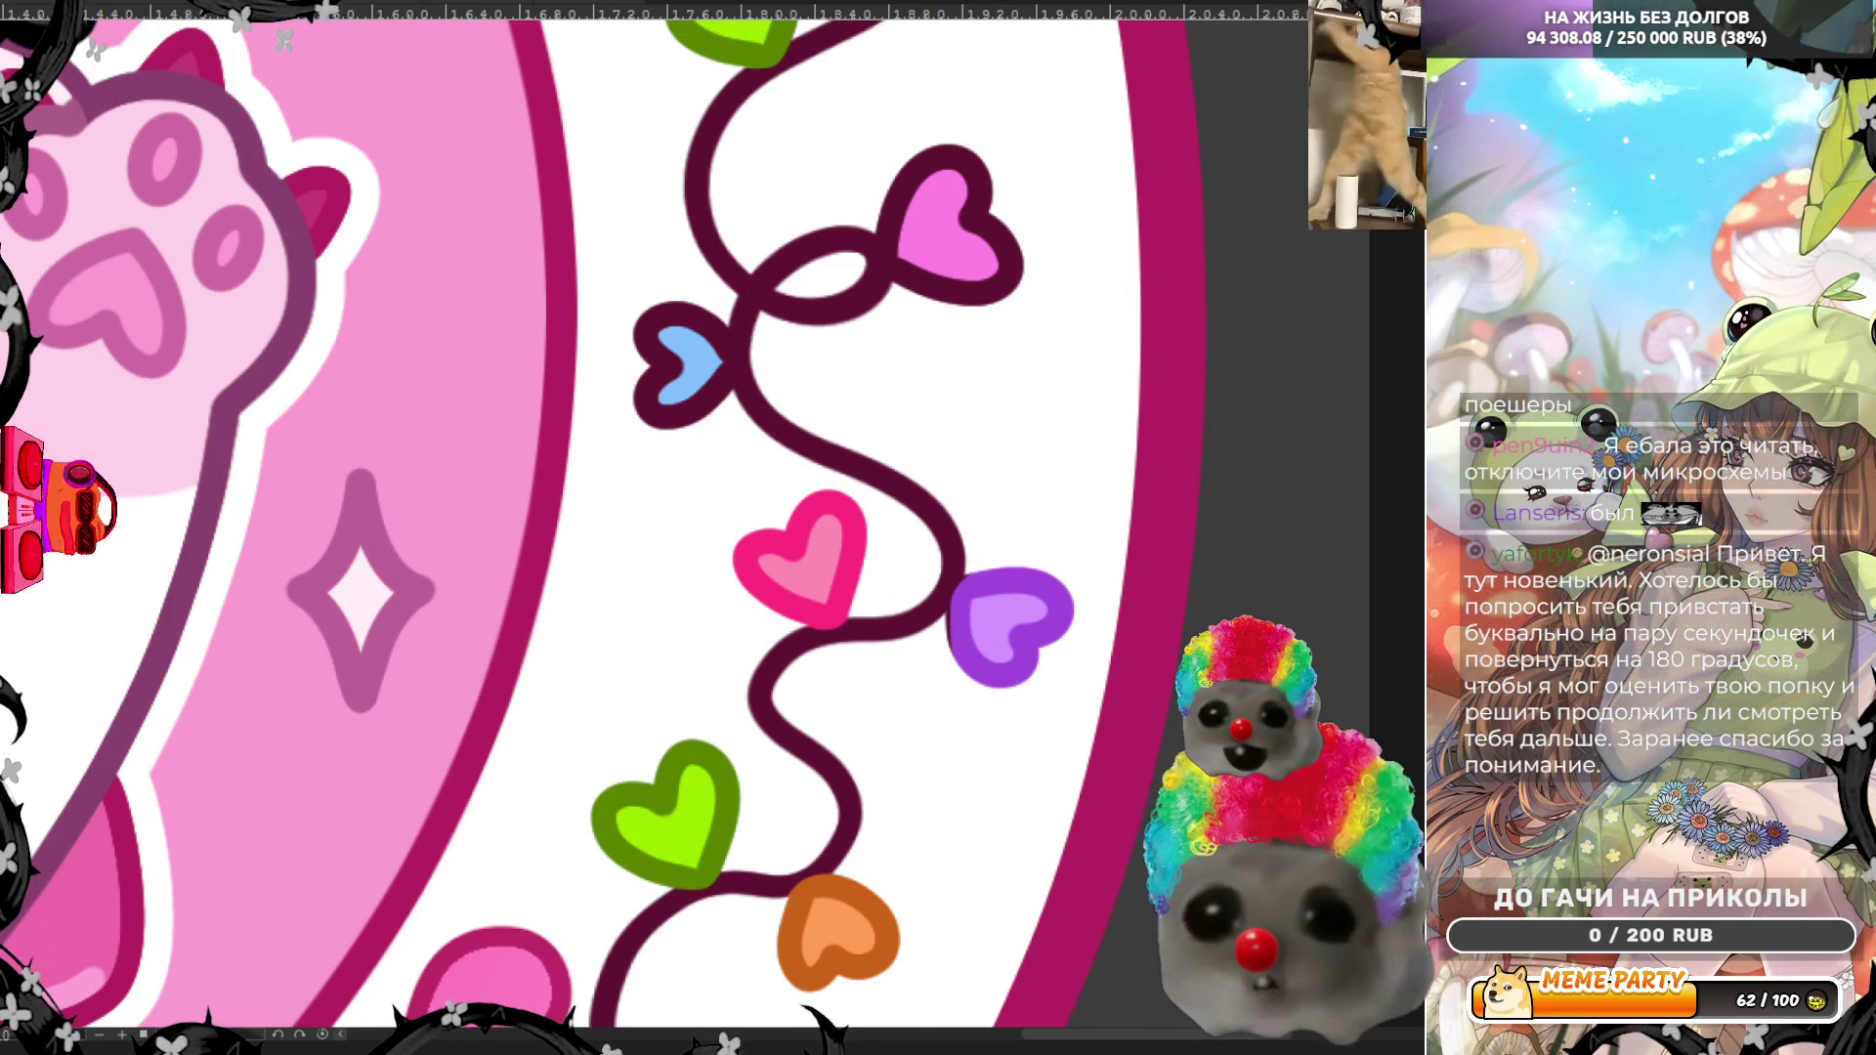
# Step: Touch up the purple heart's left edge near the vine with a thin purple stroke
pyautogui.scroll(1, 937, 762)
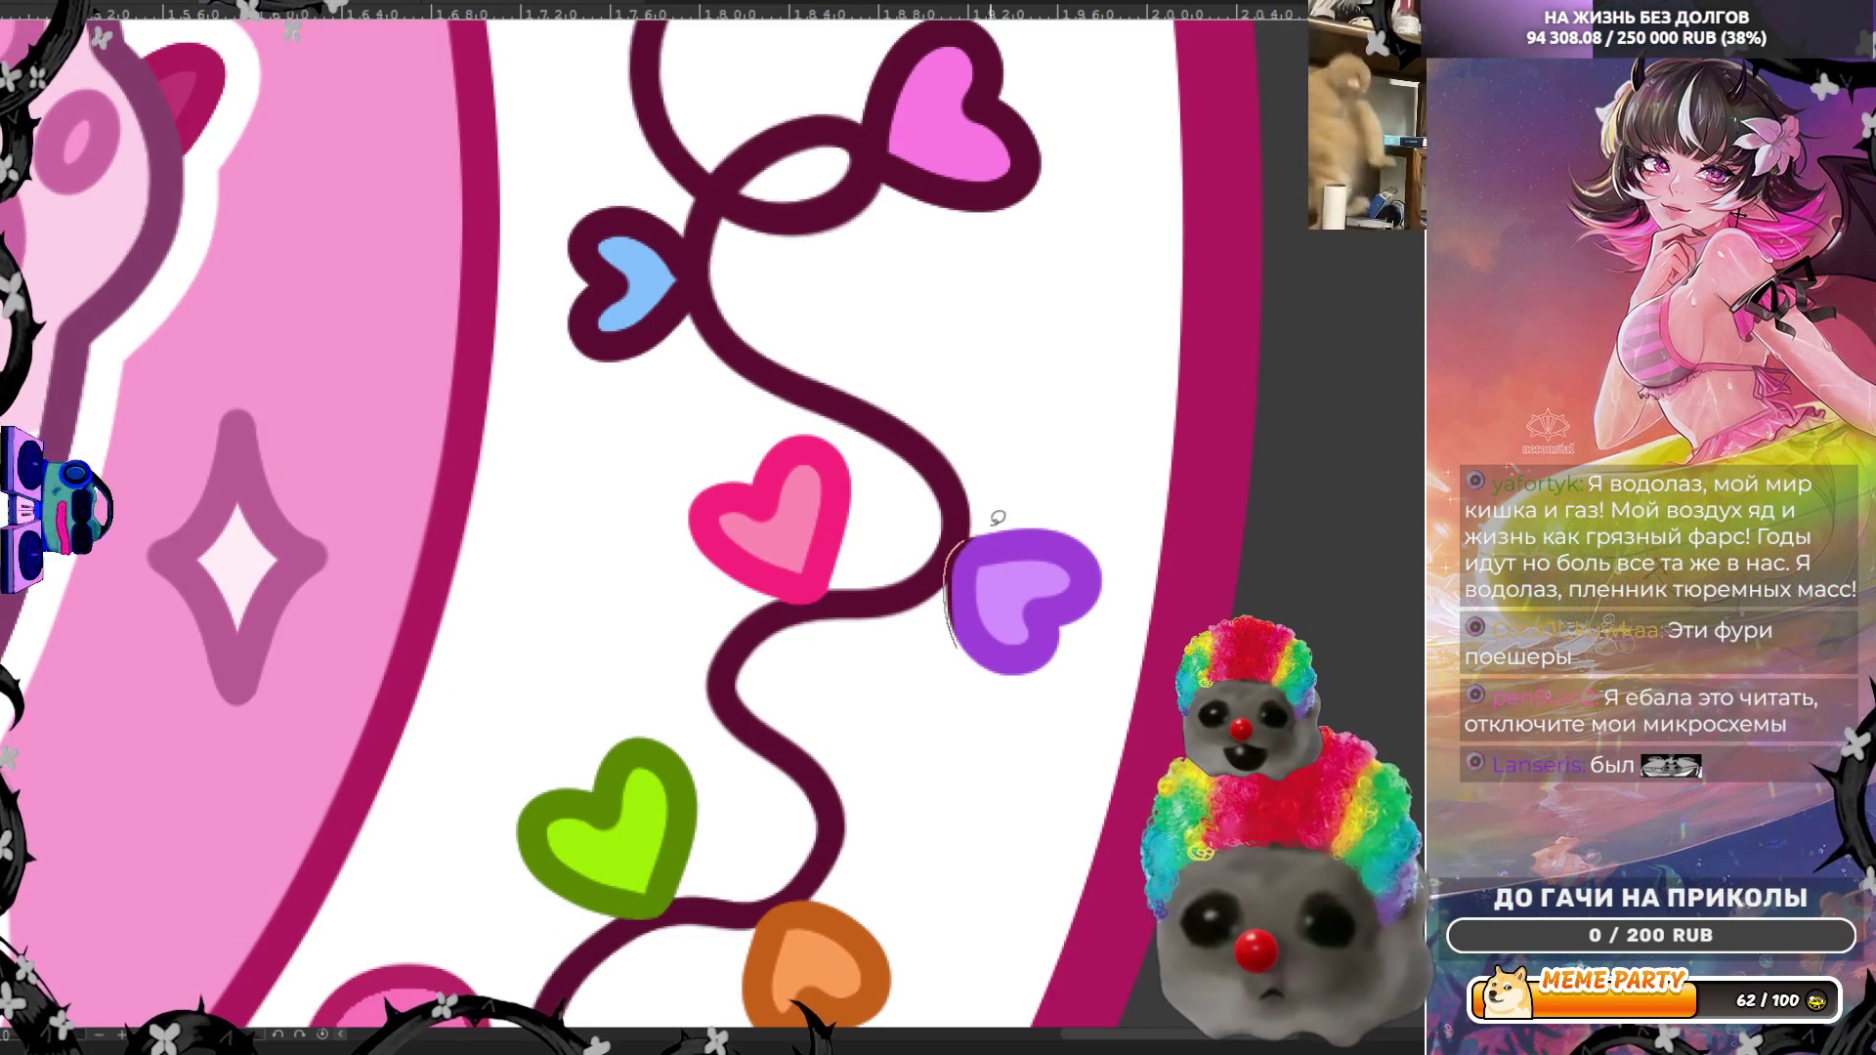
pyautogui.moveTo(950, 625); pyautogui.dragTo(971, 535)
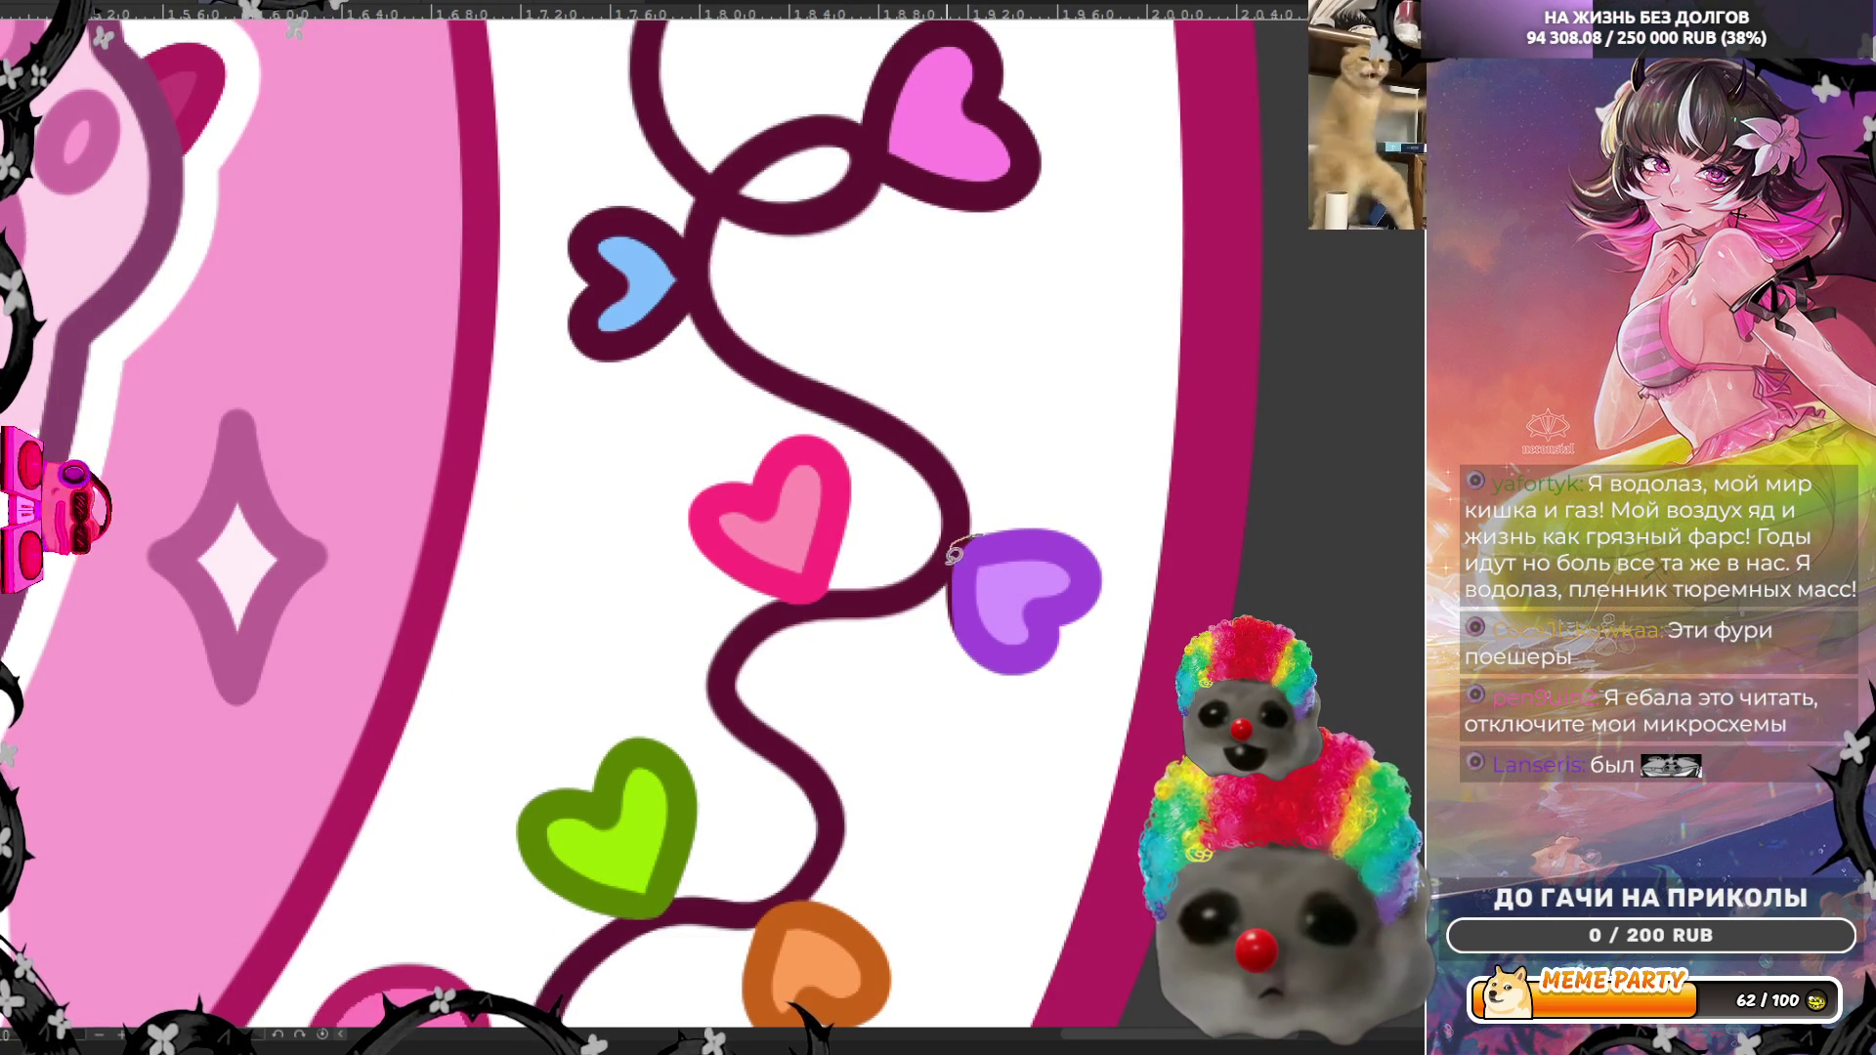
pyautogui.hotkey('ctrl', 'z')
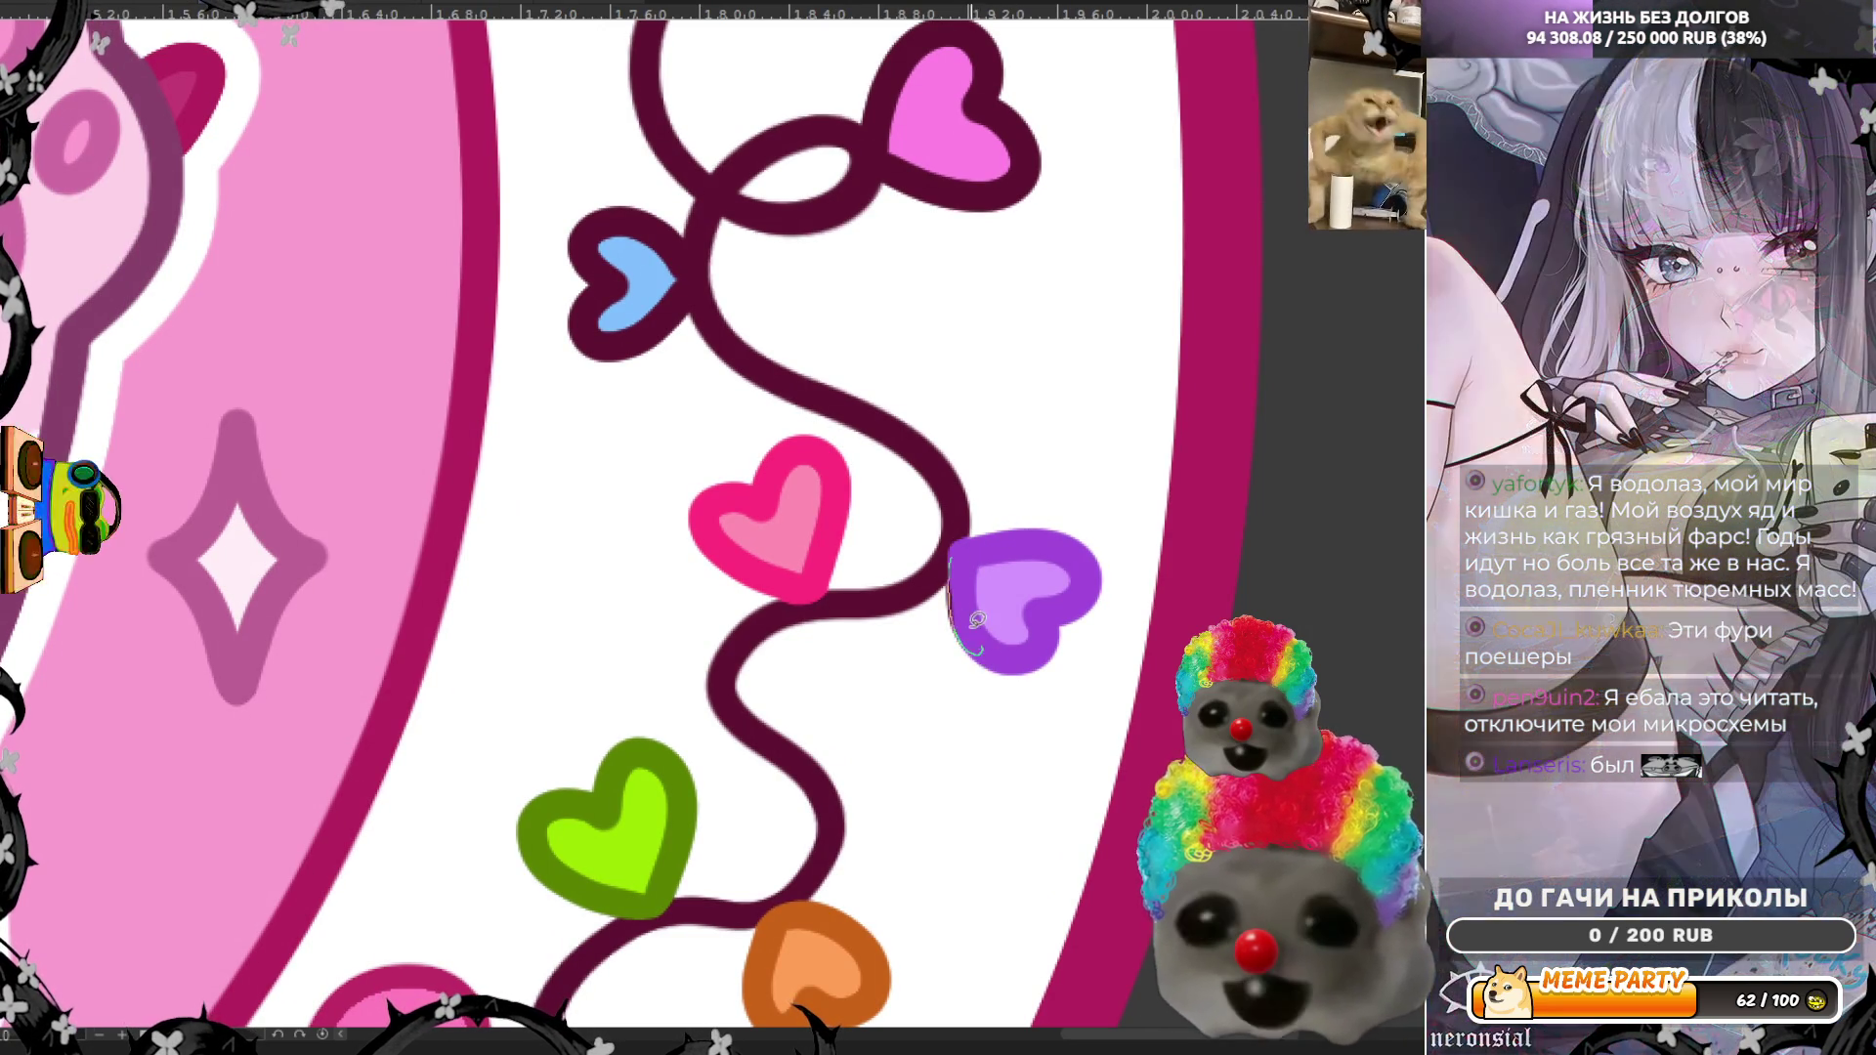
pyautogui.moveTo(952, 593); pyautogui.dragTo(954, 640)
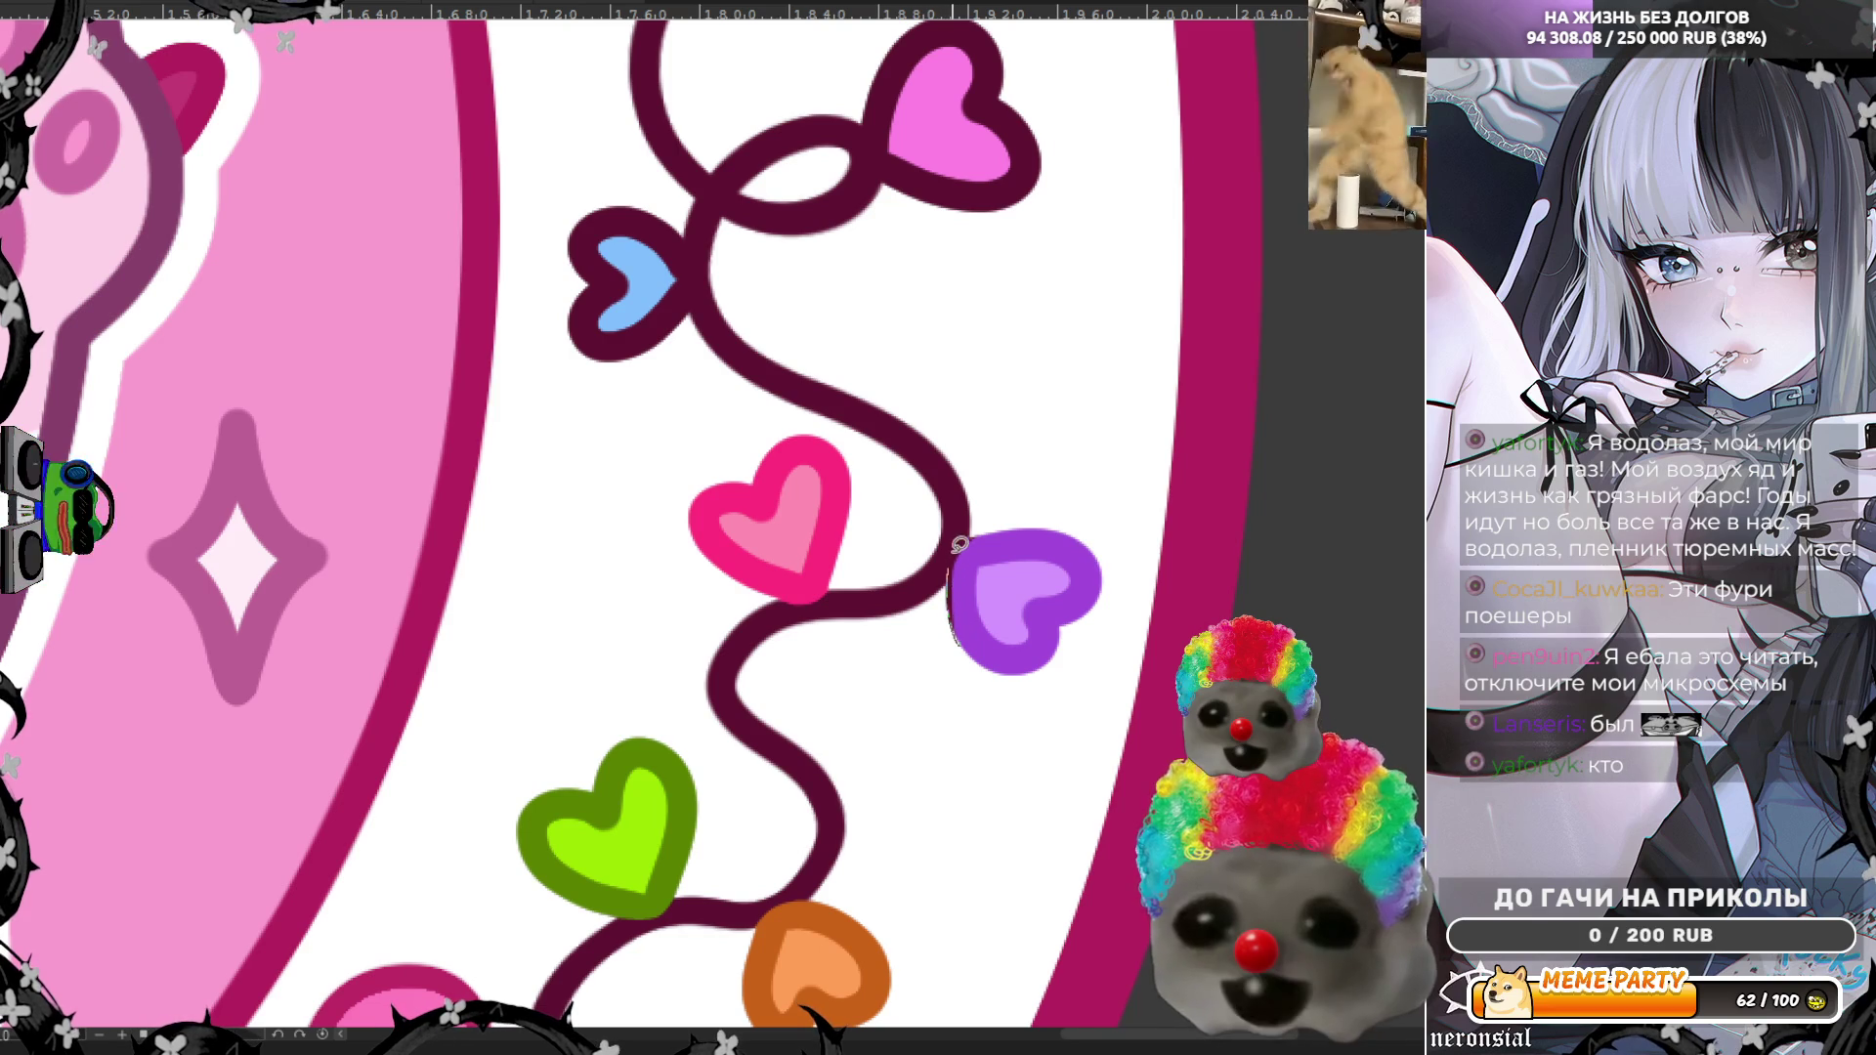
pyautogui.hotkey('ctrl', 'z')
pyautogui.moveTo(955, 532); pyautogui.dragTo(953, 633)
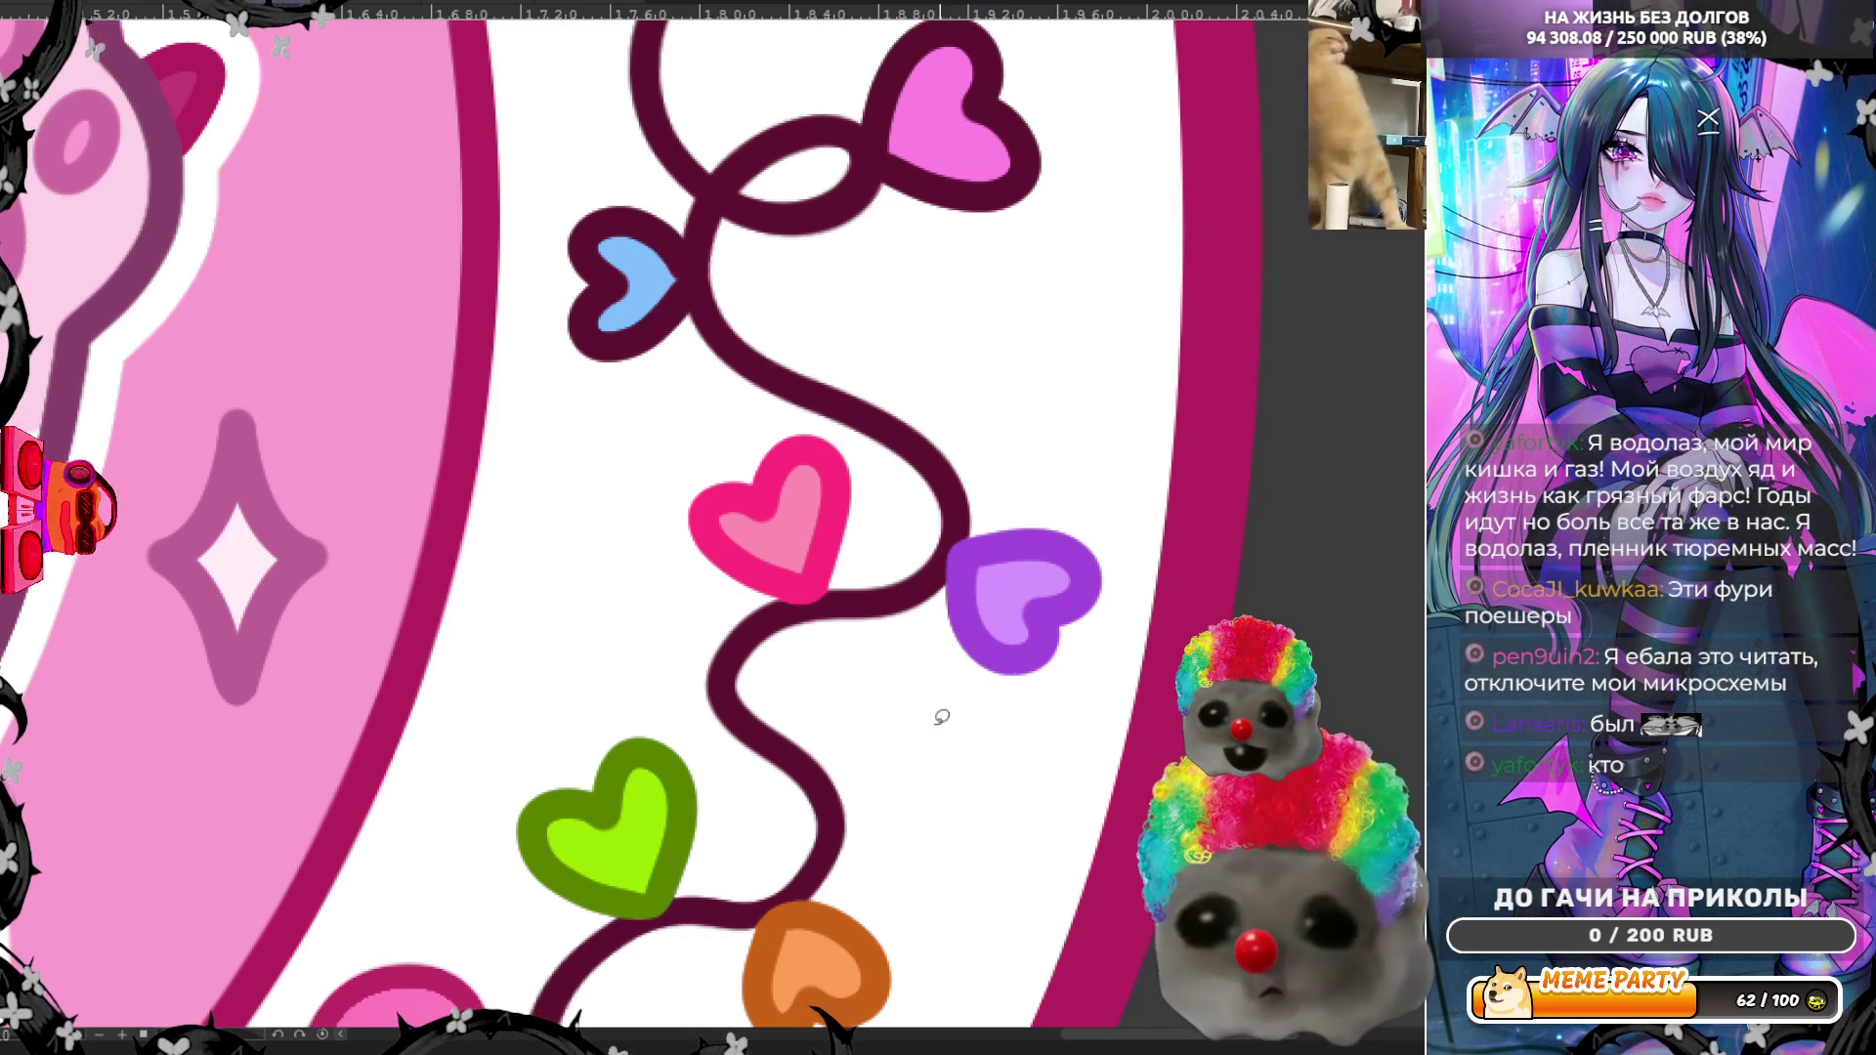
pyautogui.scroll(-2, 1059, 595)
pyautogui.scroll(-3, 1138, 528)
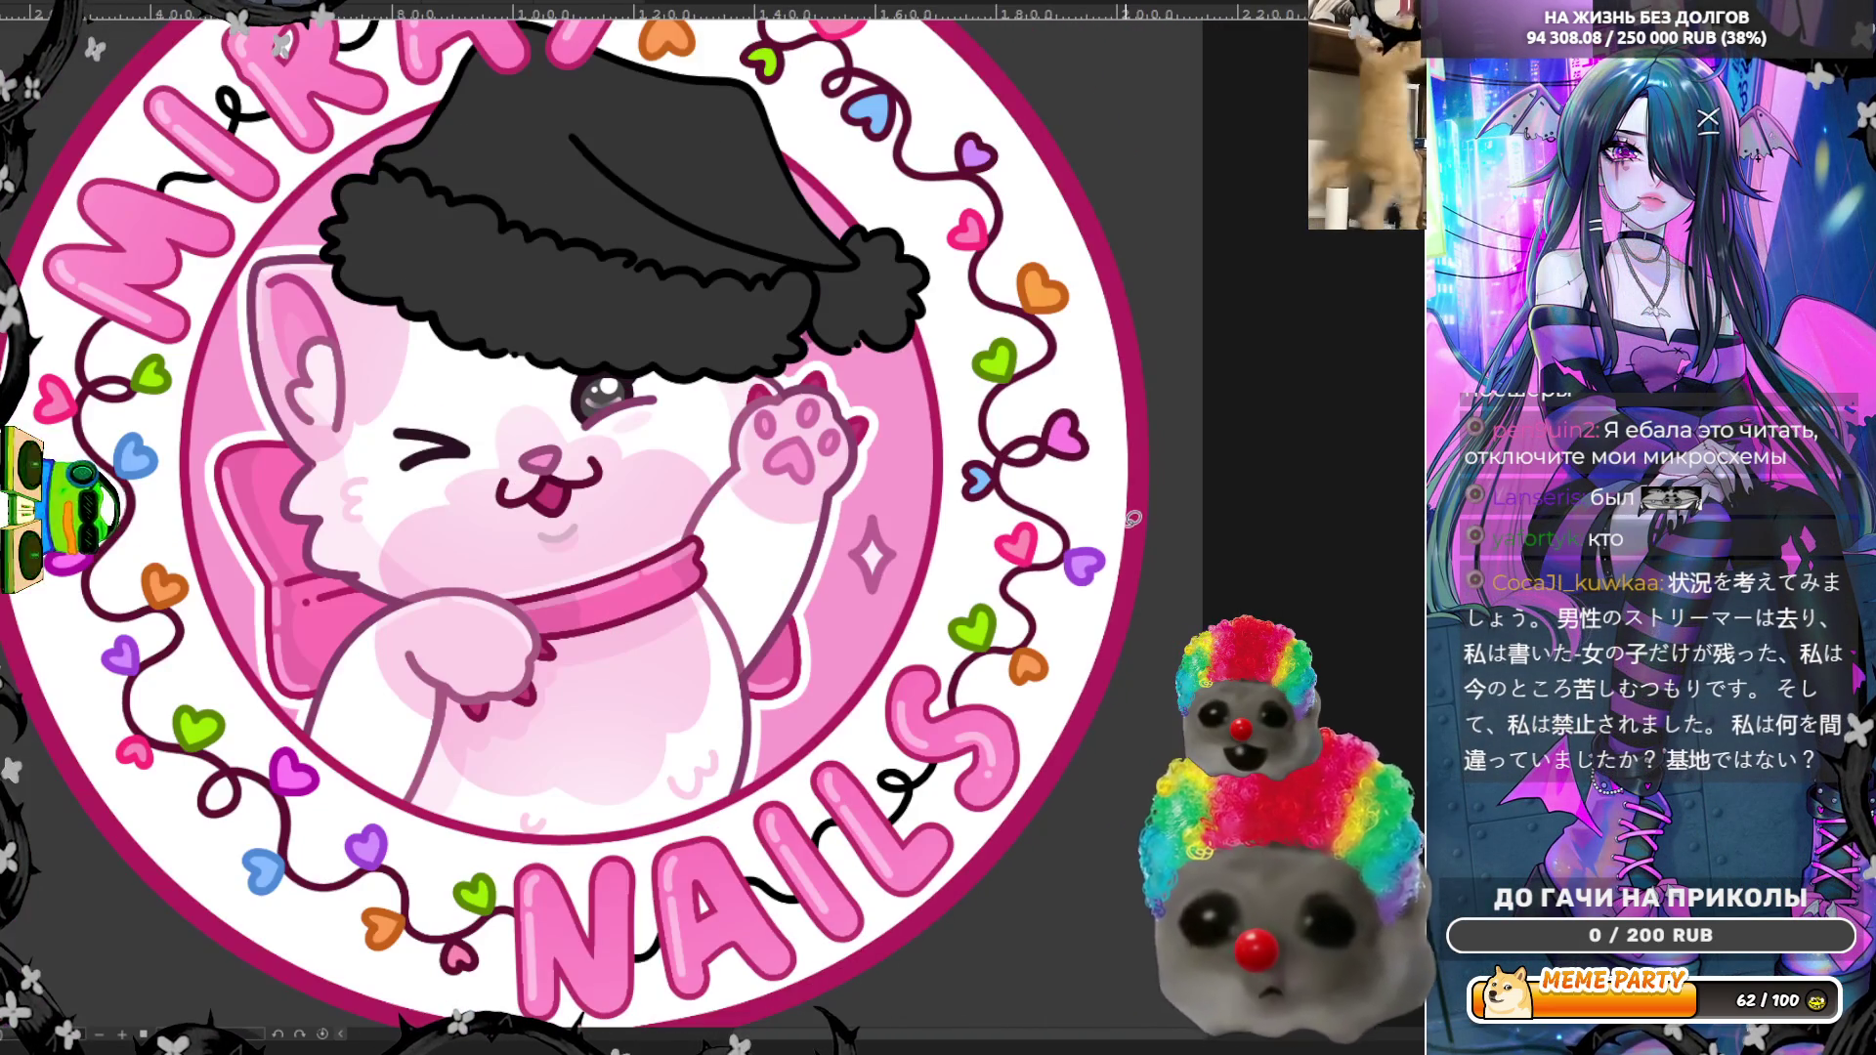
# Step: Sample the blue heart's colour and cover its remaining dark outline in blue
pyautogui.keyDown('ctrl'); pyautogui.click(146, 459); pyautogui.keyUp('ctrl')
pyautogui.scroll(5, 1136, 419)
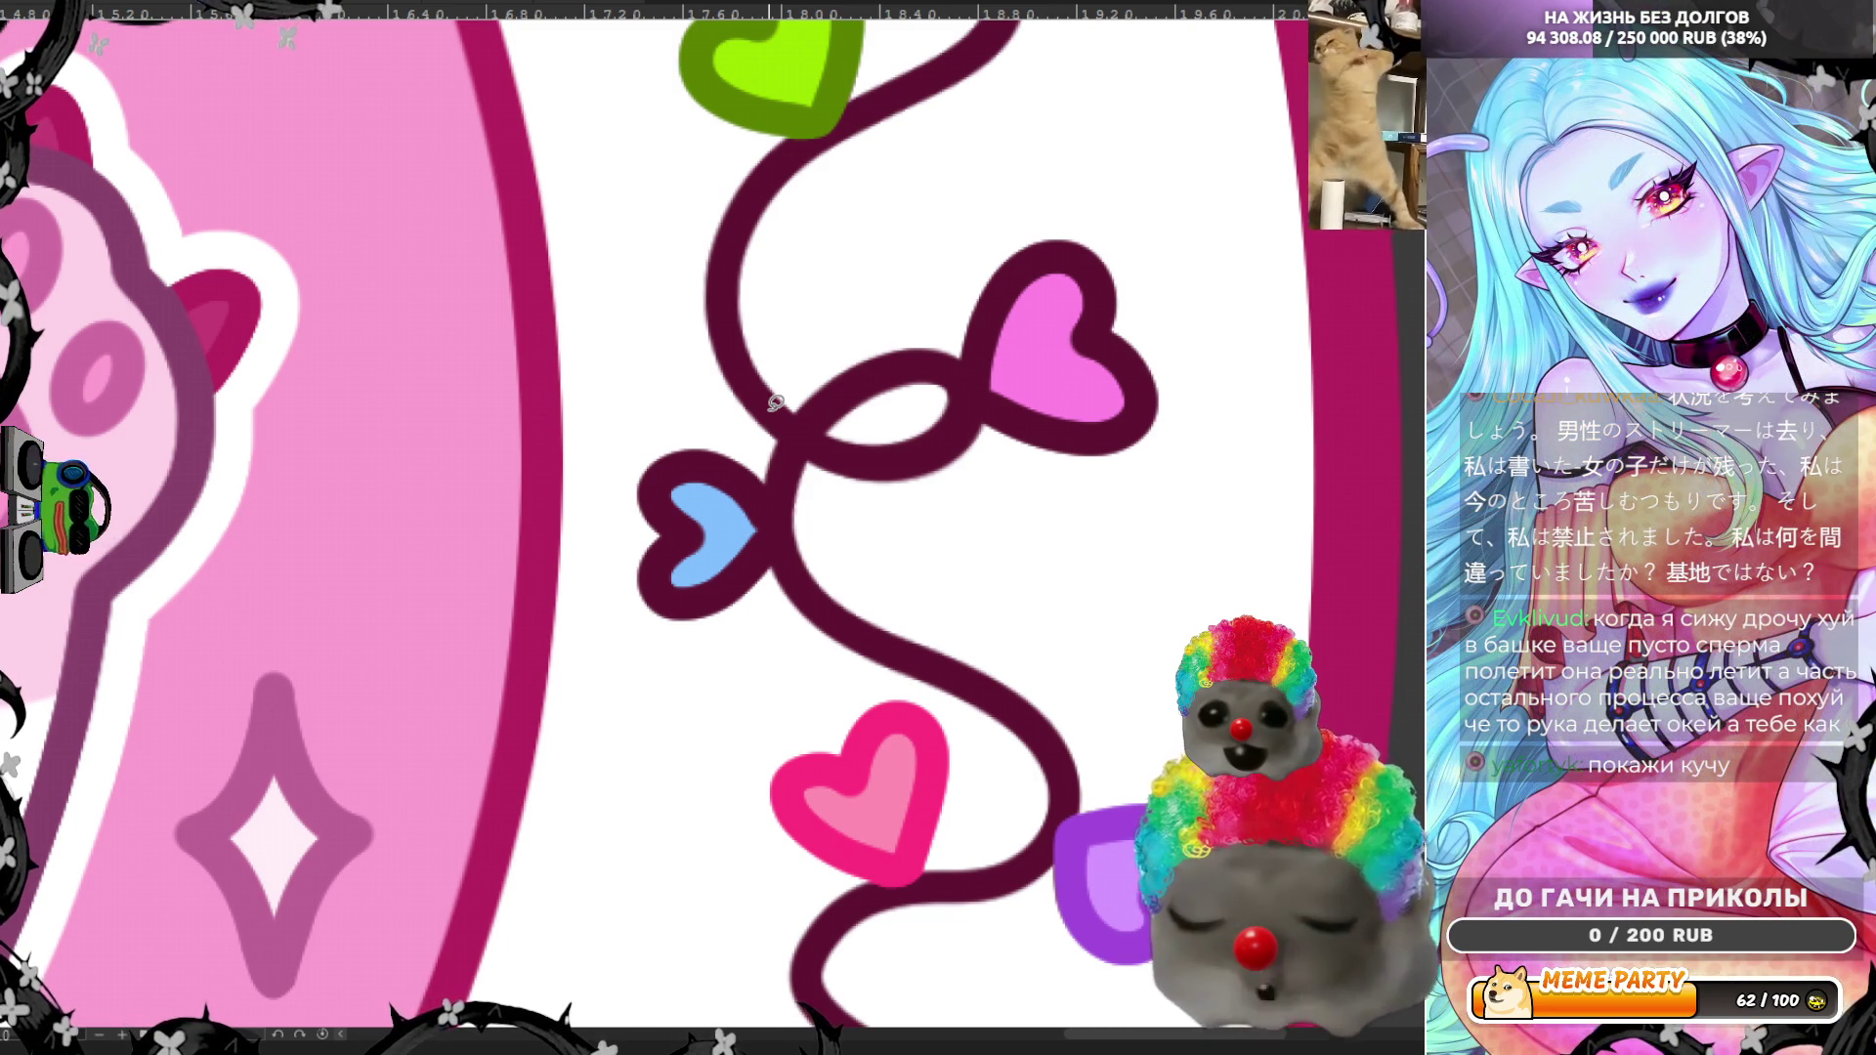
pyautogui.moveTo(659, 532)
pyautogui.mouseDown()
pyautogui.moveTo(719, 424)
pyautogui.moveTo(757, 677)
pyautogui.moveTo(601, 584)
pyautogui.moveTo(645, 527)
pyautogui.mouseUp()
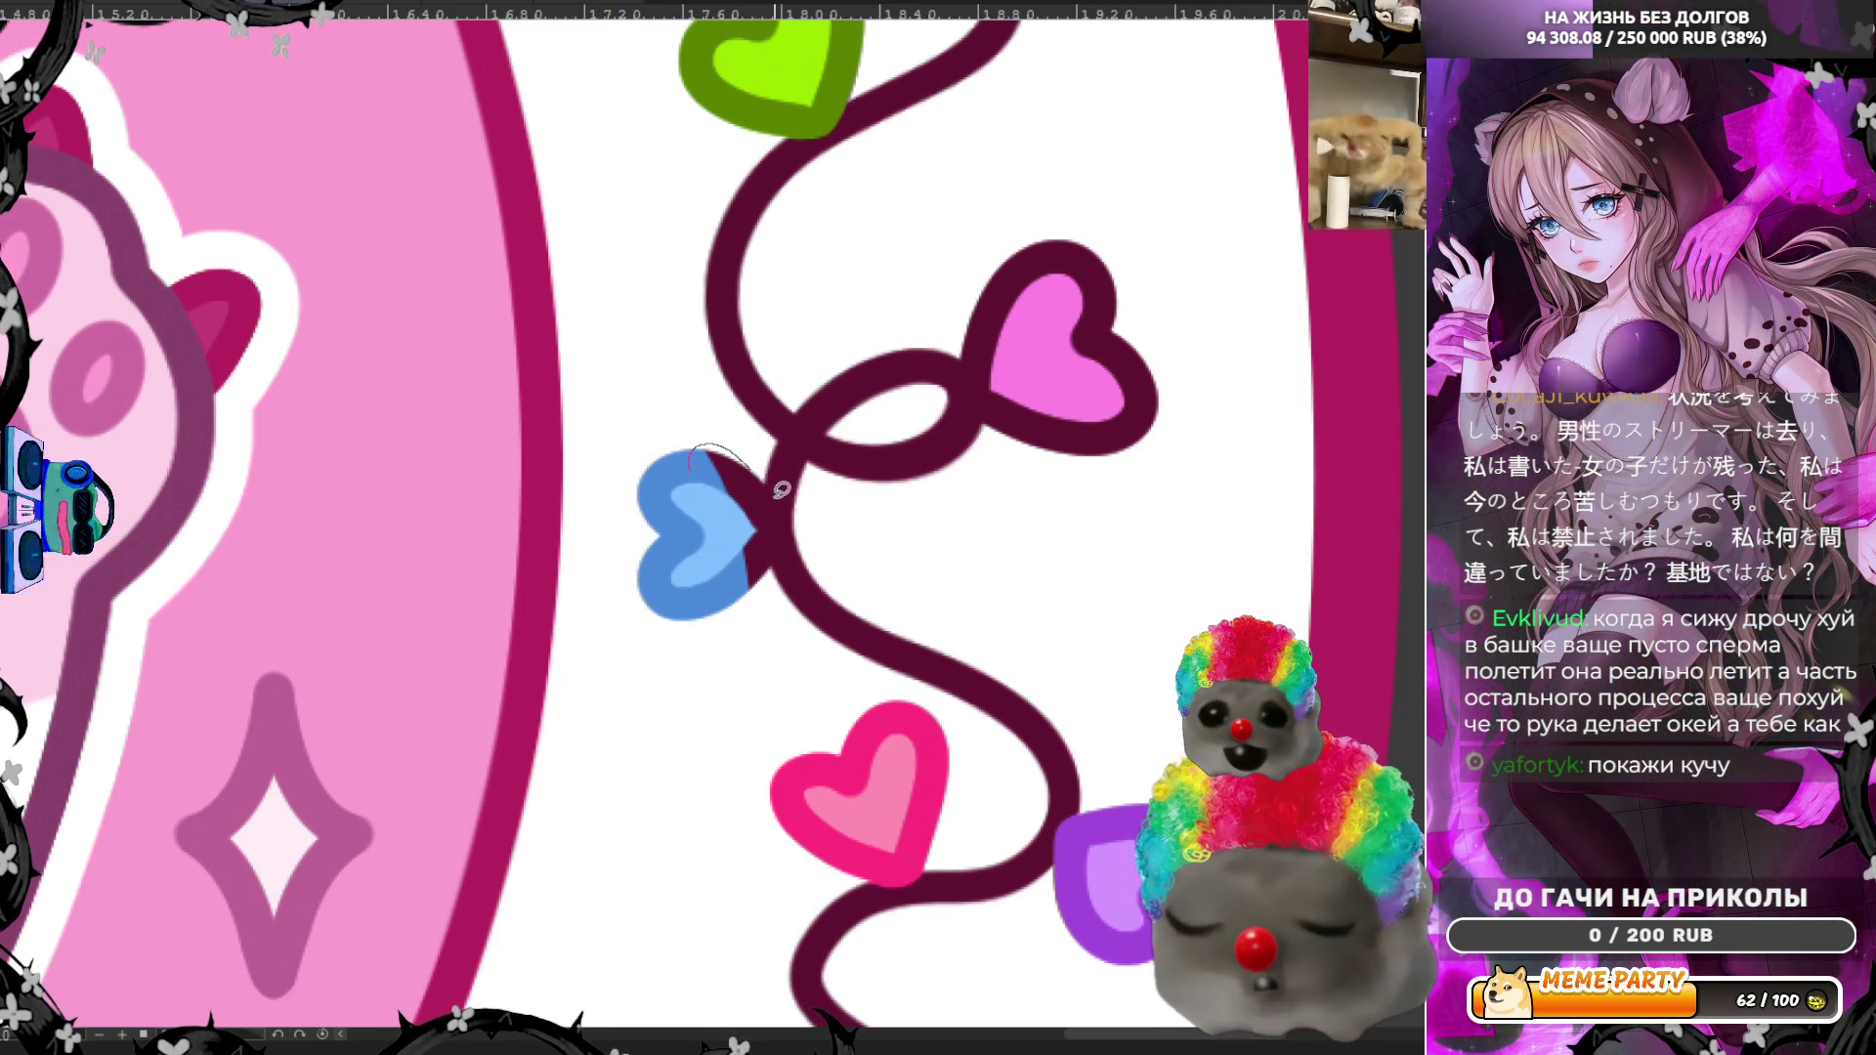
pyautogui.moveTo(794, 537)
pyautogui.mouseDown()
pyautogui.moveTo(752, 591)
pyautogui.moveTo(690, 597)
pyautogui.mouseUp()
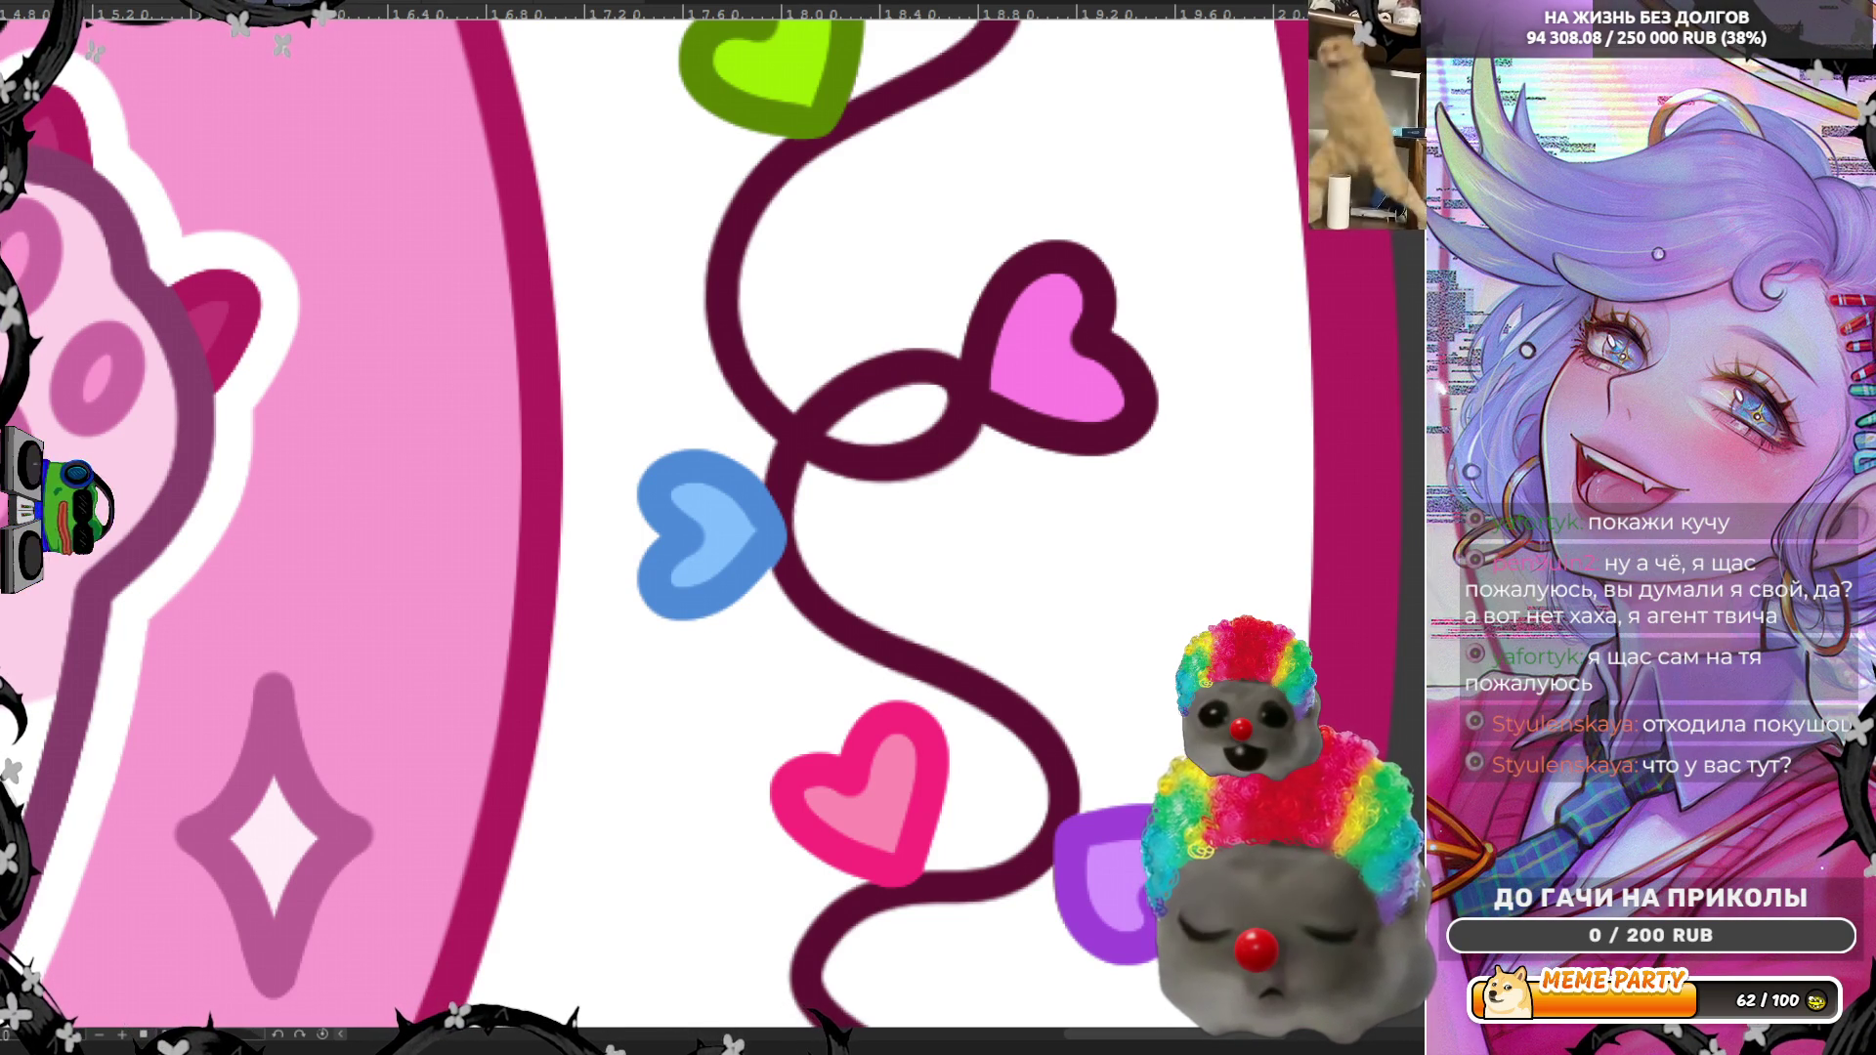
pyautogui.scroll(-5, 1302, 569)
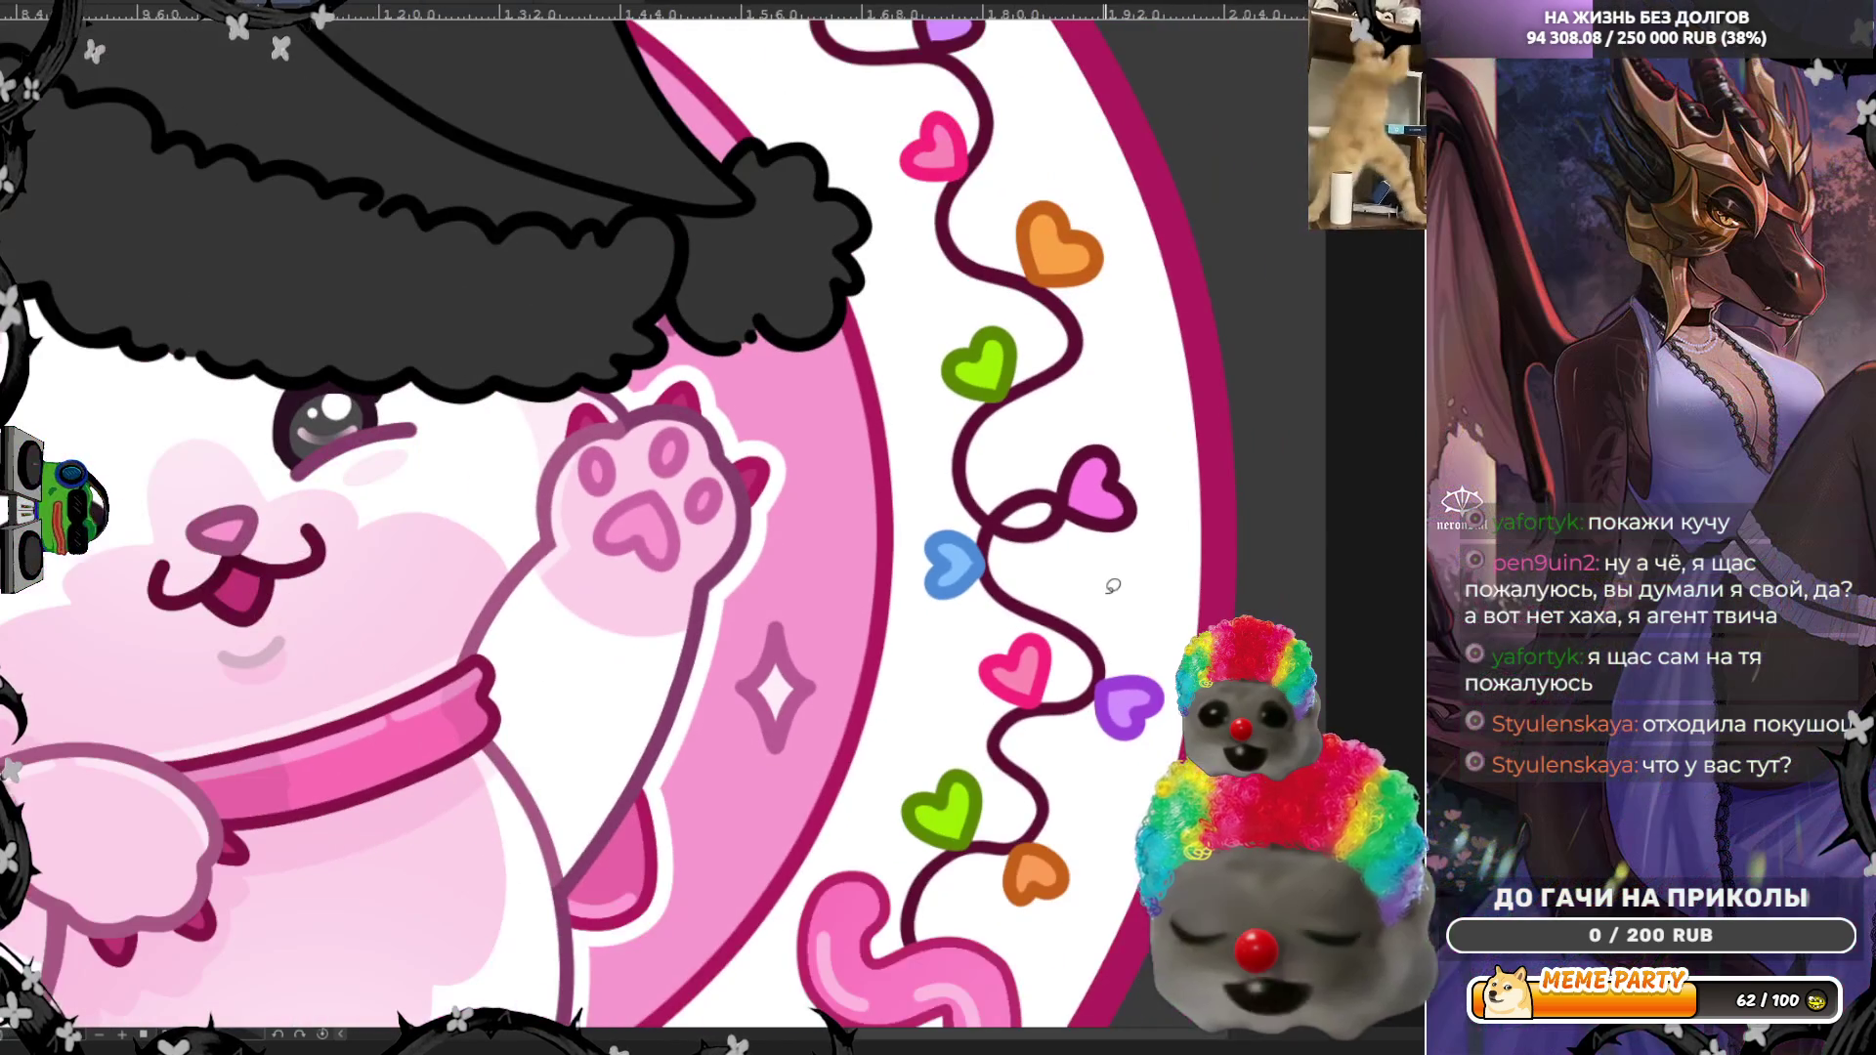
# Step: Draw a bold magenta rim around the pink heart by the vine loop
pyautogui.scroll(-2, 1119, 515)
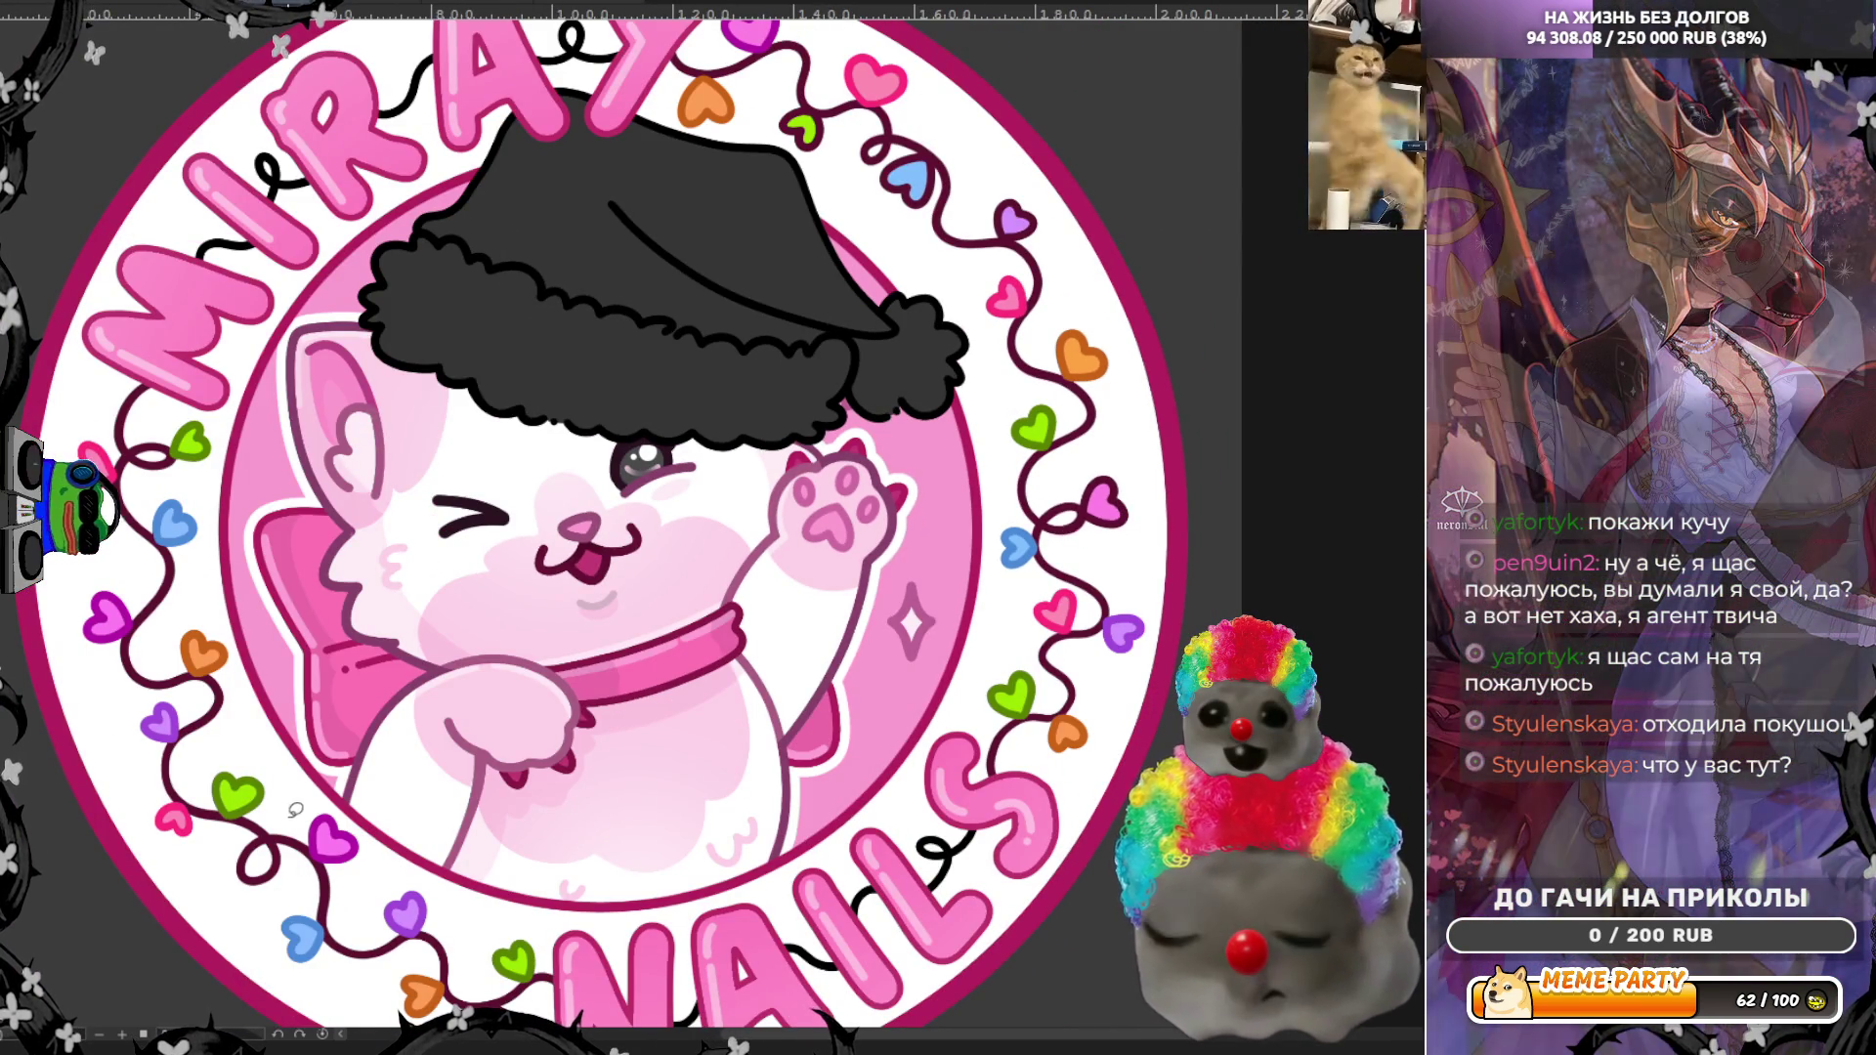
pyautogui.scroll(2, 1326, 404)
pyautogui.scroll(4, 1167, 533)
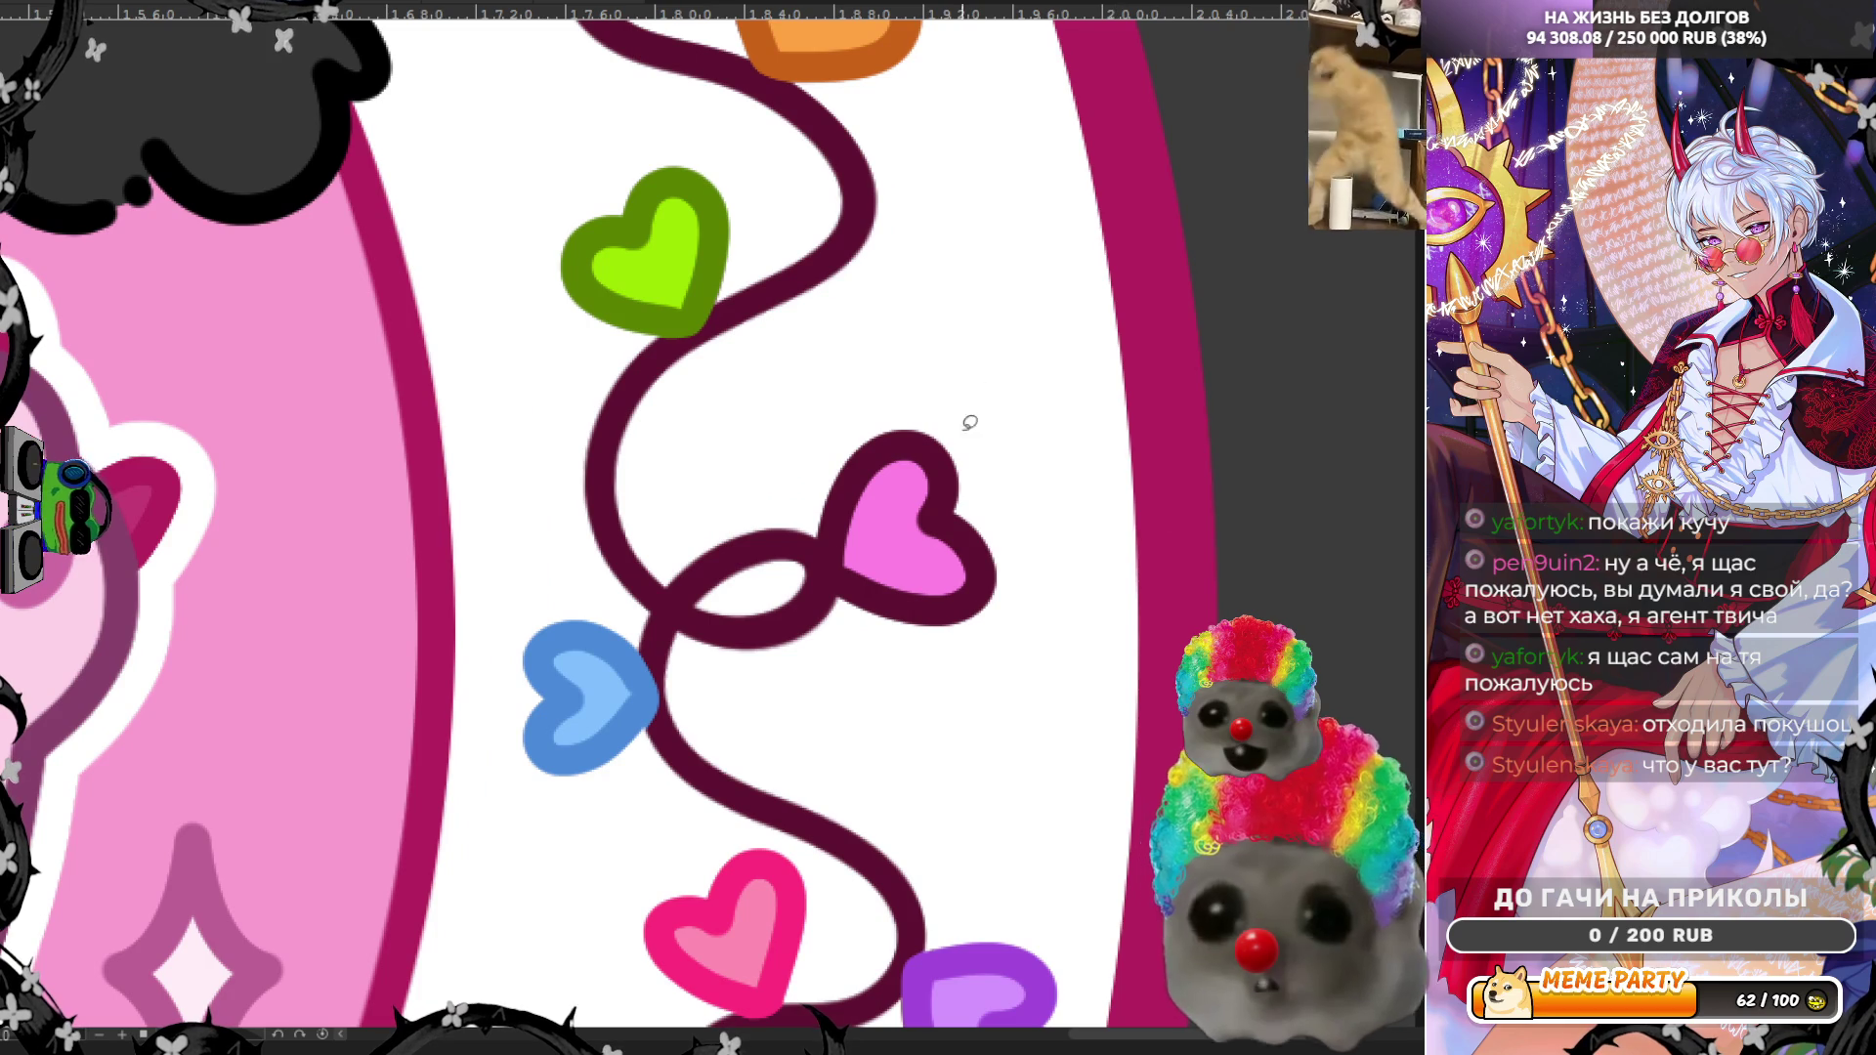
pyautogui.moveTo(935, 419); pyautogui.dragTo(971, 452)
pyautogui.moveTo(831, 483)
pyautogui.mouseDown()
pyautogui.moveTo(819, 532)
pyautogui.moveTo(879, 625)
pyautogui.moveTo(1021, 615)
pyautogui.moveTo(1045, 476)
pyautogui.moveTo(955, 459)
pyautogui.mouseUp()
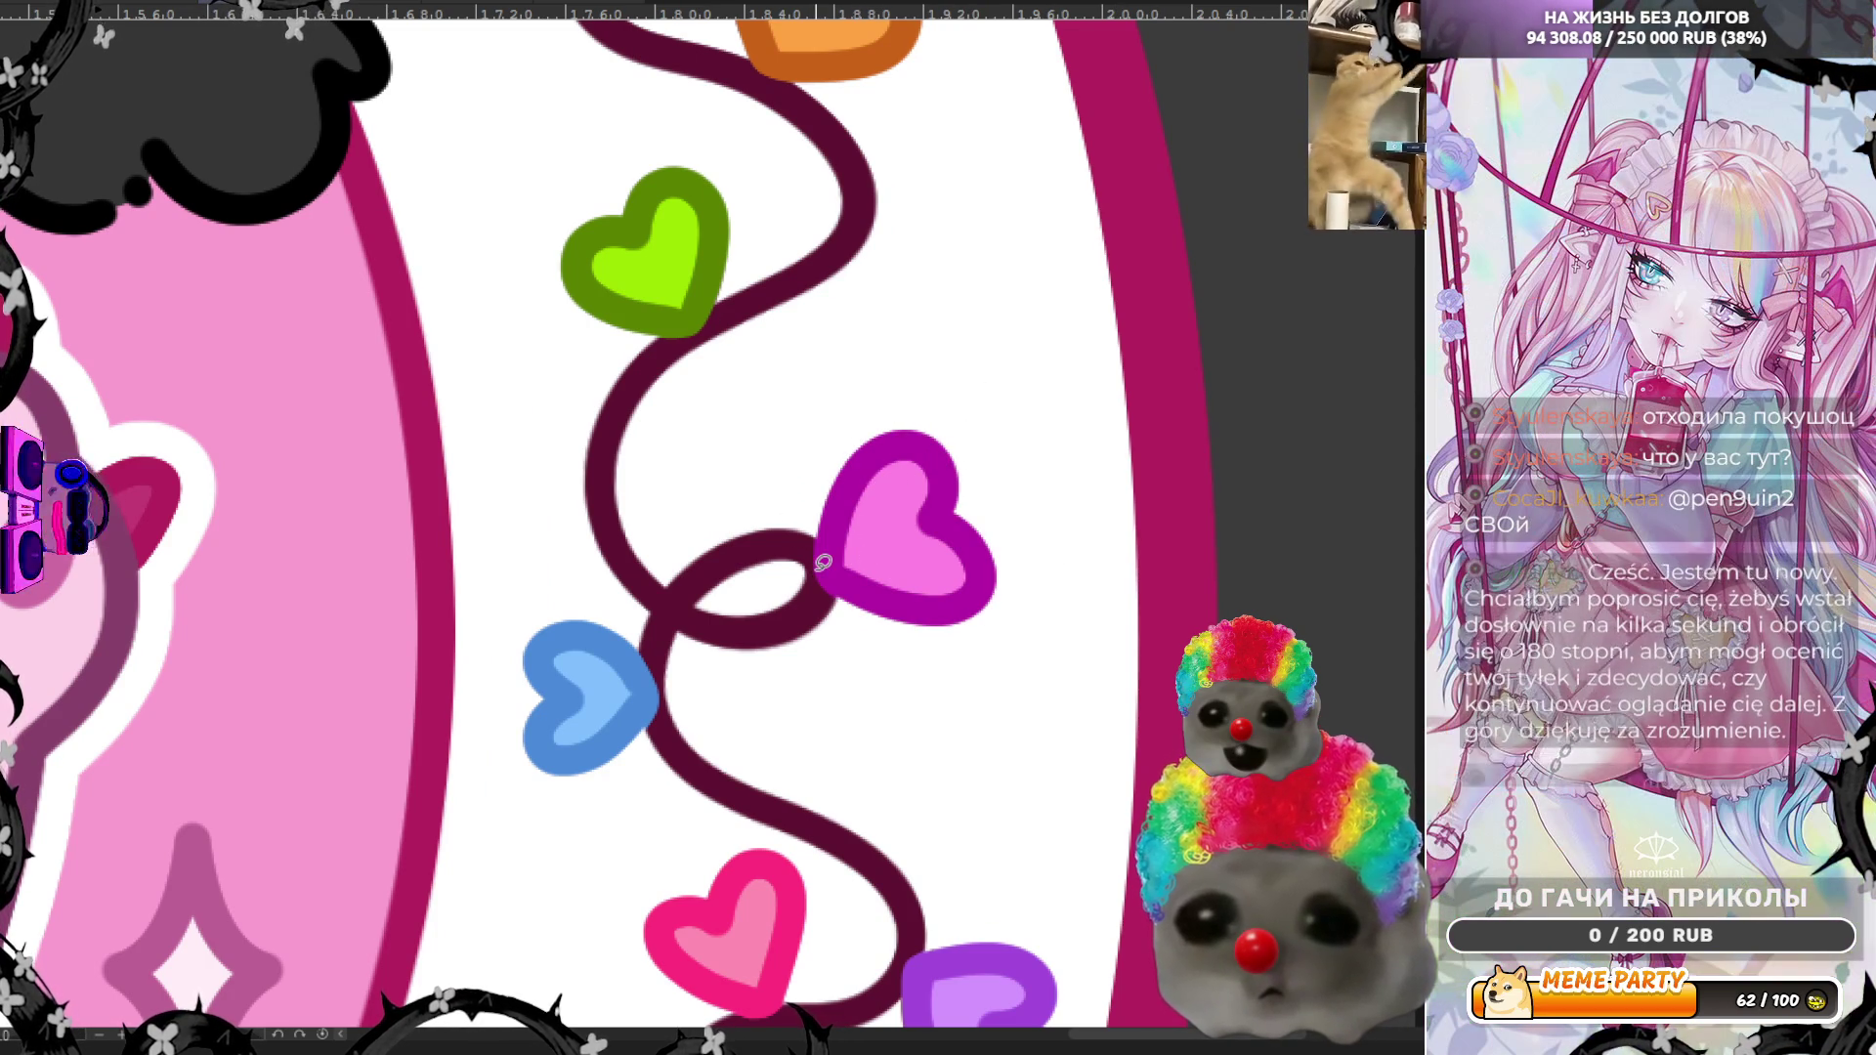
# Step: Eyedrop the blue heart's colour
pyautogui.scroll(-10, 823, 563)
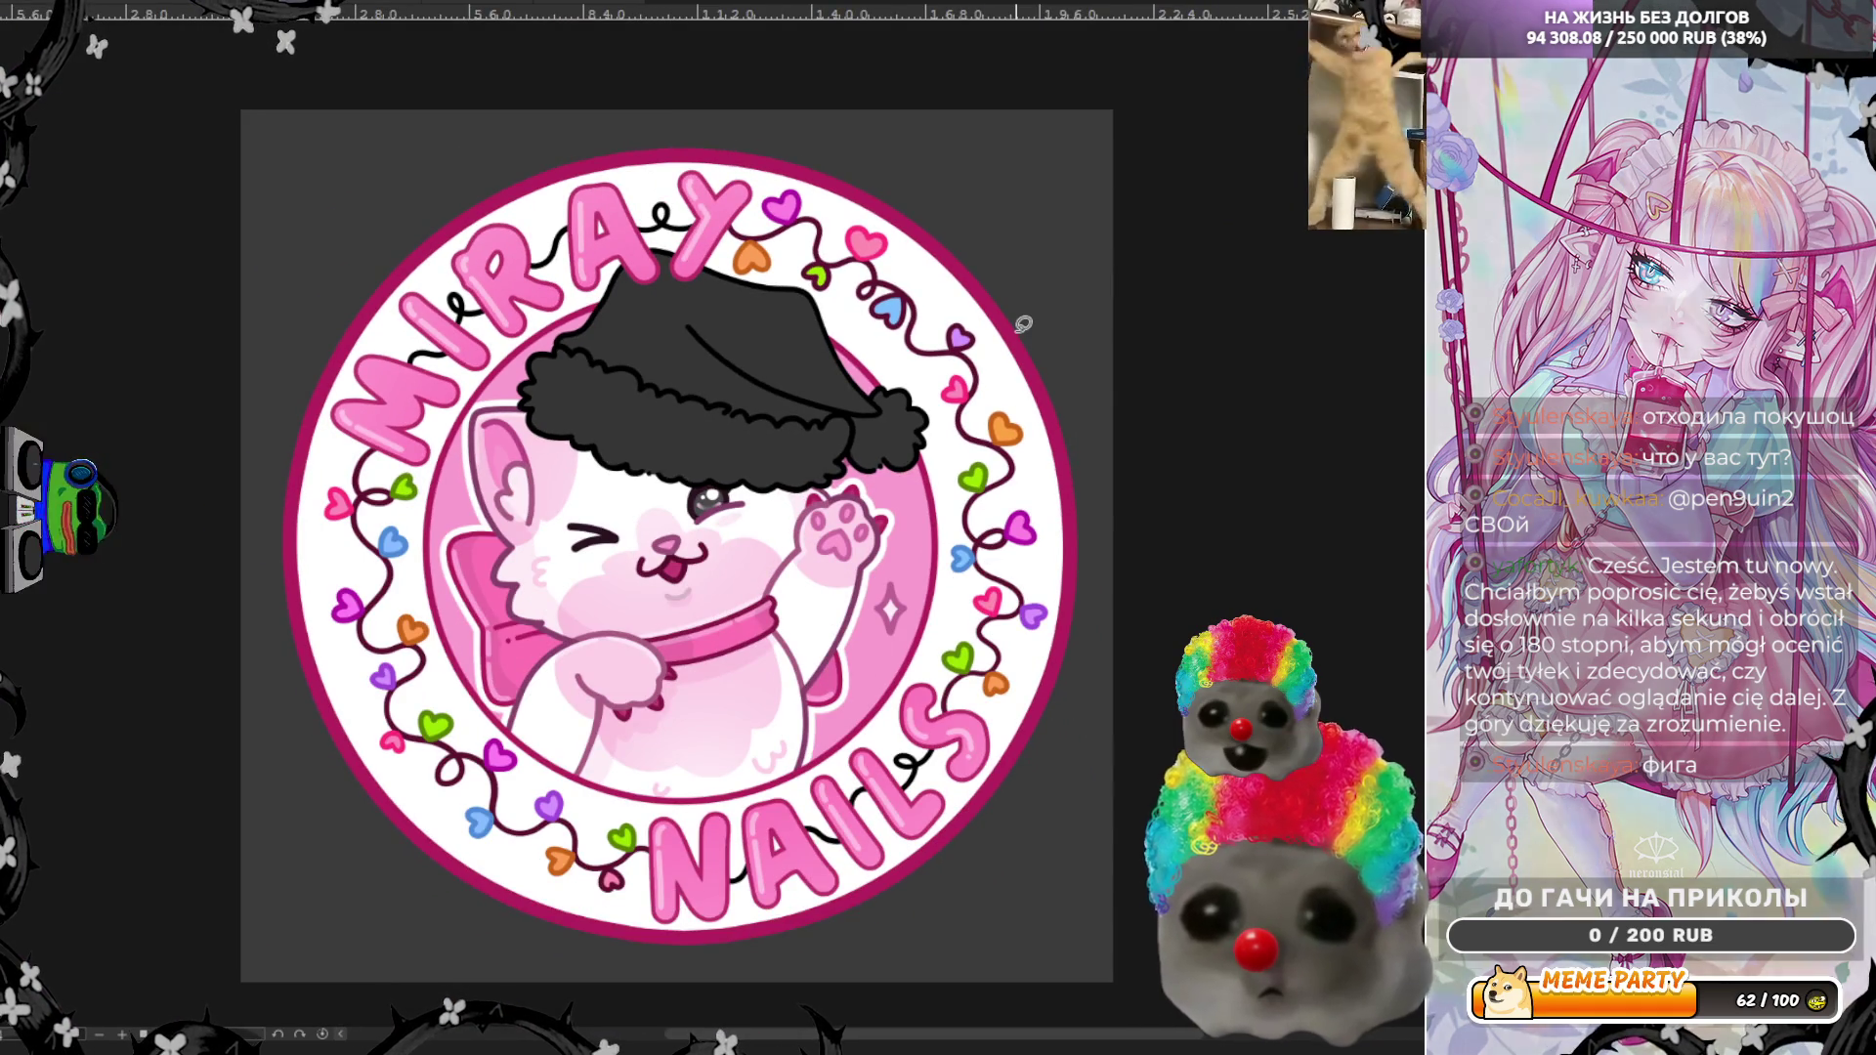
pyautogui.scroll(8, 991, 555)
pyautogui.click(875, 651)
pyautogui.click(875, 650)
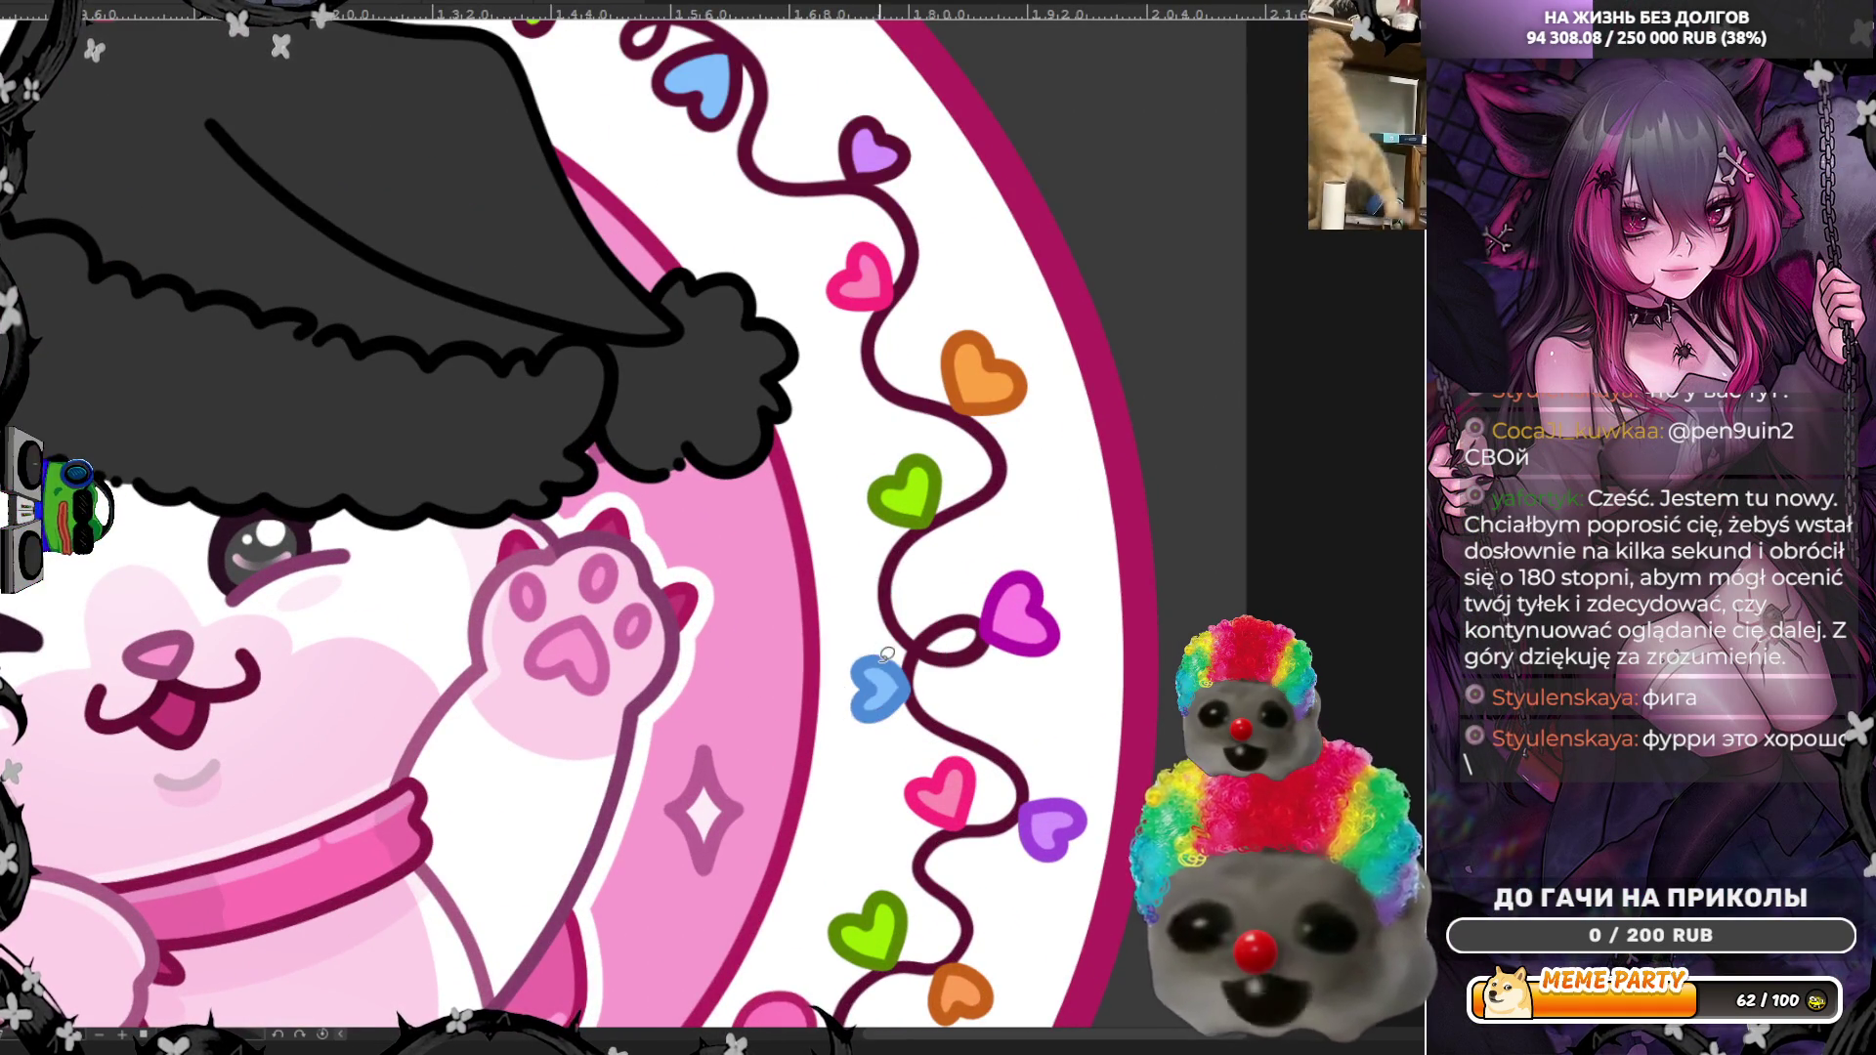
# Step: Lasso-fill the upper blue heart's dark plum outline, including its upper-right gap, with the sampled blue
pyautogui.scroll(-5, 876, 651)
pyautogui.scroll(8, 820, 148)
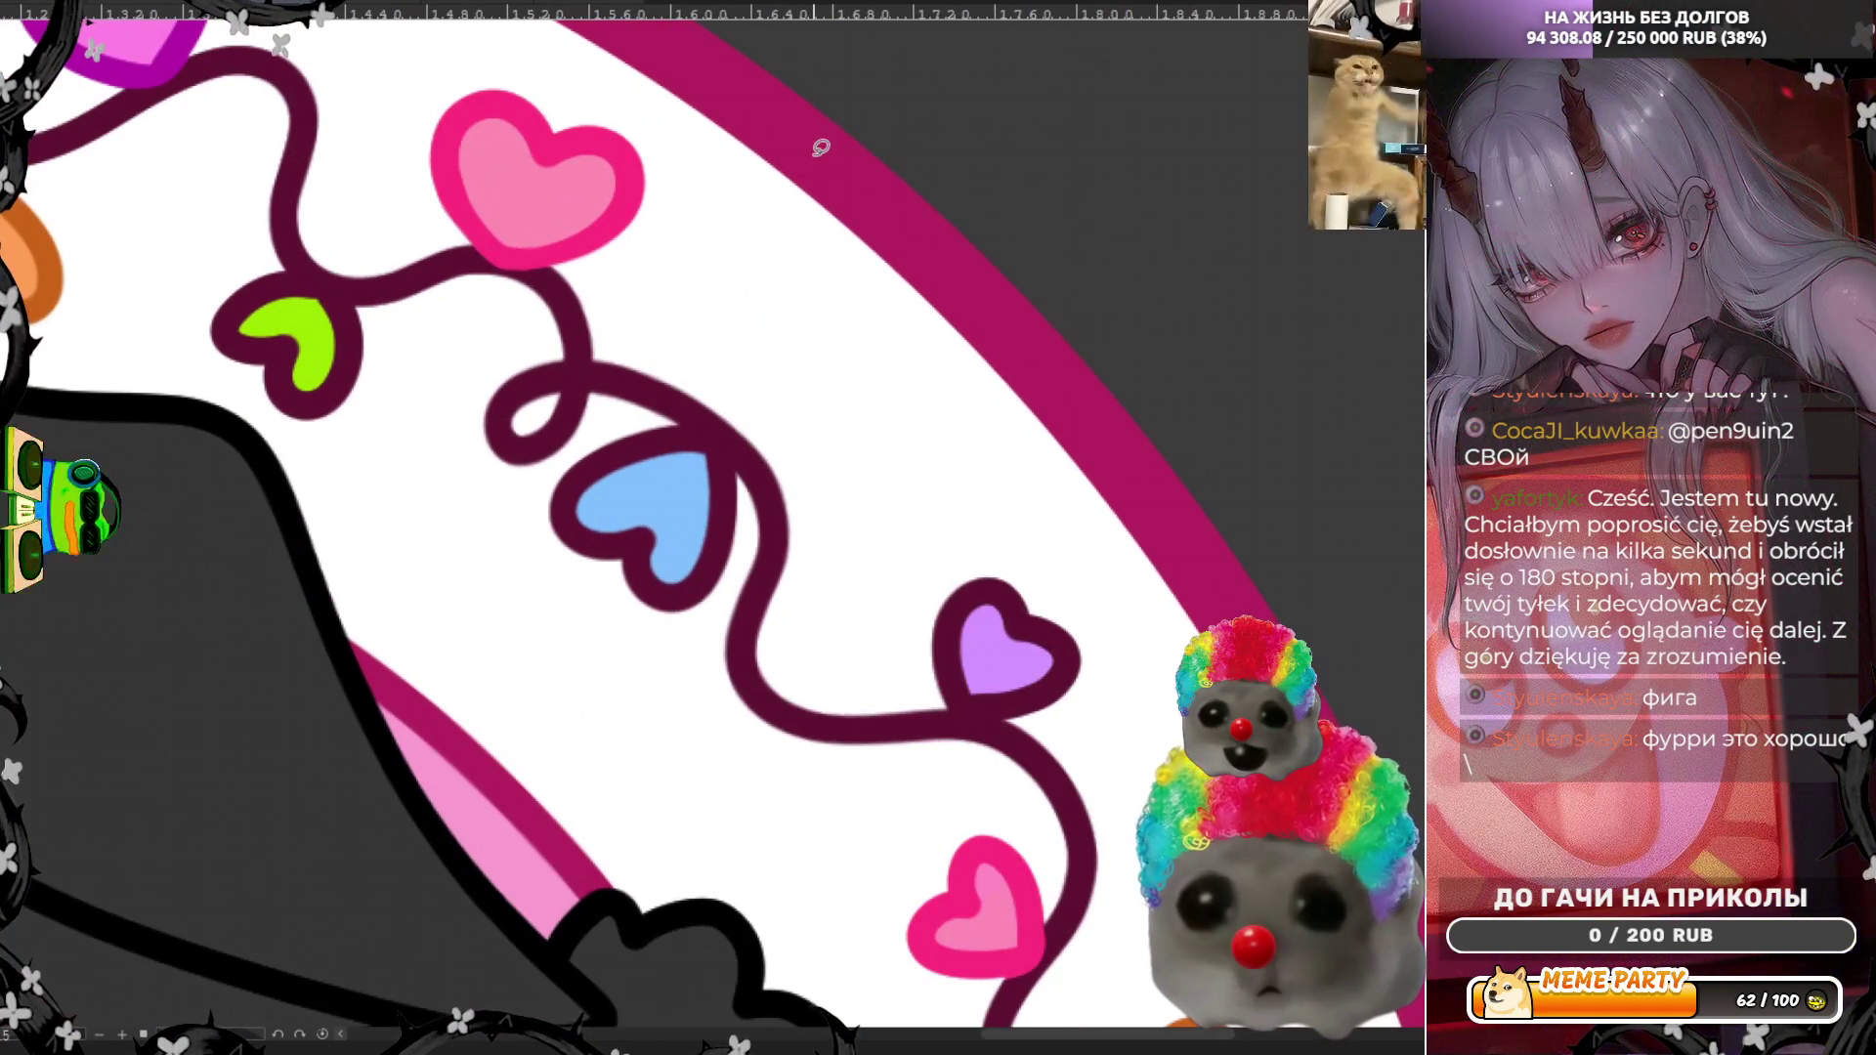
pyautogui.moveTo(616, 417)
pyautogui.mouseDown()
pyautogui.moveTo(599, 608)
pyautogui.moveTo(737, 584)
pyautogui.moveTo(737, 446)
pyautogui.moveTo(624, 420)
pyautogui.mouseUp()
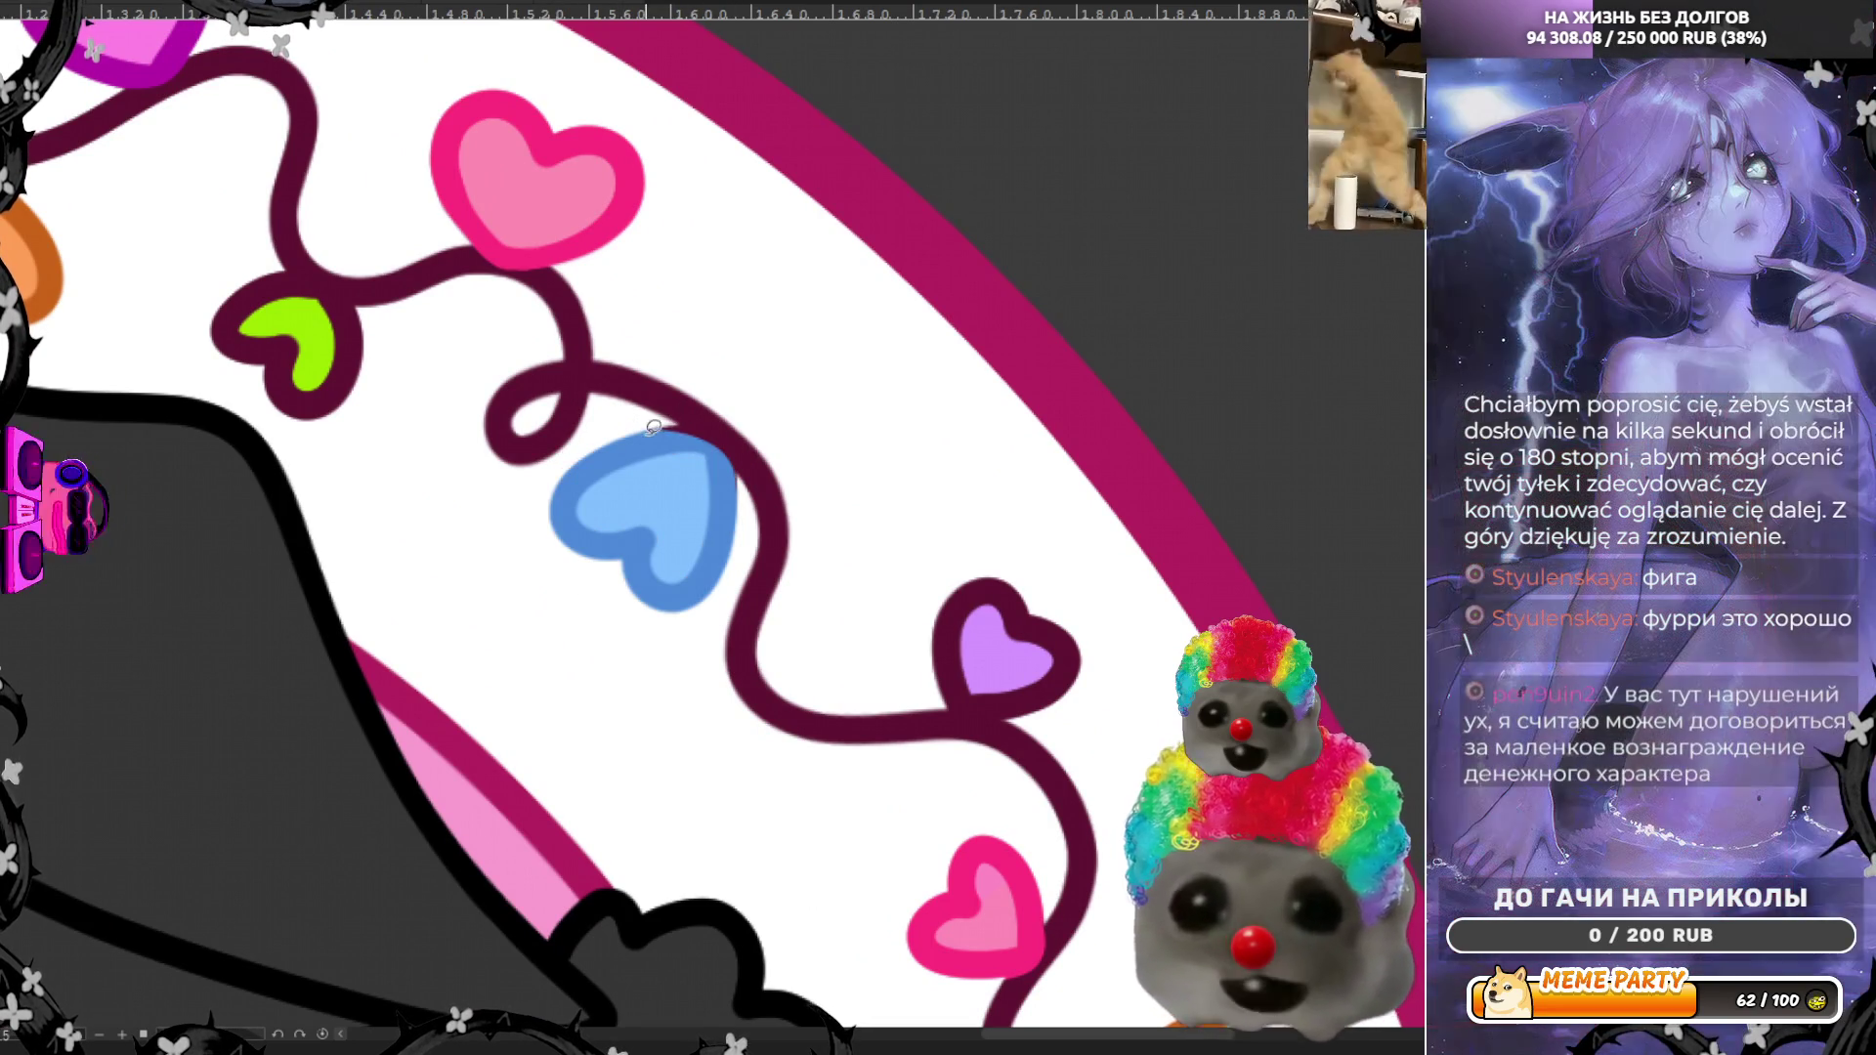
pyautogui.moveTo(736, 431)
pyautogui.mouseDown()
pyautogui.moveTo(742, 508)
pyautogui.moveTo(683, 534)
pyautogui.mouseUp()
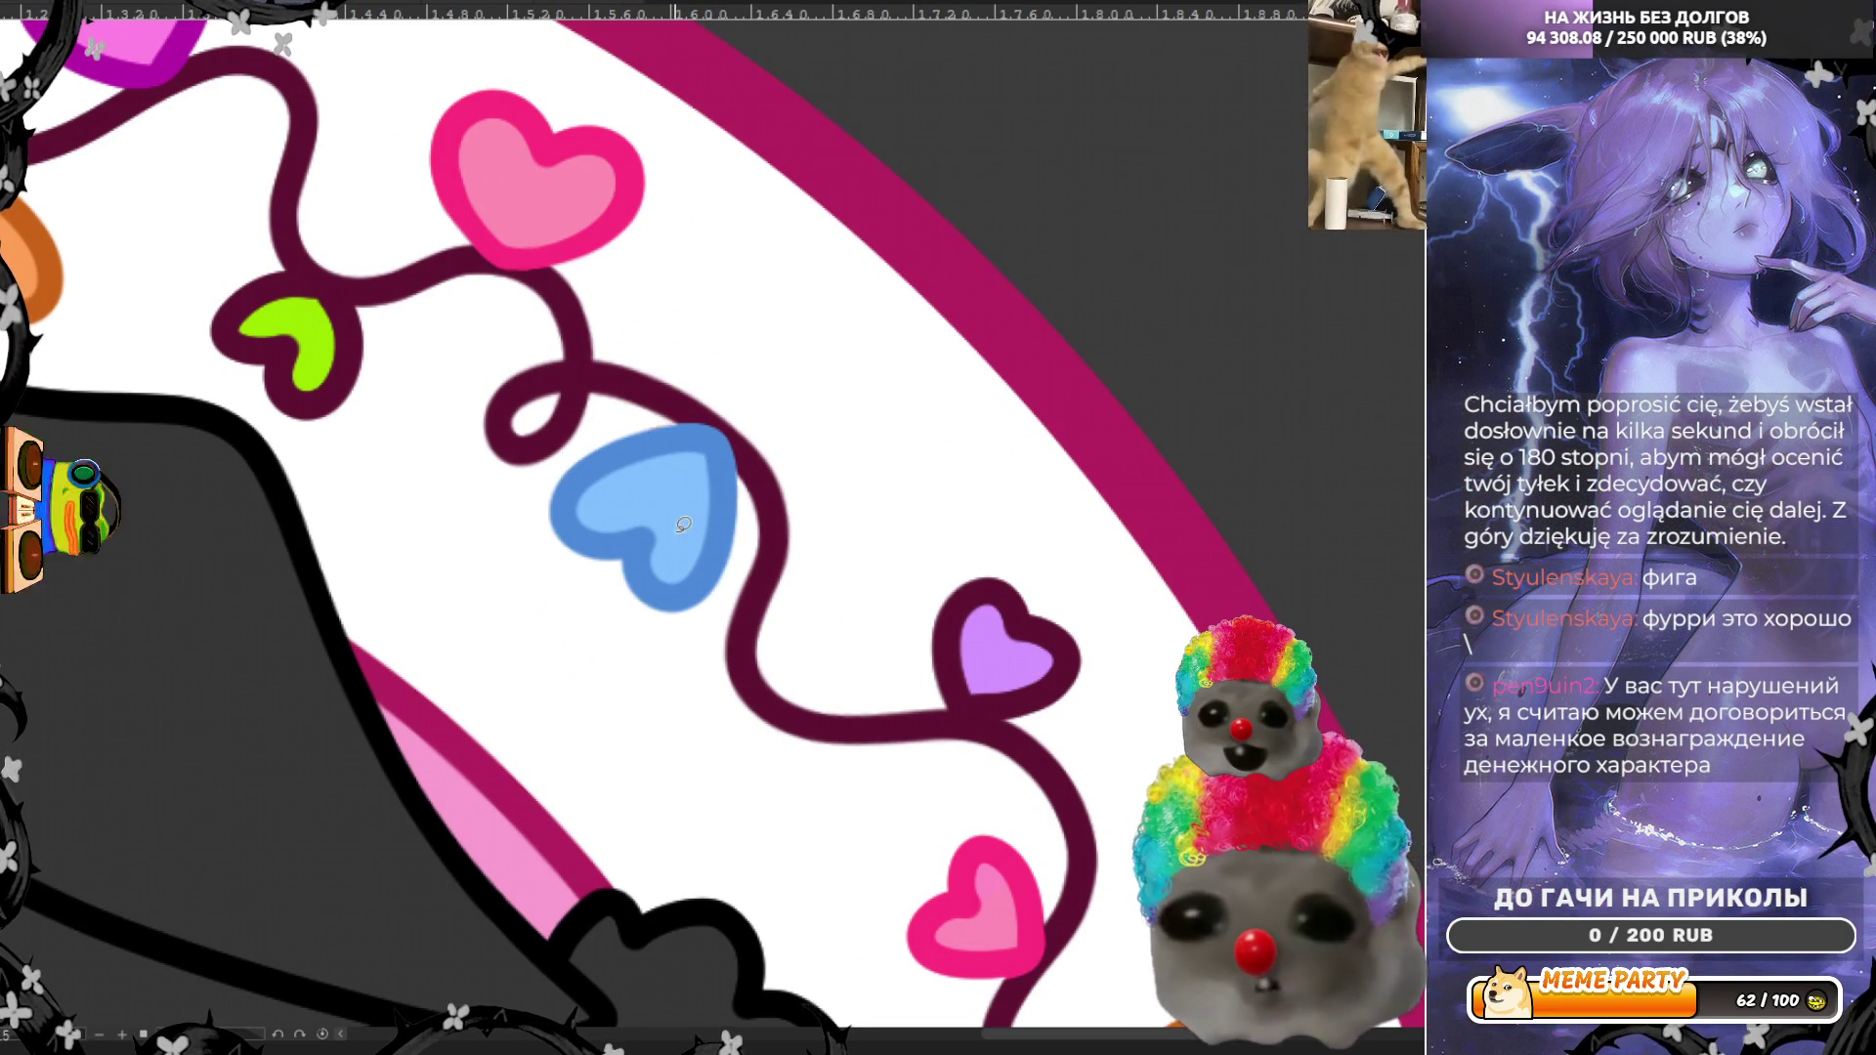
pyautogui.scroll(-3, 661, 410)
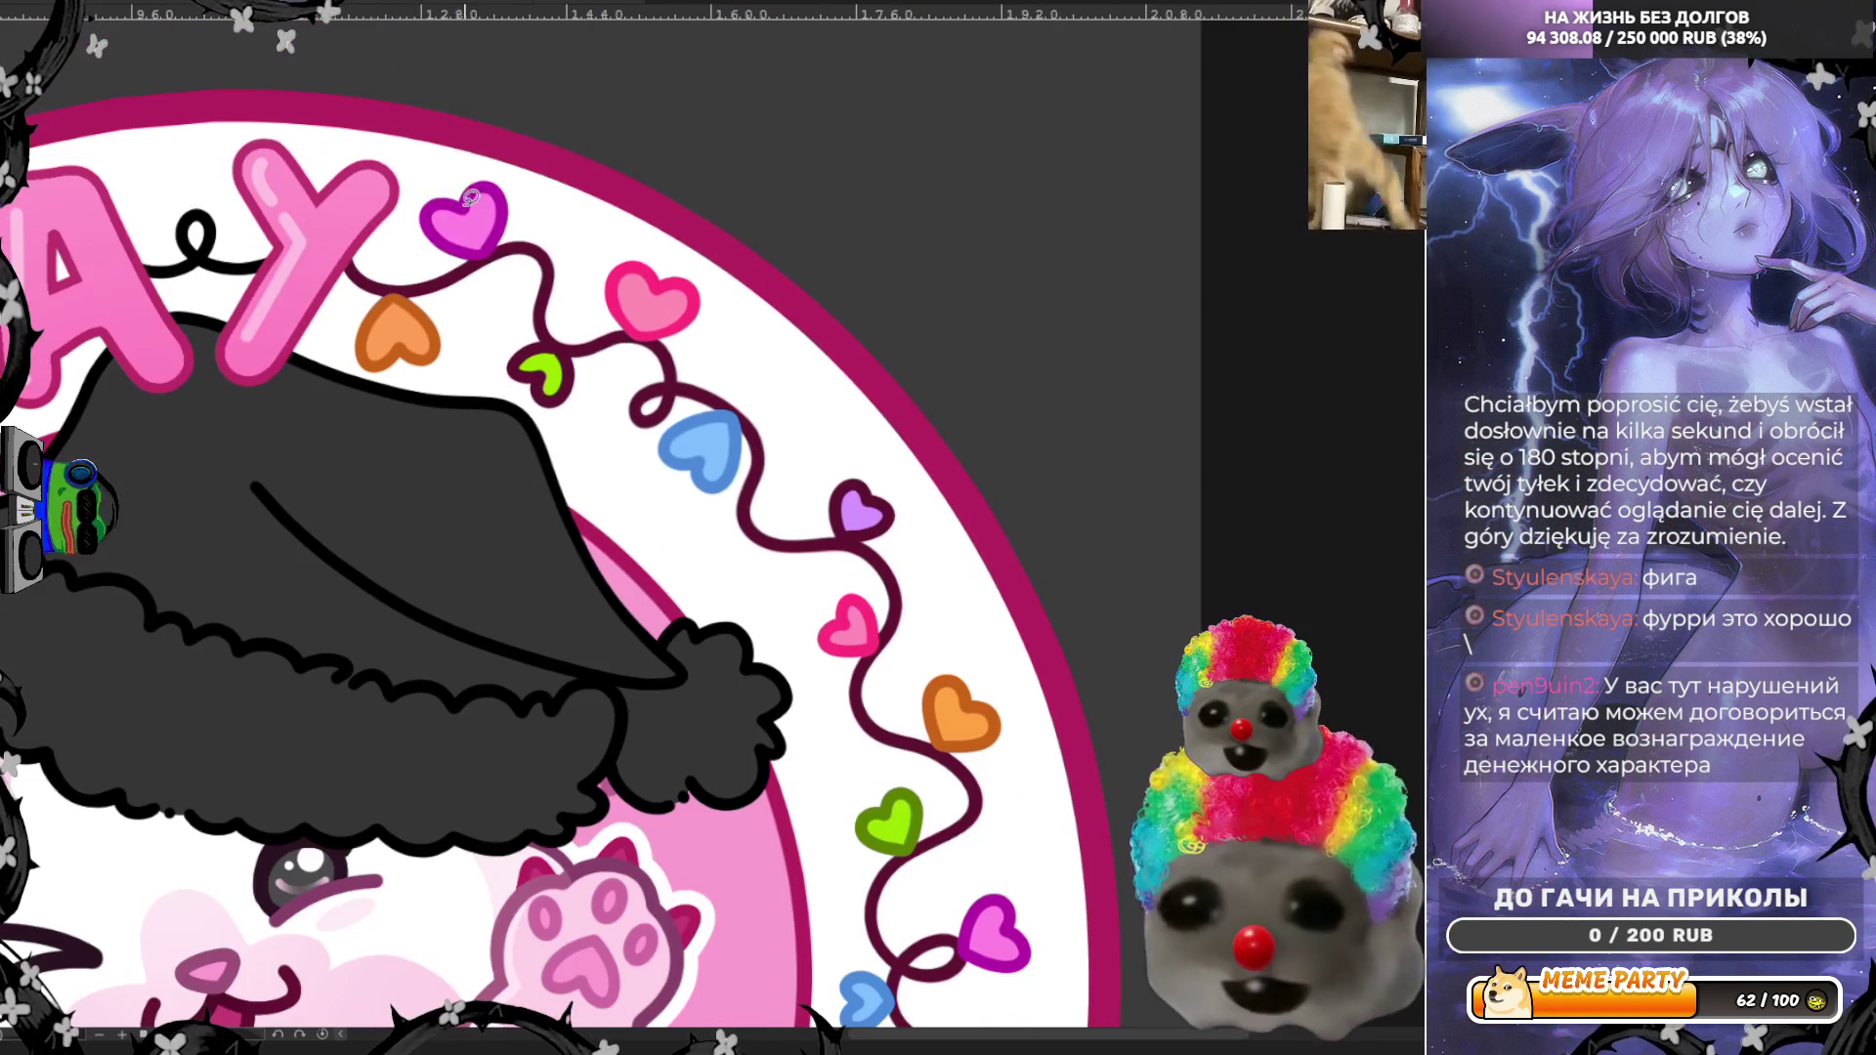
pyautogui.scroll(-2, 1065, 251)
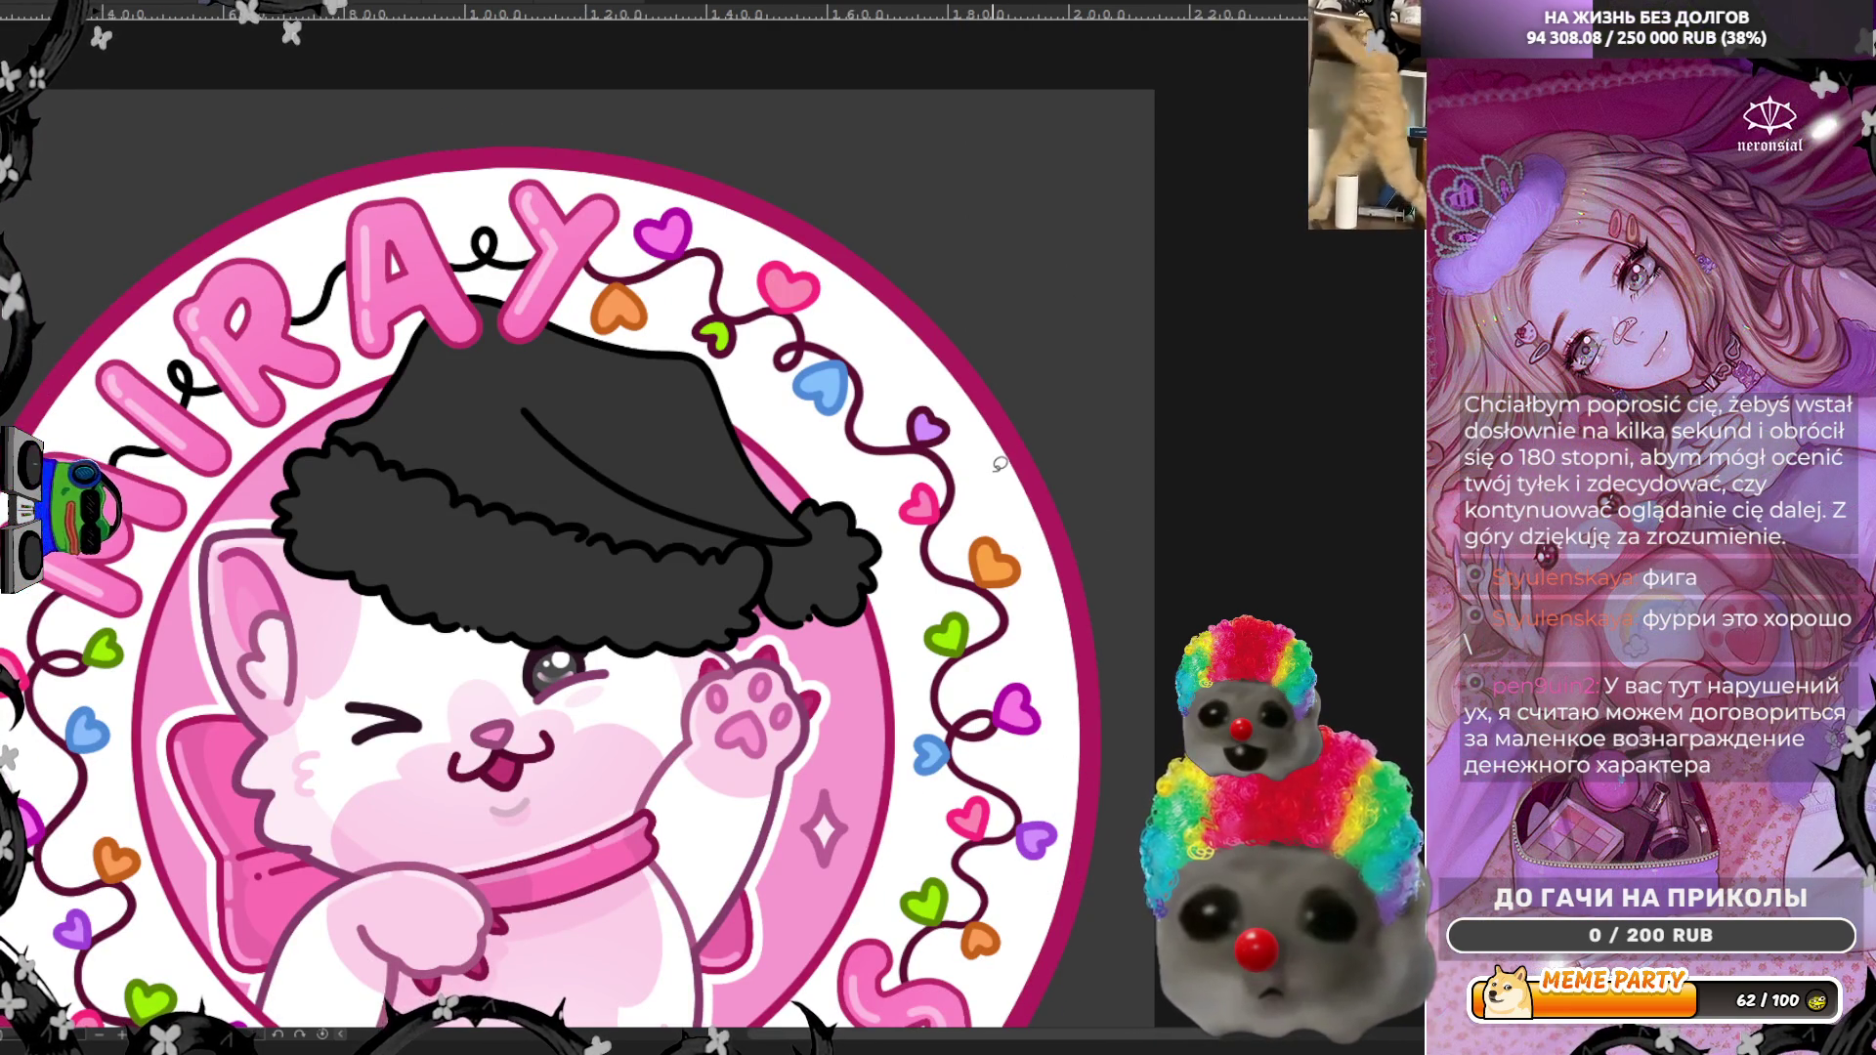
pyautogui.scroll(2, 998, 463)
pyautogui.scroll(1, 814, 340)
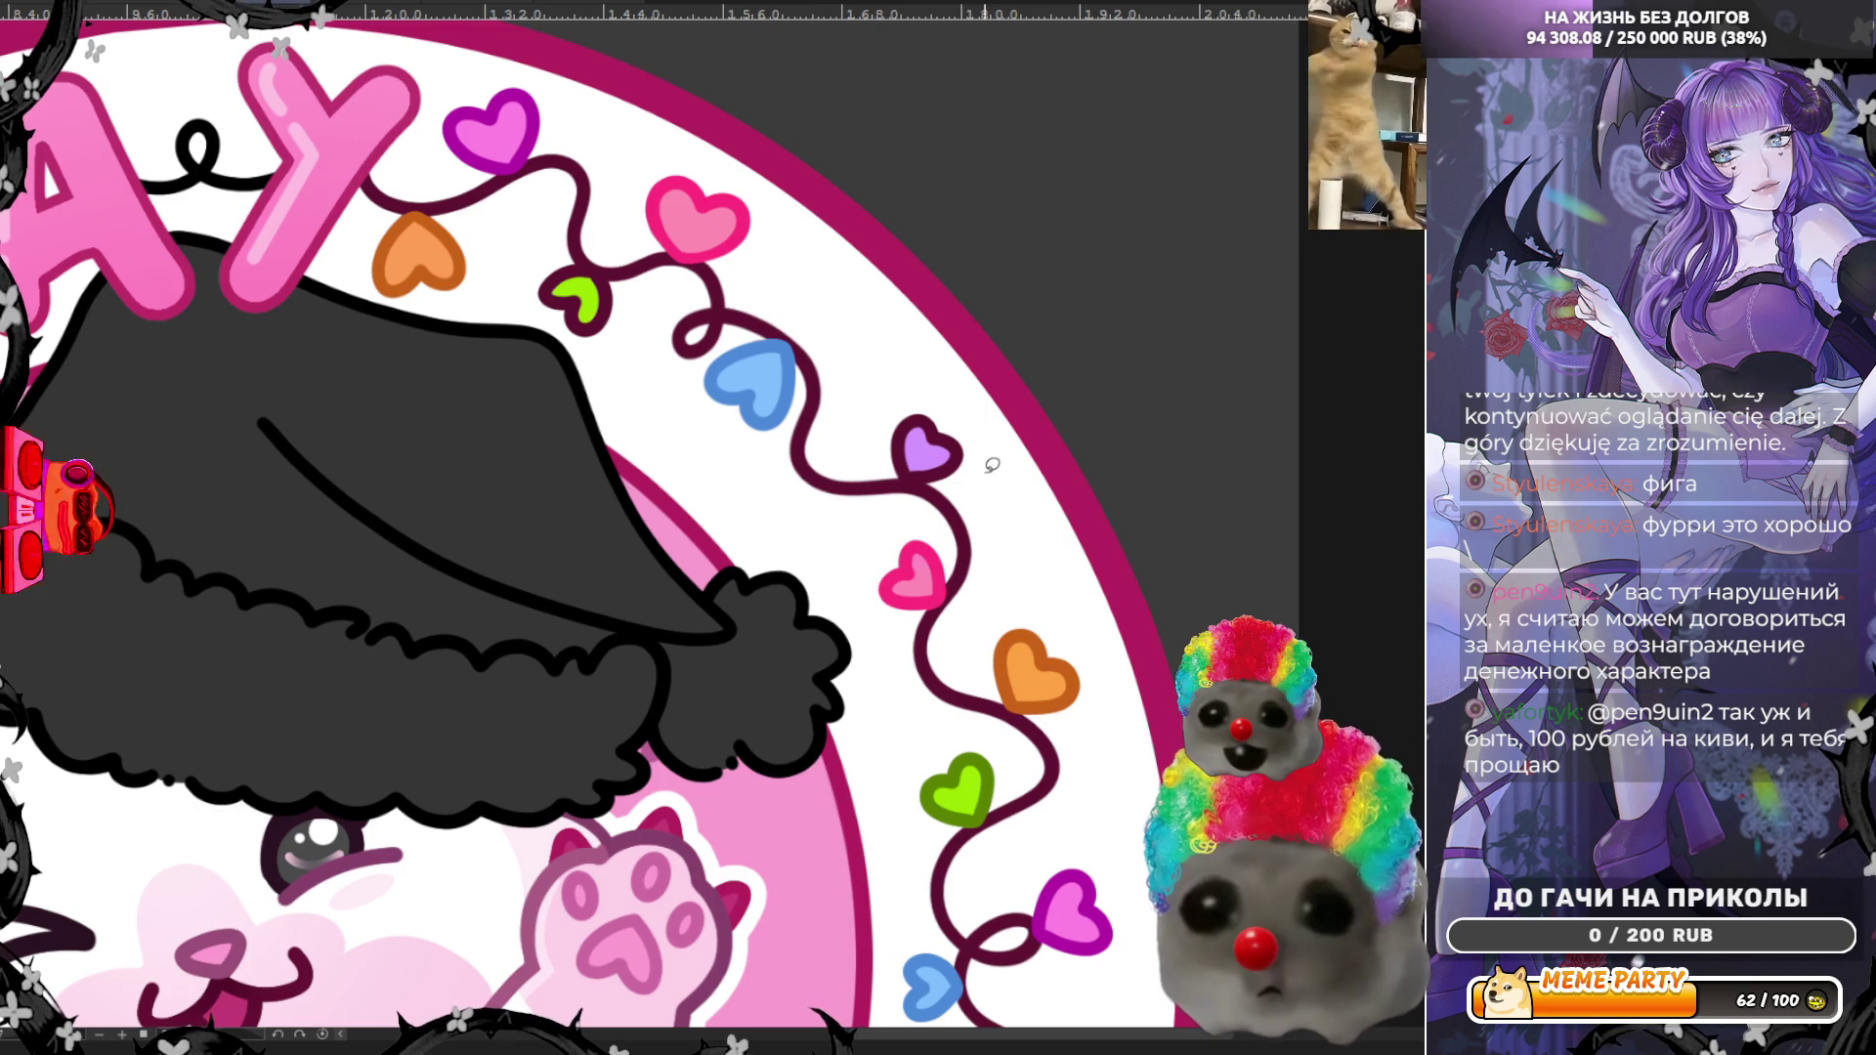
# Step: Cover the lilac heart's upper-left, lower-left, bottom and lower-right dark edges with purple lasso fills
pyautogui.scroll(5, 992, 467)
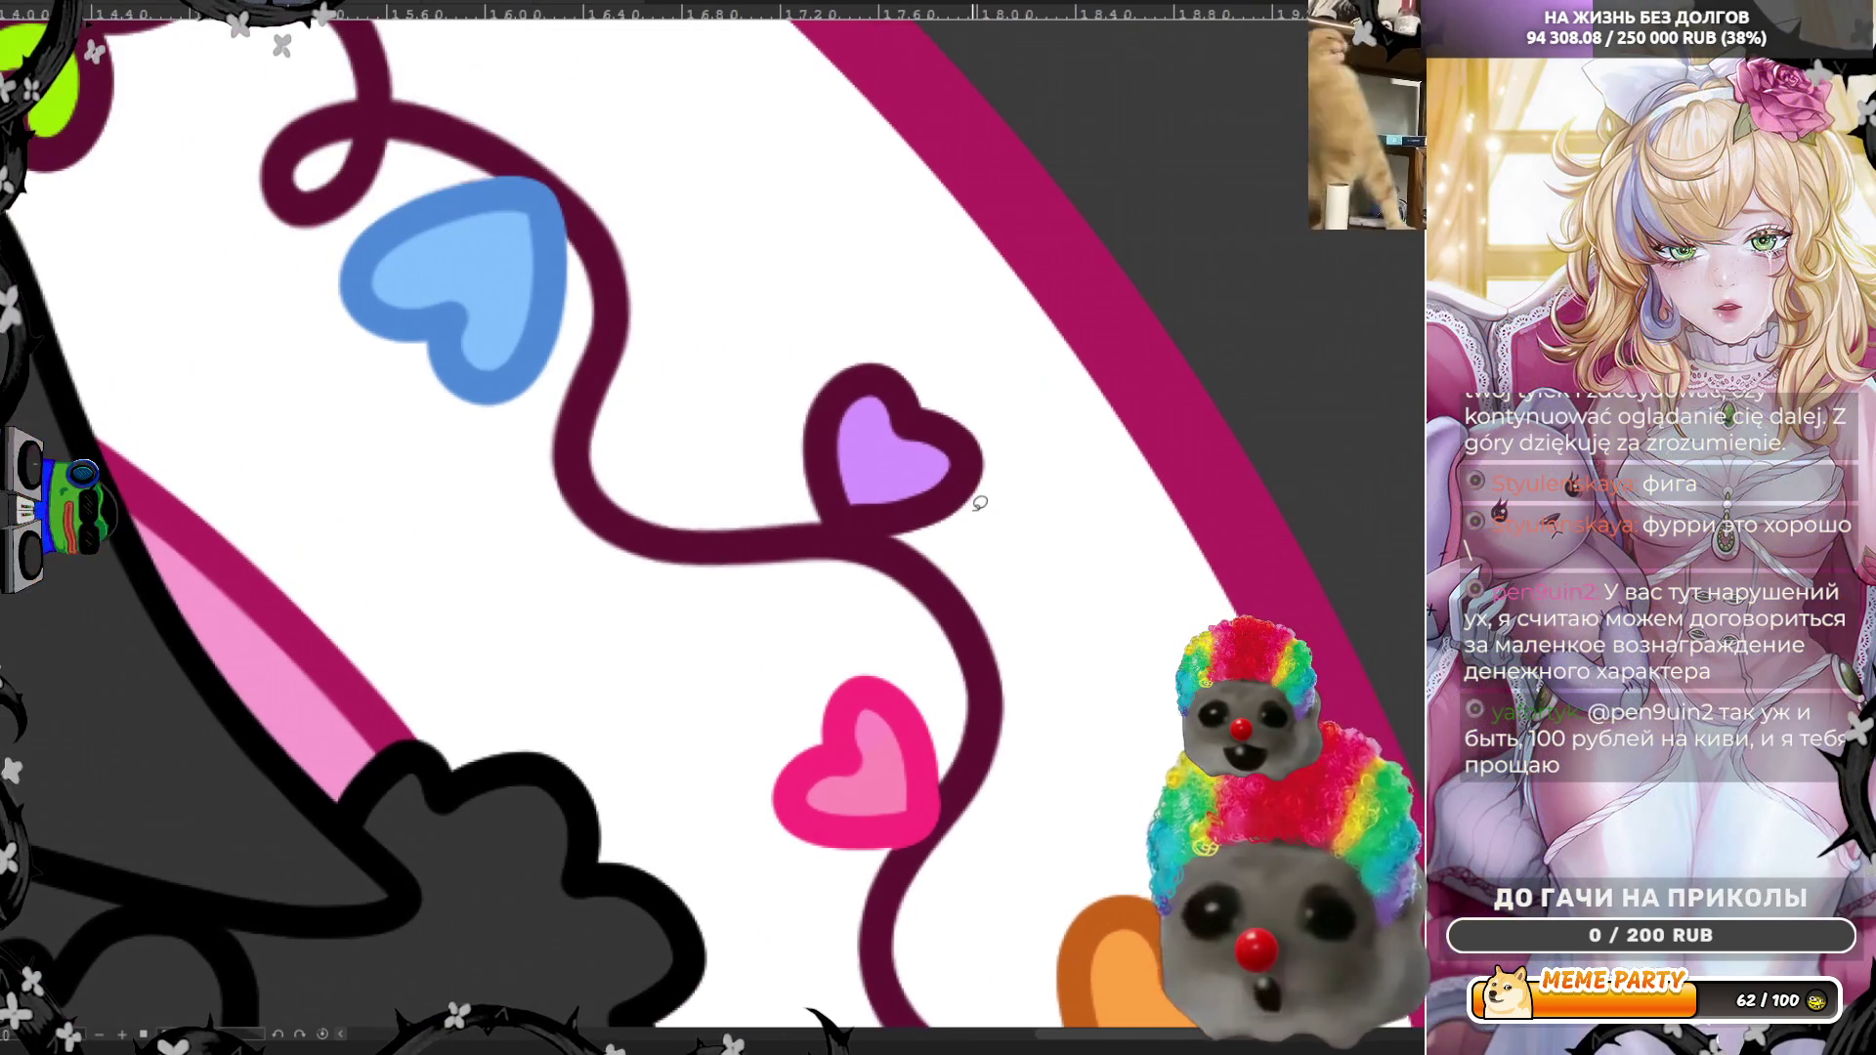
pyautogui.moveTo(850, 351)
pyautogui.mouseDown()
pyautogui.moveTo(811, 483)
pyautogui.moveTo(962, 498)
pyautogui.moveTo(929, 360)
pyautogui.moveTo(889, 415)
pyautogui.mouseUp()
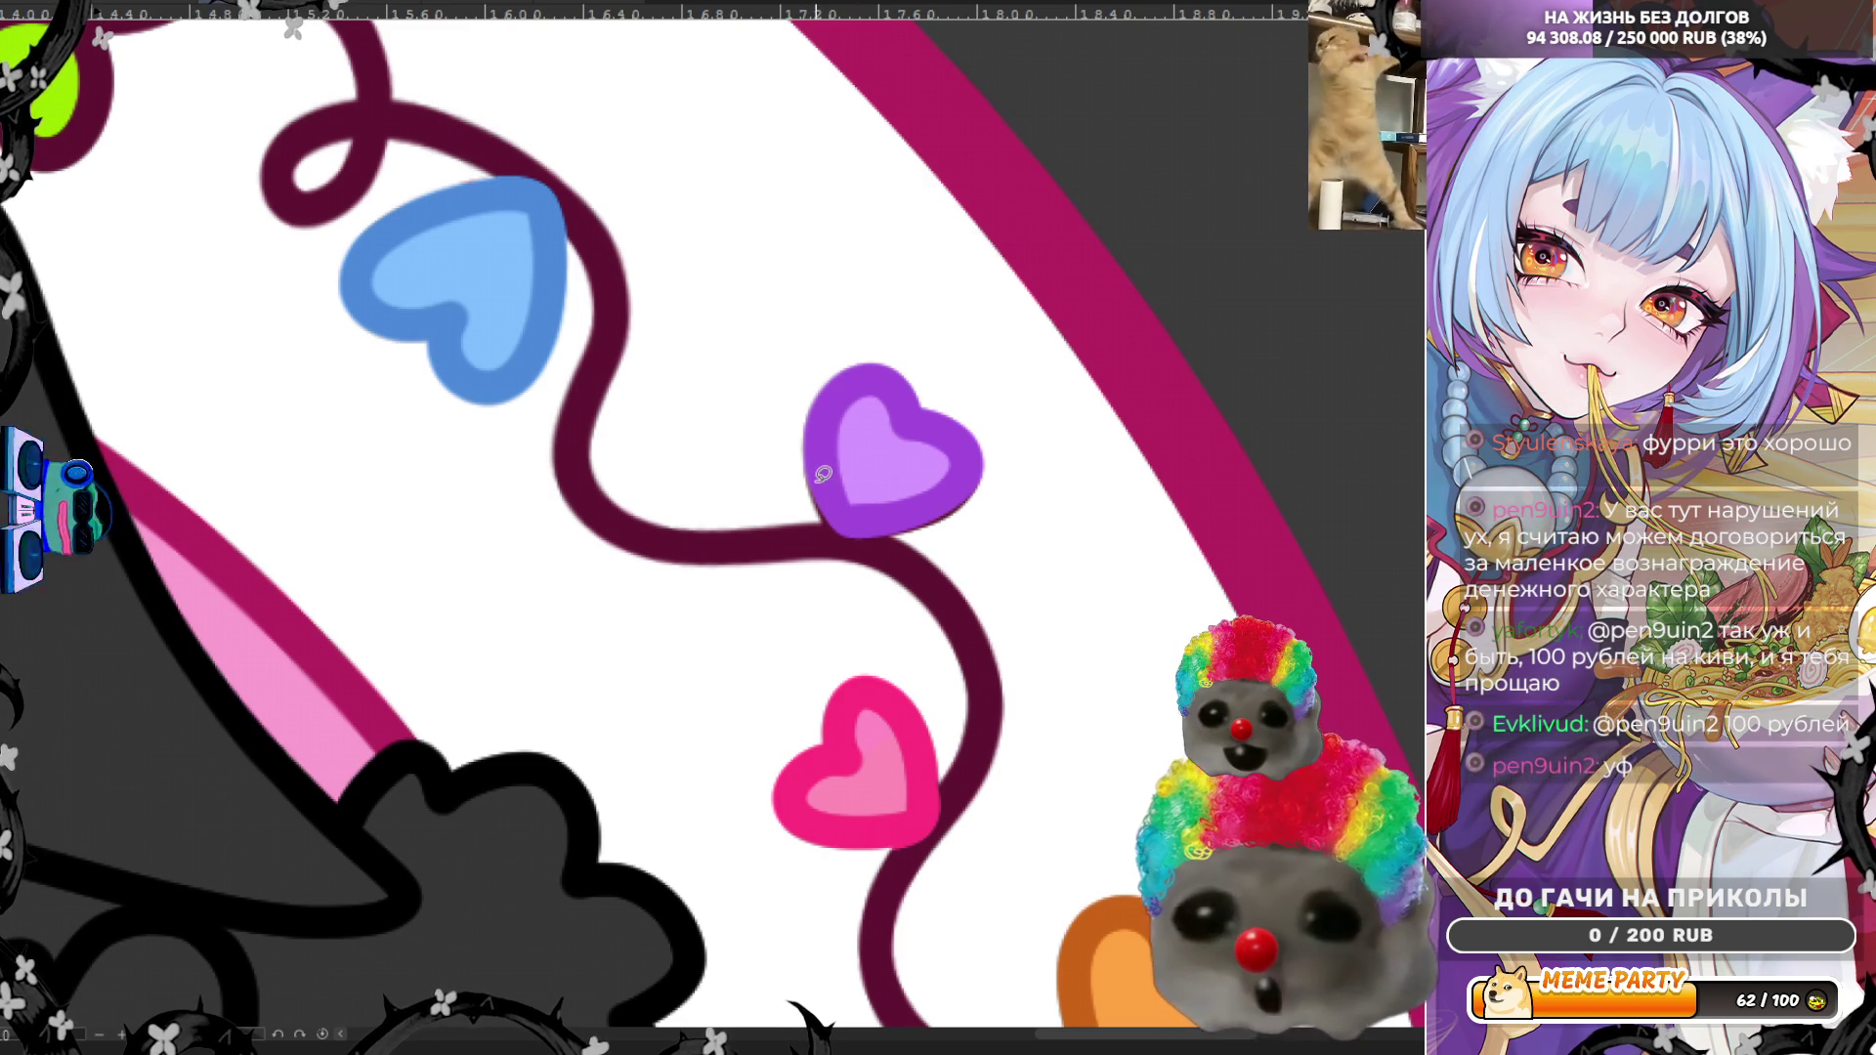
pyautogui.moveTo(828, 490)
pyautogui.mouseDown()
pyautogui.moveTo(816, 473)
pyautogui.moveTo(846, 531)
pyautogui.mouseUp()
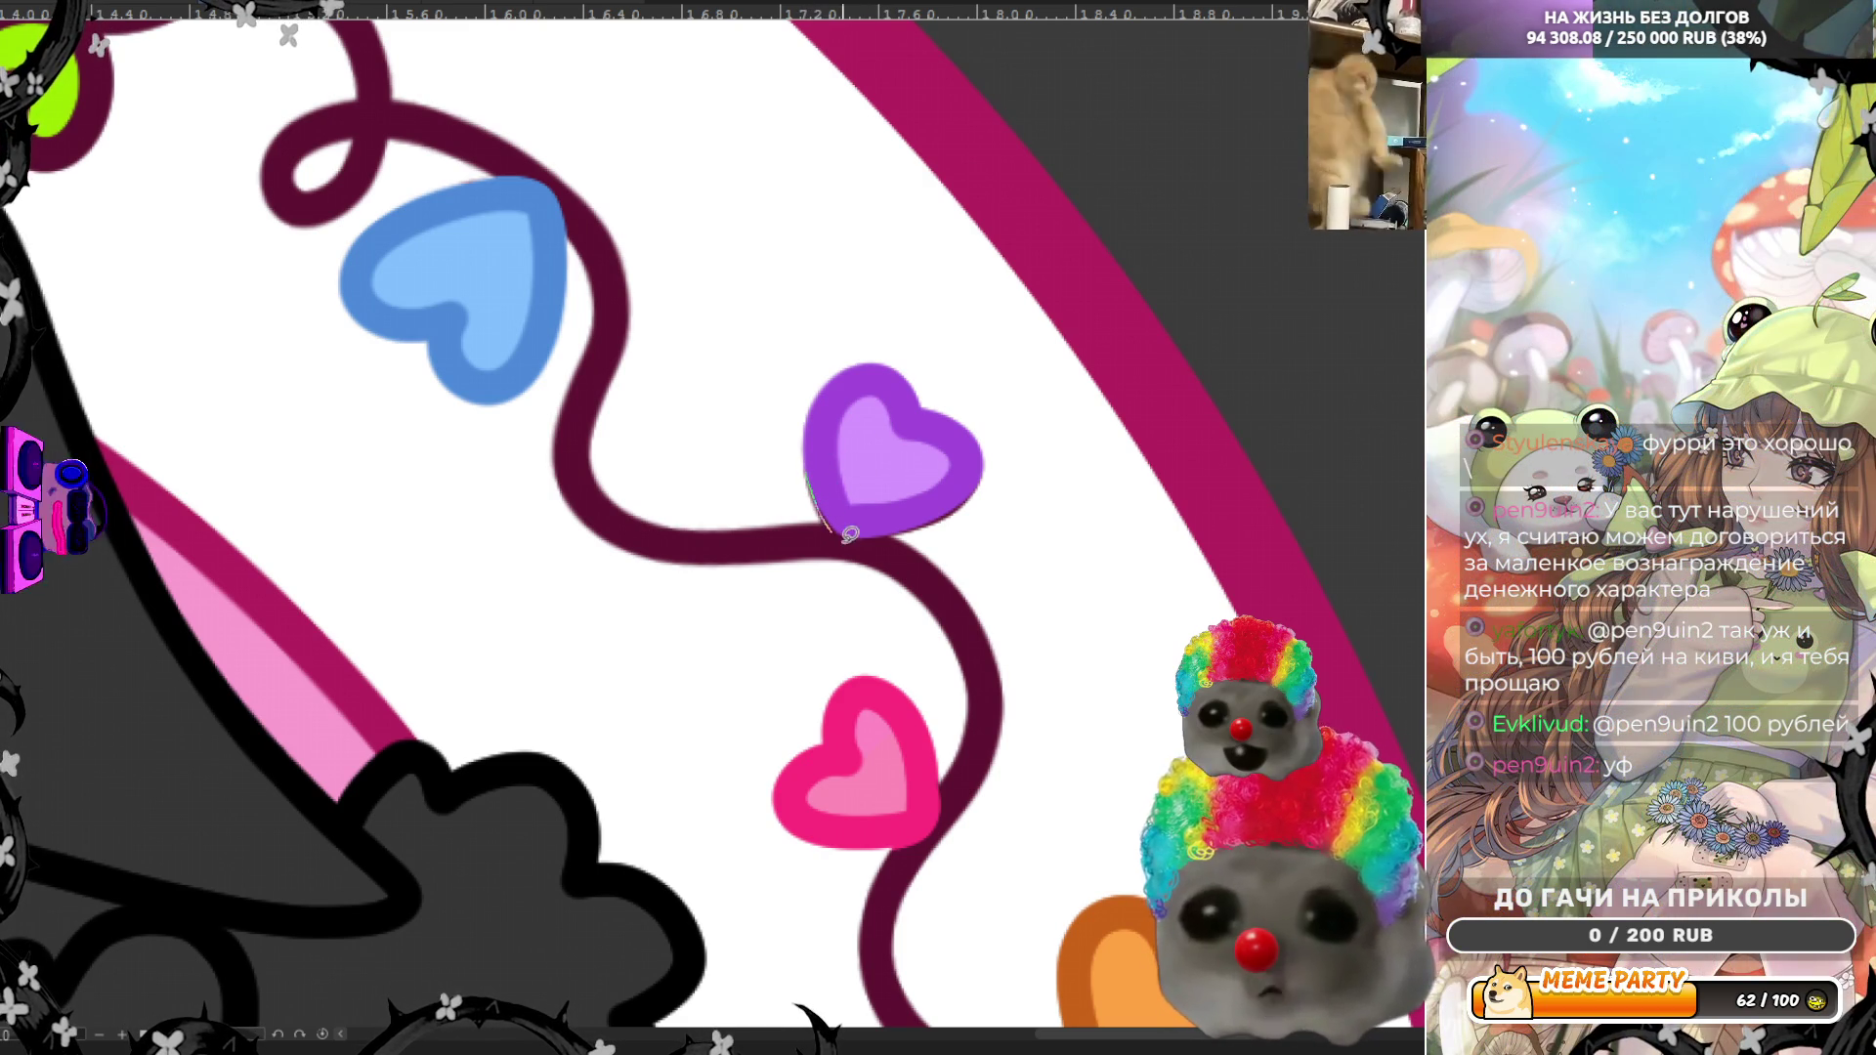
pyautogui.moveTo(965, 396); pyautogui.dragTo(938, 390)
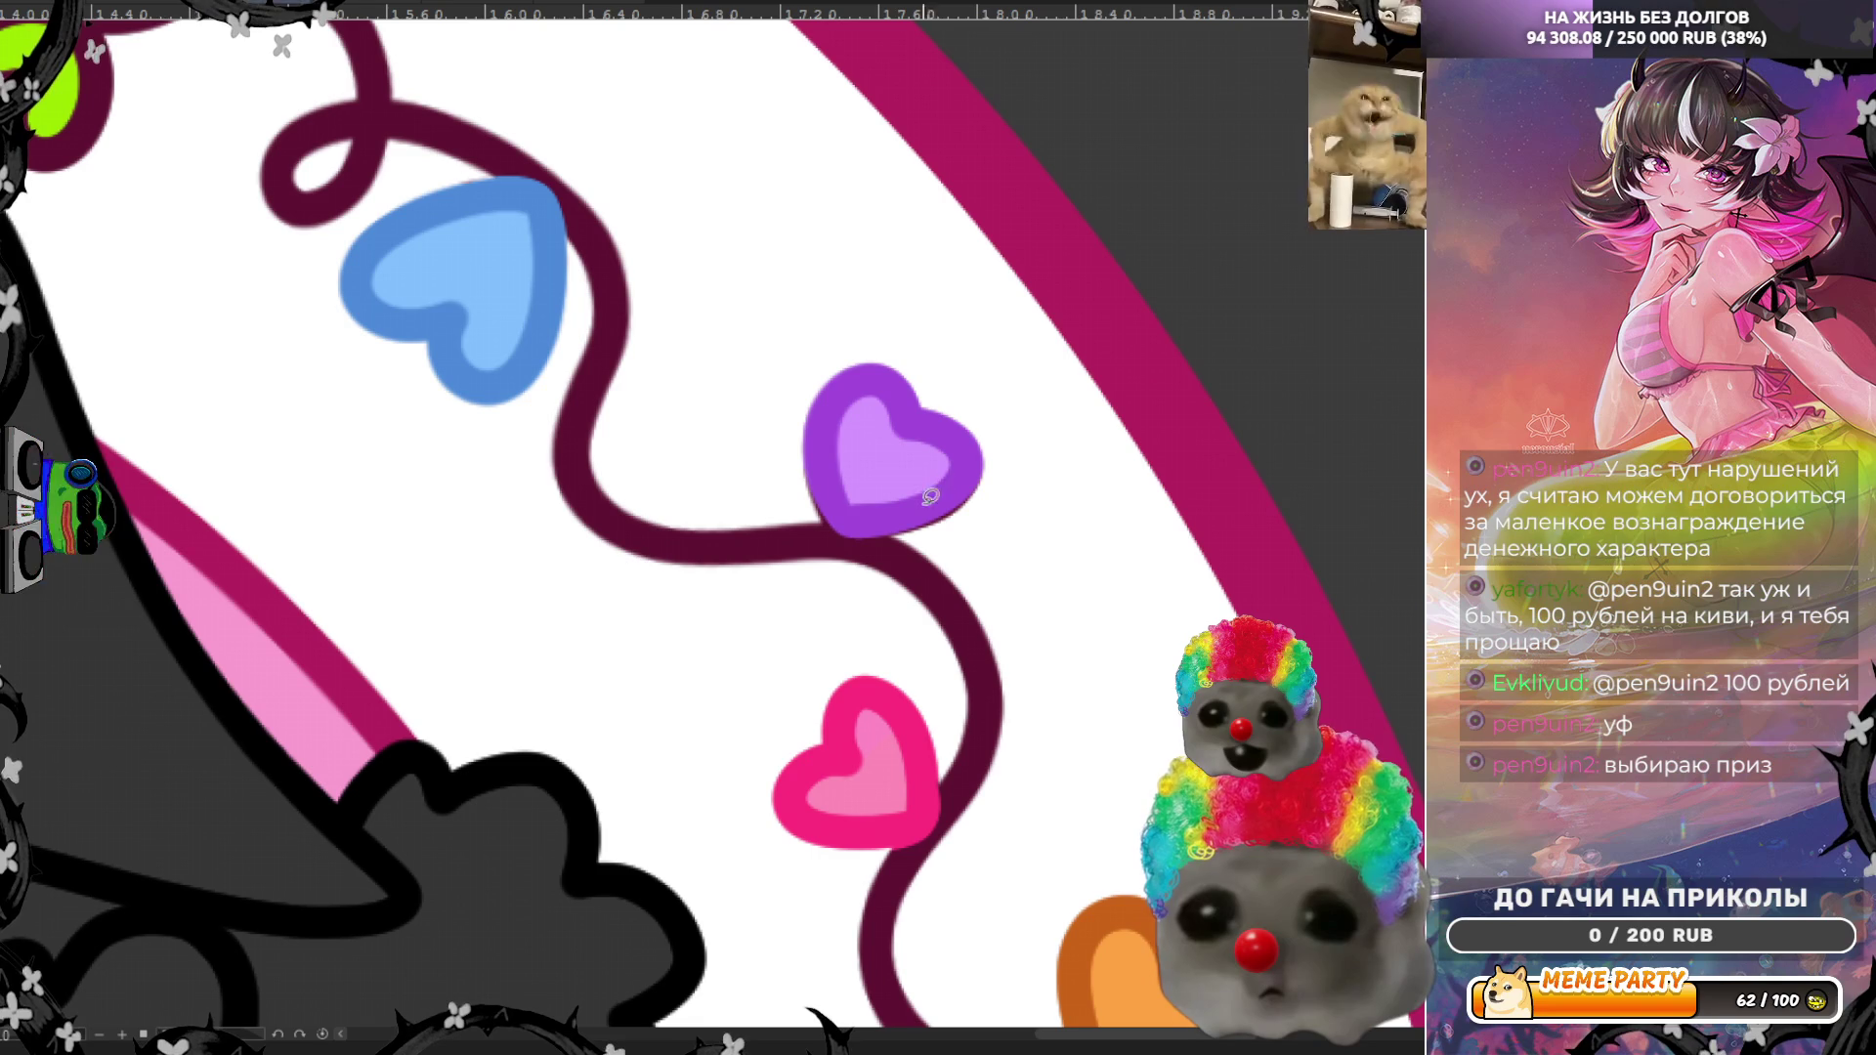
pyautogui.moveTo(817, 497)
pyautogui.mouseDown()
pyautogui.moveTo(884, 536)
pyautogui.moveTo(993, 476)
pyautogui.moveTo(948, 434)
pyautogui.mouseUp()
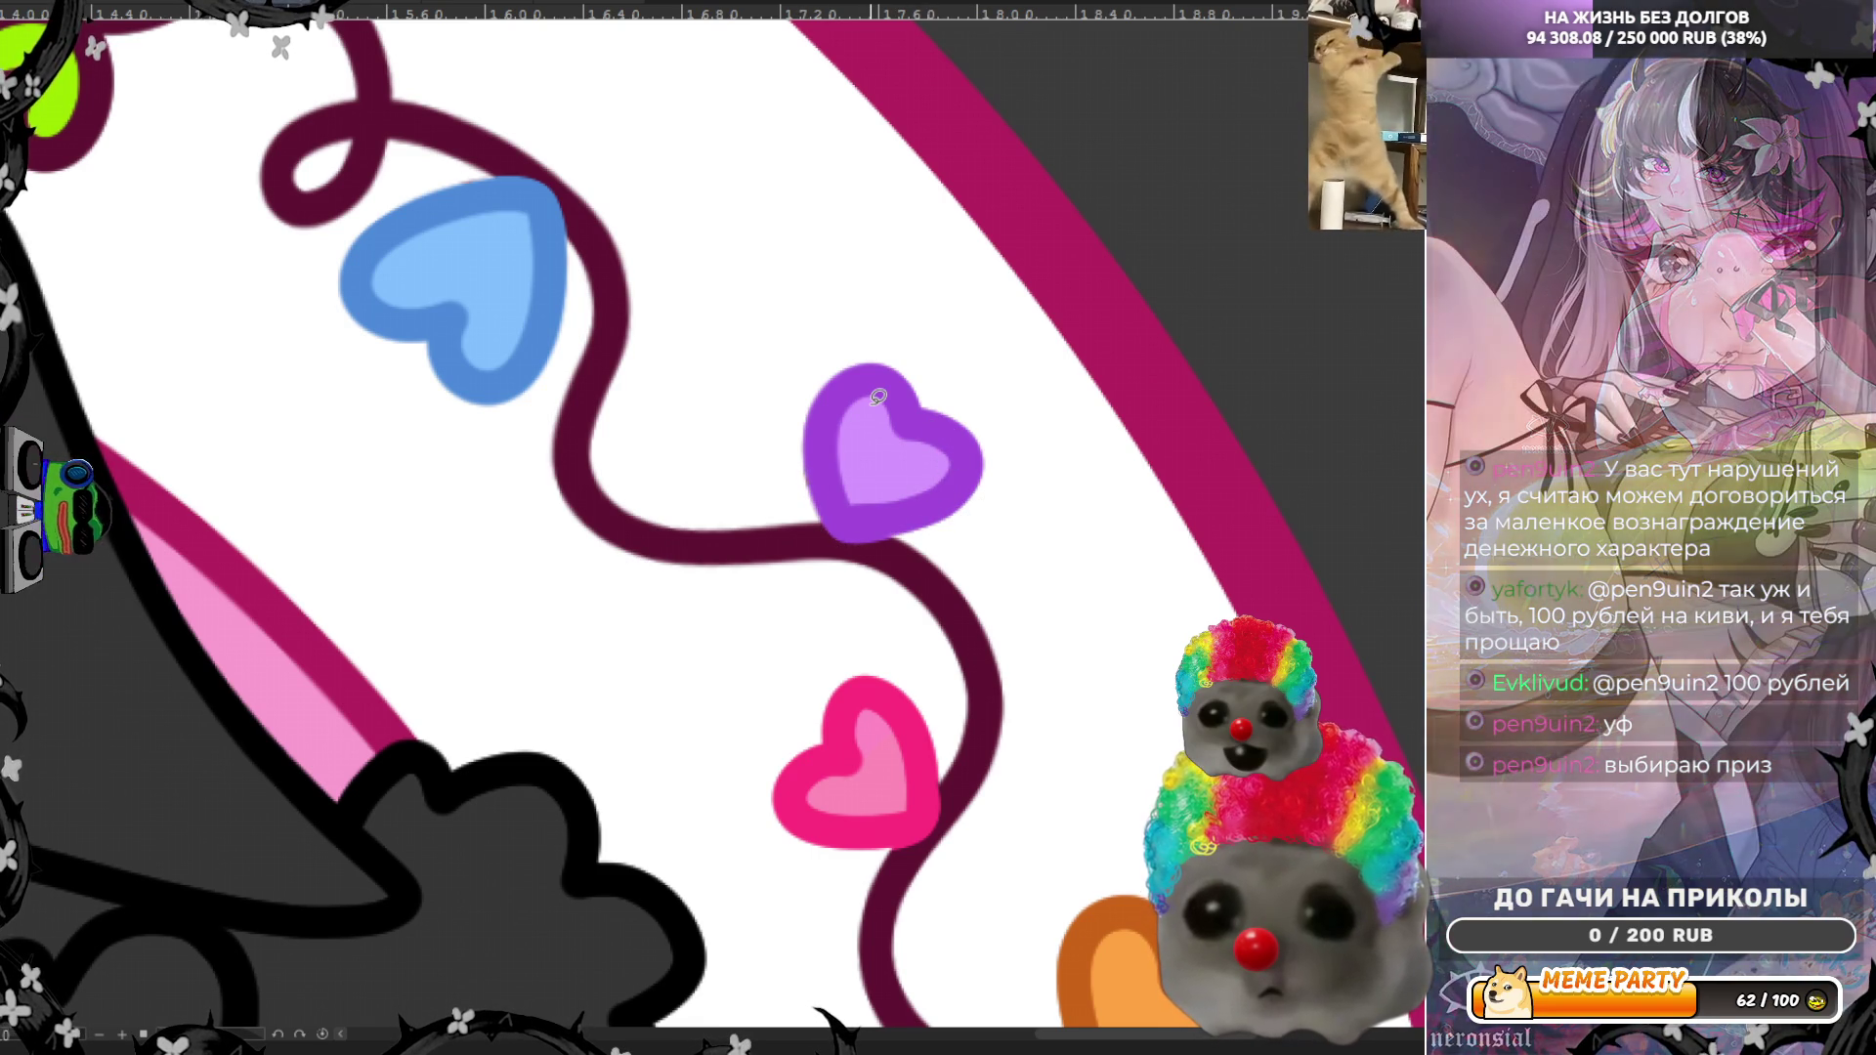
pyautogui.scroll(-5, 916, 437)
pyautogui.scroll(-4, 916, 437)
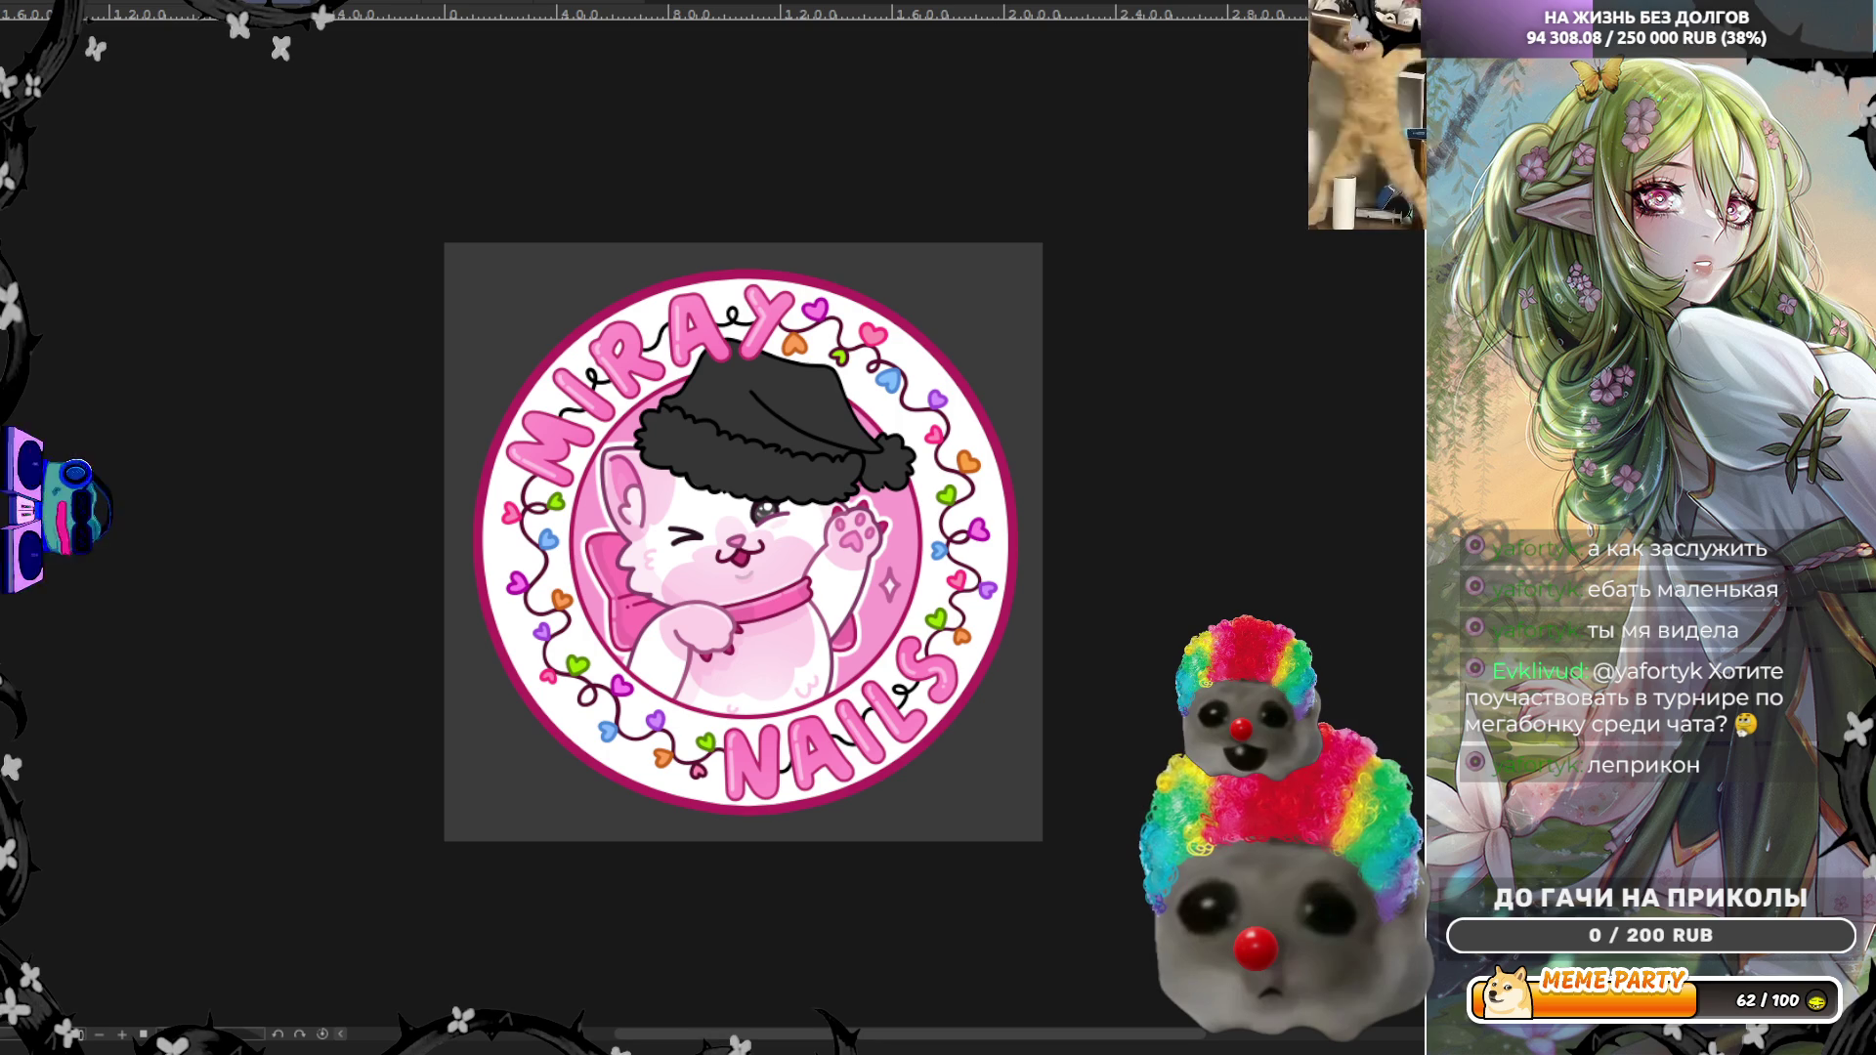
pyautogui.scroll(5, 637, 351)
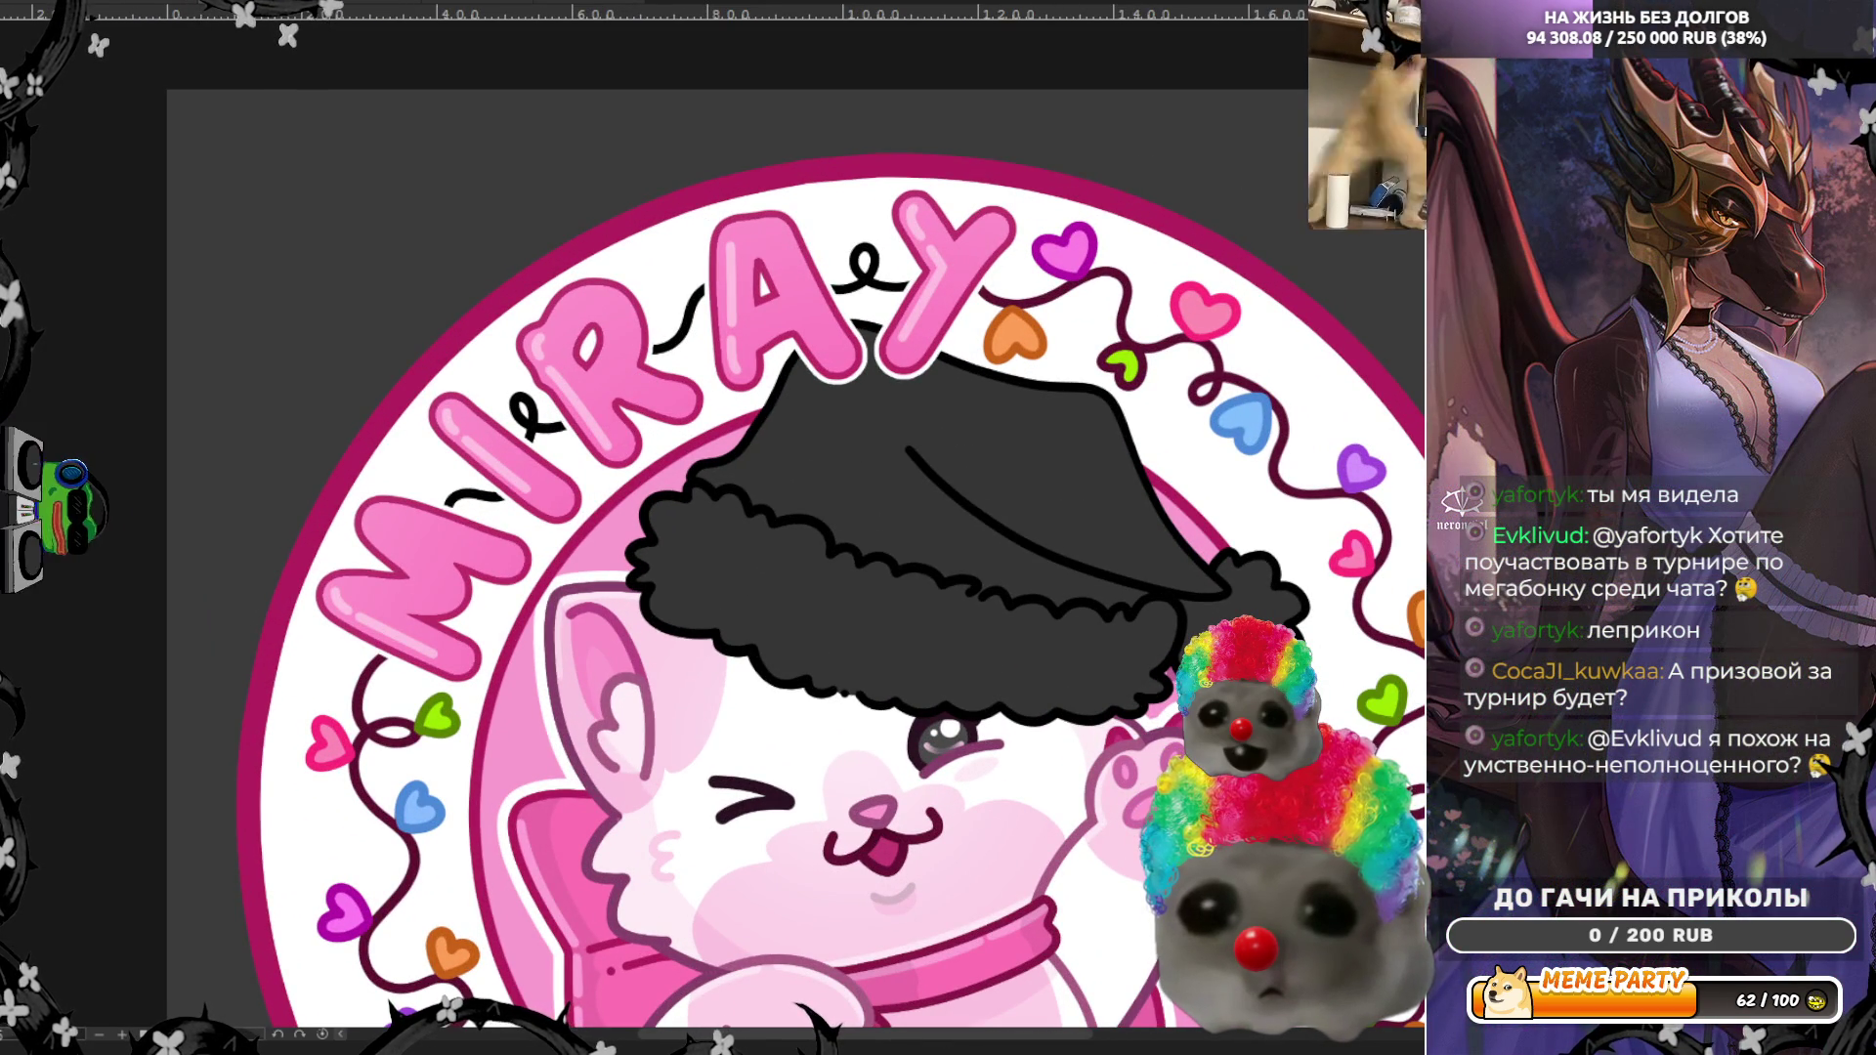
pyautogui.scroll(-5, 670, 337)
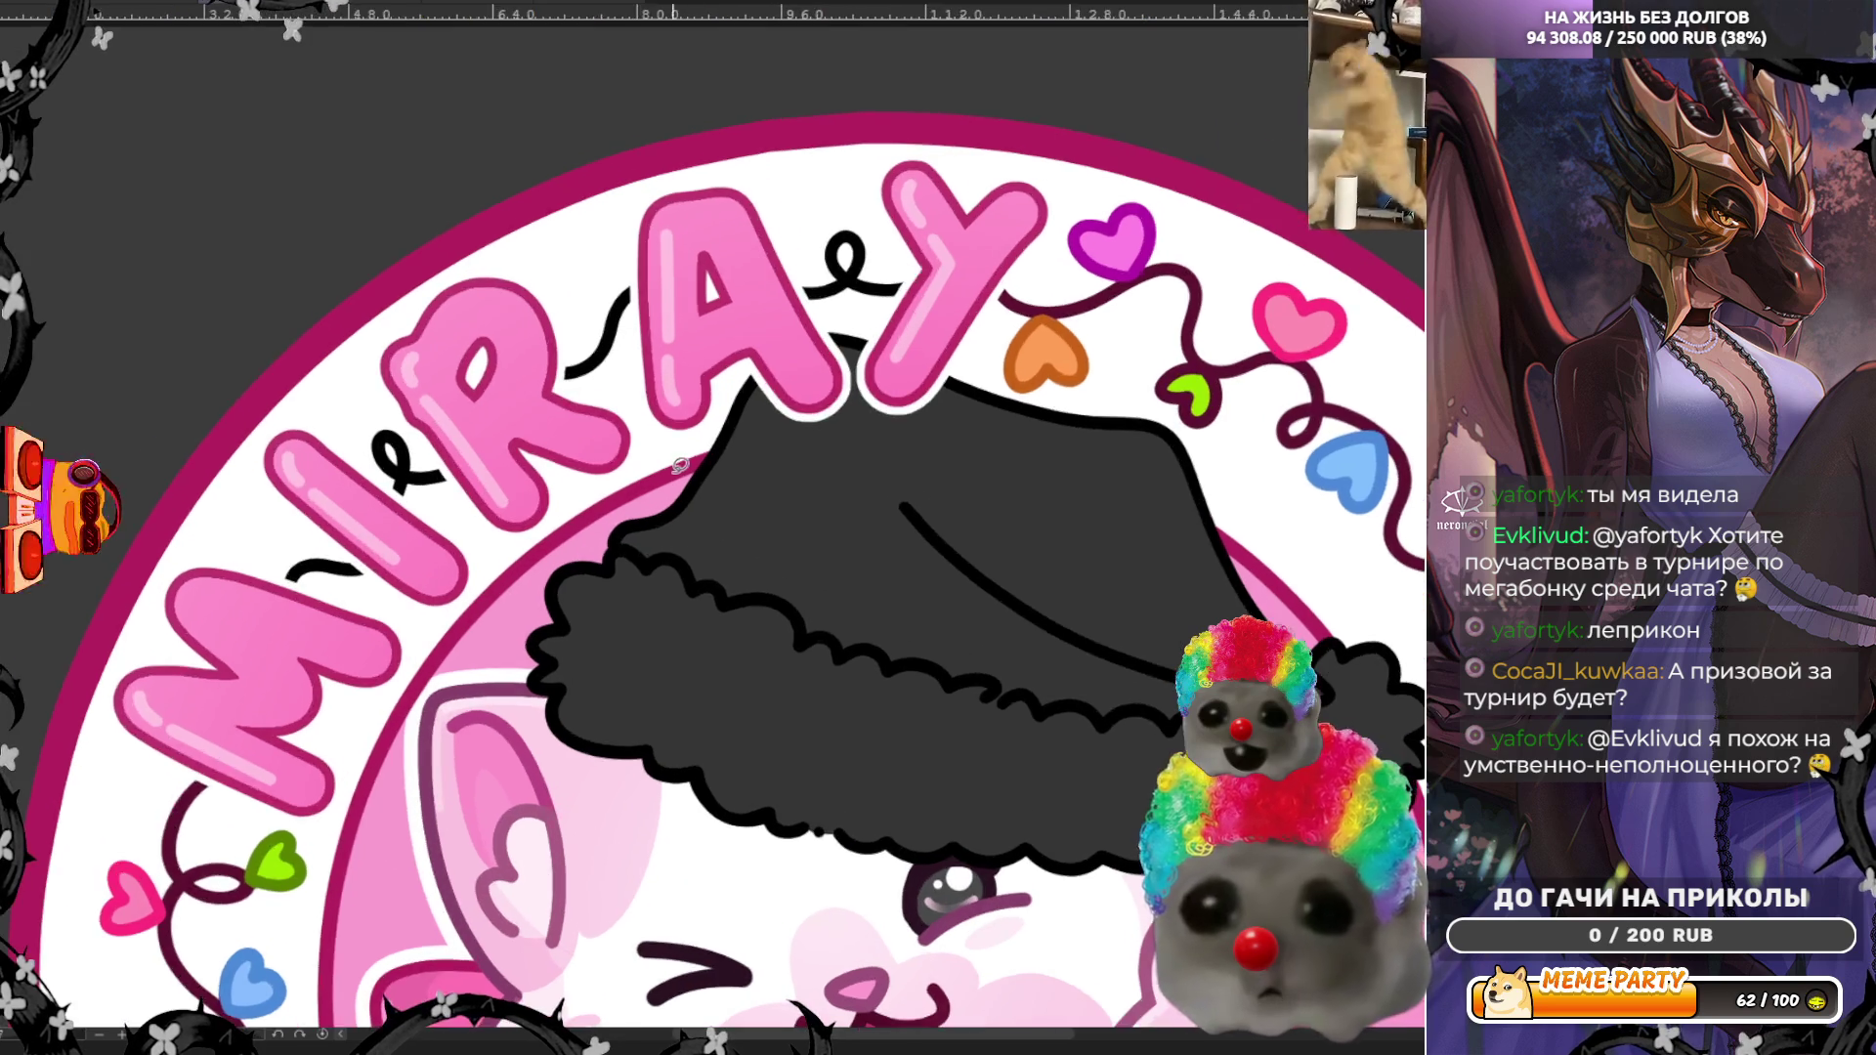
pyautogui.scroll(-1, 670, 337)
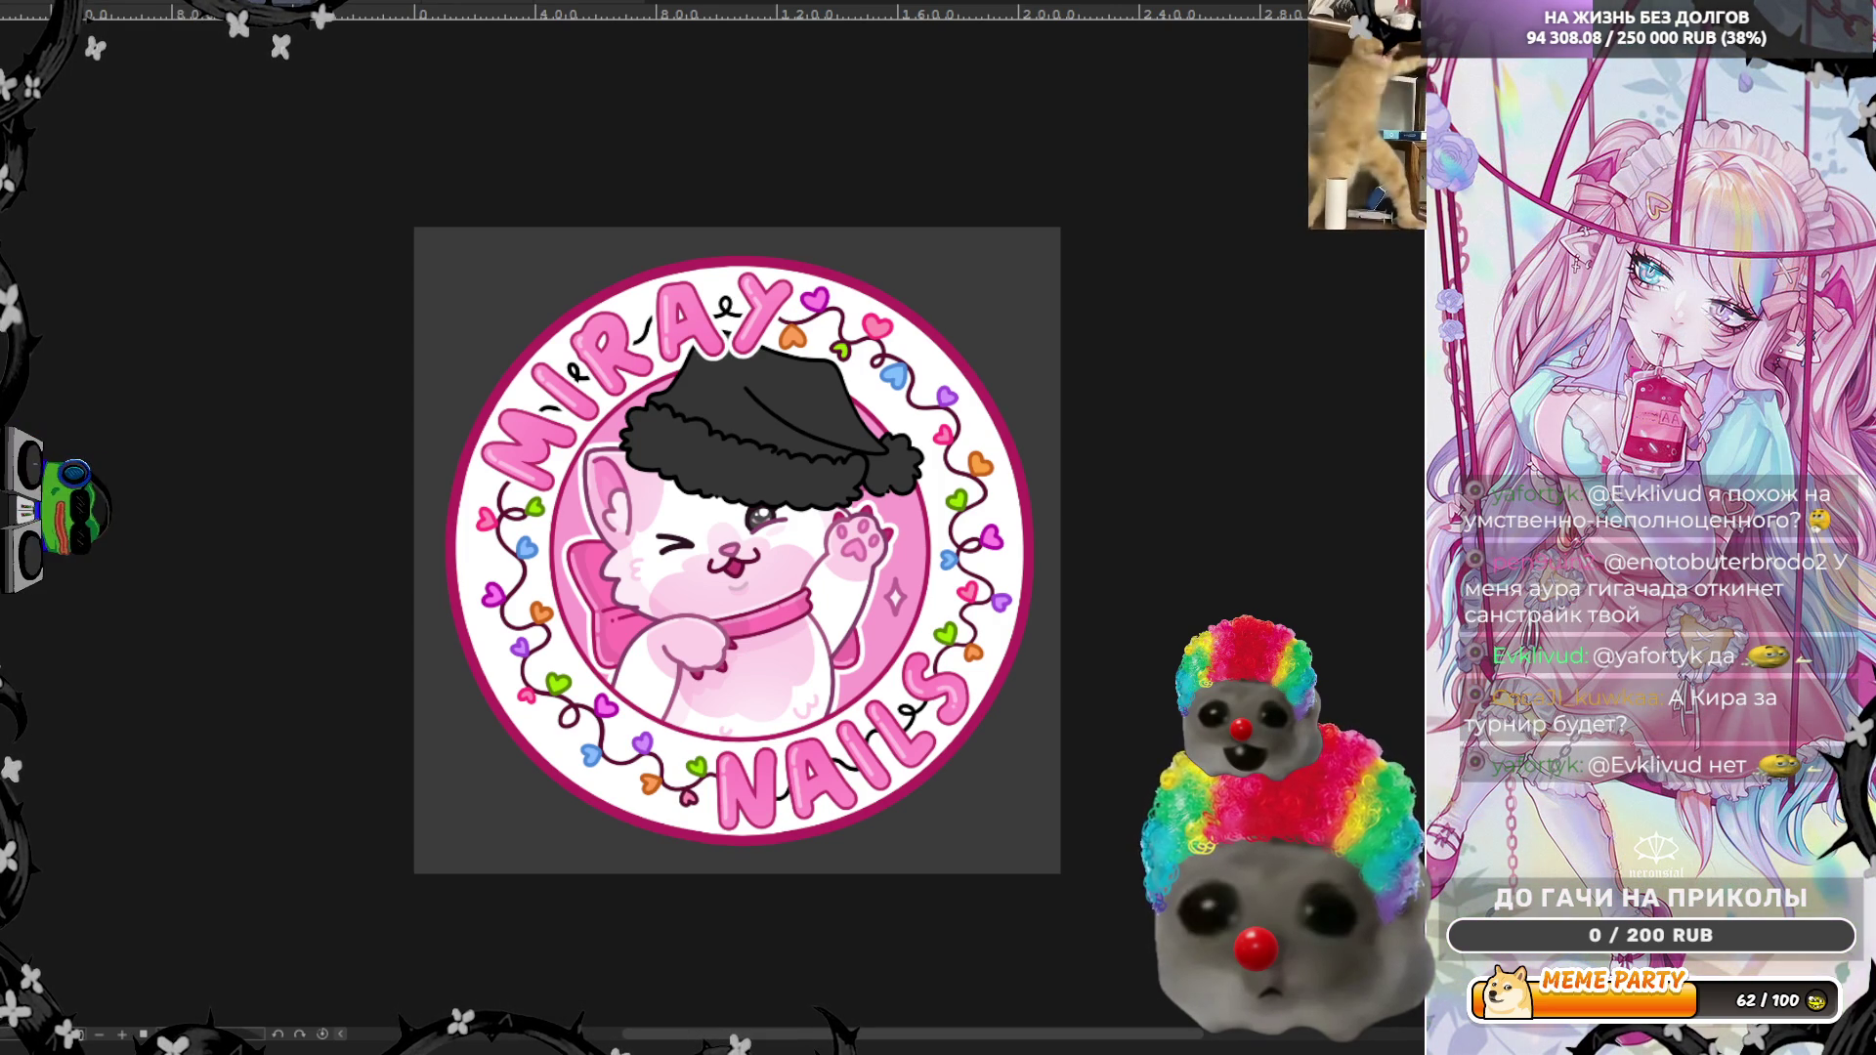
pyautogui.scroll(5, 711, 461)
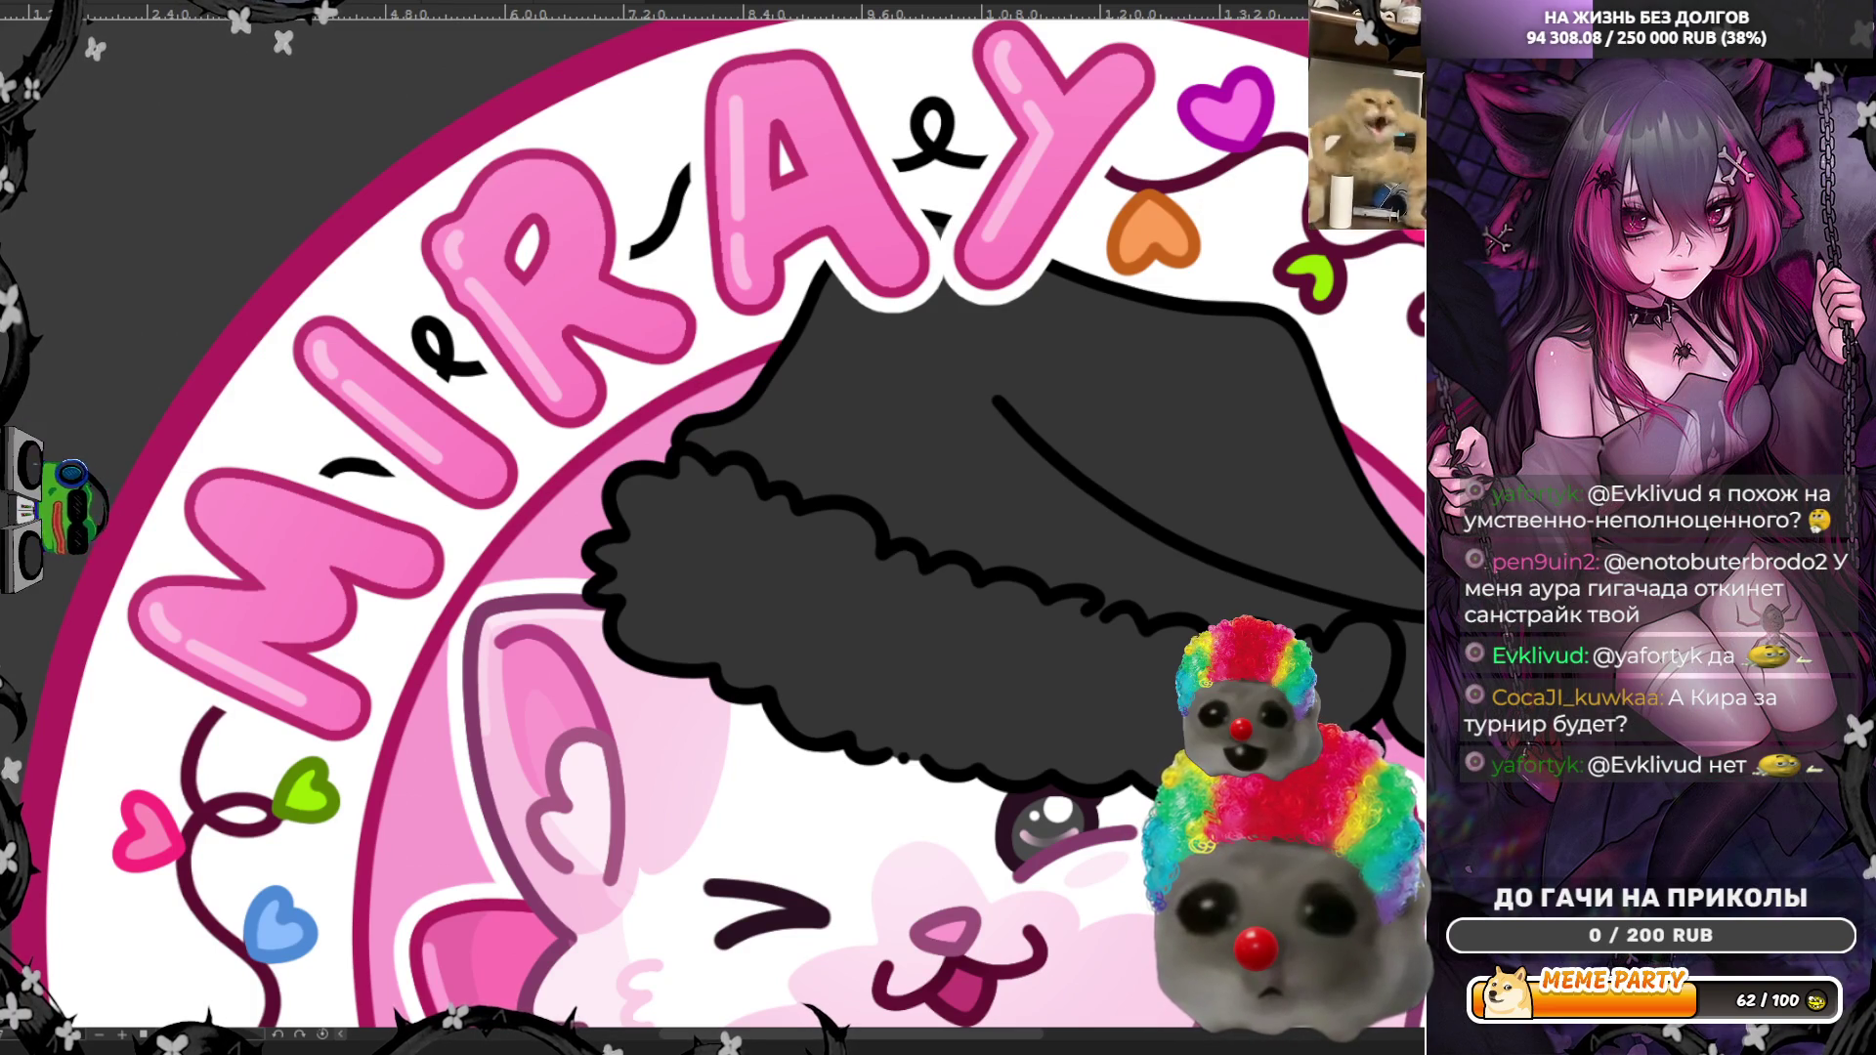
pyautogui.scroll(-5, 929, 381)
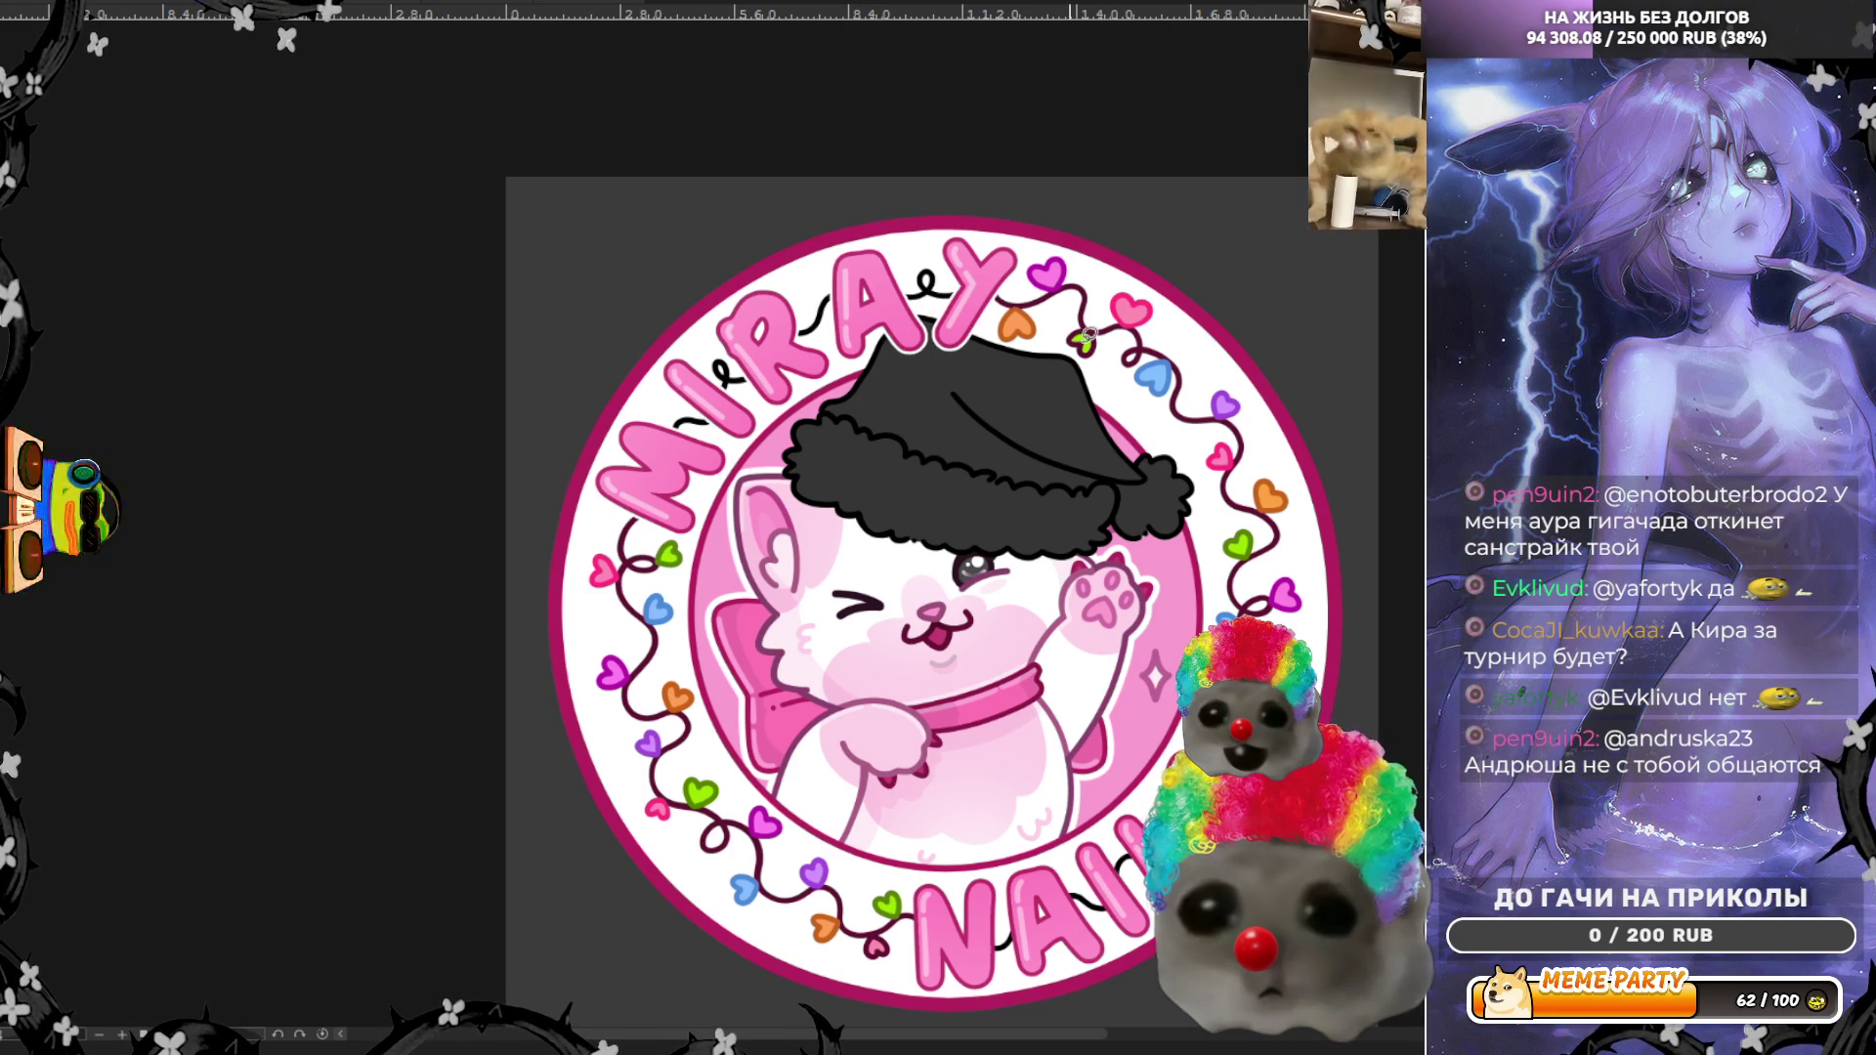
pyautogui.scroll(2, 1286, 269)
pyautogui.scroll(-2, 1068, 872)
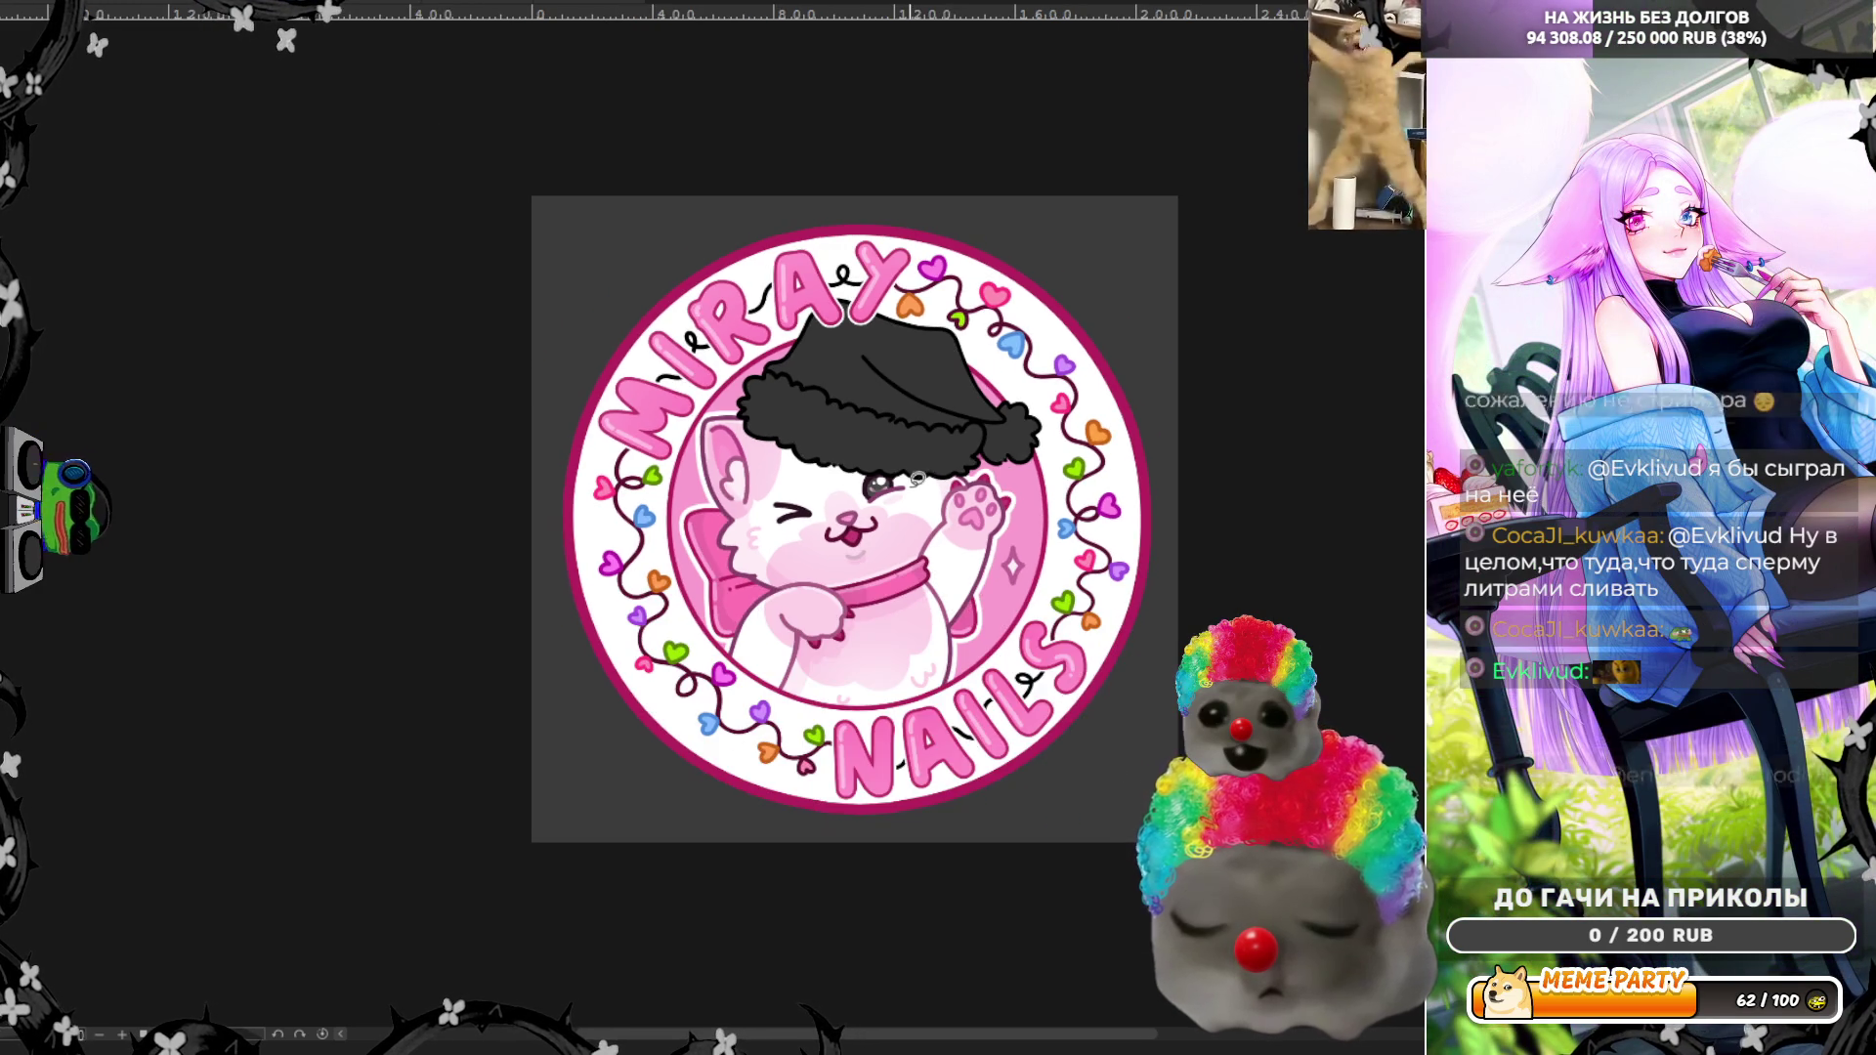
# Step: Sample the bright green of the vine heart near MIRAY with the eyedropper
pyautogui.scroll(3, 924, 830)
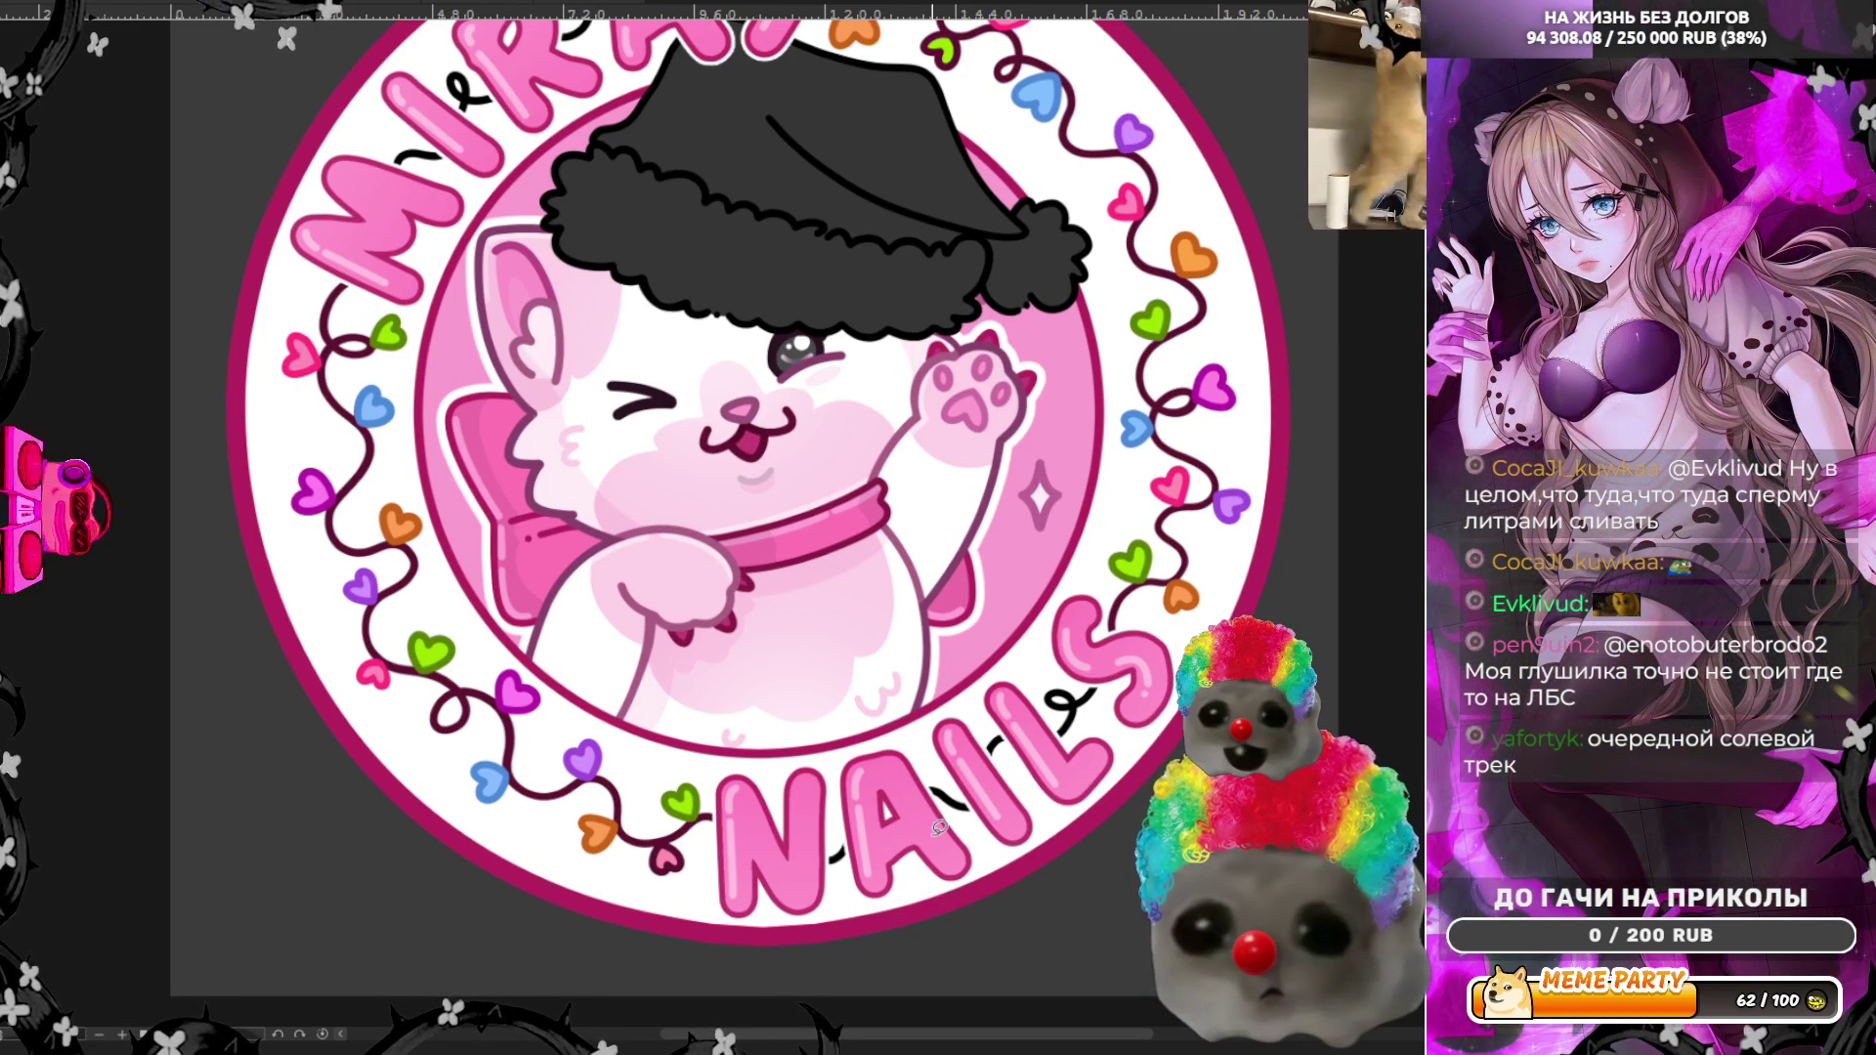
pyautogui.scroll(-2, 939, 827)
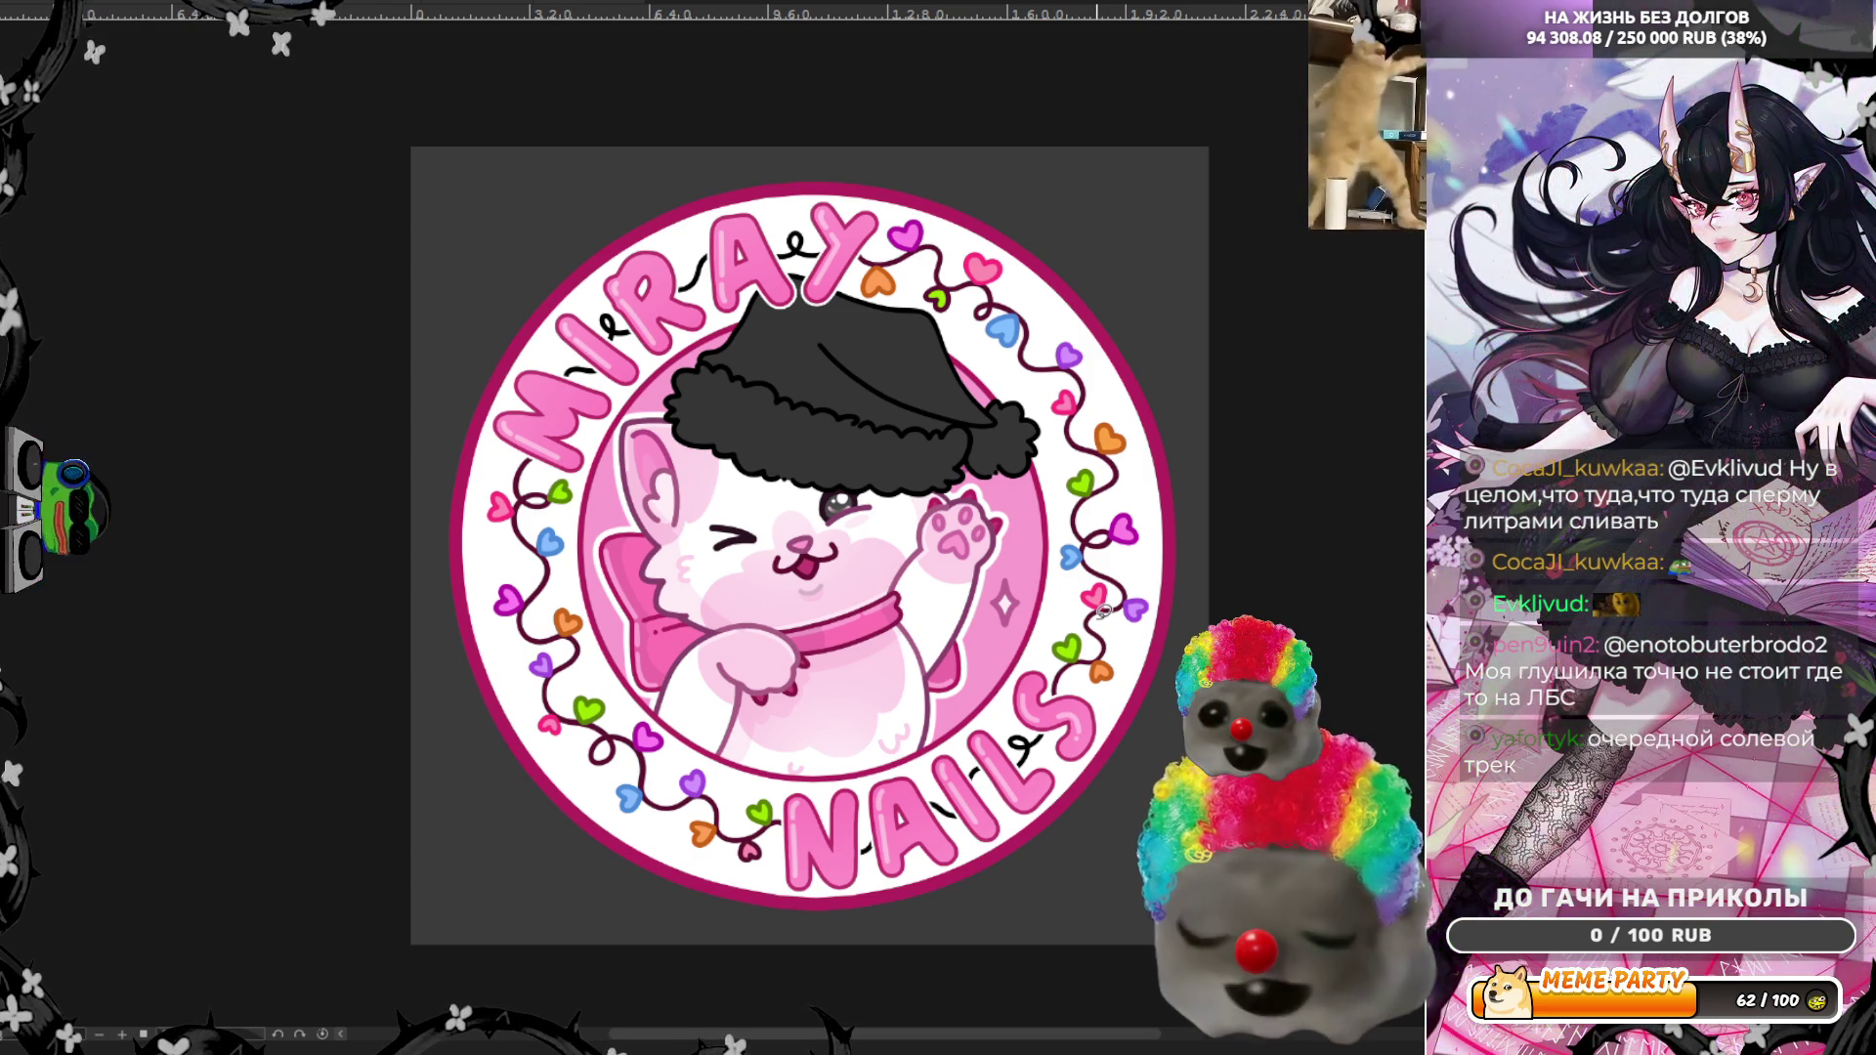
pyautogui.scroll(2, 1043, 424)
pyautogui.scroll(2, 966, 321)
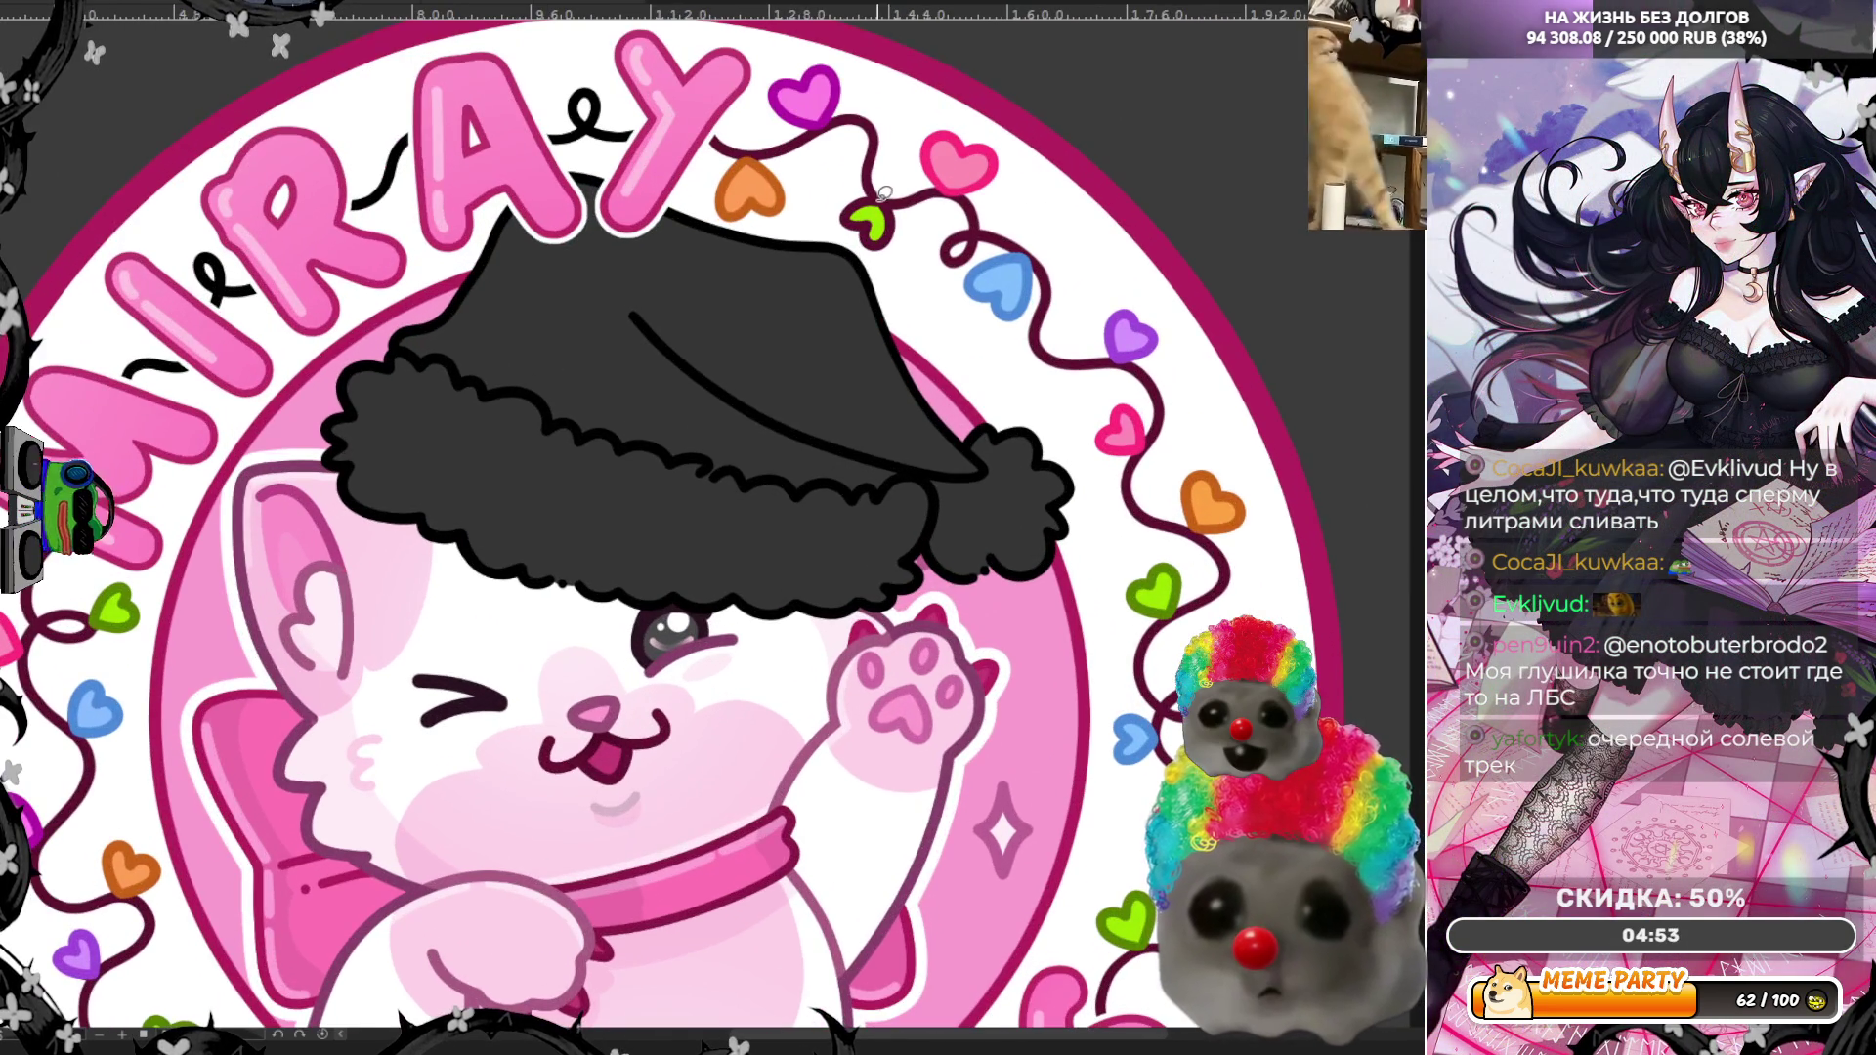
pyautogui.keyDown('ctrl'); pyautogui.click(1160, 570); pyautogui.keyUp('ctrl')
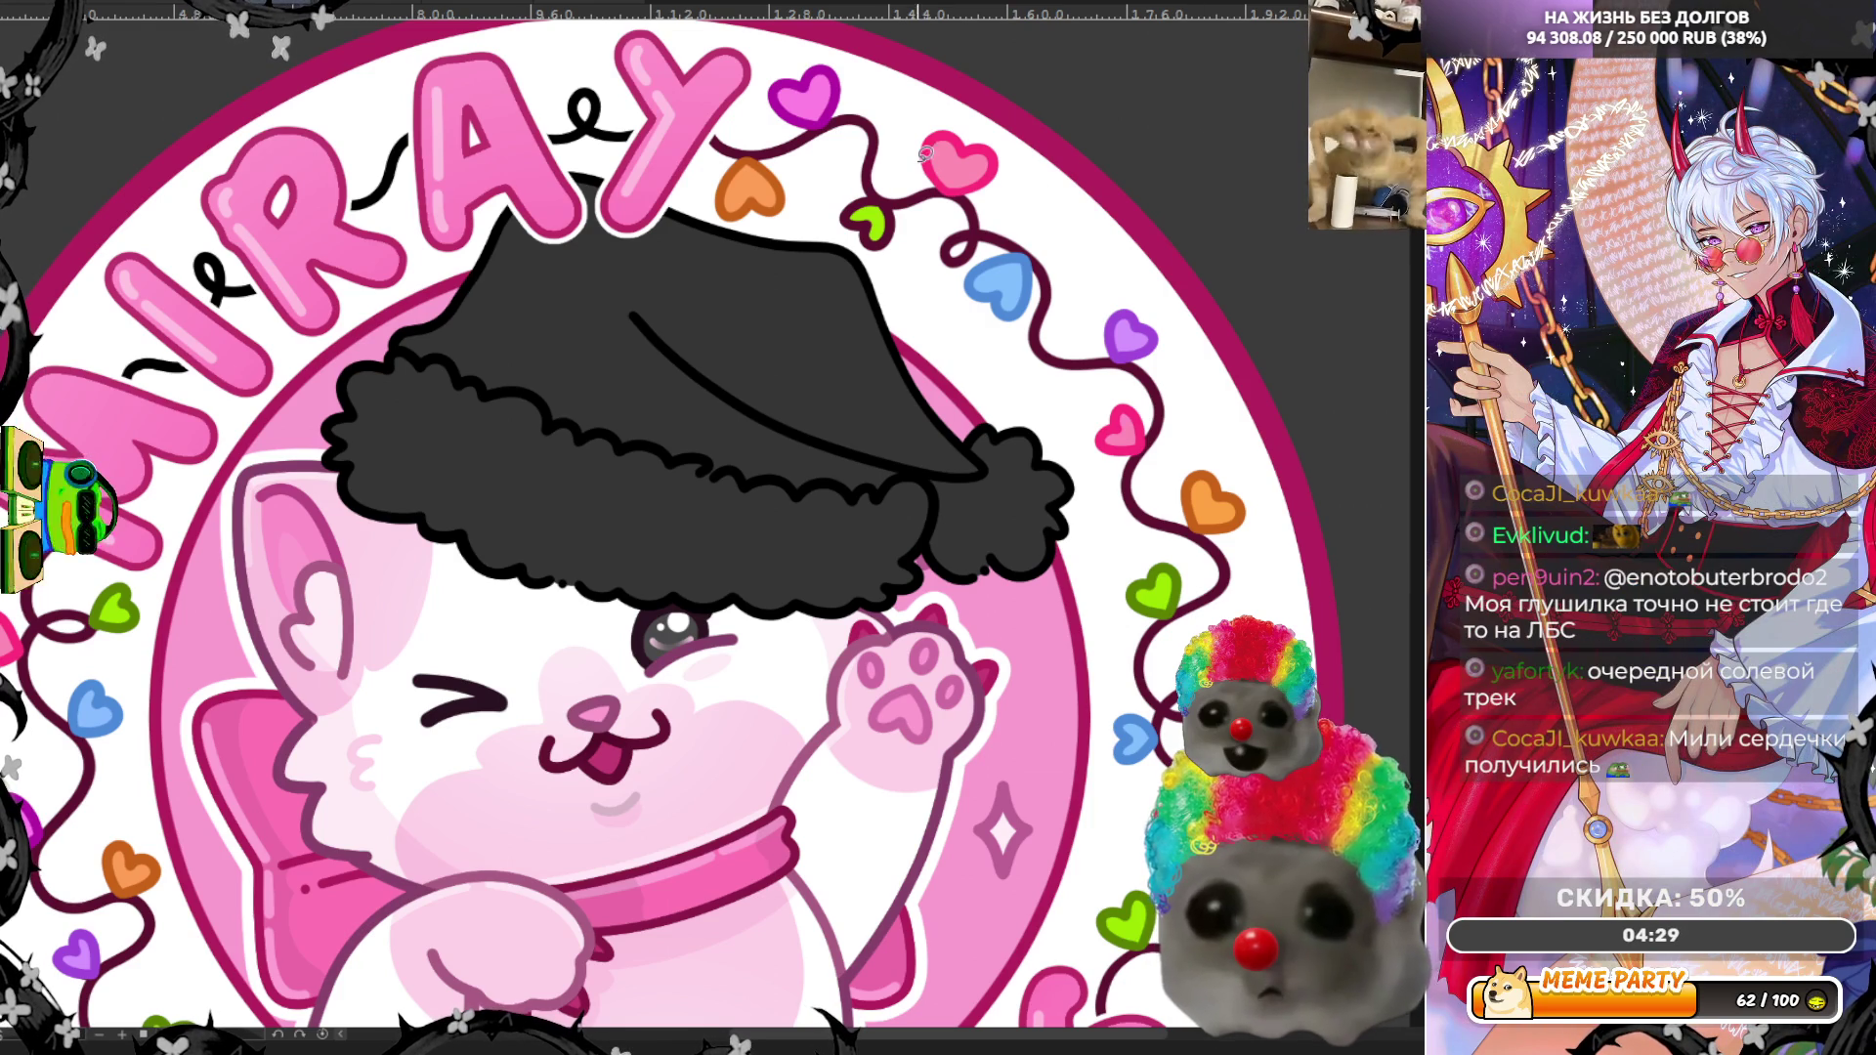
pyautogui.scroll(3, 928, 191)
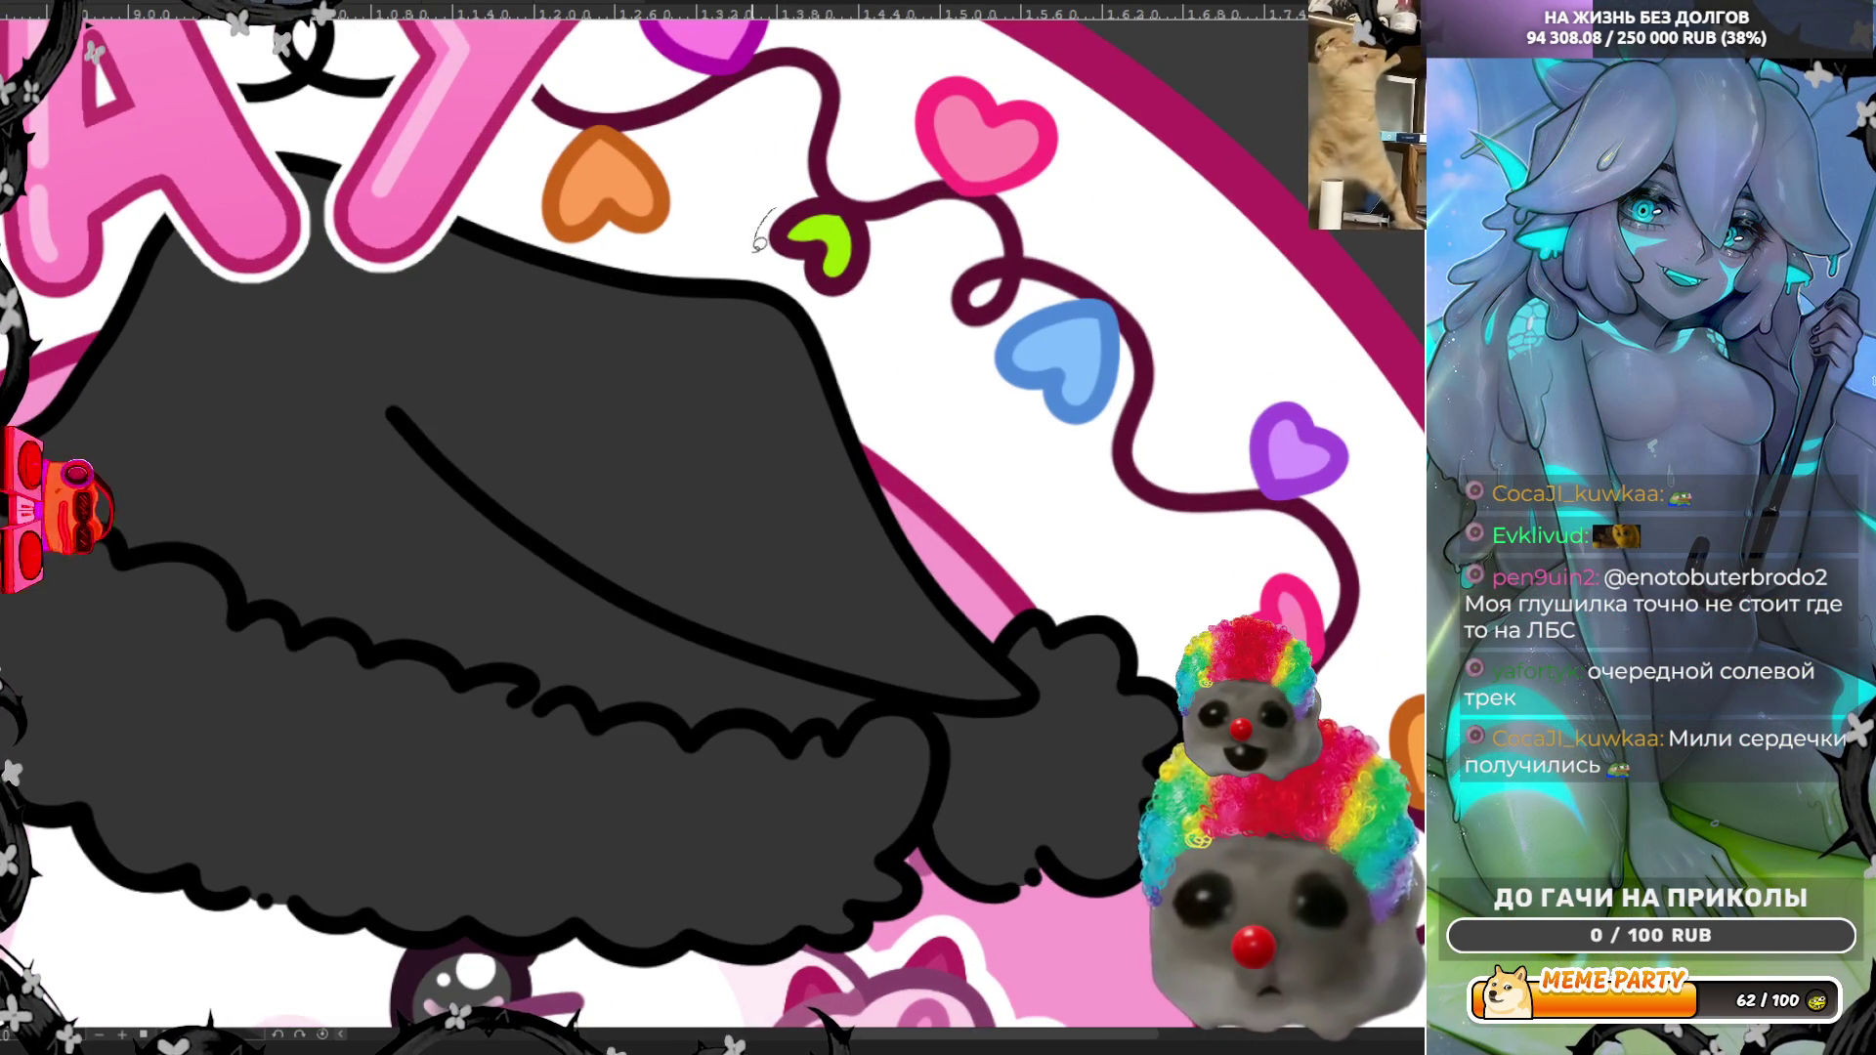
# Step: Sketch the small green heart's outline right of MIRAY and fill it solid green, then fit the logo to the window
pyautogui.moveTo(820, 306)
pyautogui.mouseDown()
pyautogui.moveTo(874, 286)
pyautogui.moveTo(880, 231)
pyautogui.moveTo(801, 162)
pyautogui.moveTo(864, 201)
pyautogui.moveTo(880, 234)
pyautogui.moveTo(798, 257)
pyautogui.mouseUp()
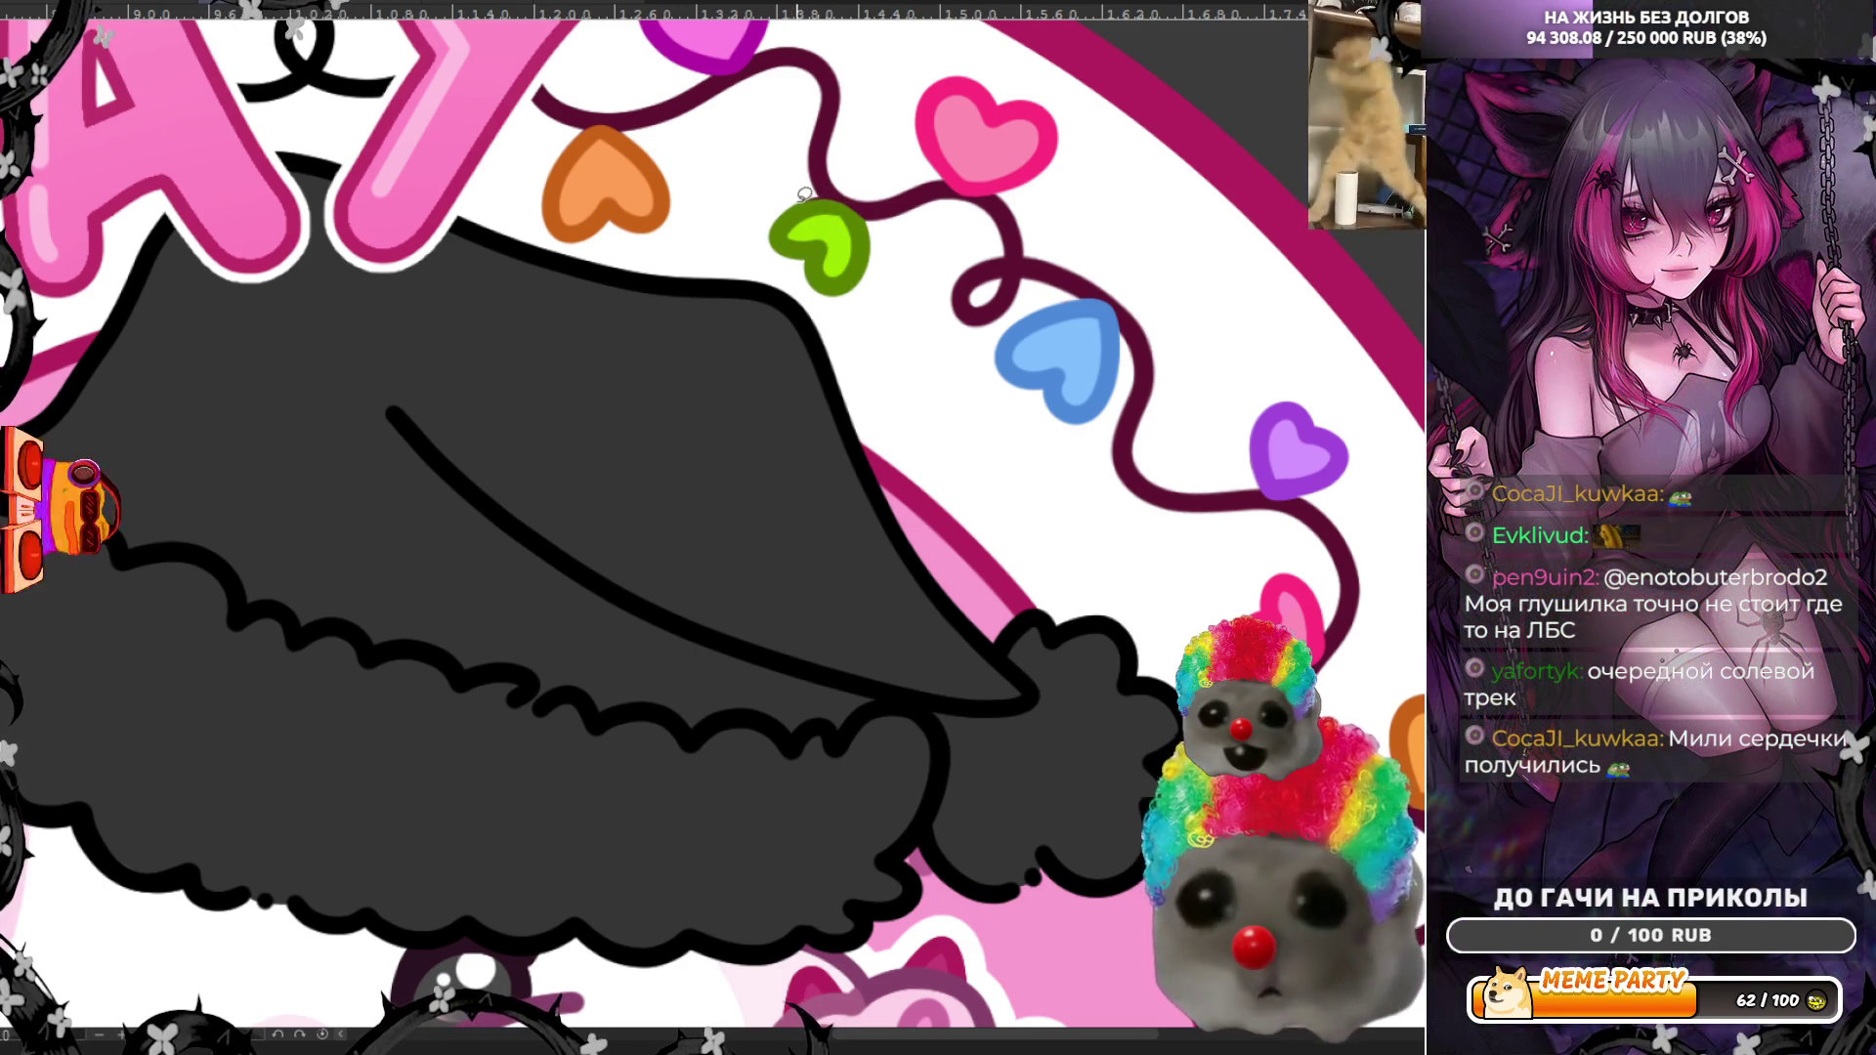
pyautogui.moveTo(806, 191)
pyautogui.mouseDown()
pyautogui.moveTo(863, 201)
pyautogui.moveTo(811, 290)
pyautogui.mouseUp()
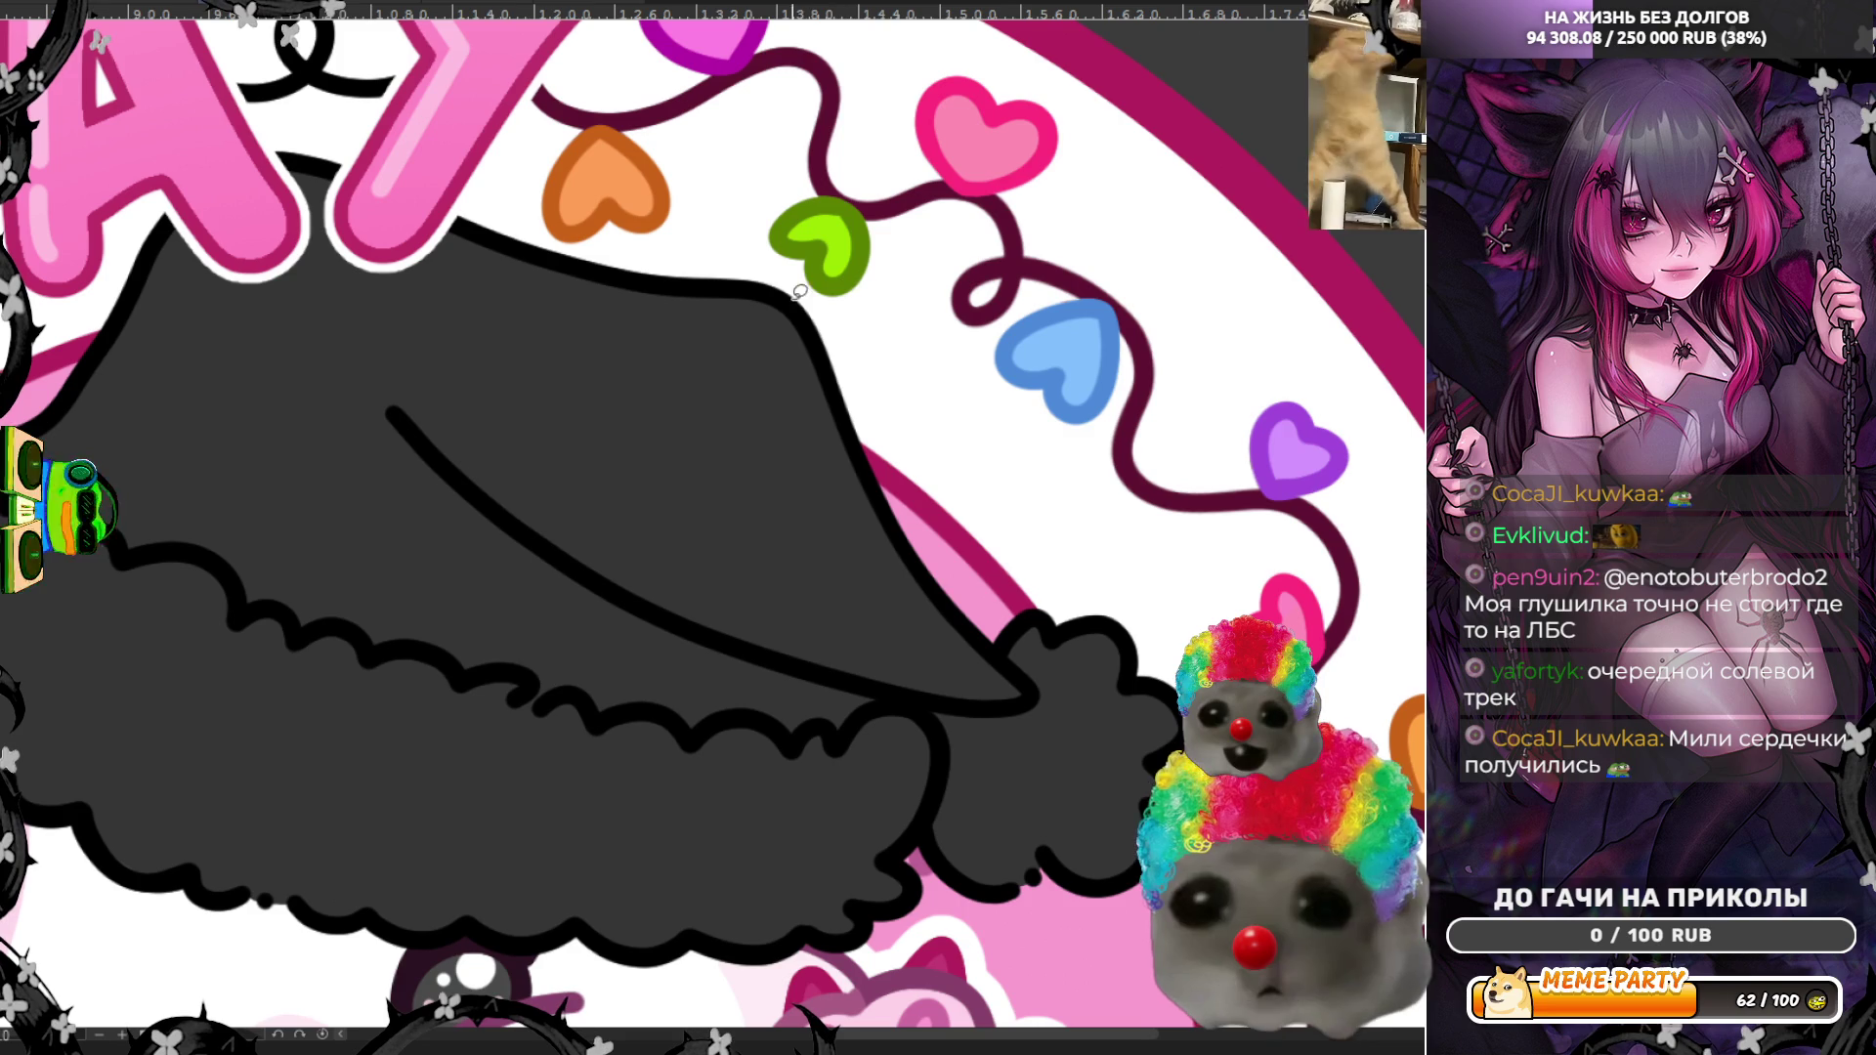
pyautogui.hotkey('ctrl', '0')
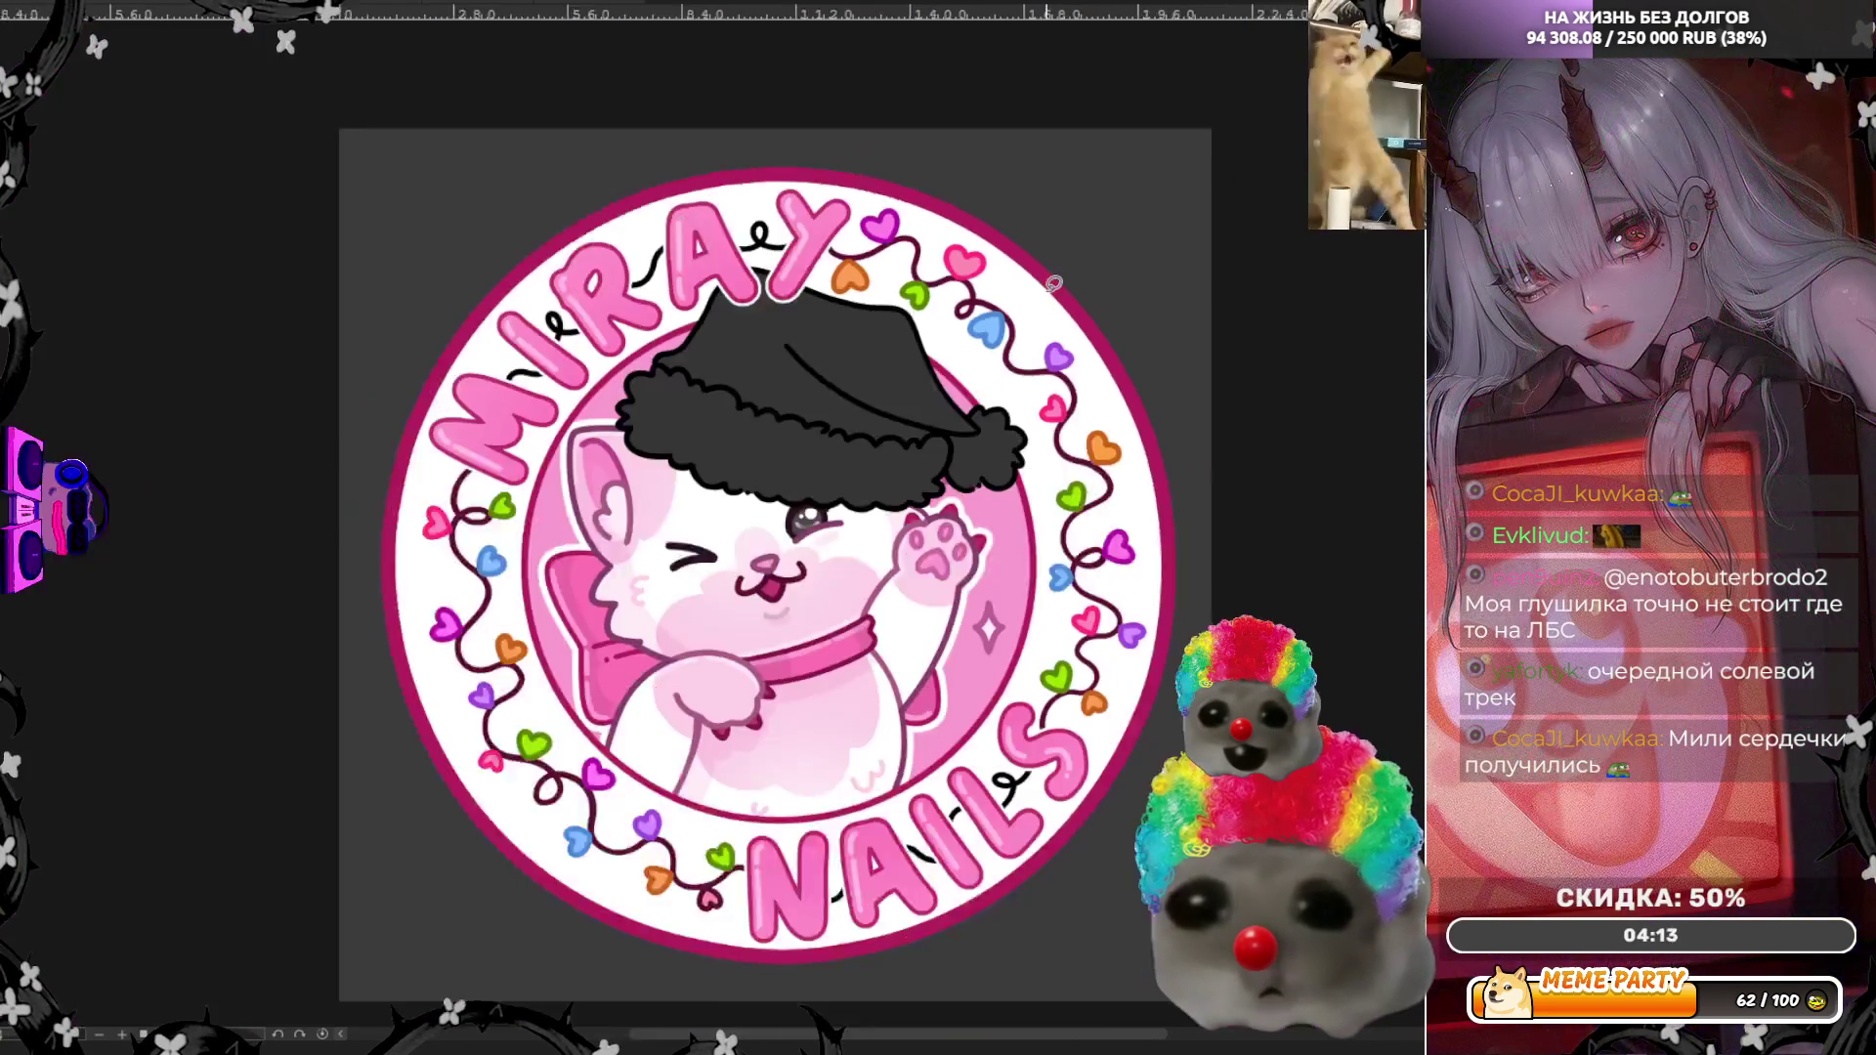
# Step: Sketch the outline of the small pink heart beside the N of NAILS and fill it solid pink
pyautogui.scroll(5, 860, 838)
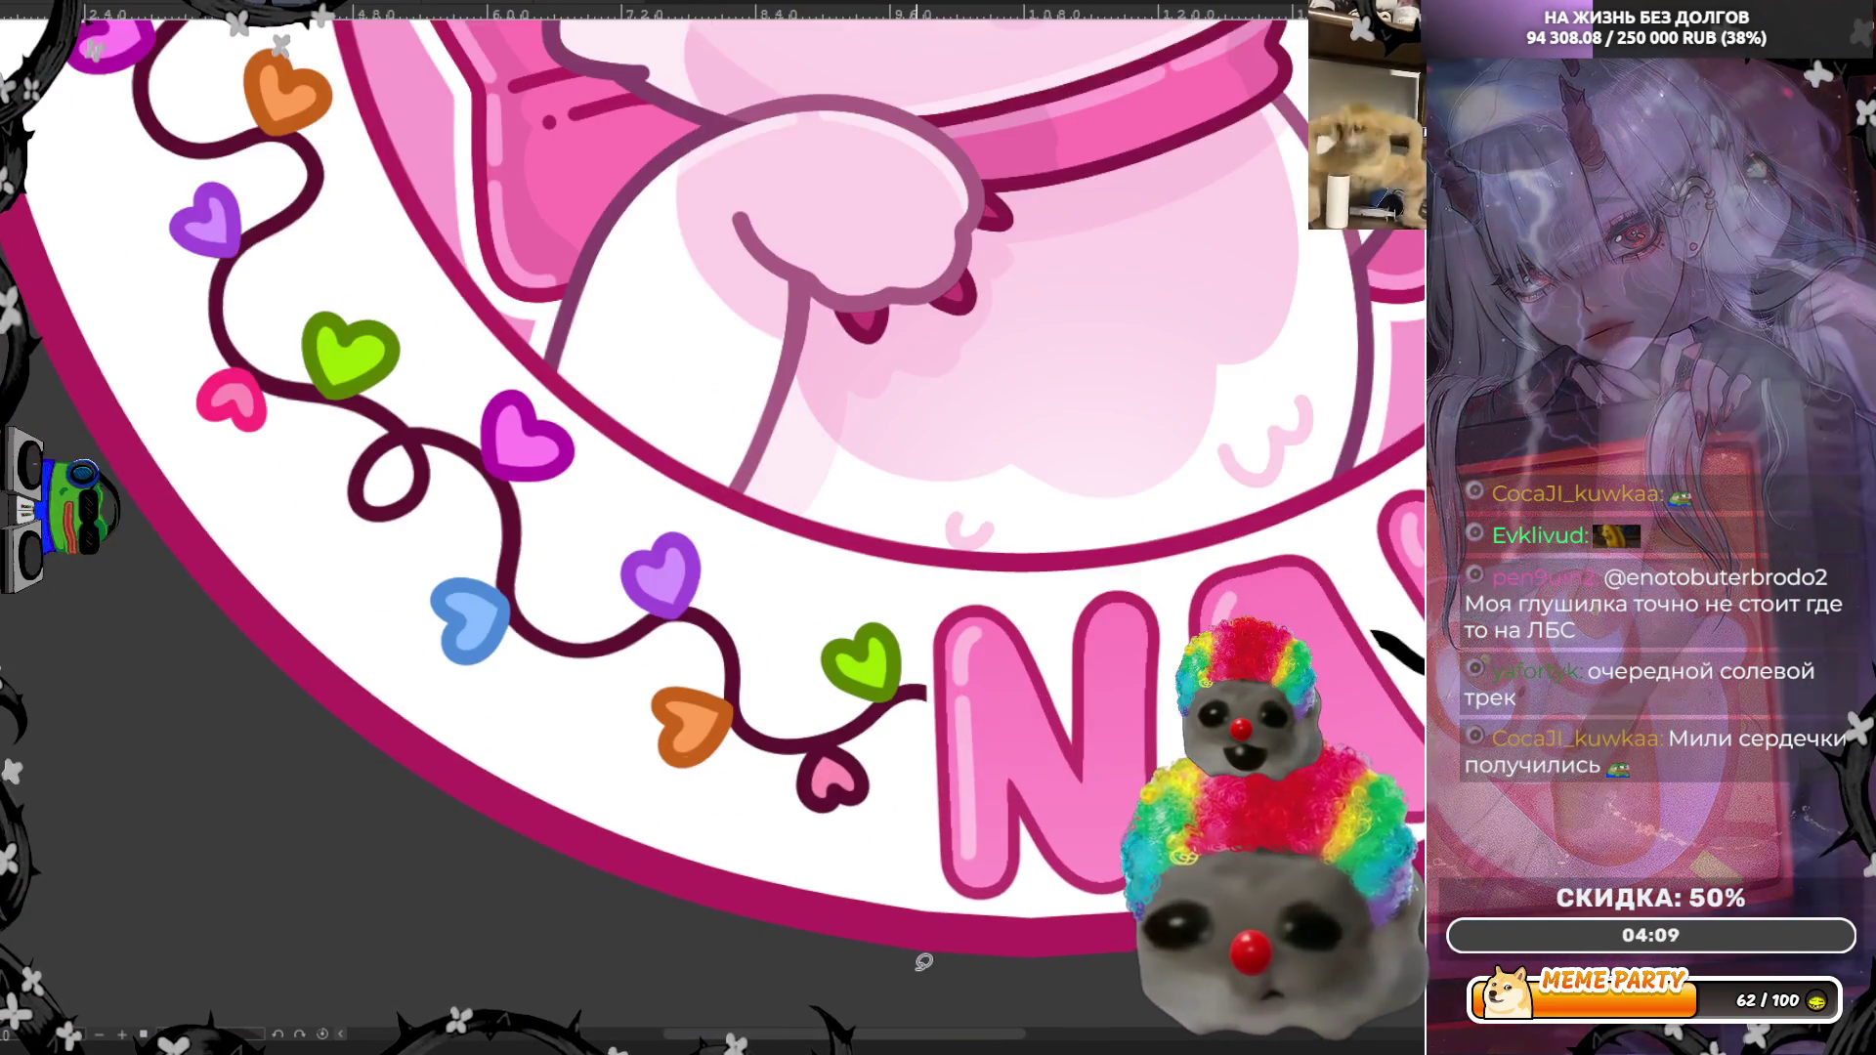
pyautogui.scroll(3, 935, 905)
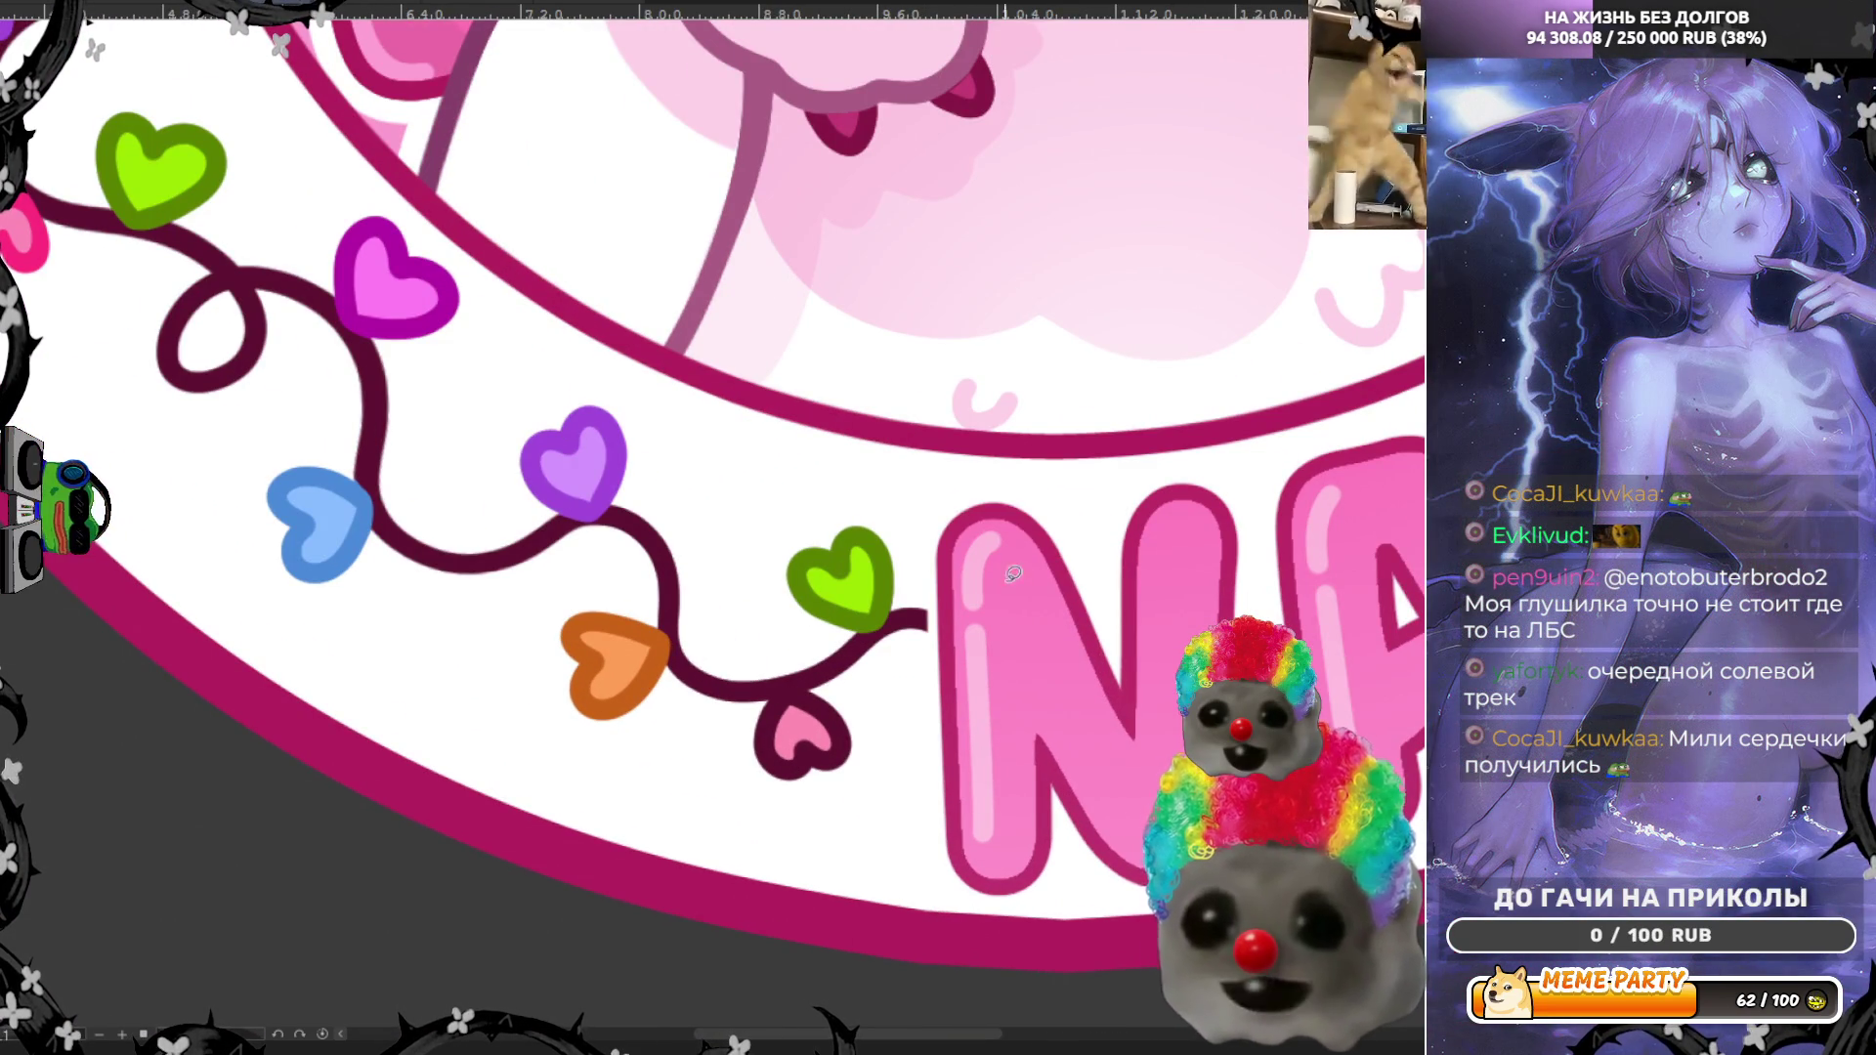
pyautogui.moveTo(785, 762)
pyautogui.mouseDown()
pyautogui.moveTo(755, 733)
pyautogui.moveTo(796, 684)
pyautogui.moveTo(830, 787)
pyautogui.moveTo(786, 777)
pyautogui.moveTo(777, 689)
pyautogui.moveTo(806, 674)
pyautogui.moveTo(848, 743)
pyautogui.moveTo(779, 789)
pyautogui.mouseUp()
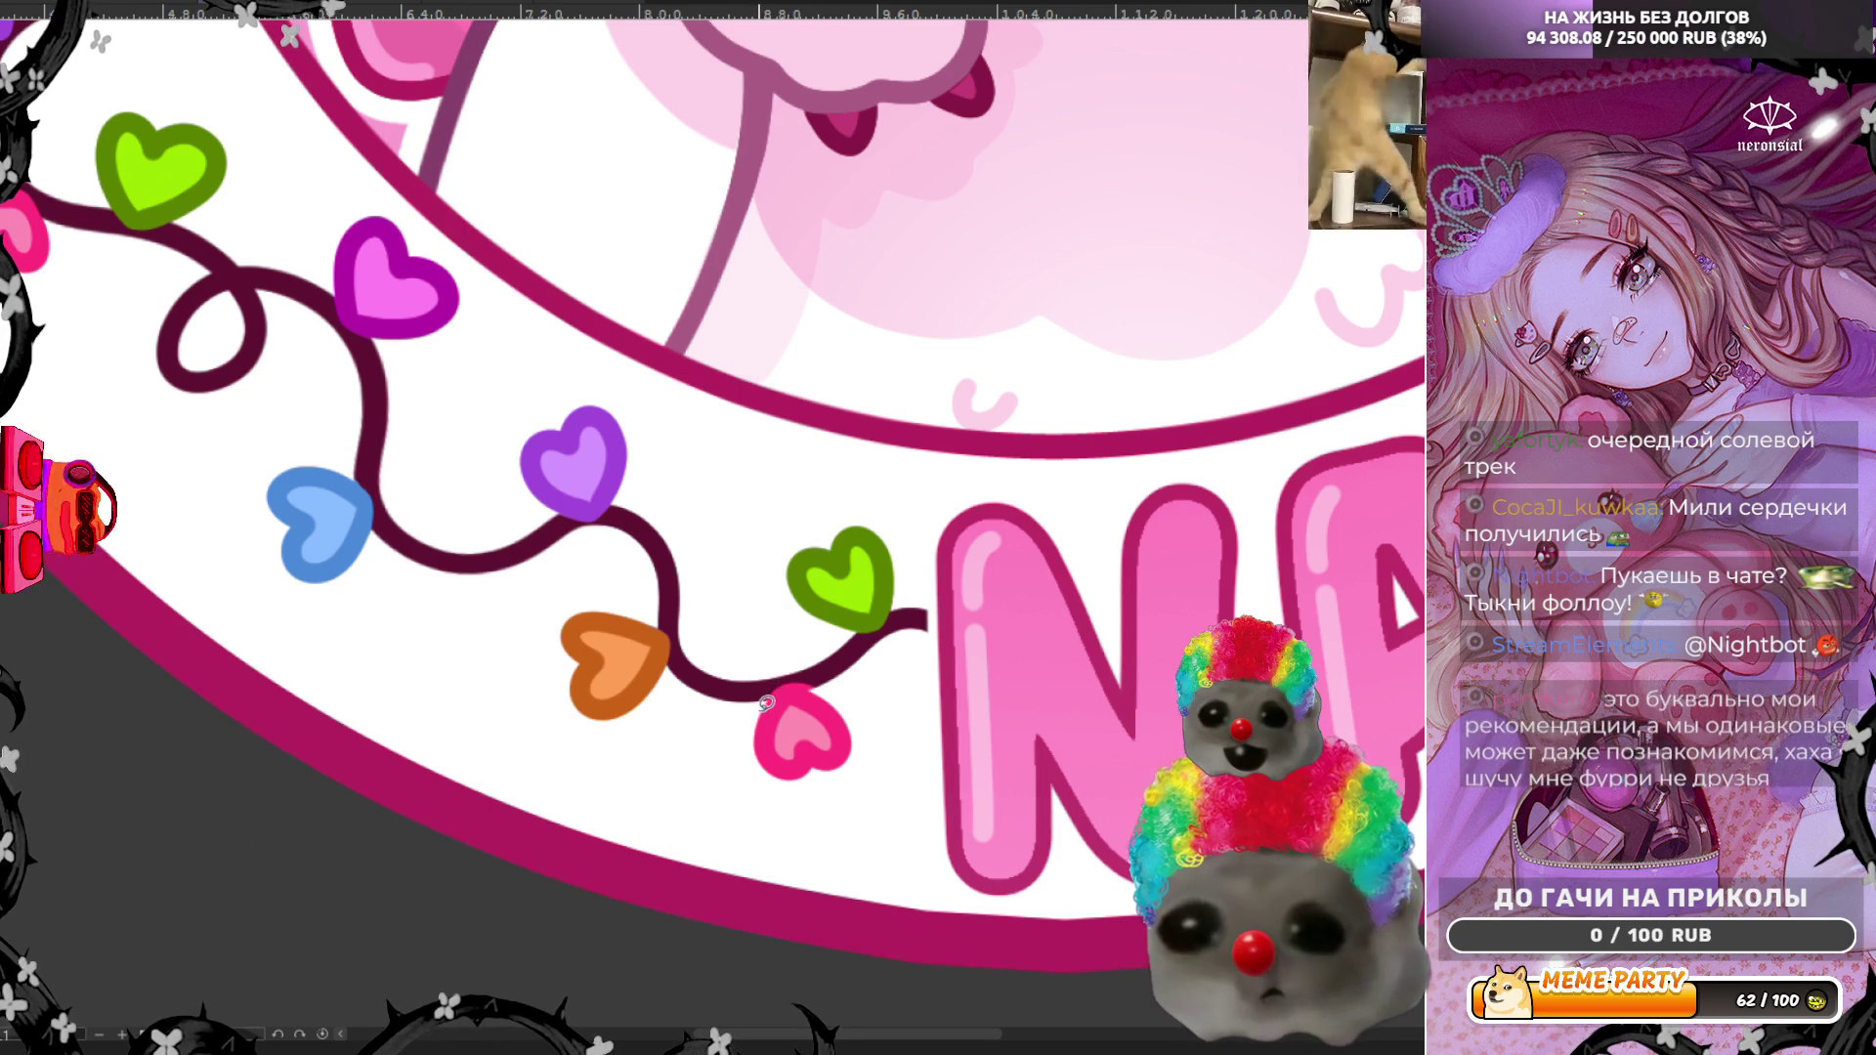
pyautogui.moveTo(781, 684)
pyautogui.mouseDown()
pyautogui.moveTo(820, 684)
pyautogui.moveTo(769, 660)
pyautogui.mouseUp()
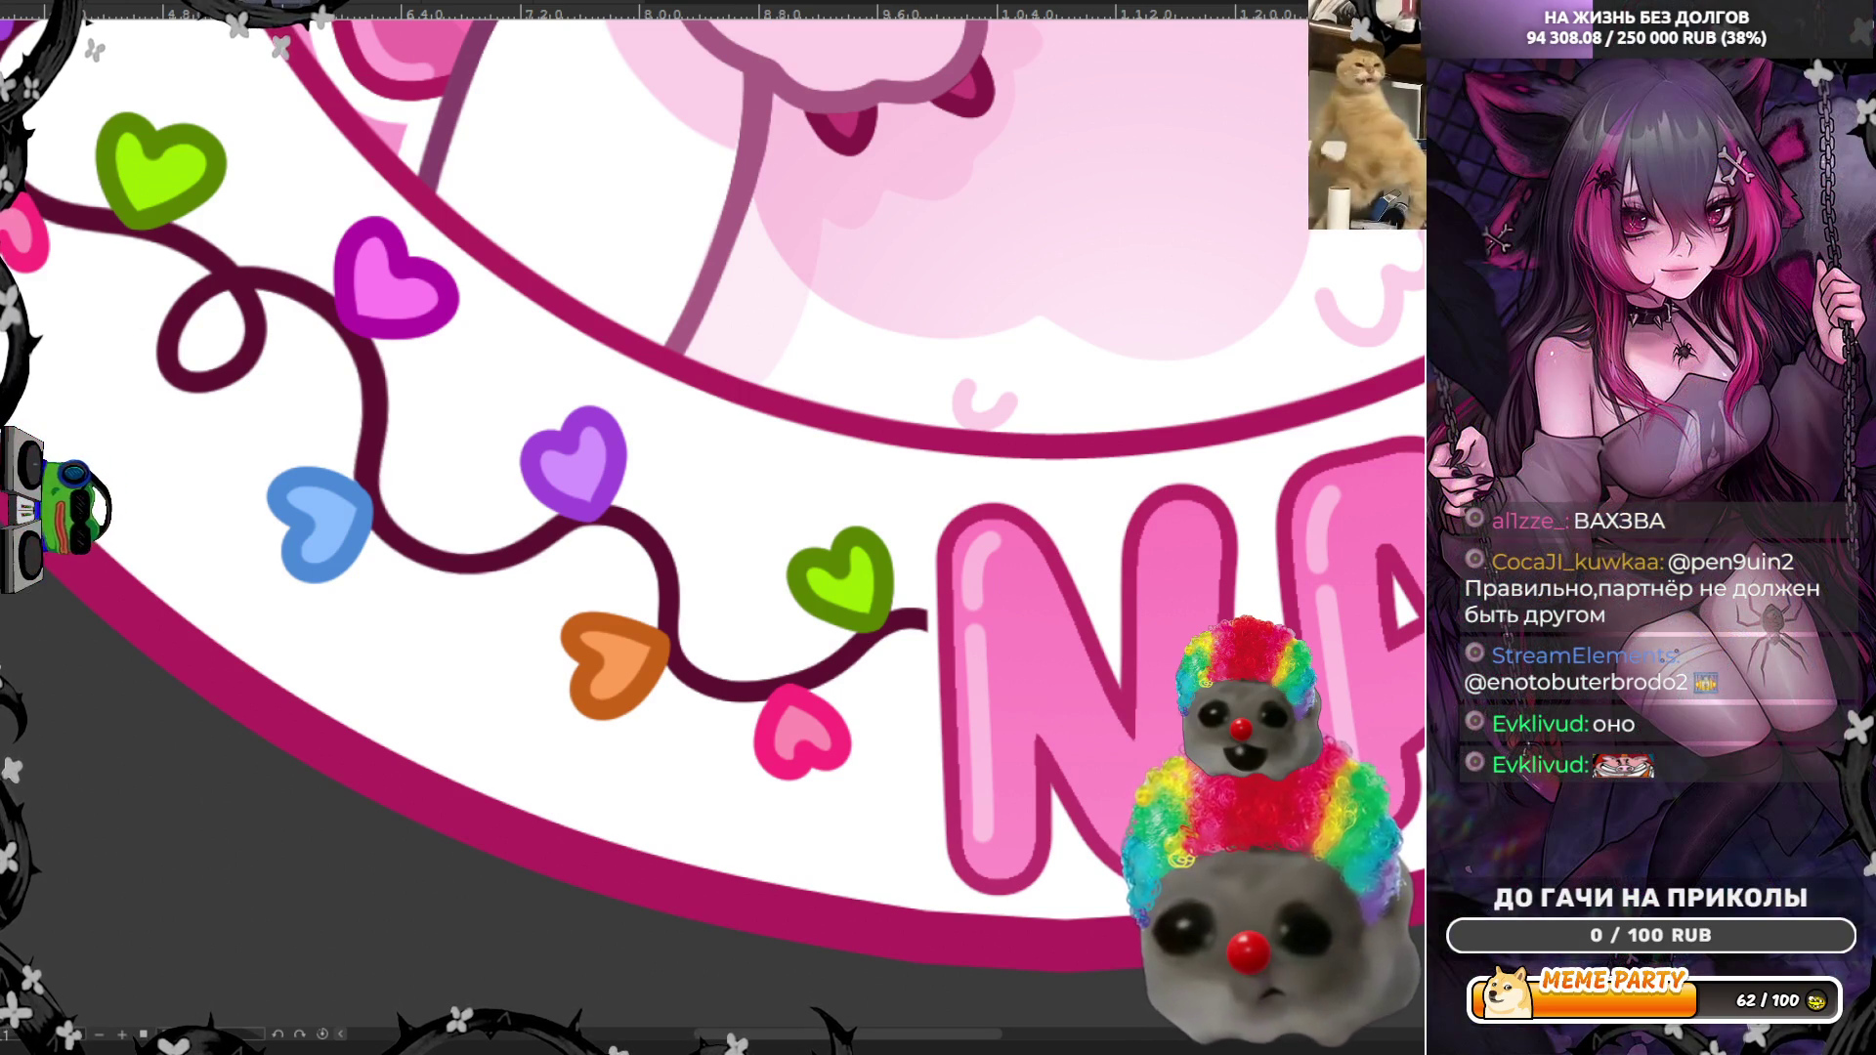
pyautogui.scroll(-5, 675, 638)
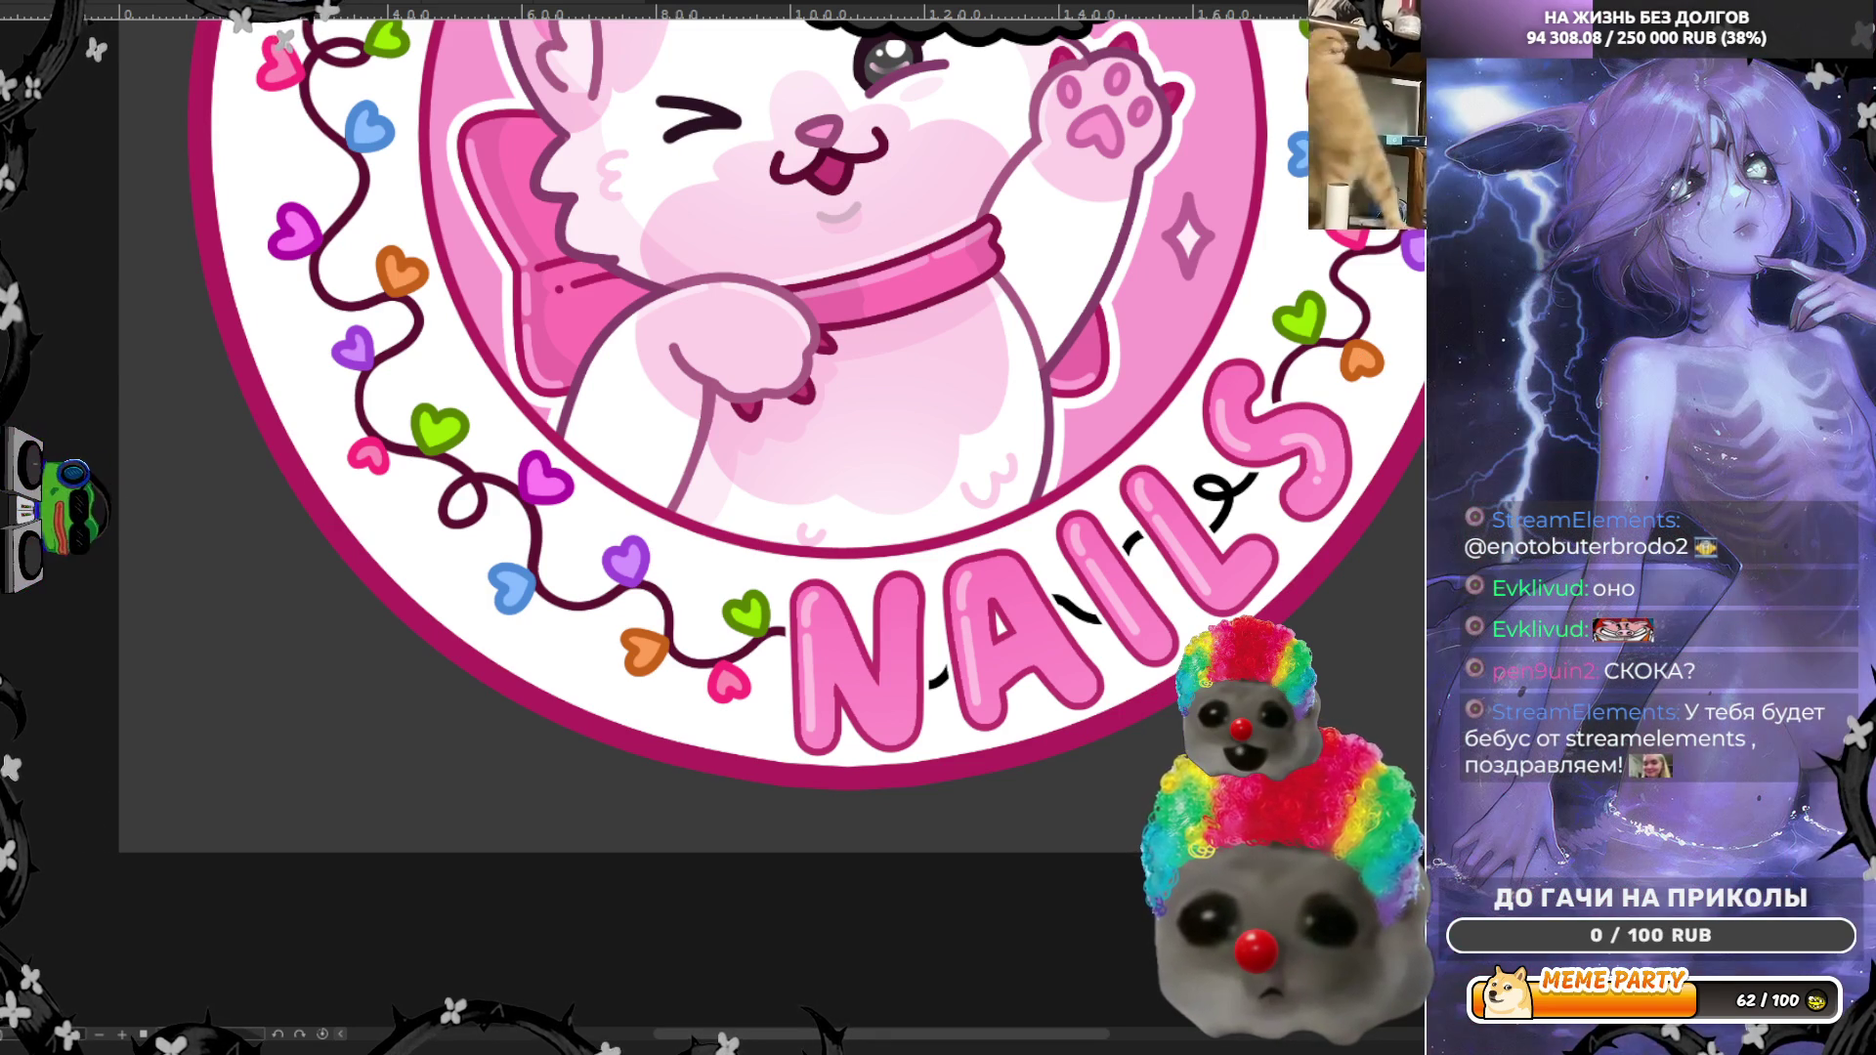
pyautogui.scroll(-2, 1321, 495)
pyautogui.scroll(1, 1320, 495)
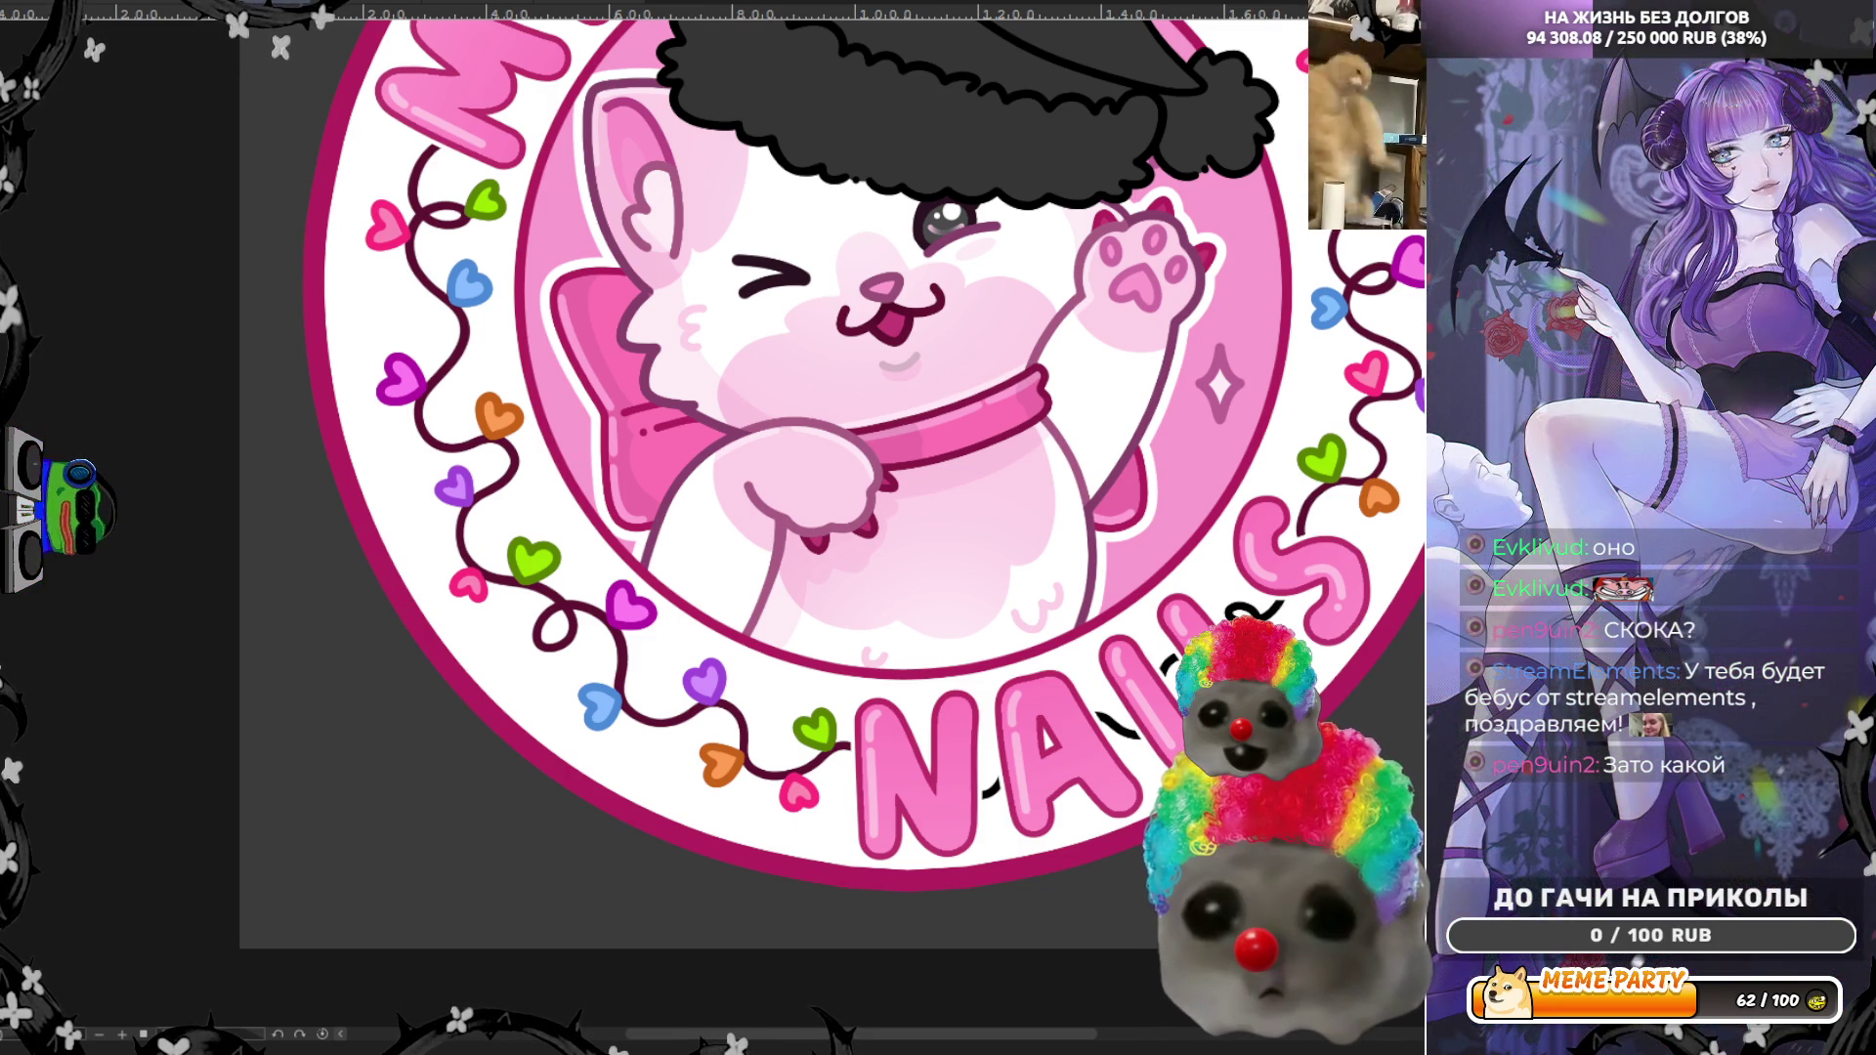
pyautogui.scroll(-4, 897, 745)
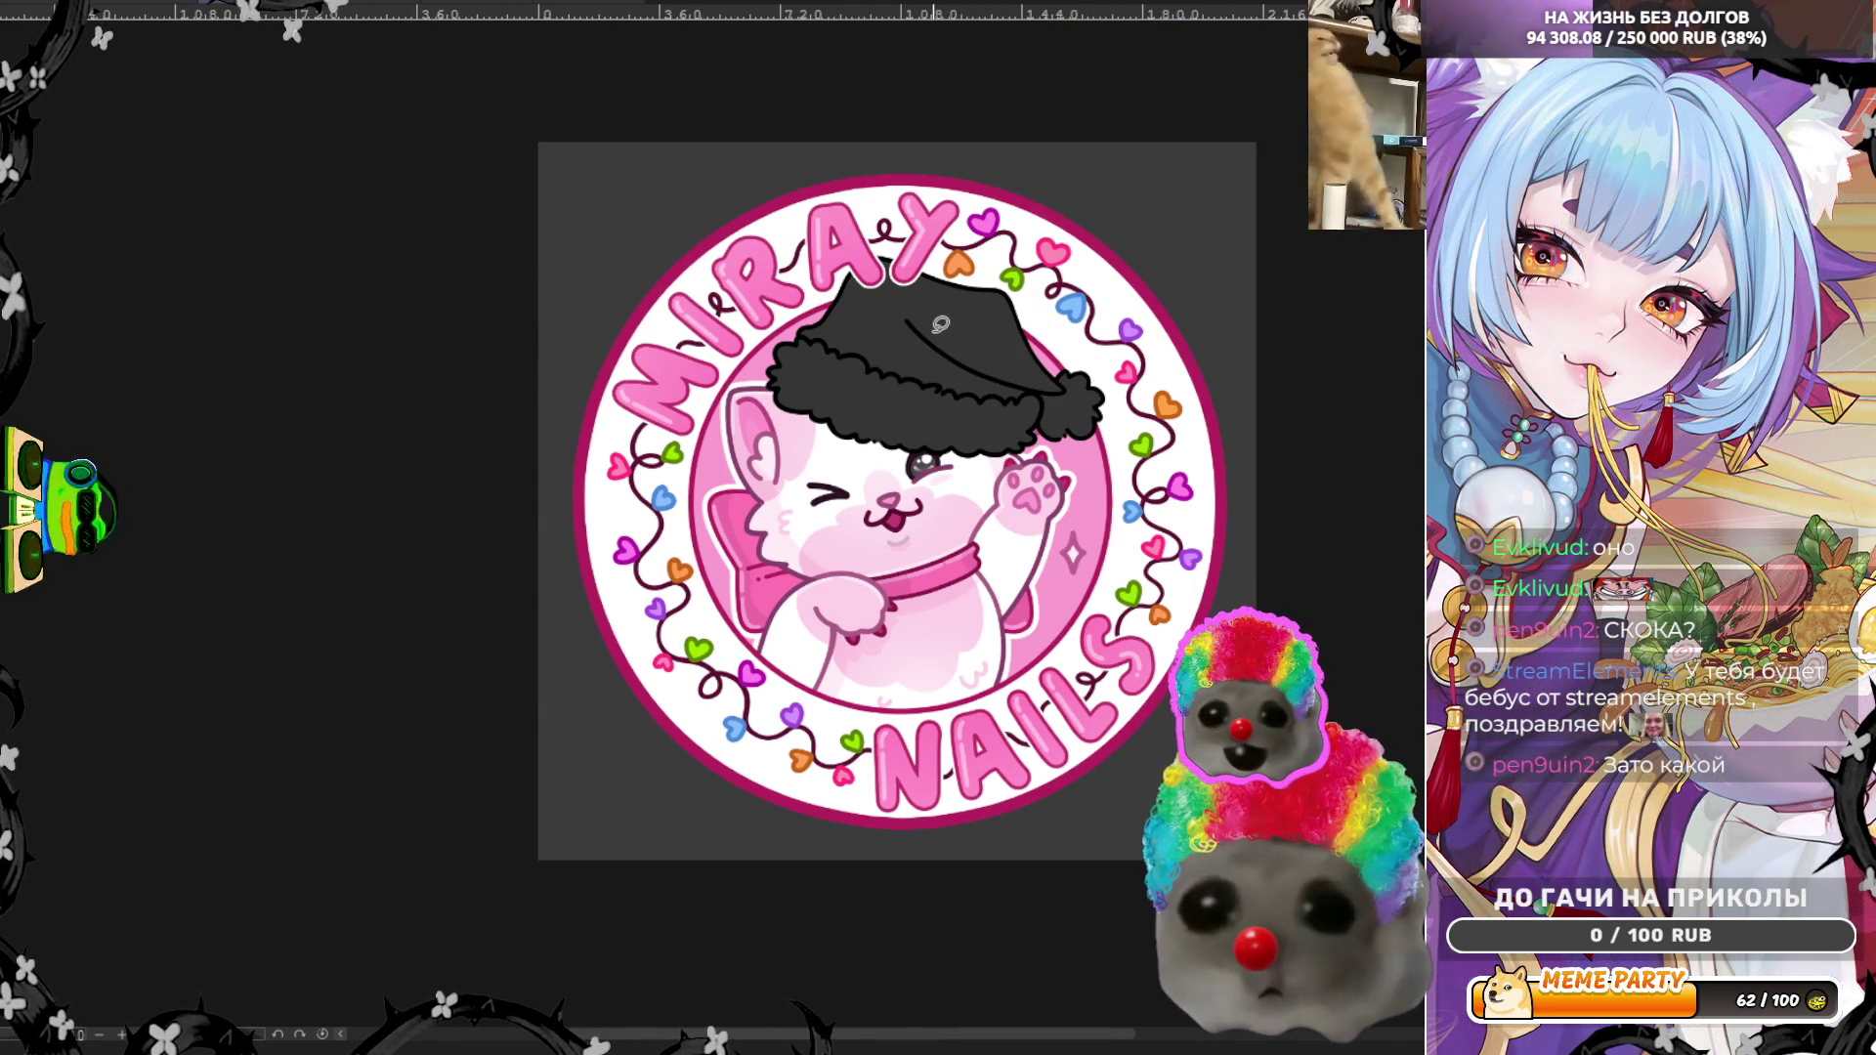
pyautogui.scroll(1, 900, 659)
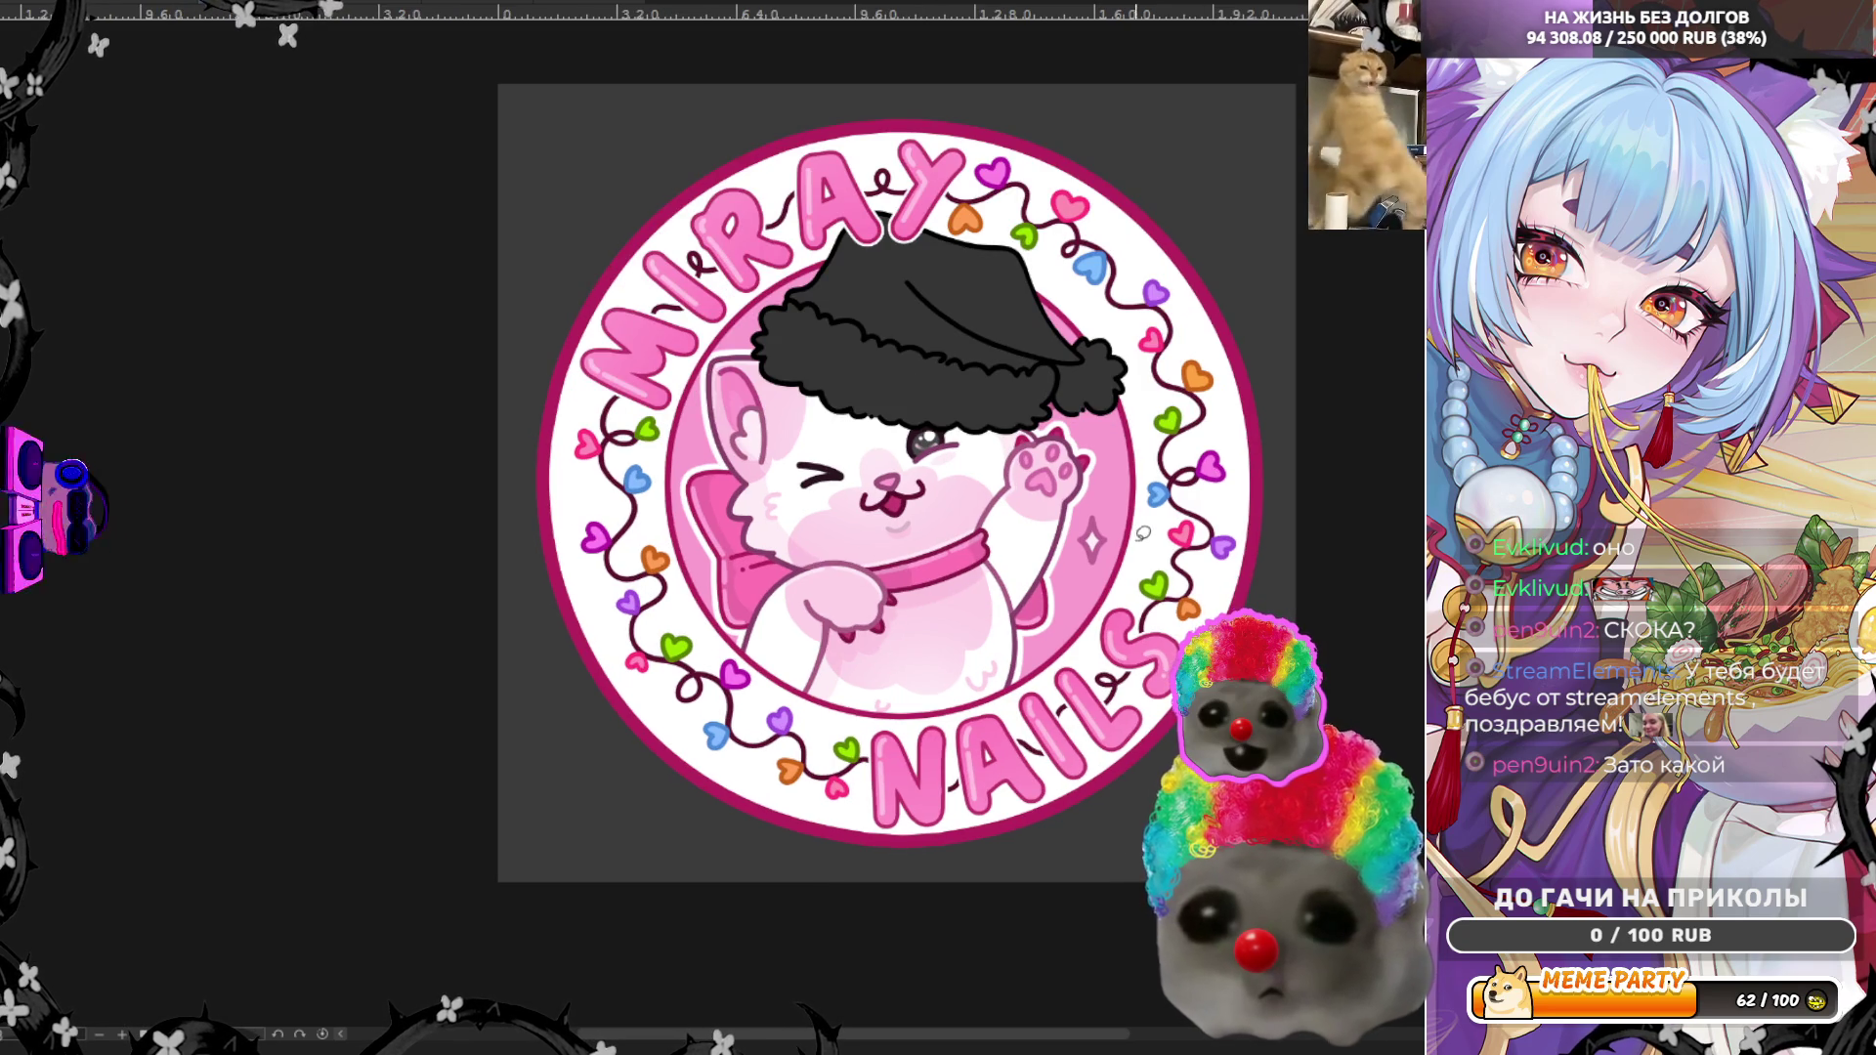
pyautogui.scroll(1, 1173, 527)
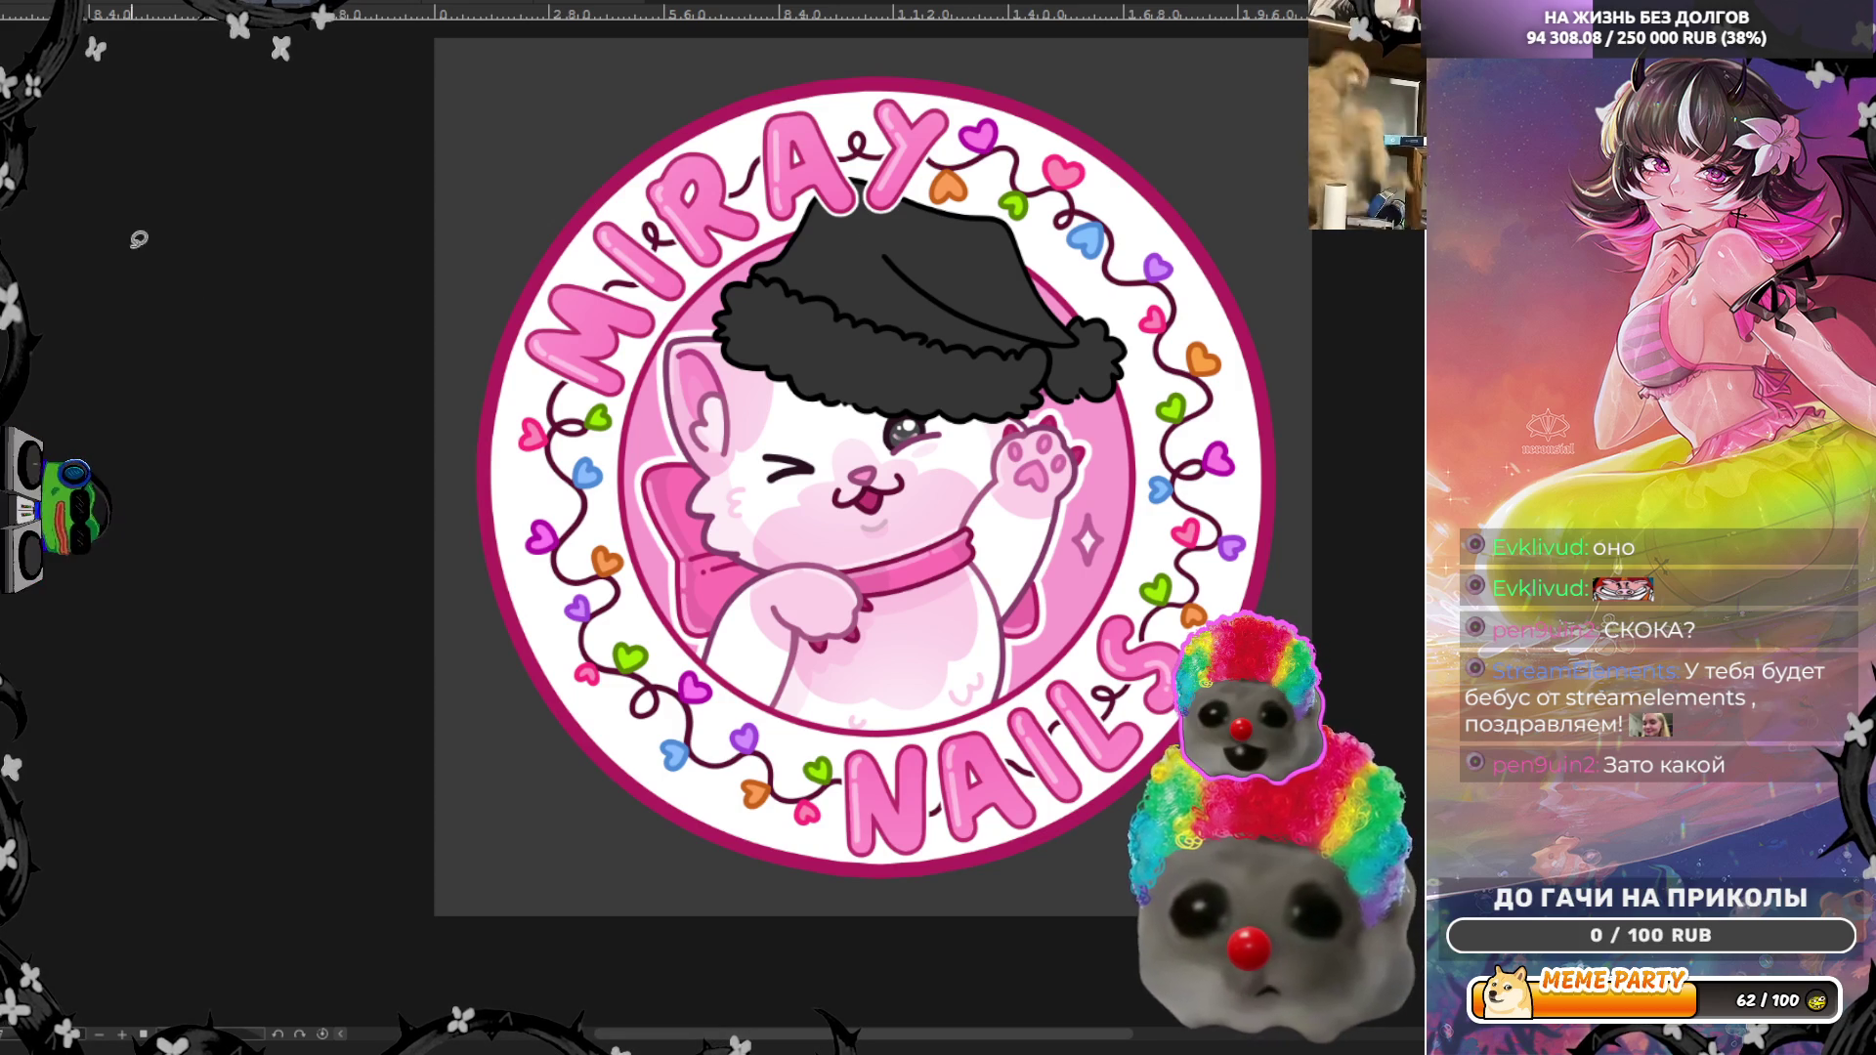
pyautogui.scroll(5, 525, 488)
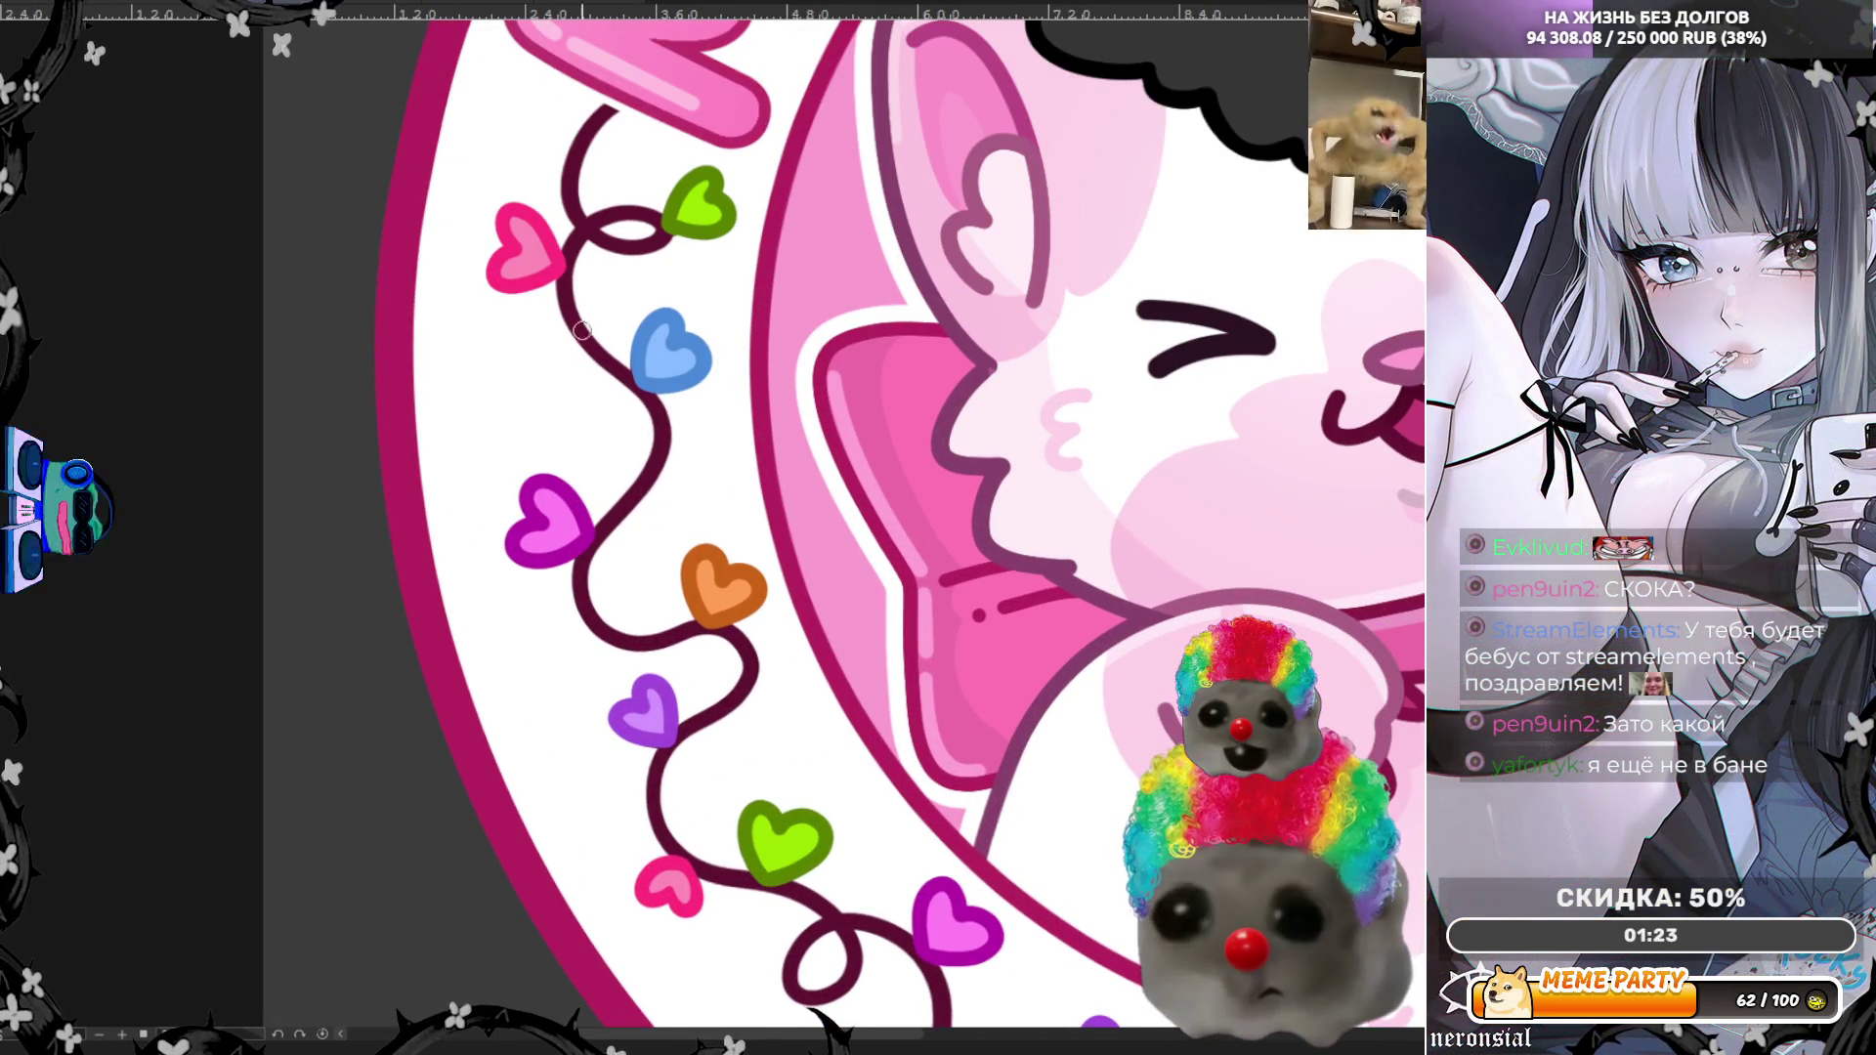
# Step: Brush a small white gloss highlight onto the purple heart, replacing an undone first dab
pyautogui.click(548, 502)
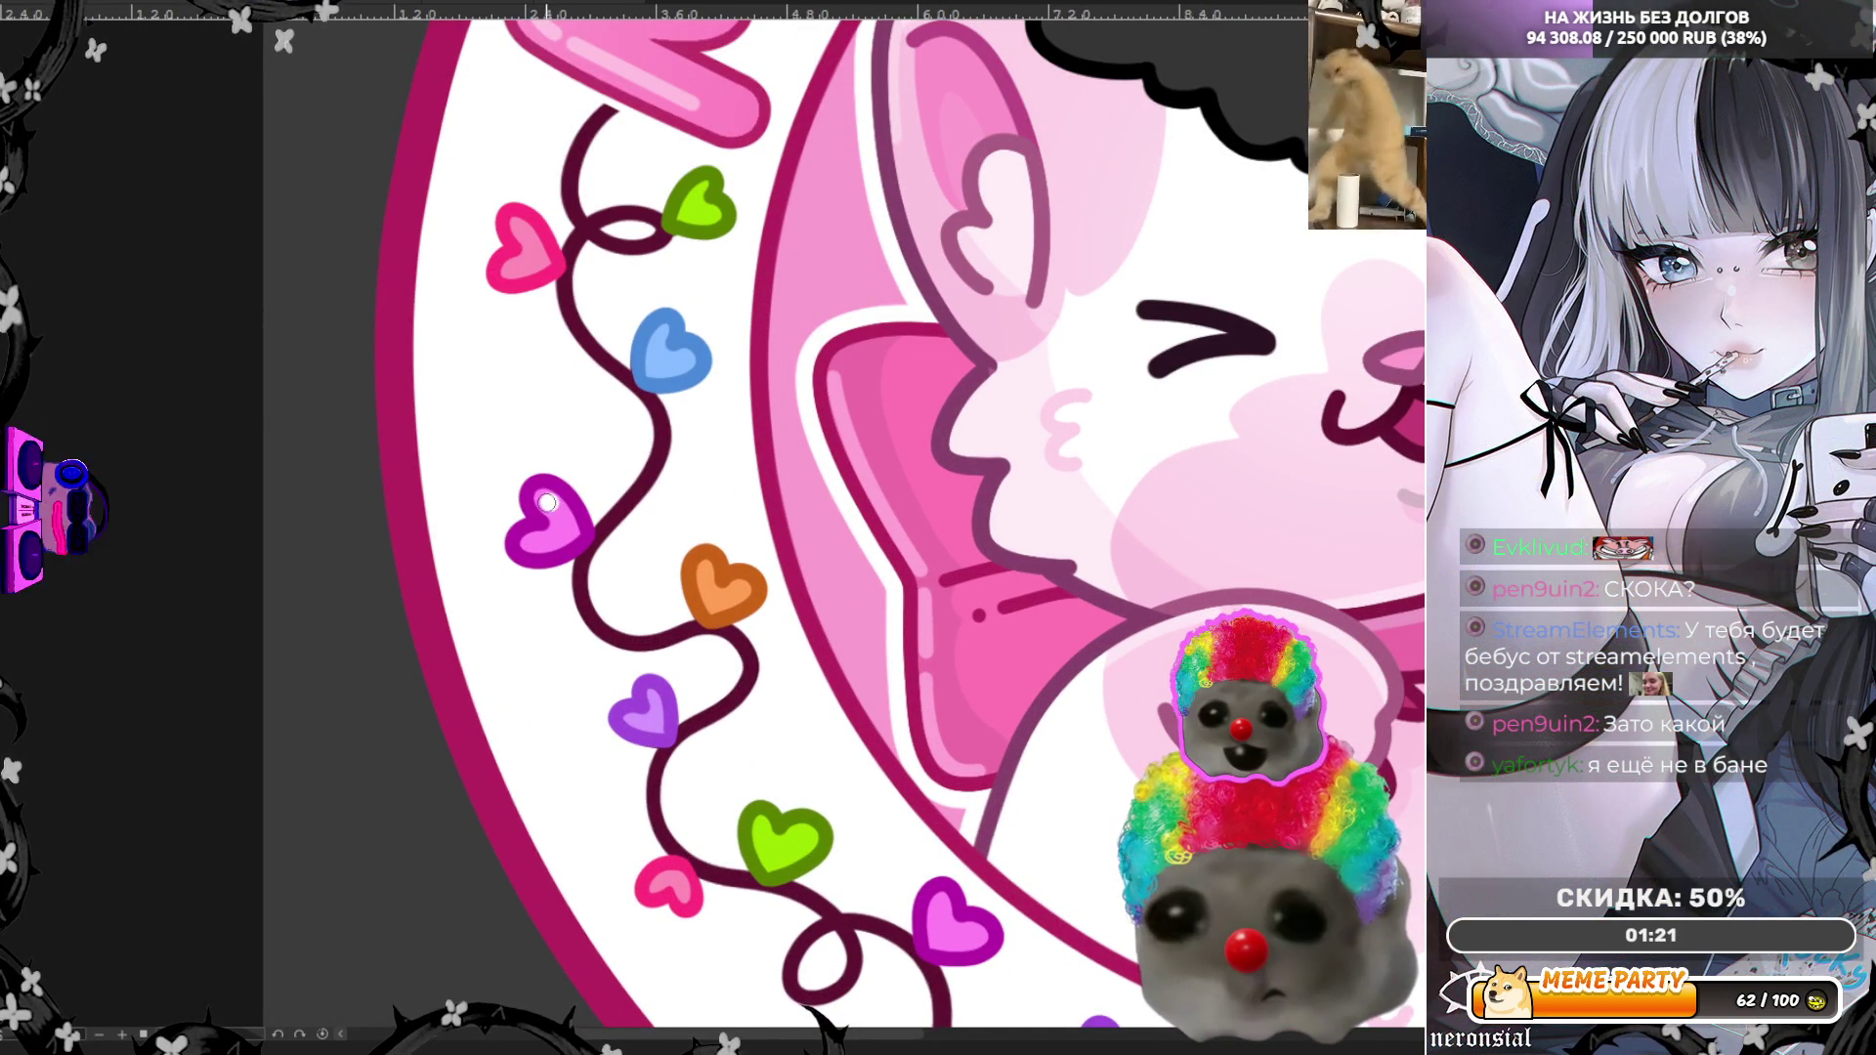
pyautogui.hotkey('ctrl', 'z')
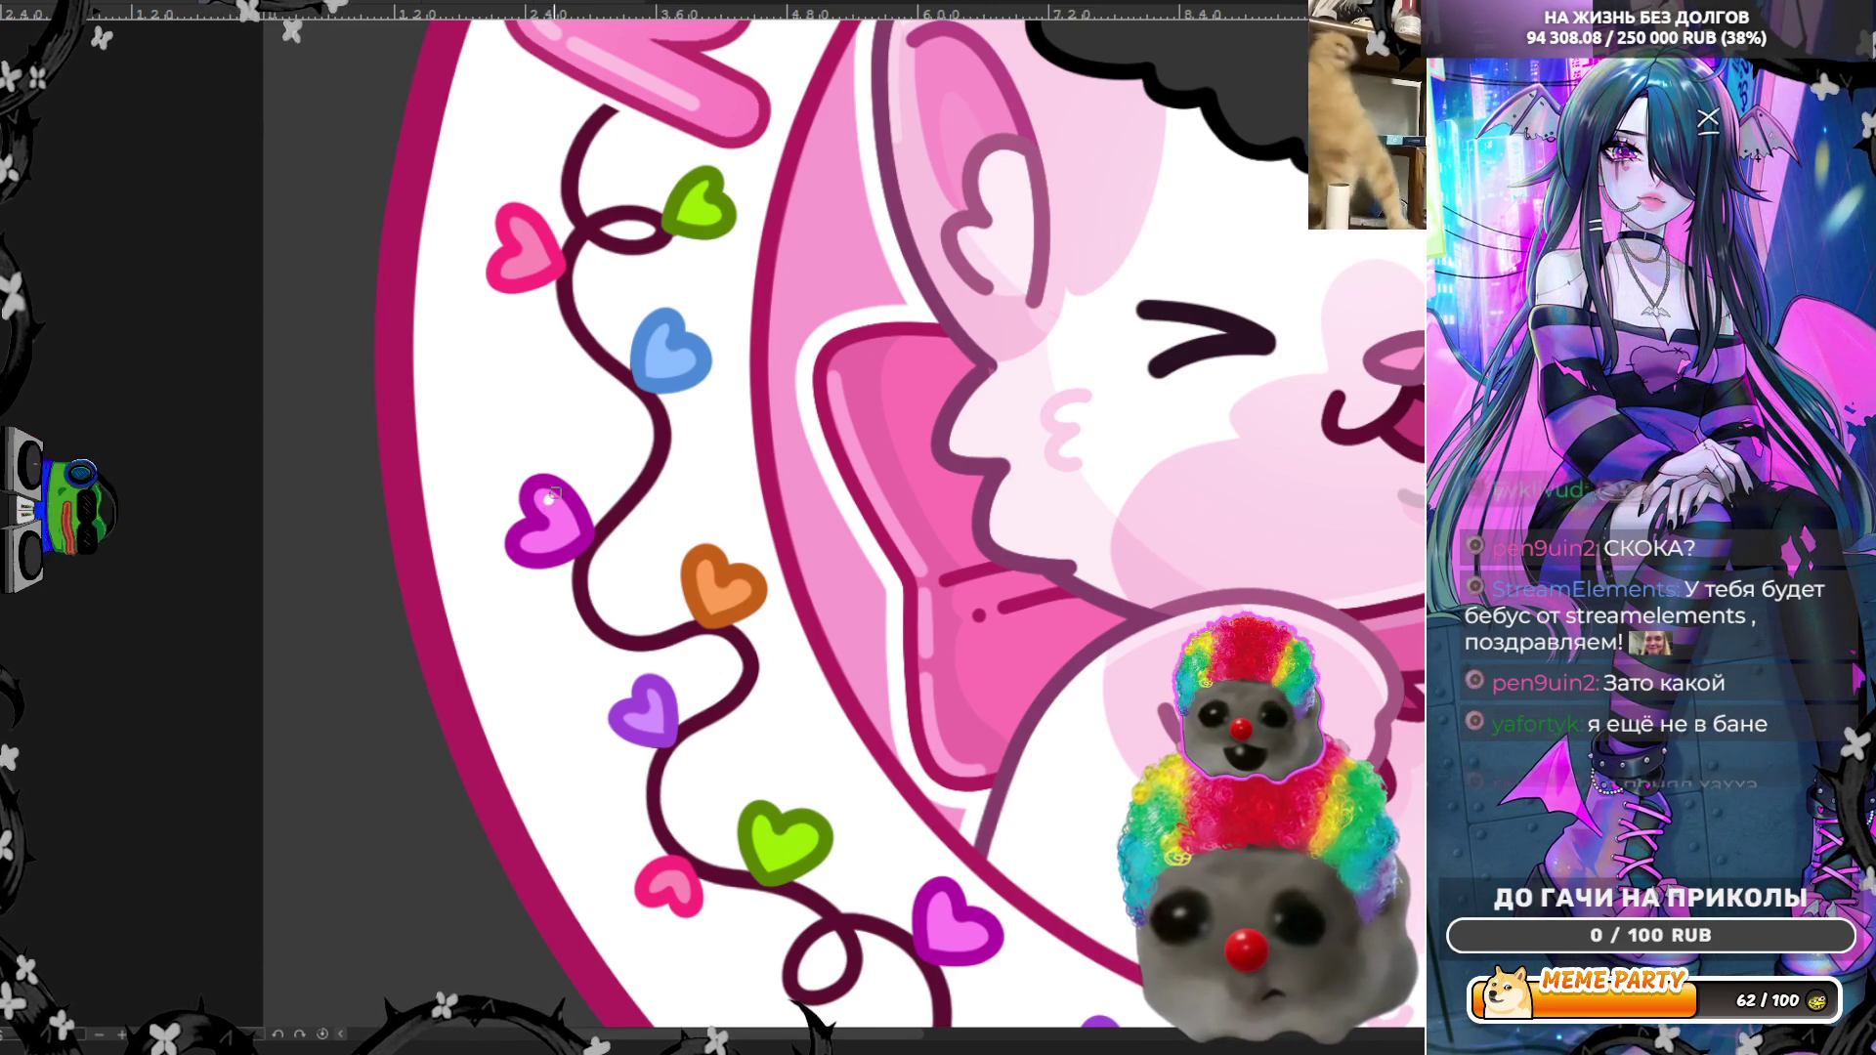
pyautogui.moveTo(548, 502); pyautogui.dragTo(562, 515)
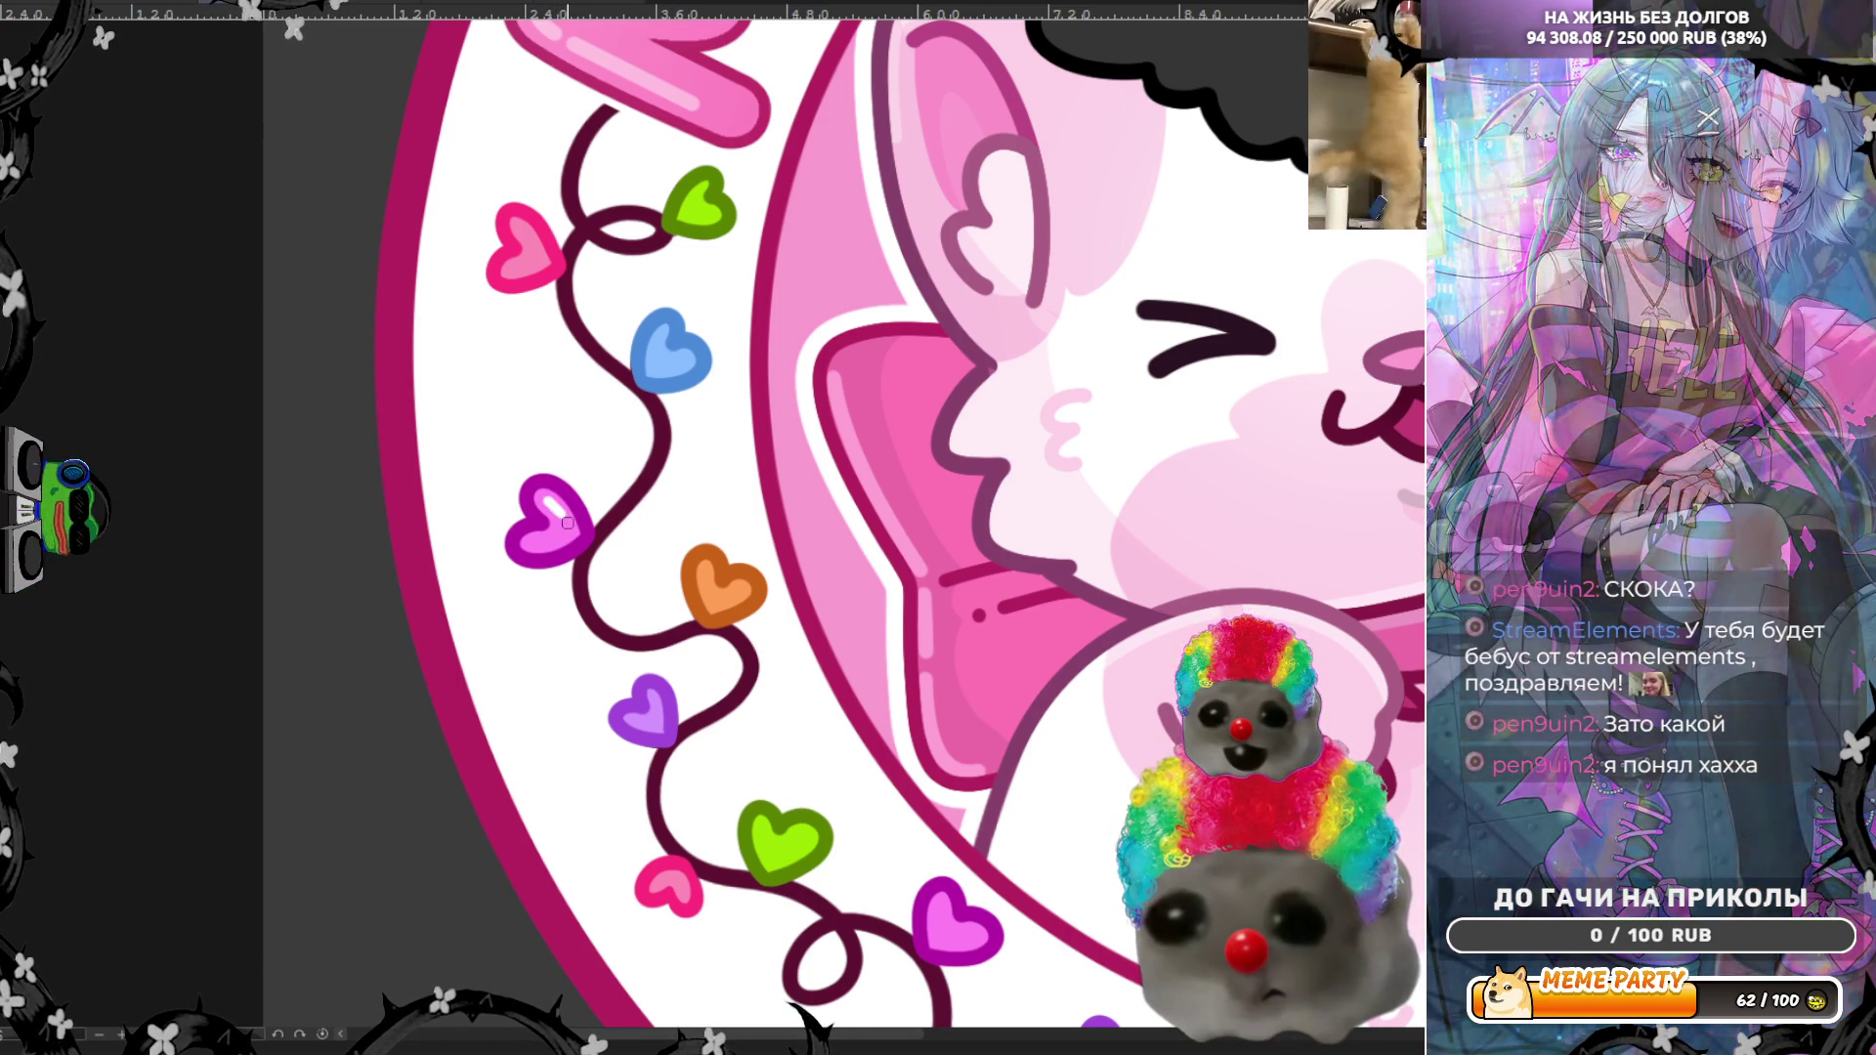
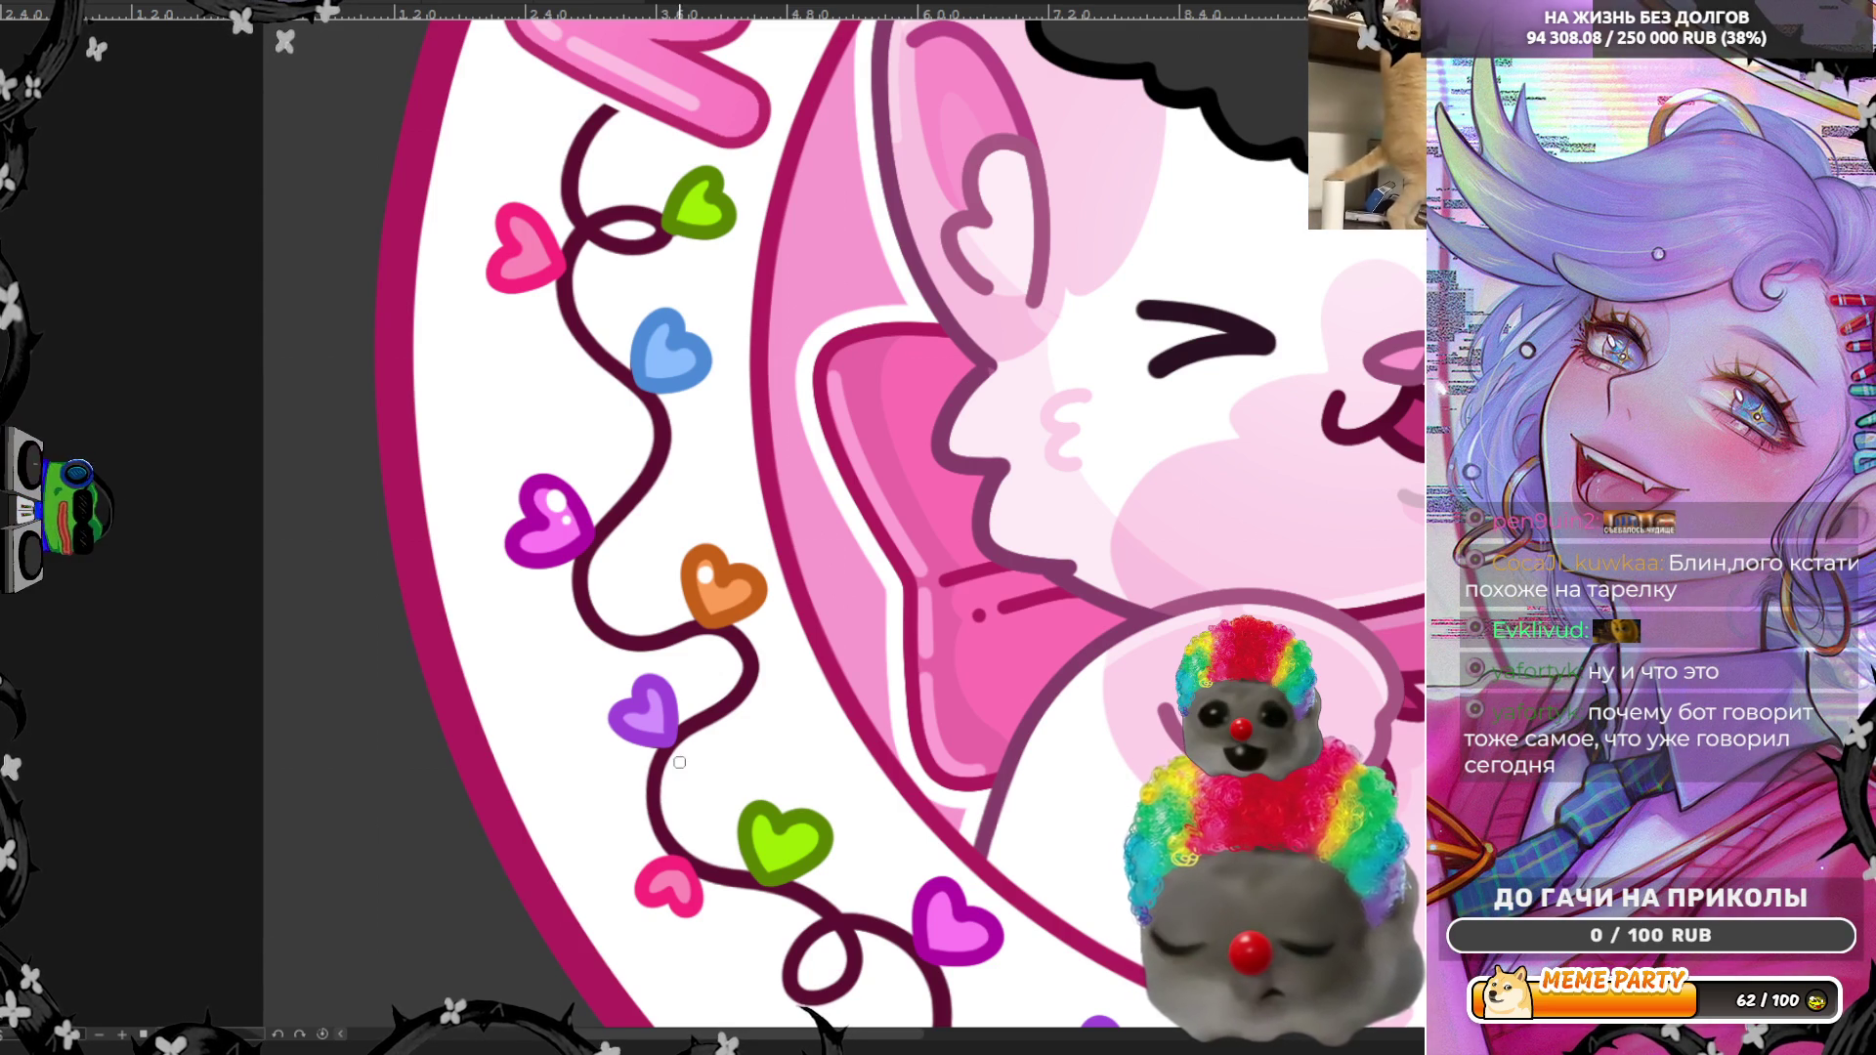
# Step: Dab white highlight dots onto the orange heart and the green heart of the left garland
pyautogui.scroll(-3, 466, 865)
pyautogui.scroll(2, 466, 866)
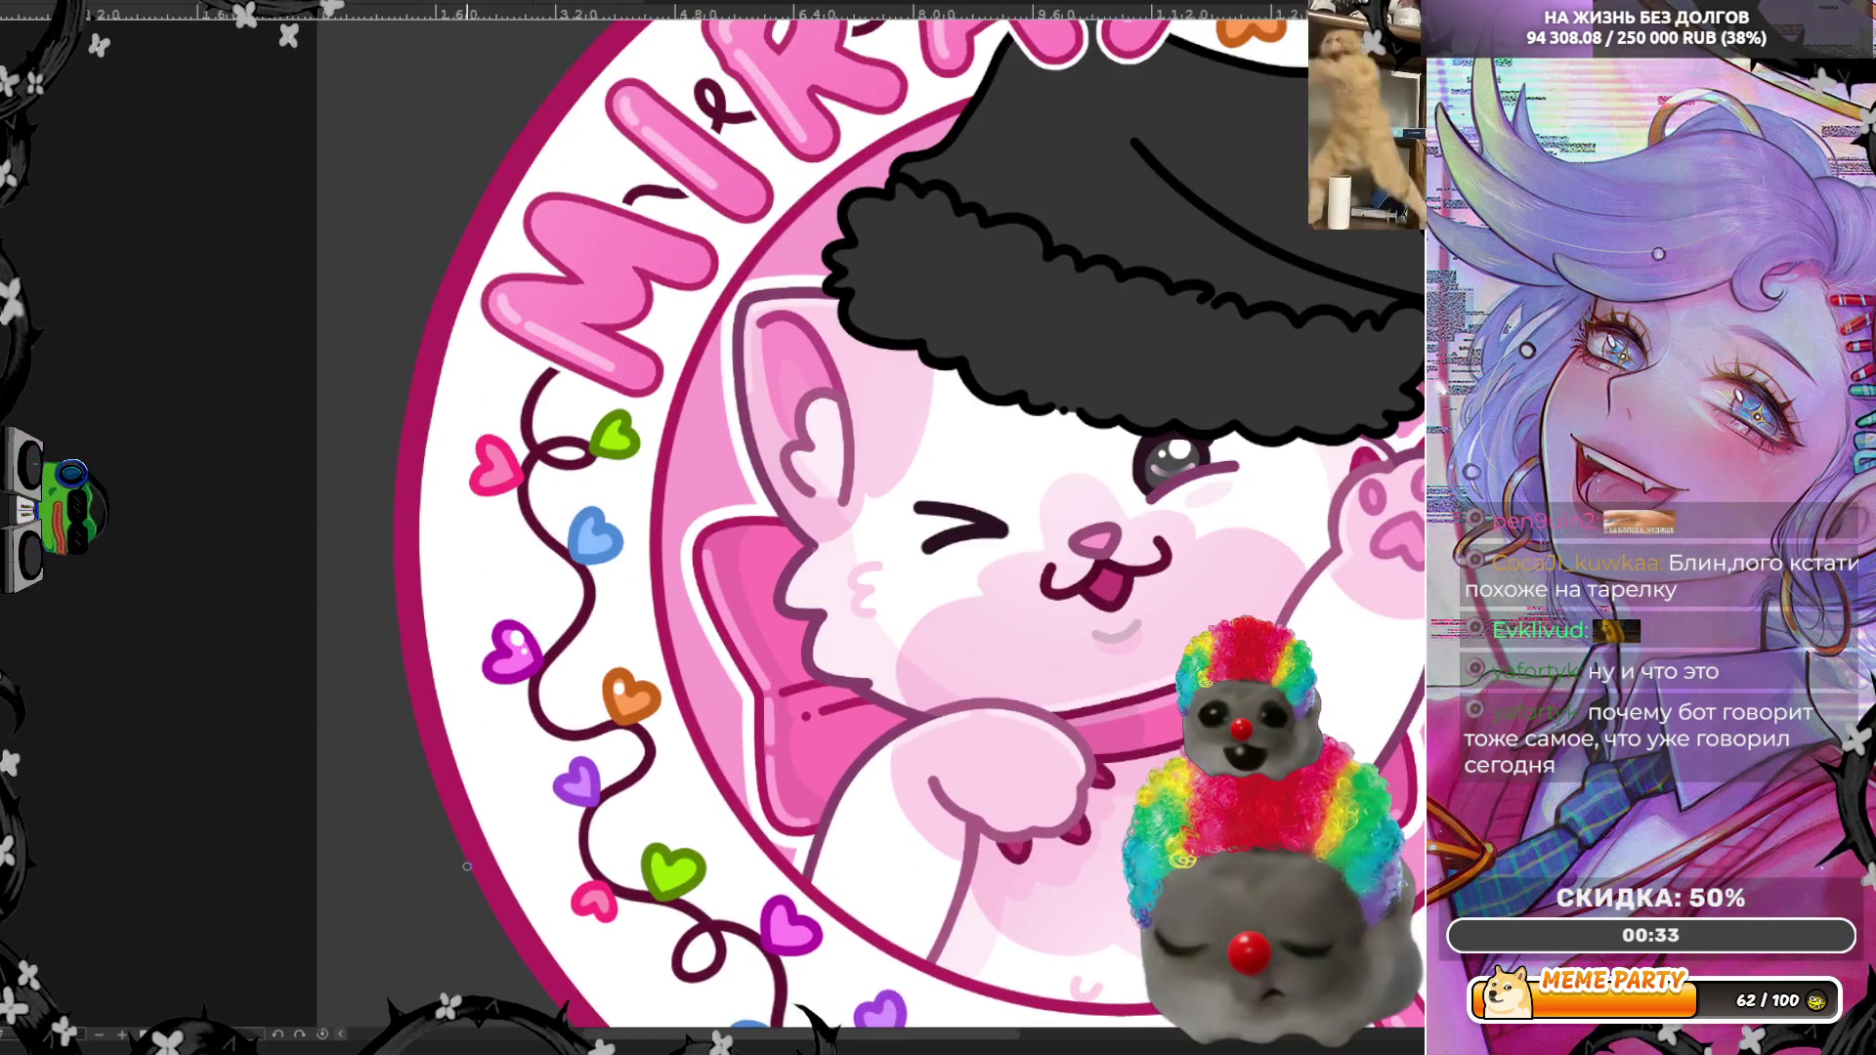
pyautogui.scroll(1, 583, 834)
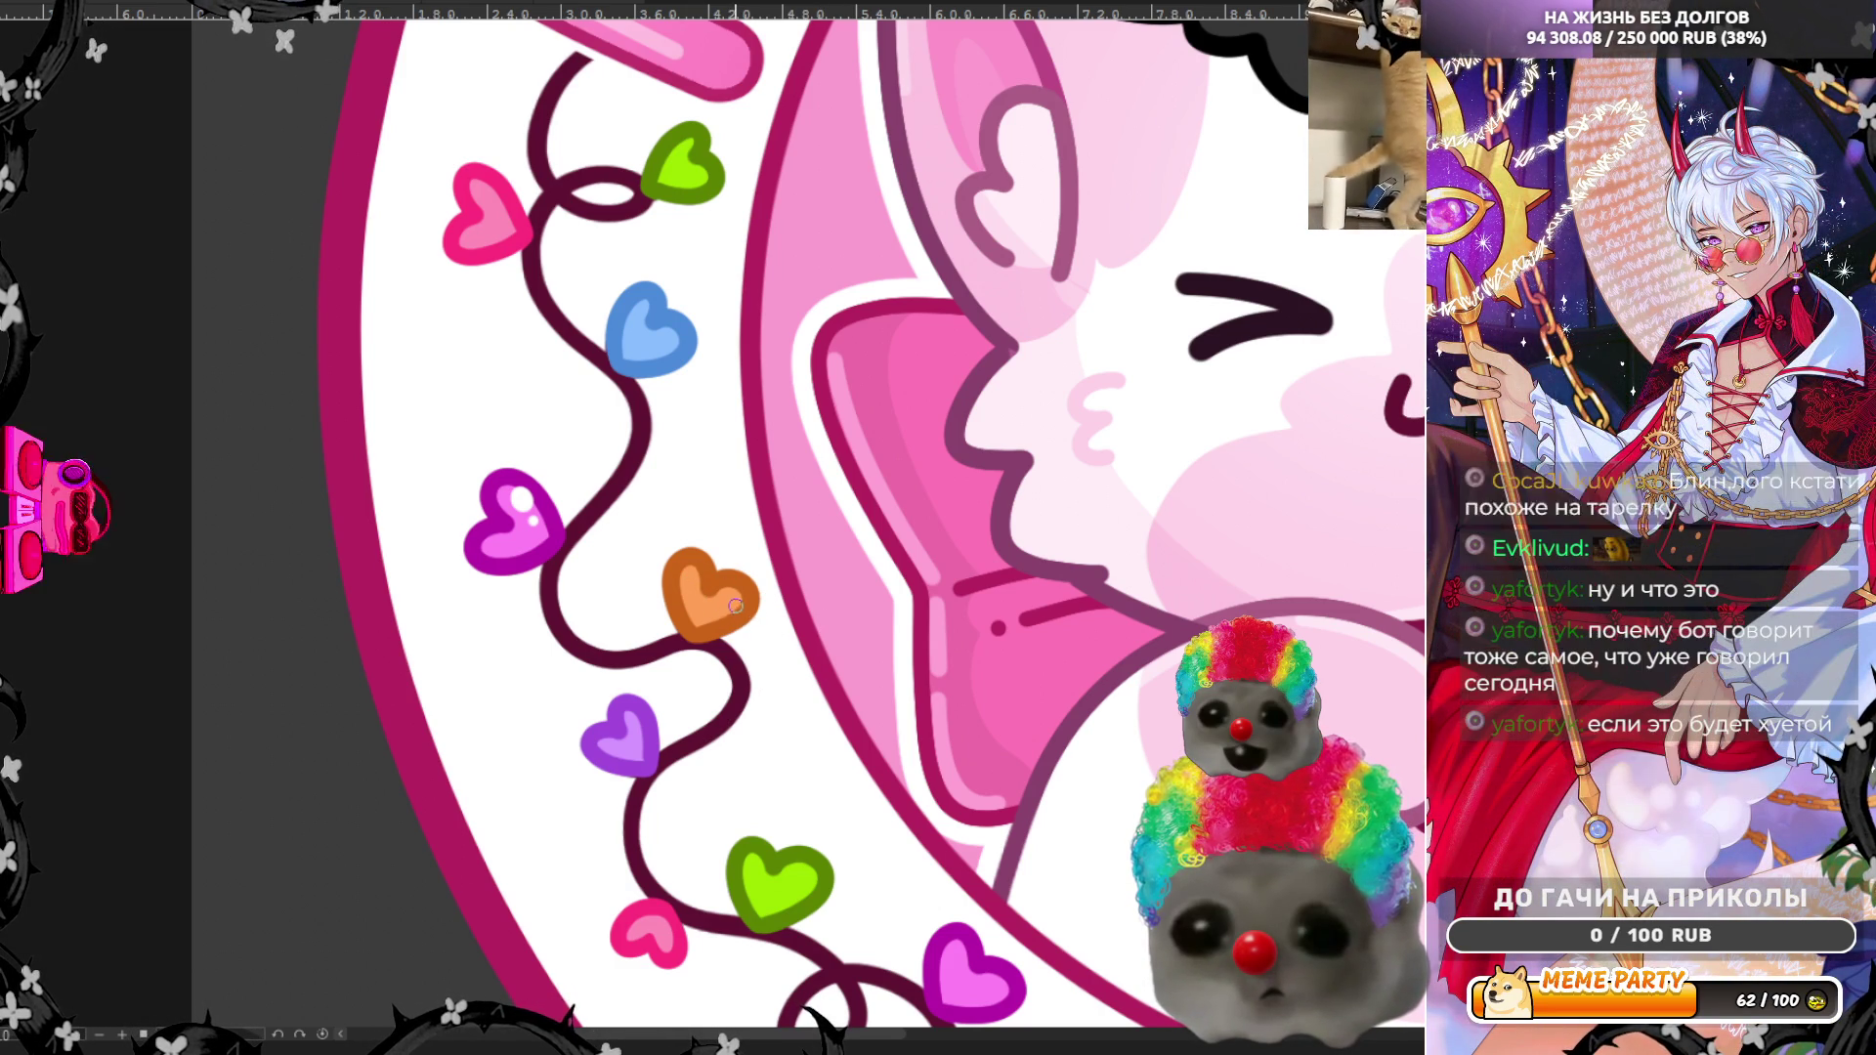
pyautogui.click(727, 605)
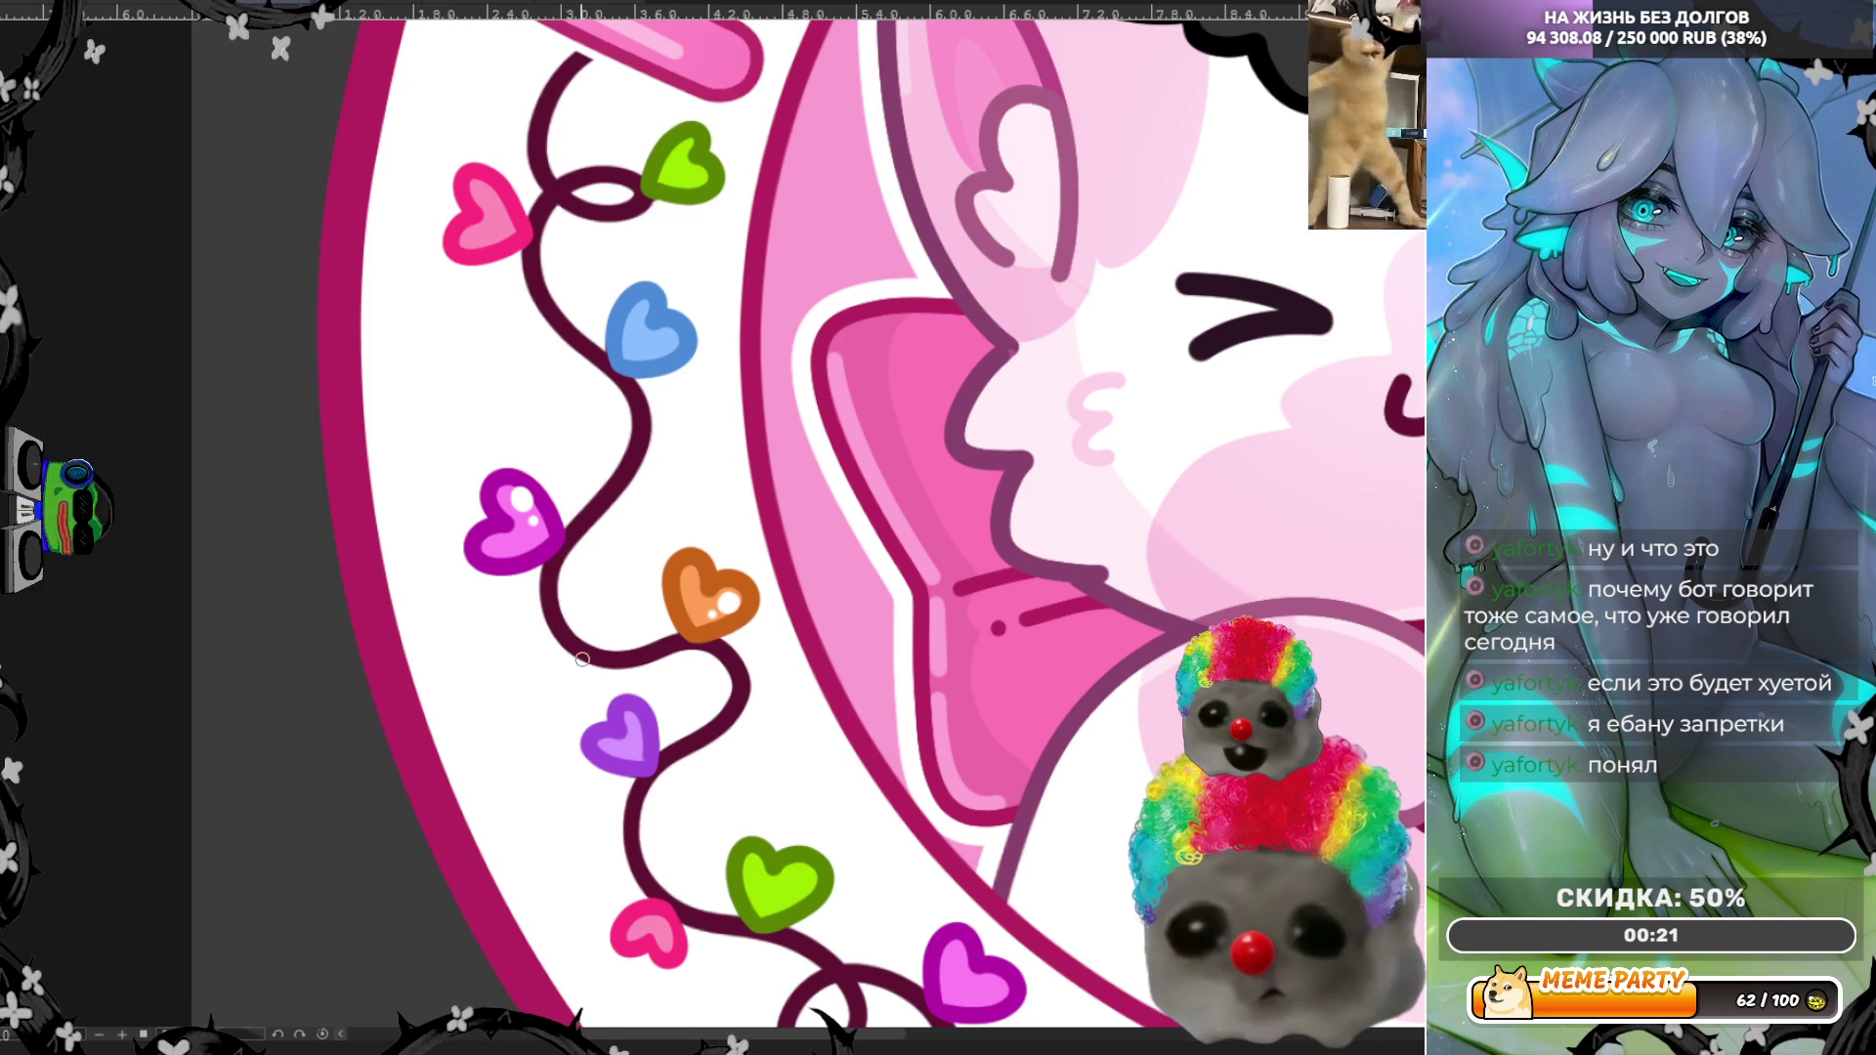
pyautogui.scroll(-2, 689, 577)
pyautogui.scroll(2, 687, 529)
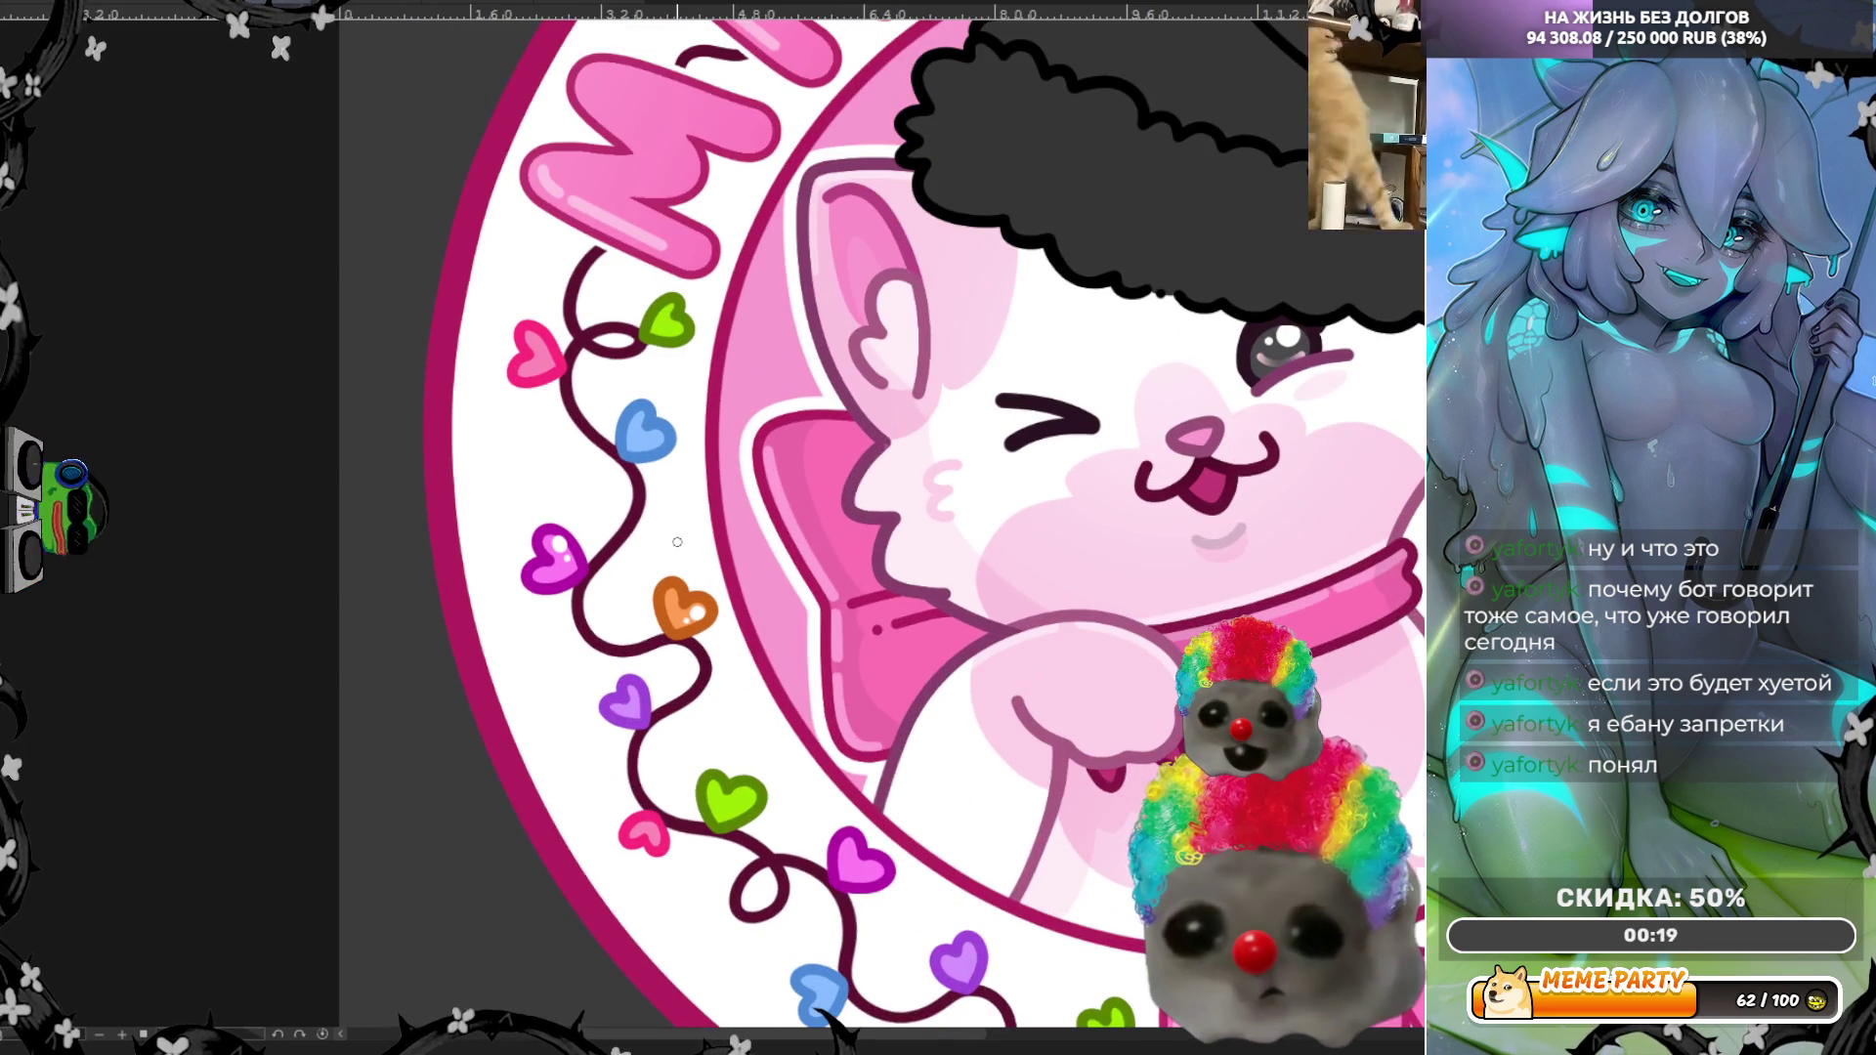
pyautogui.scroll(2, 755, 449)
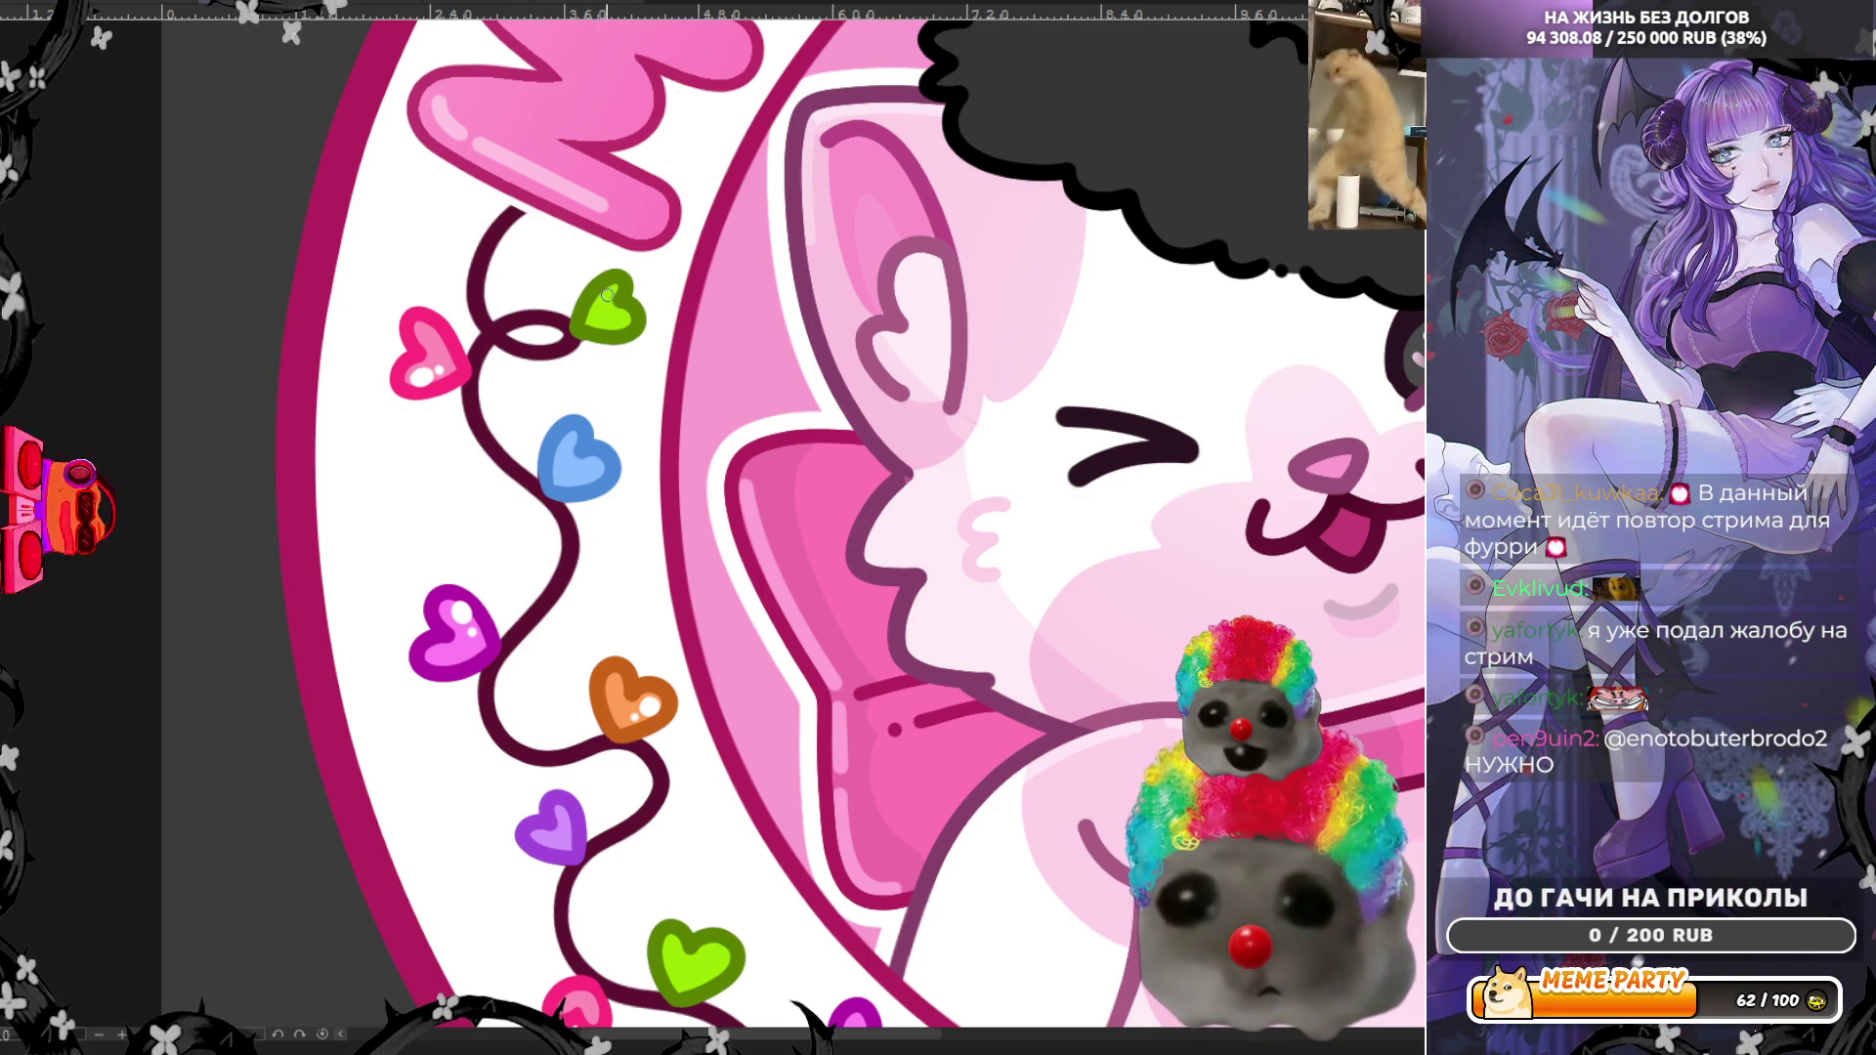
pyautogui.click(617, 318)
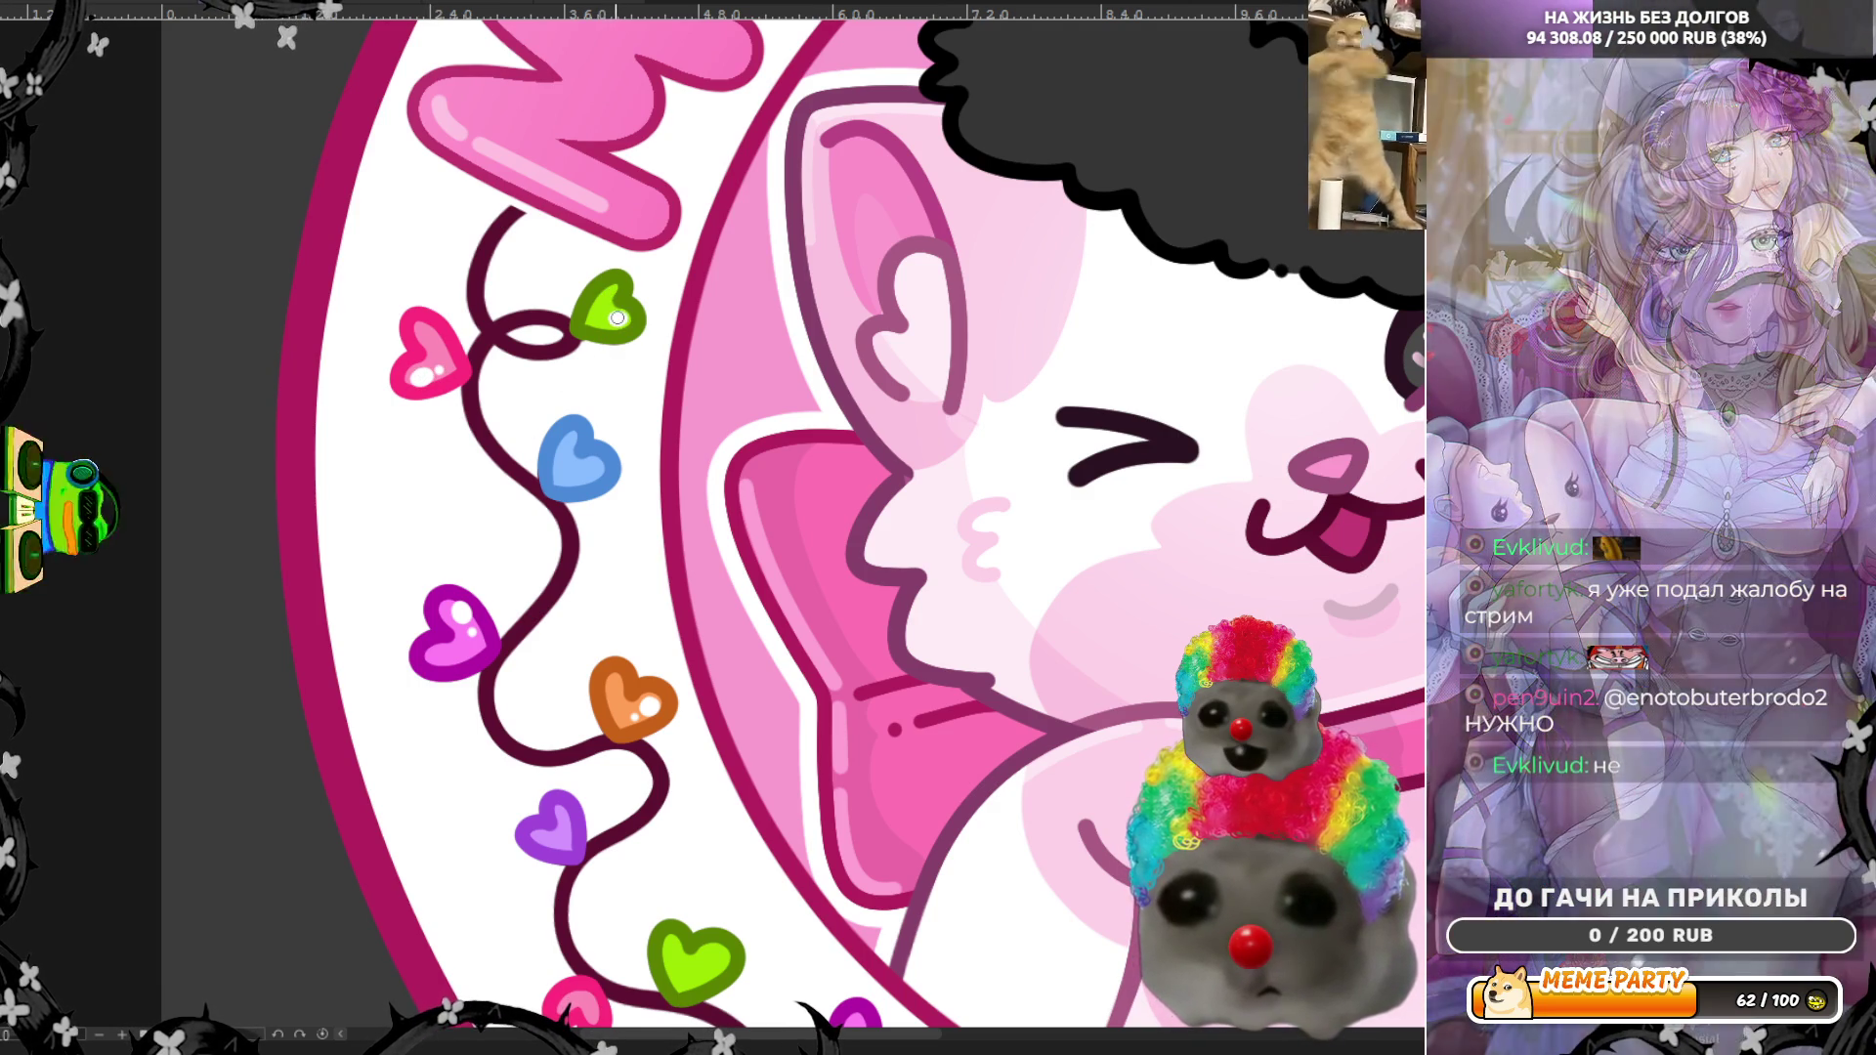
# Step: Add a second white highlight dot to the upper green heart and fit the logo in view
pyautogui.click(600, 320)
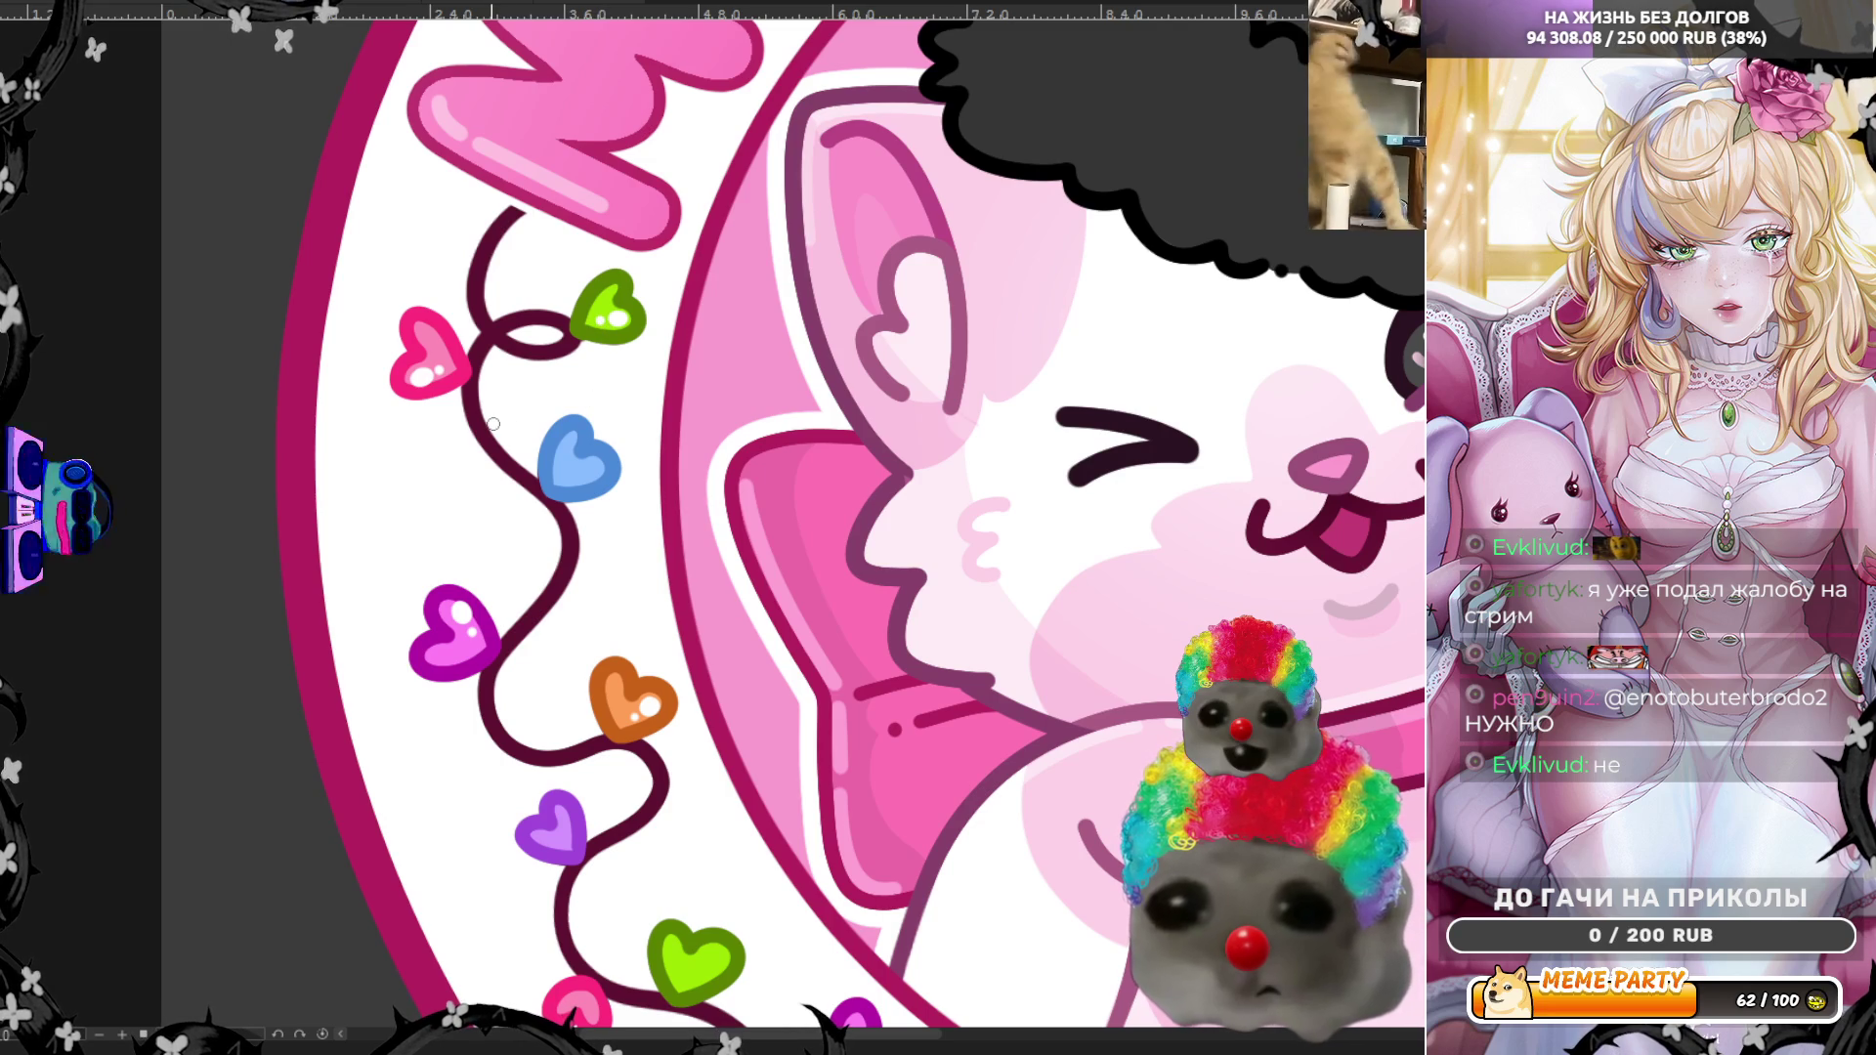
pyautogui.scroll(-5, 494, 424)
pyautogui.scroll(4, 499, 440)
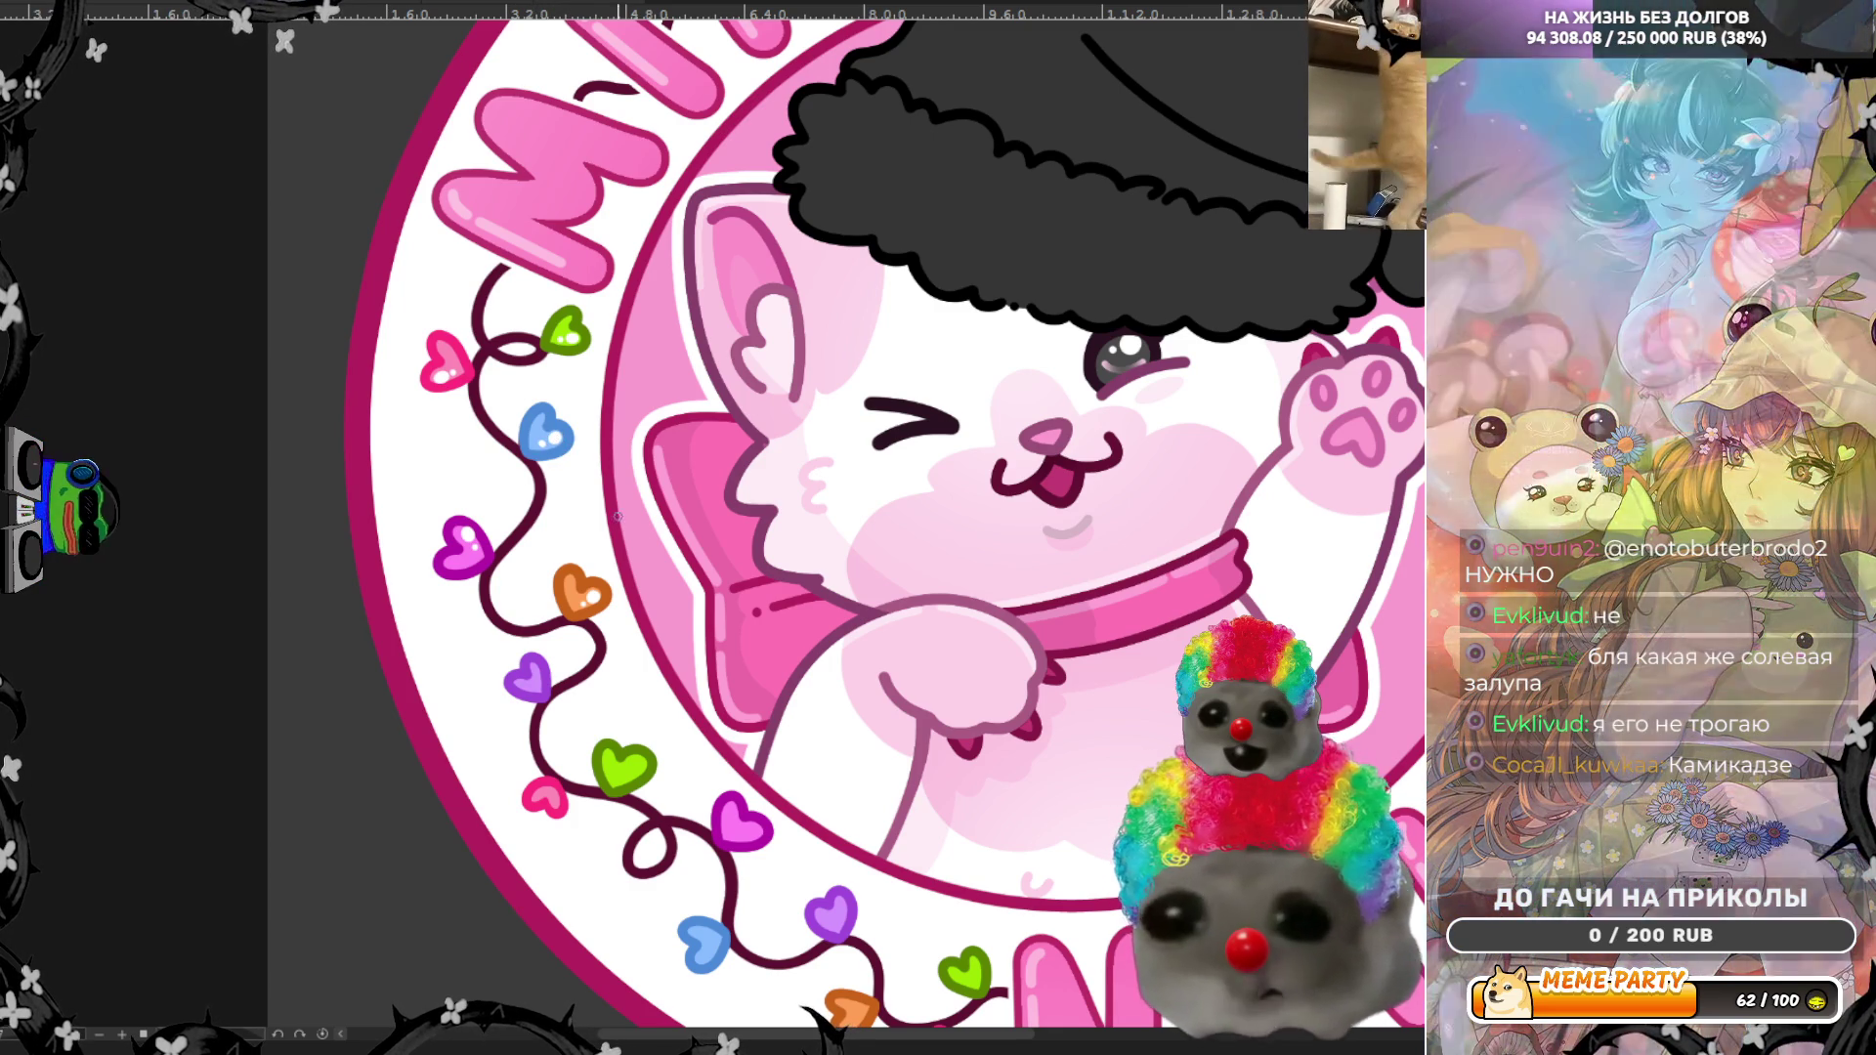
pyautogui.hotkey('ctrl', '0')
pyautogui.scroll(6, 728, 772)
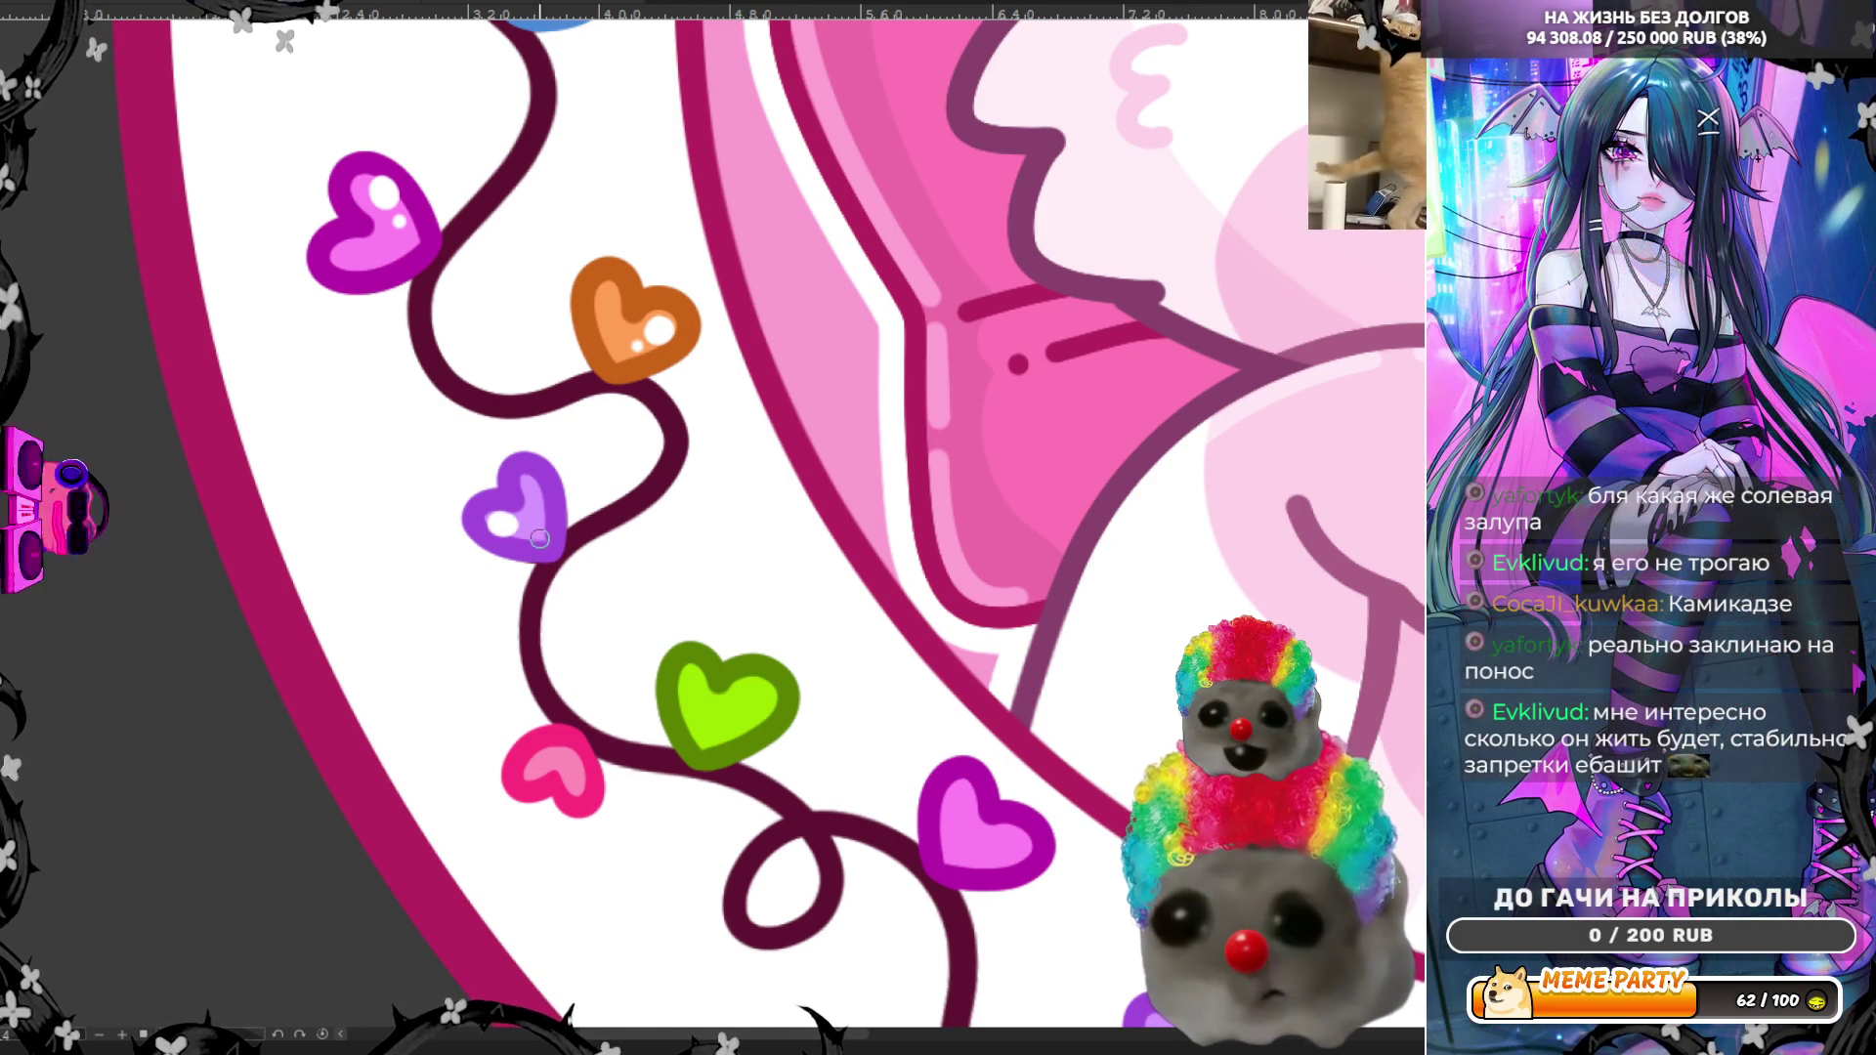
# Step: Redo the purple heart's highlight dot and paint a blob and dot on the lower green heart
pyautogui.hotkey('ctrl', 'z')
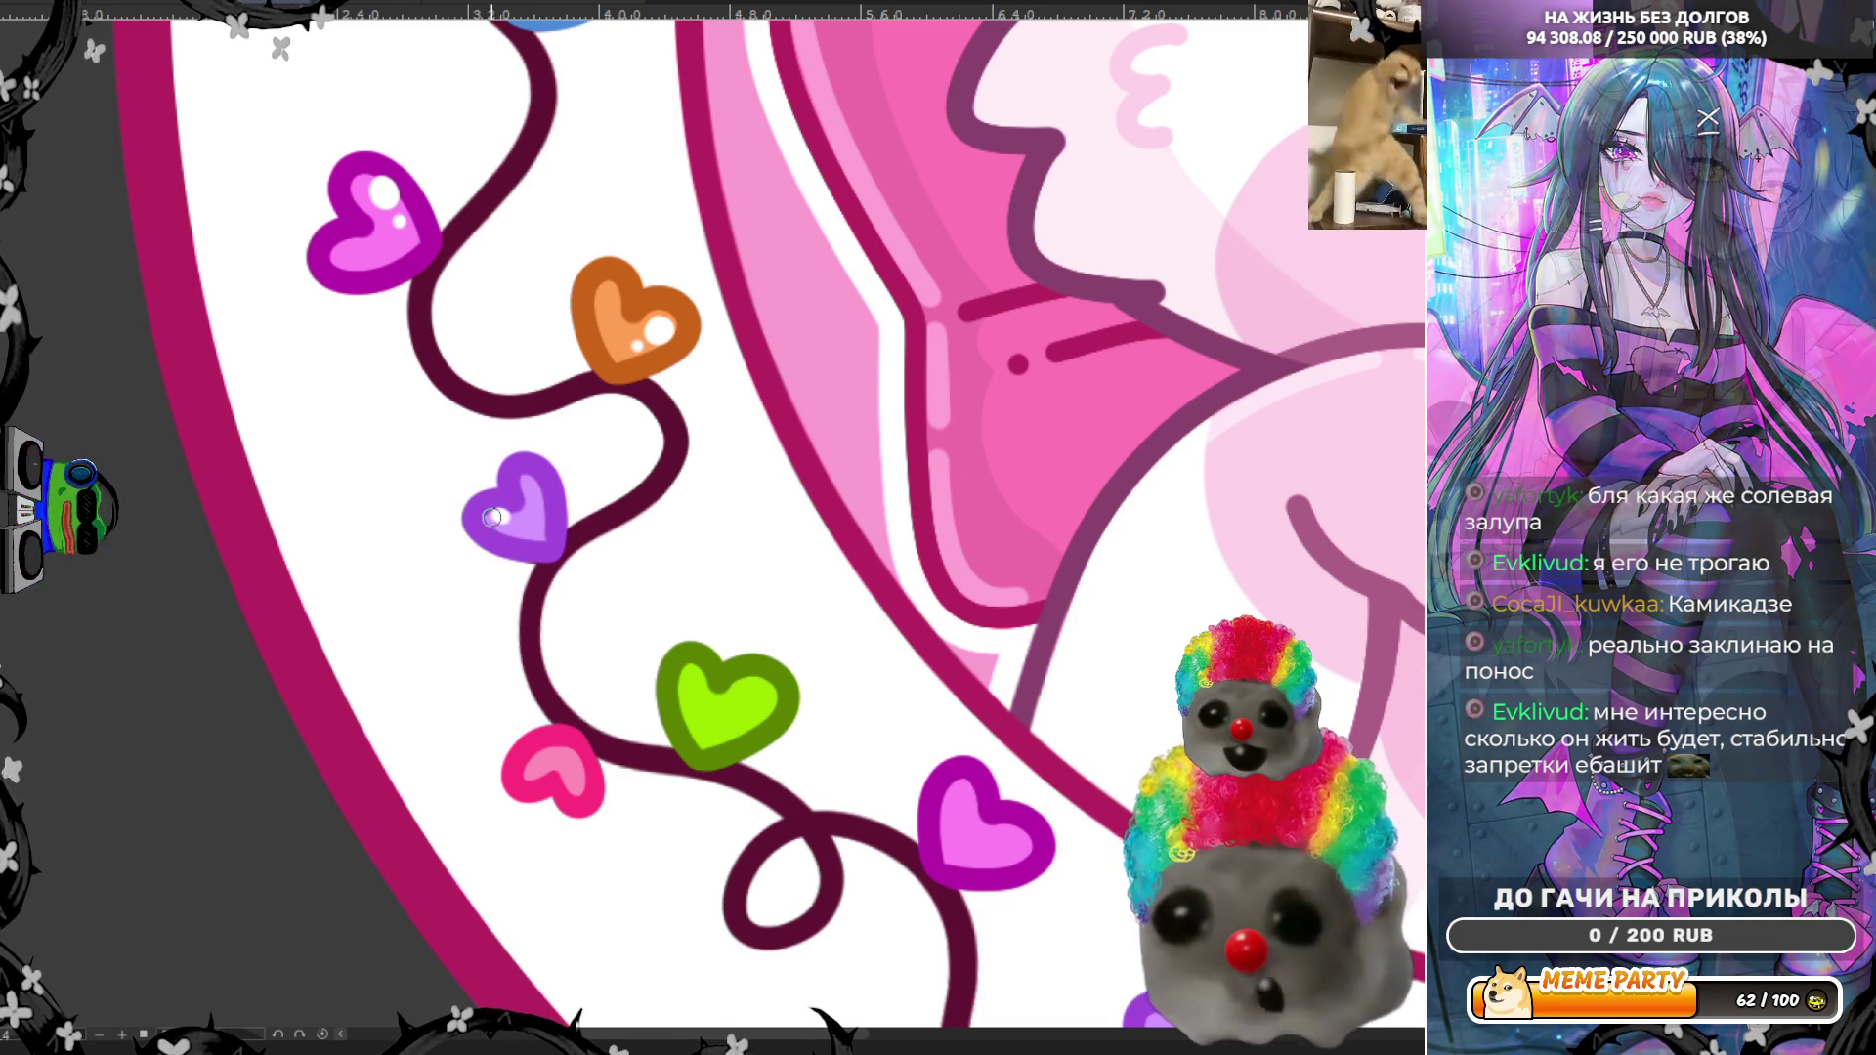
pyautogui.click(502, 518)
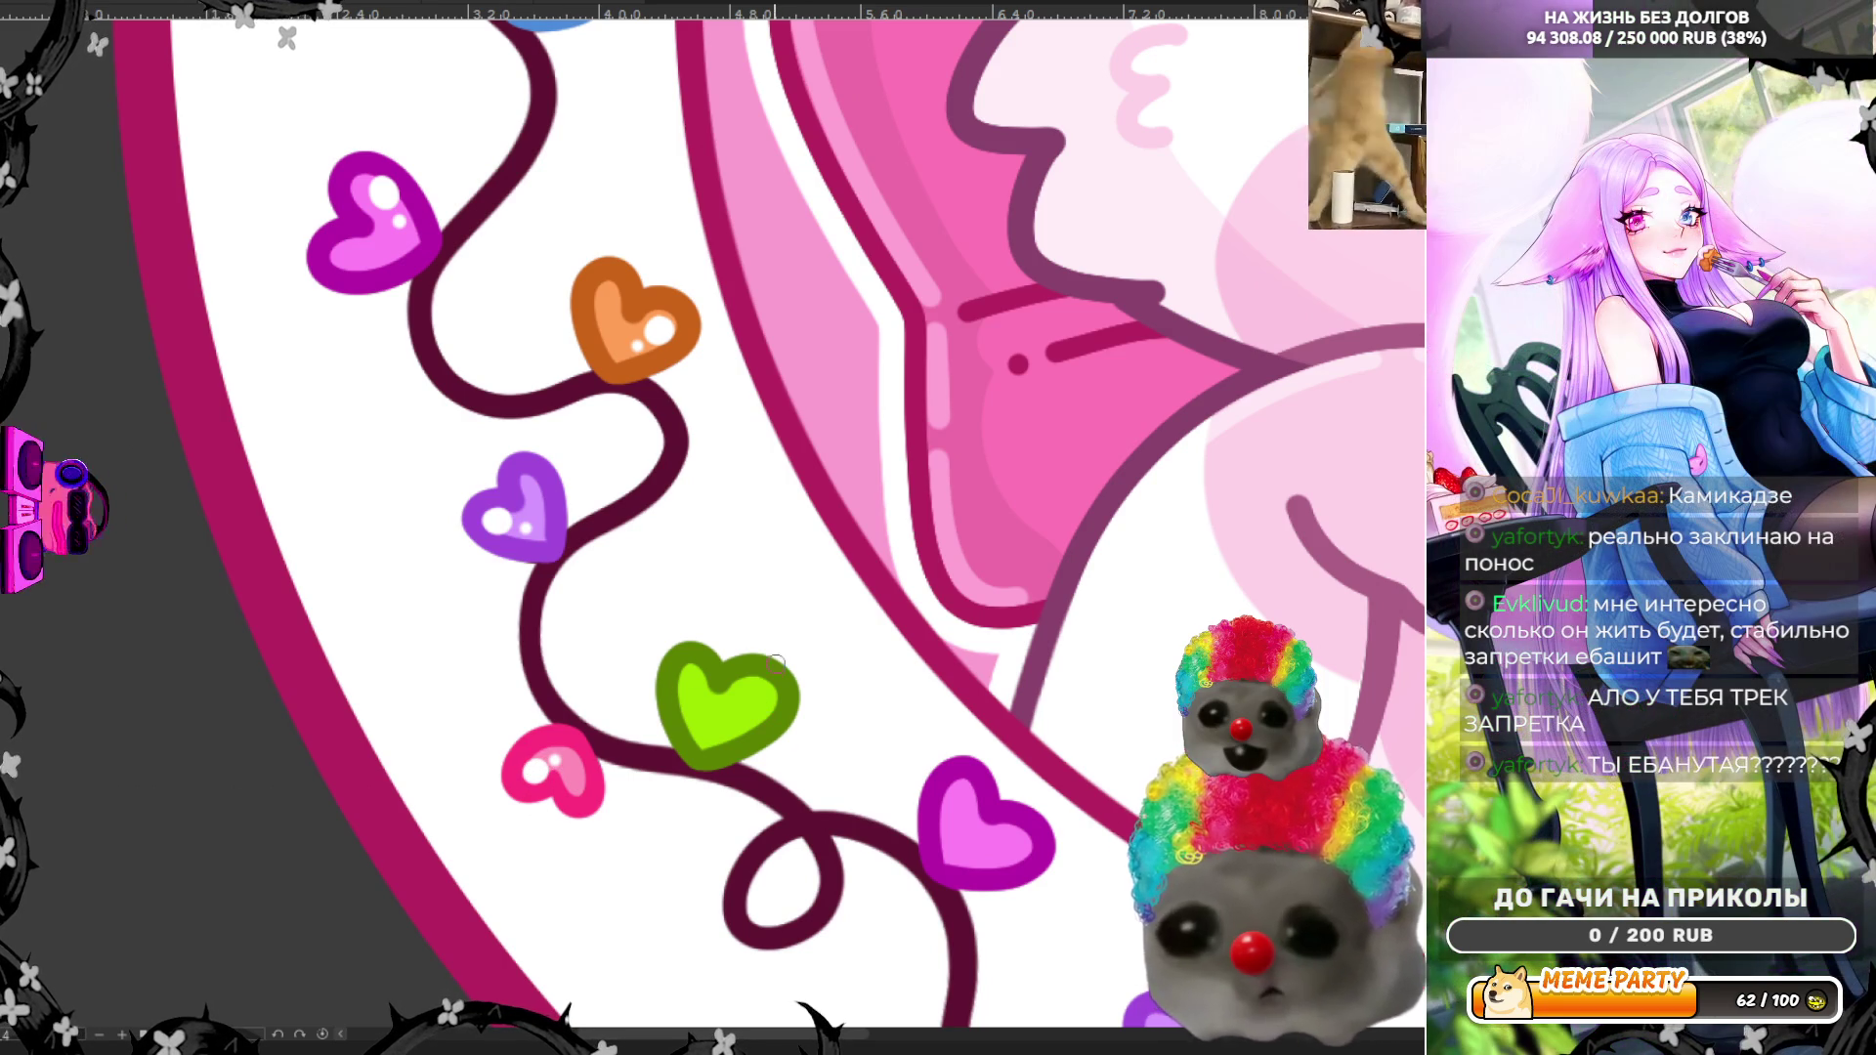
pyautogui.click(758, 697)
pyautogui.click(738, 713)
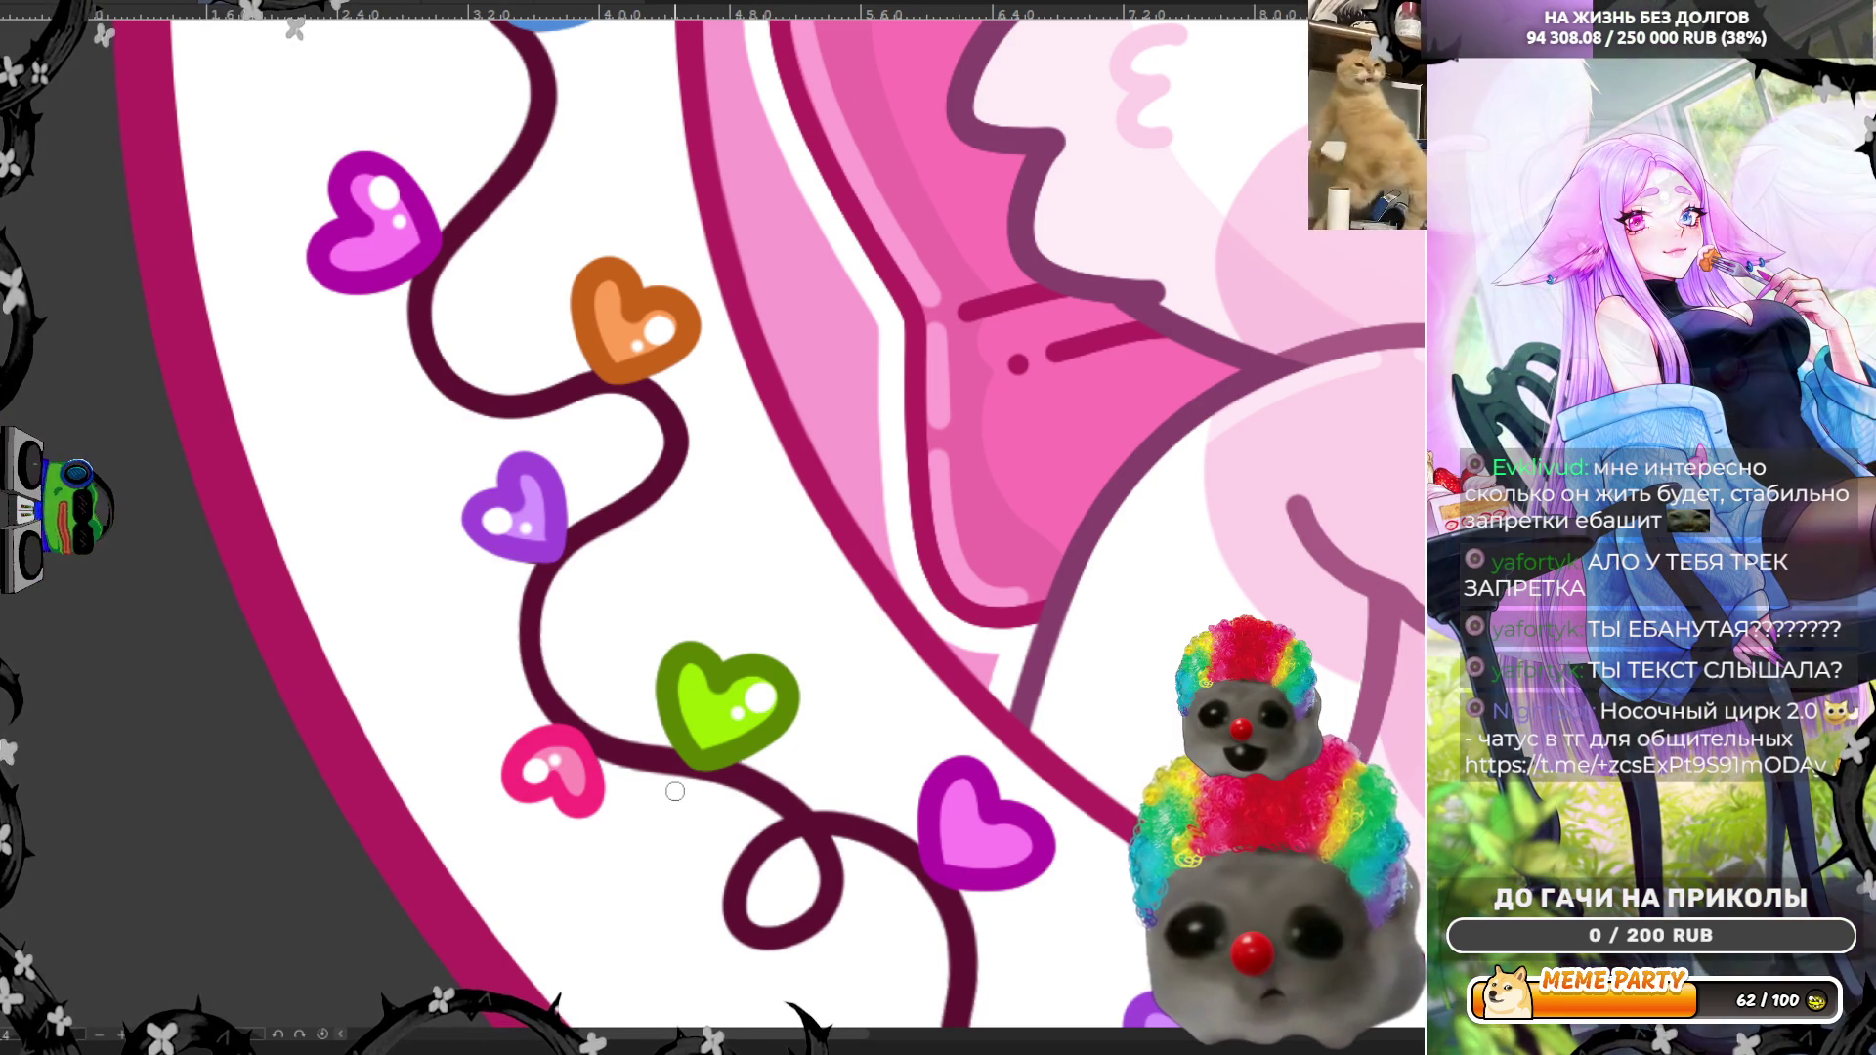
pyautogui.scroll(-3, 675, 791)
pyautogui.scroll(5, 821, 926)
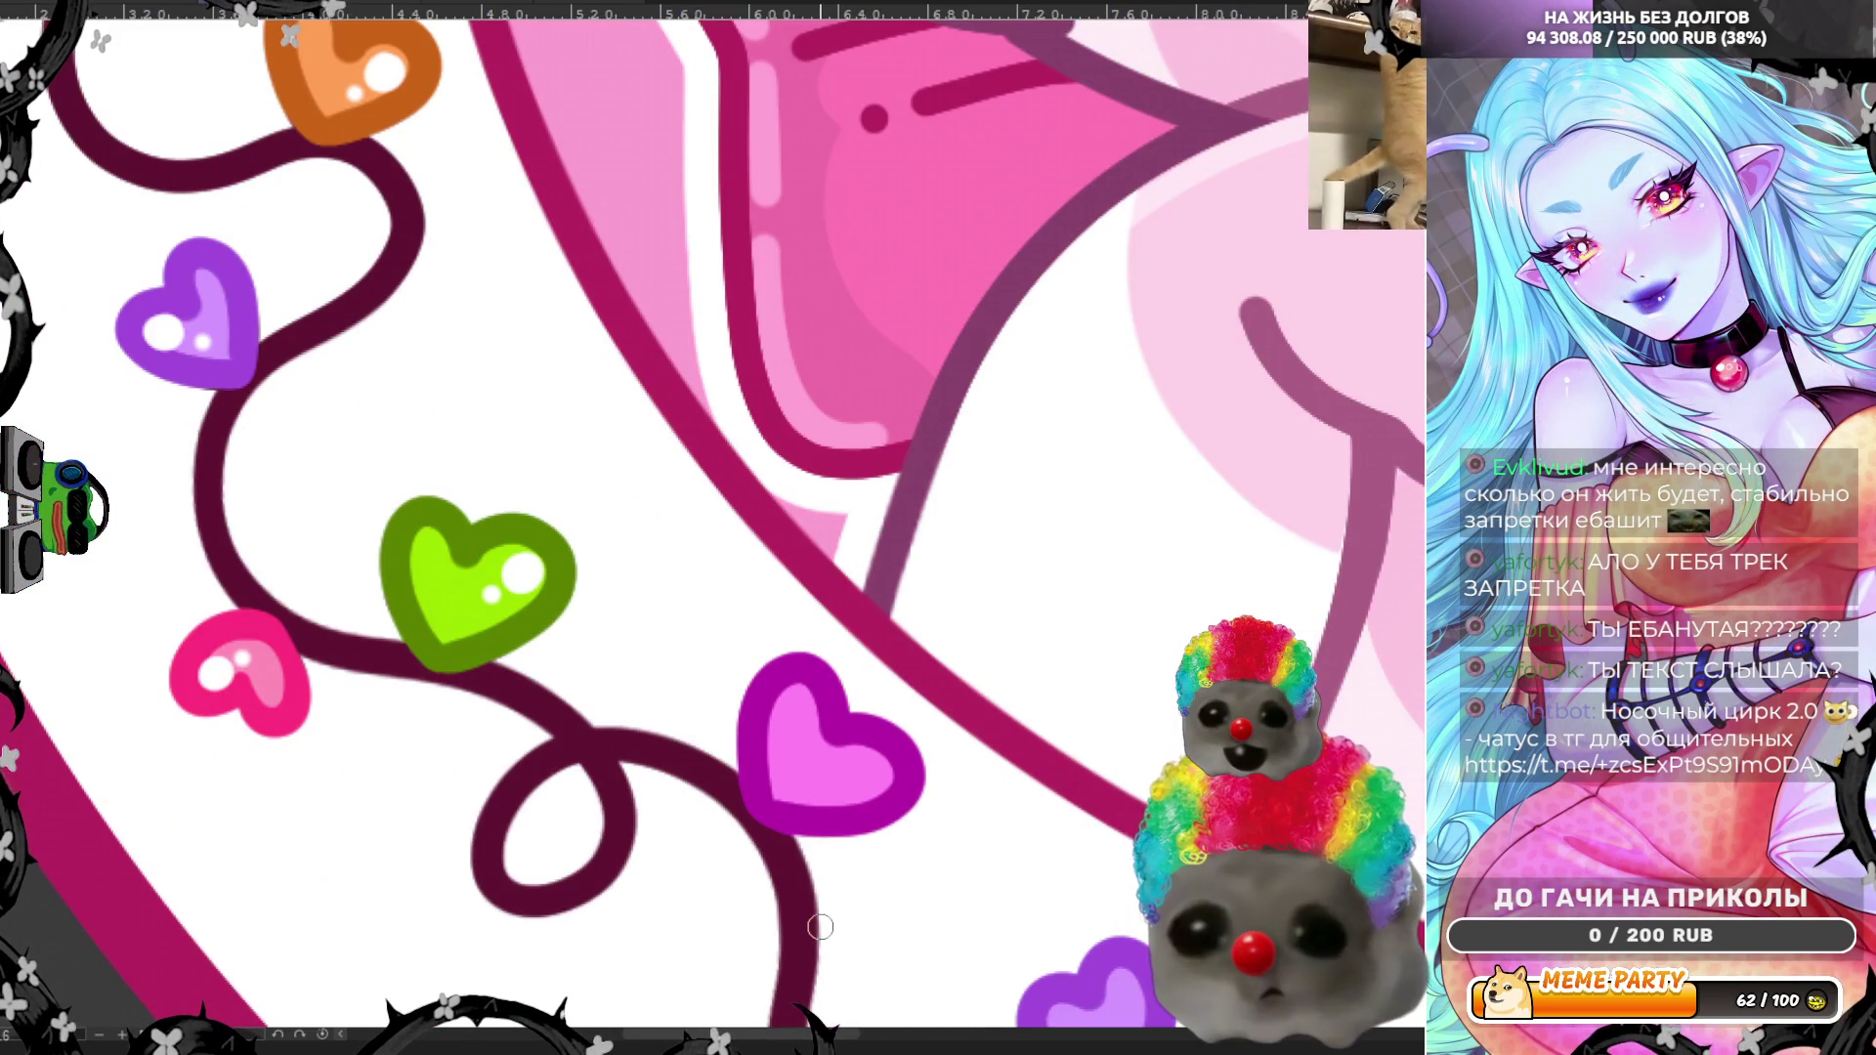
# Step: Paint a white highlight blob and a small dot on the magenta heart
pyautogui.click(796, 708)
pyautogui.click(792, 752)
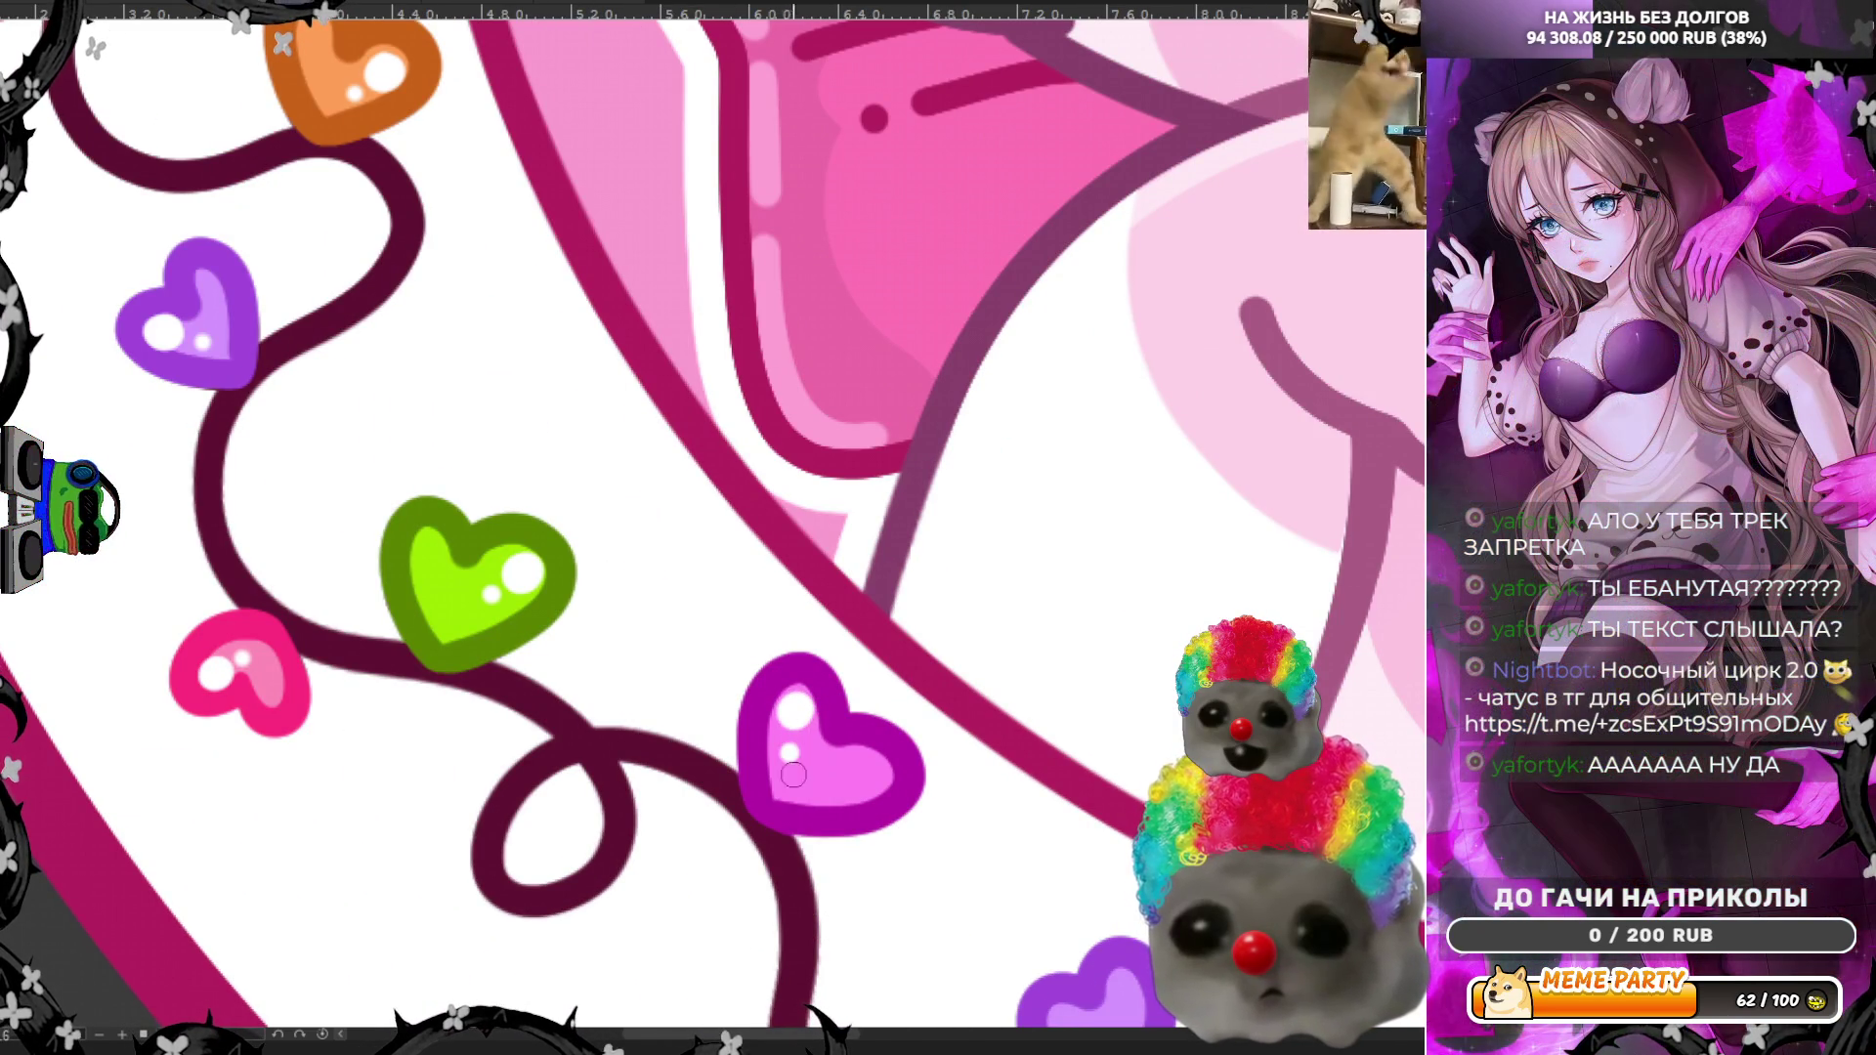
pyautogui.scroll(-3, 668, 820)
pyautogui.scroll(1, 657, 903)
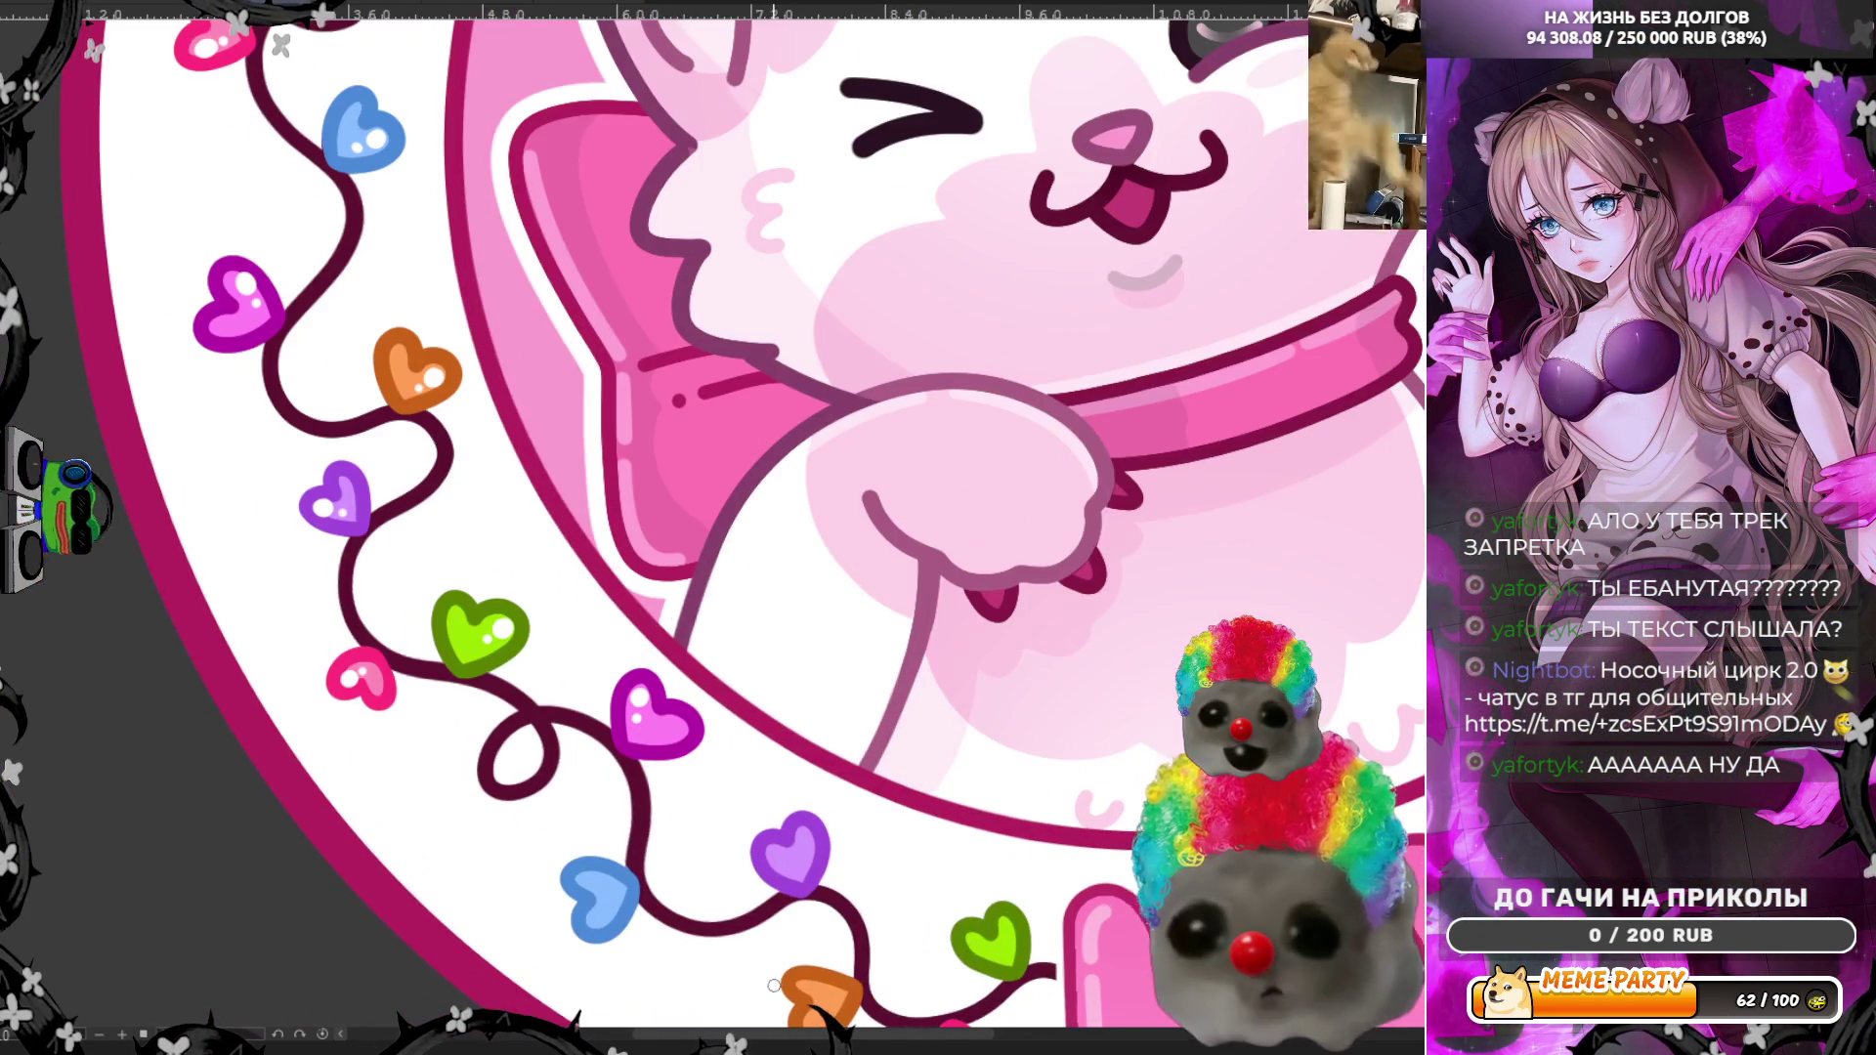
pyautogui.scroll(3, 636, 771)
pyautogui.scroll(1, 649, 982)
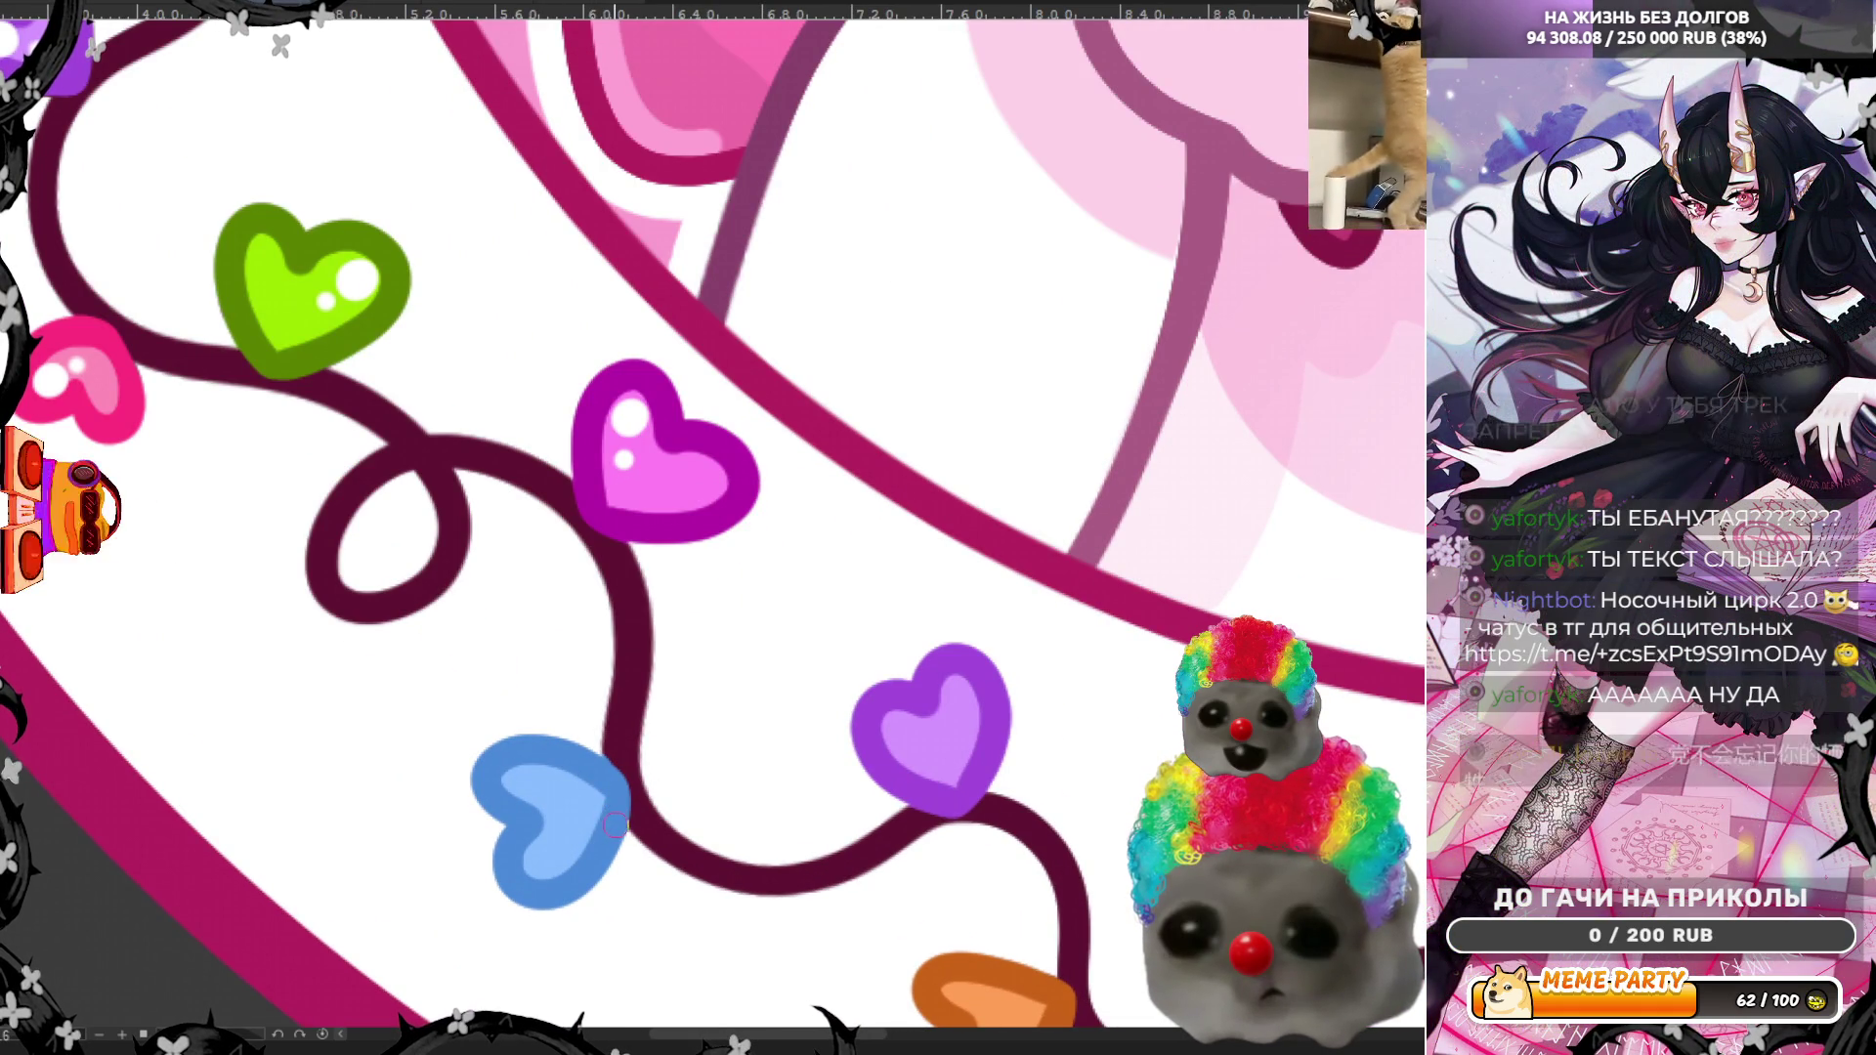
# Step: Brush white highlight strokes and dots onto the blue and violet hearts
pyautogui.moveTo(543, 861); pyautogui.dragTo(562, 863)
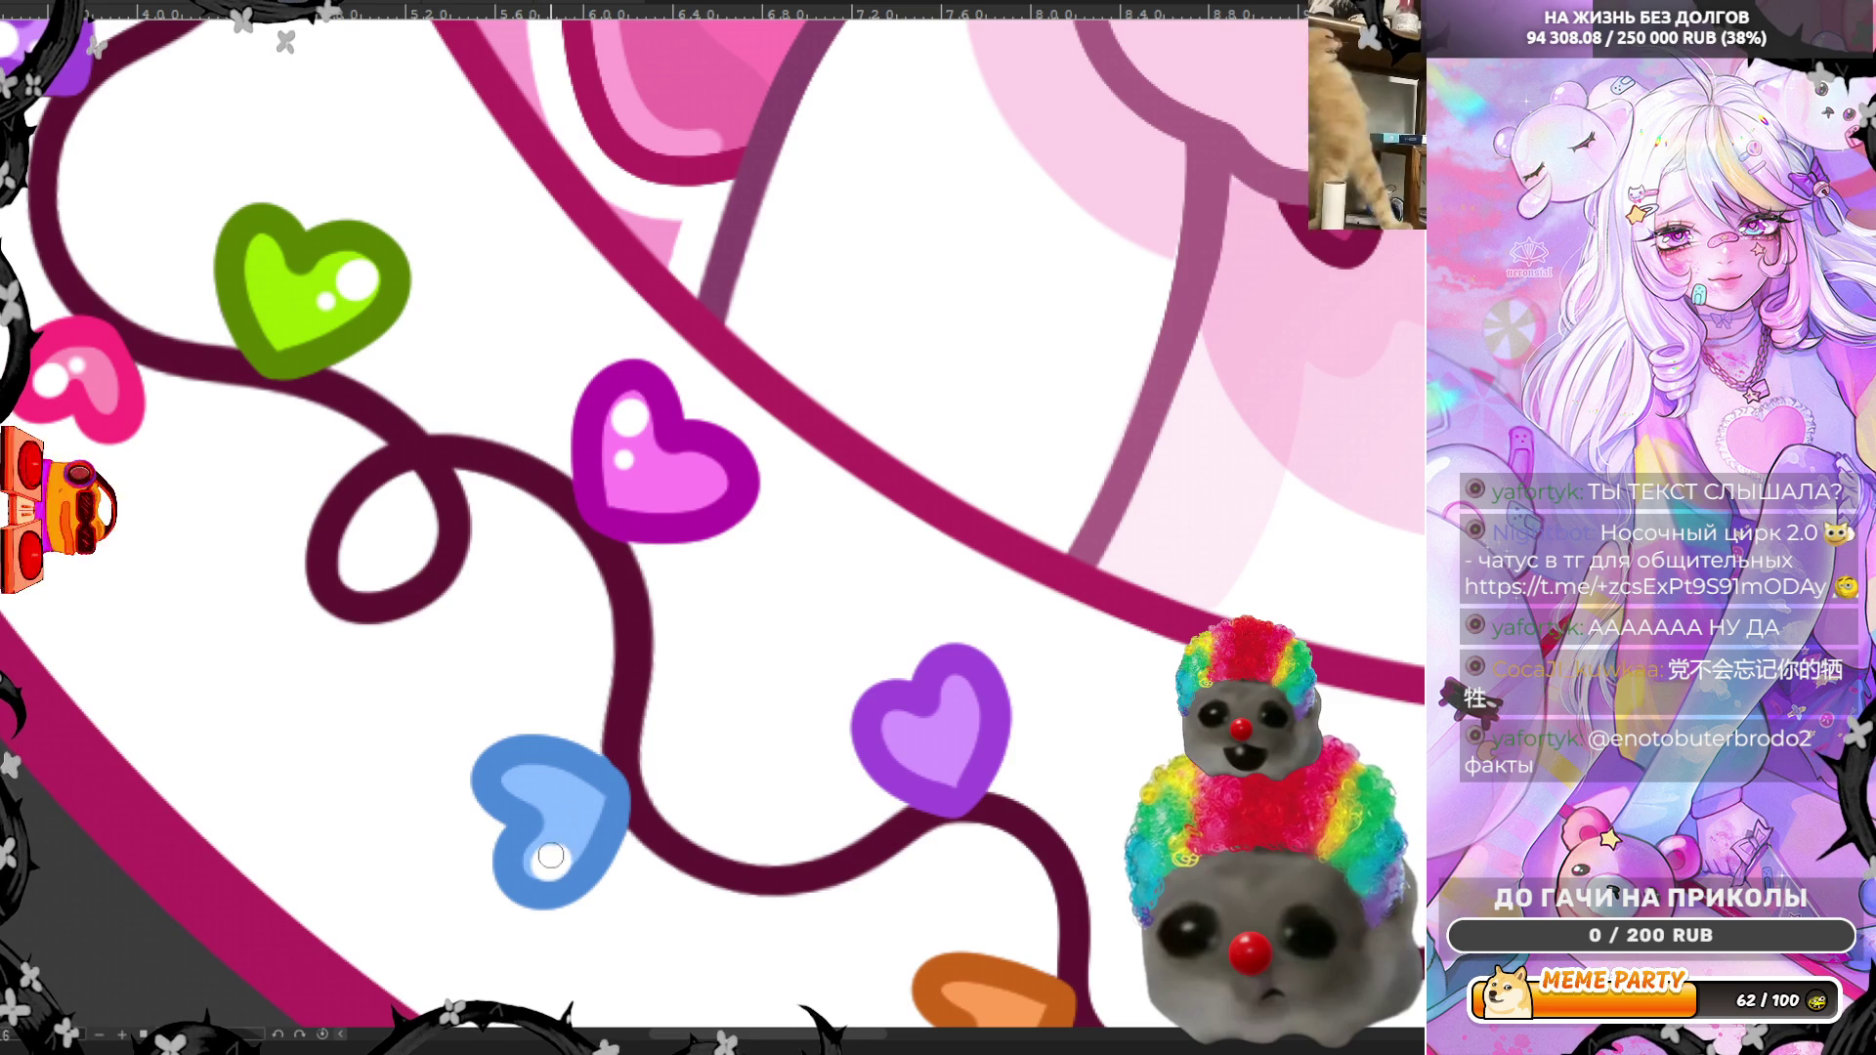
pyautogui.click(578, 827)
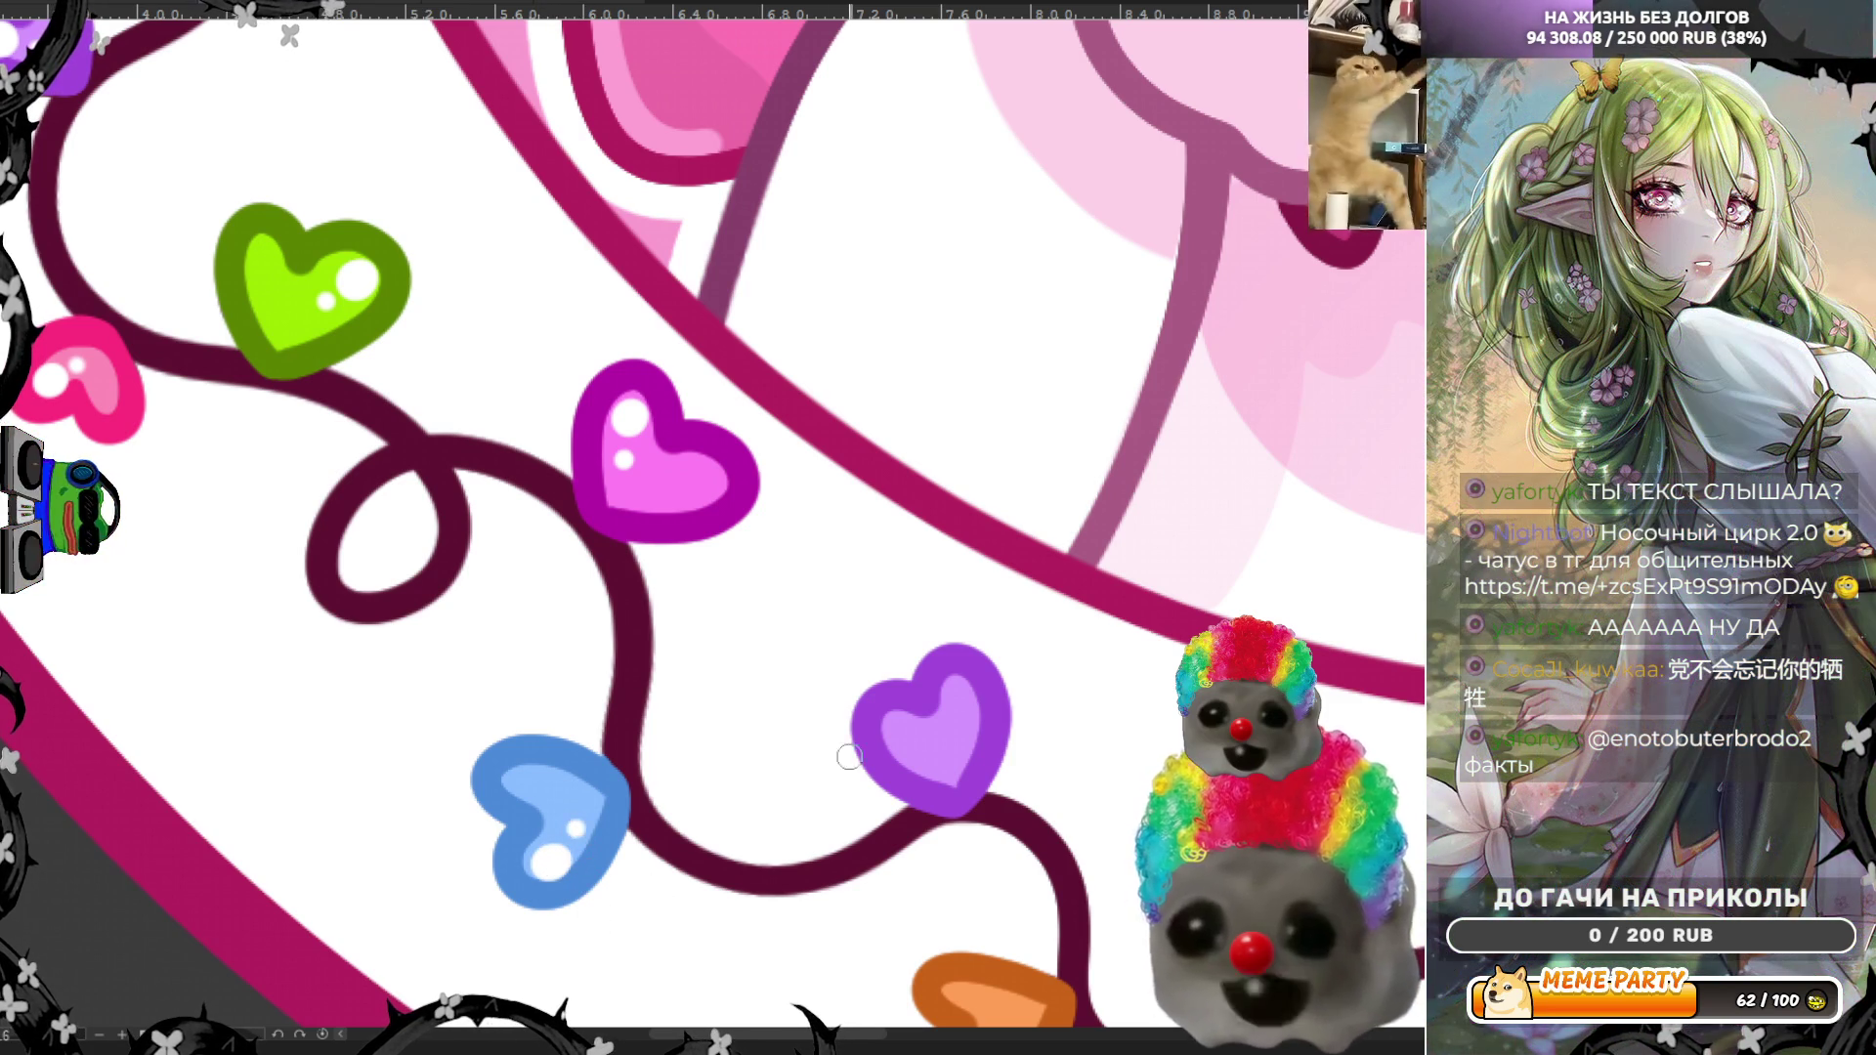
pyautogui.moveTo(892, 734); pyautogui.dragTo(913, 738)
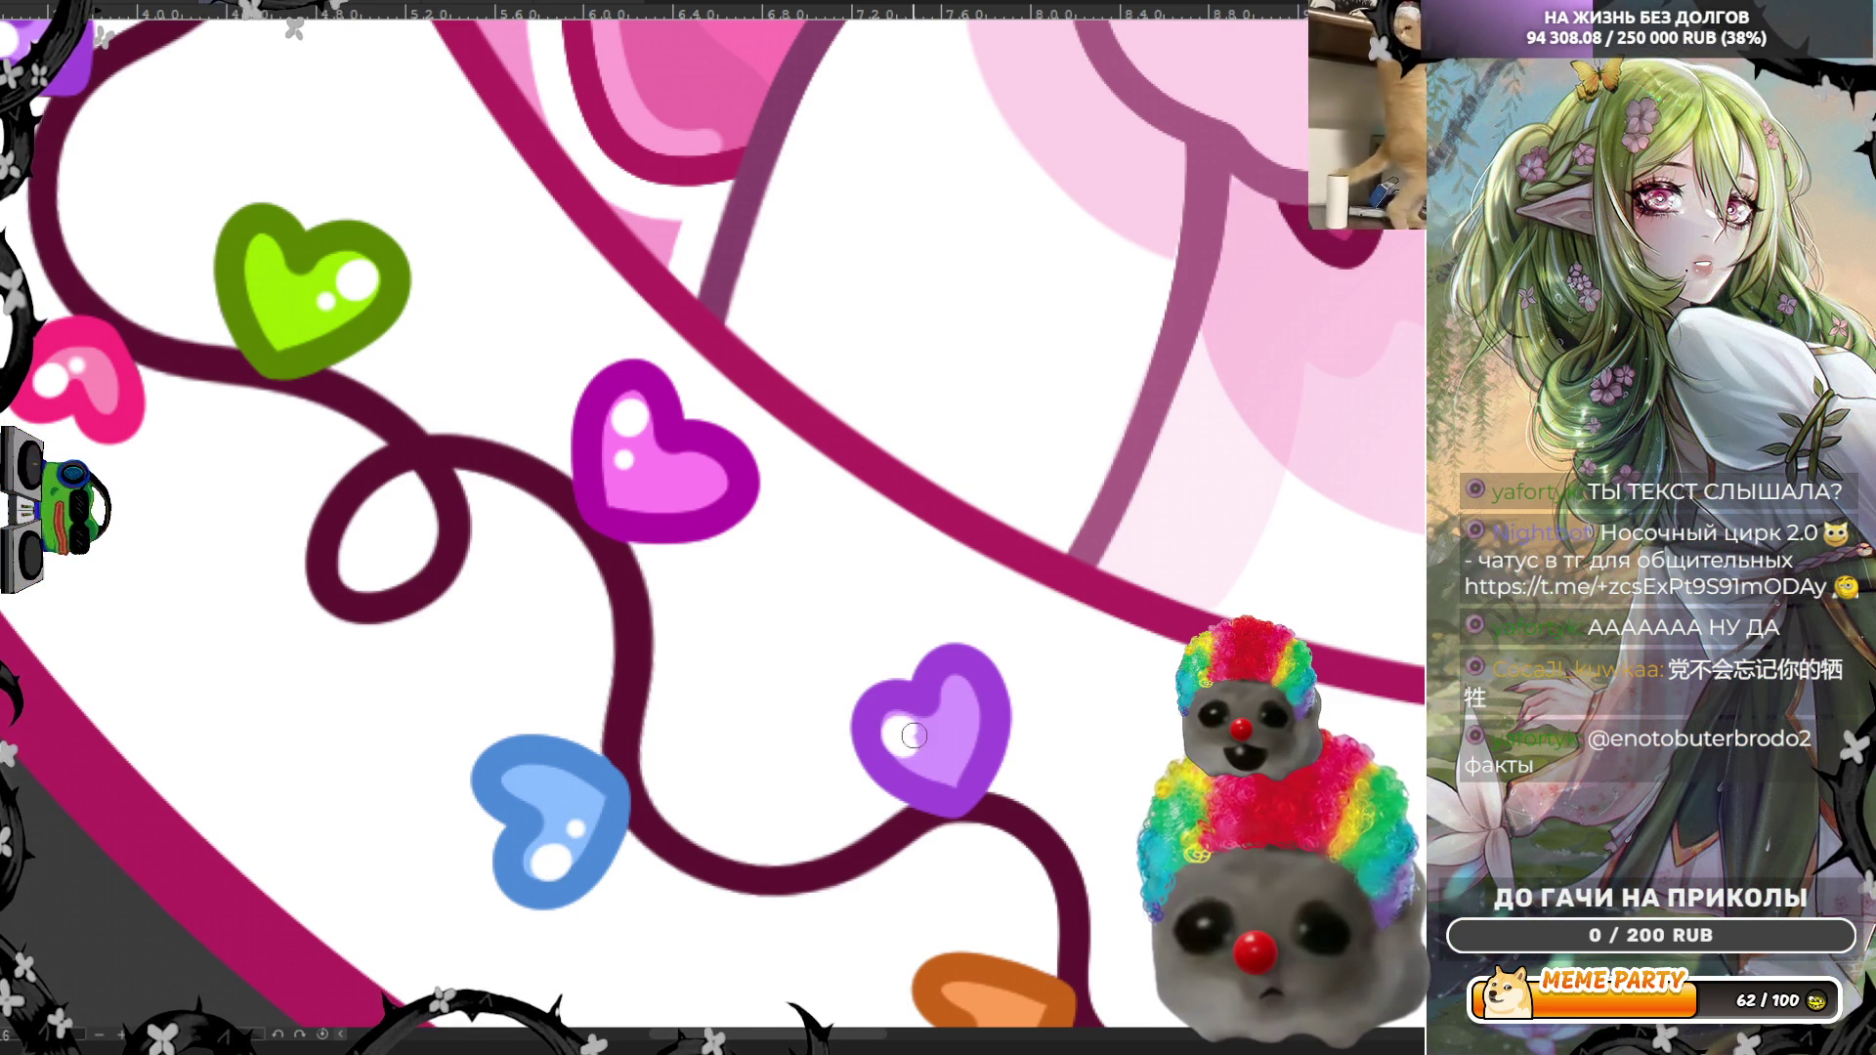
pyautogui.click(933, 763)
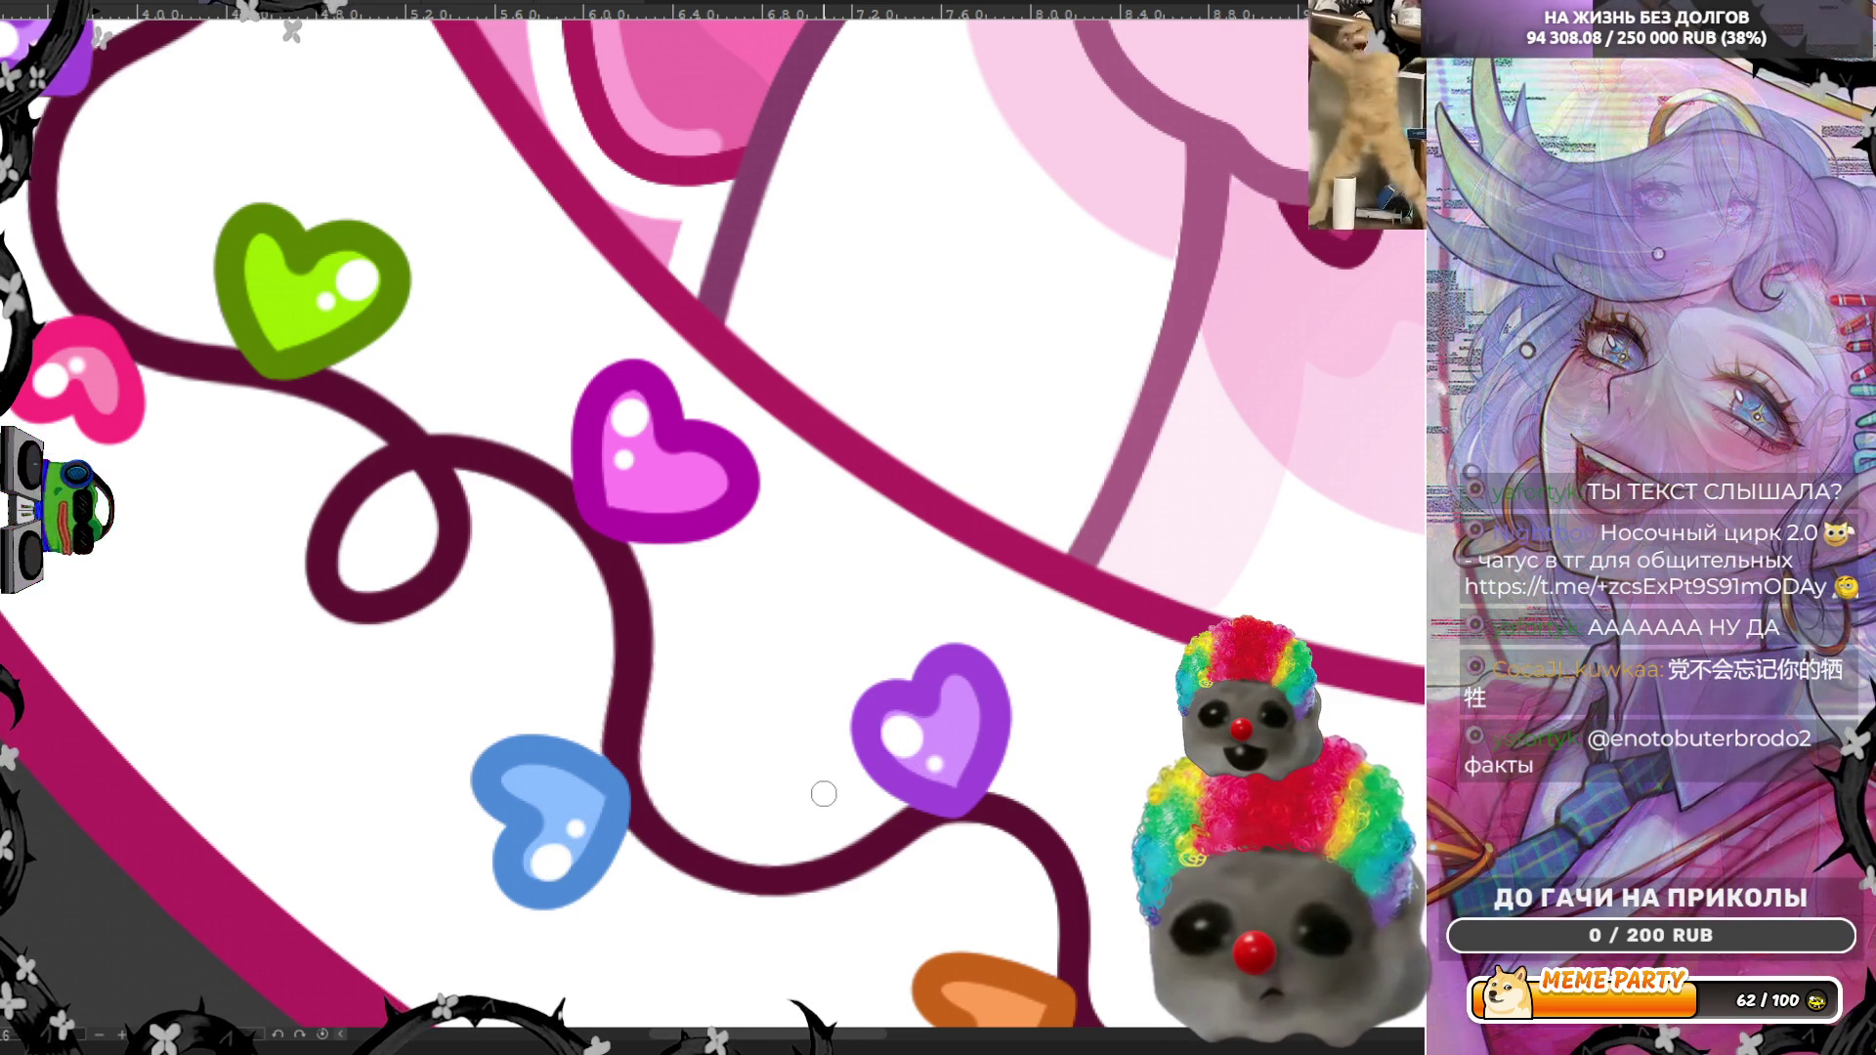
pyautogui.scroll(-1, 824, 787)
pyautogui.scroll(-4, 844, 688)
pyautogui.scroll(2, 860, 767)
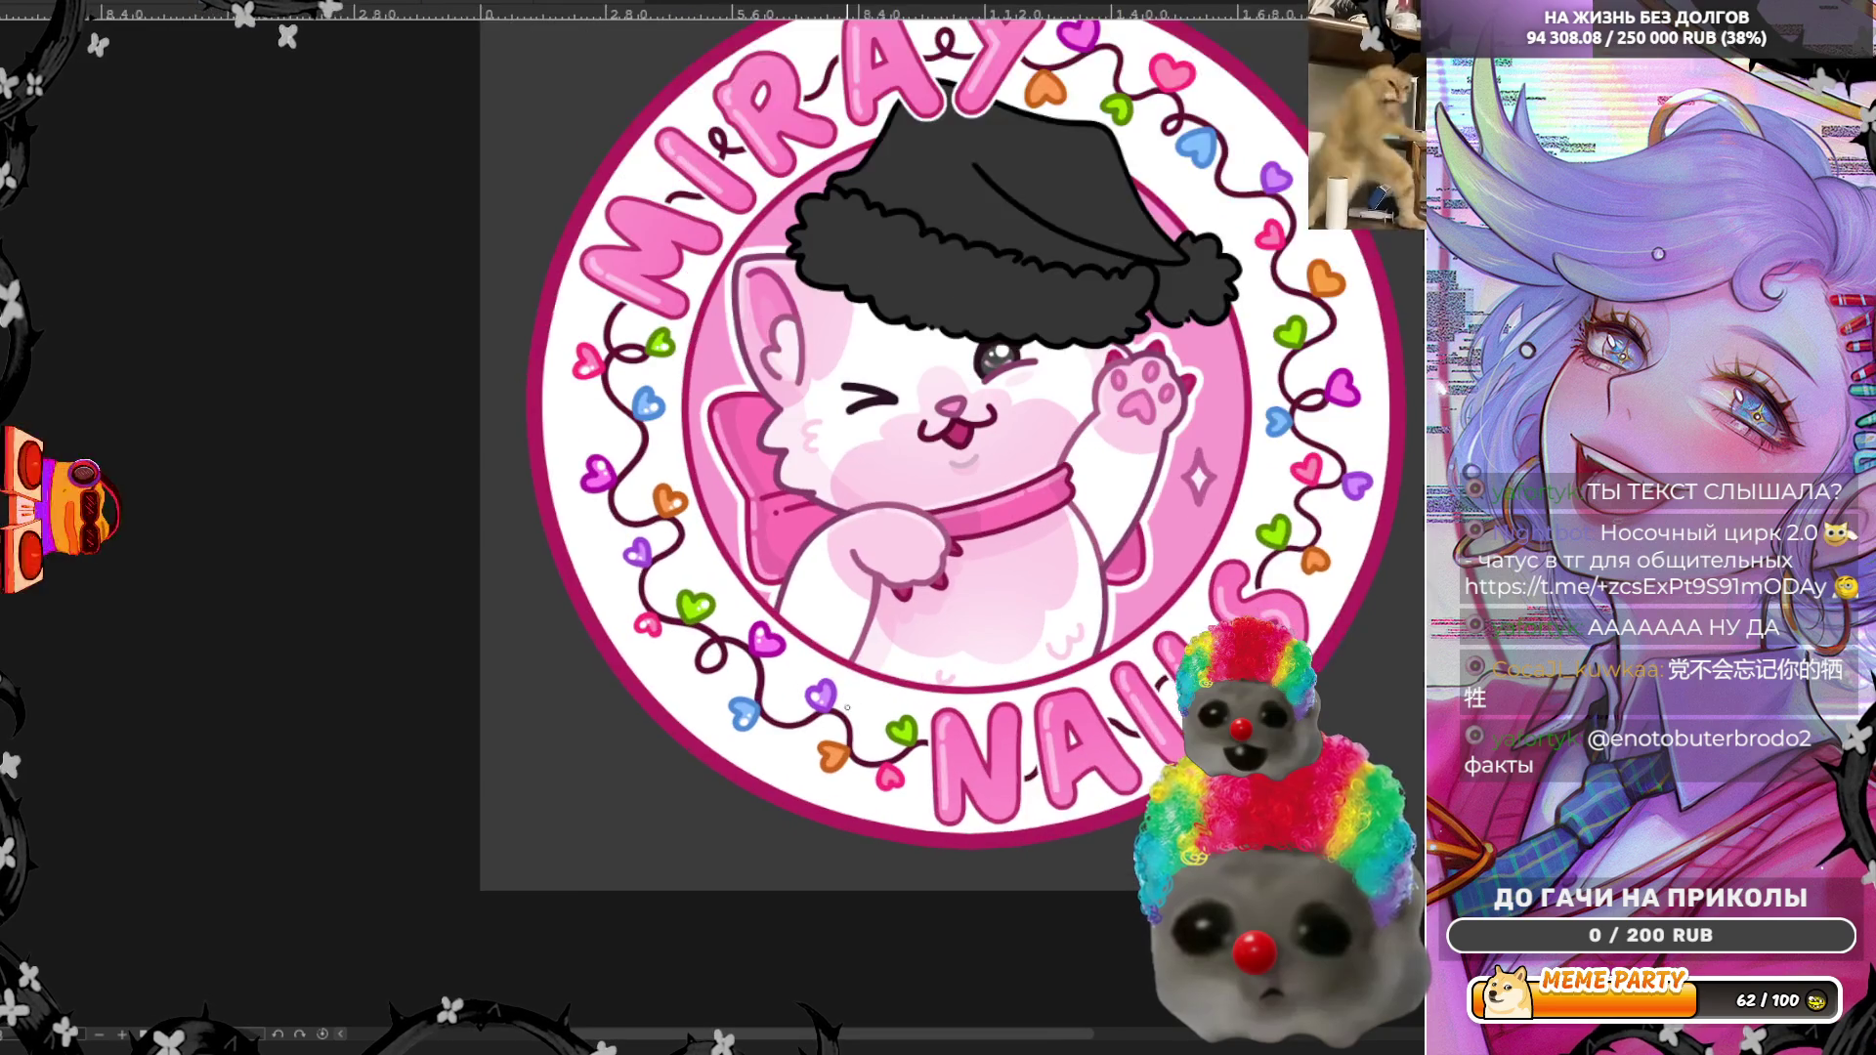
pyautogui.scroll(3, 860, 767)
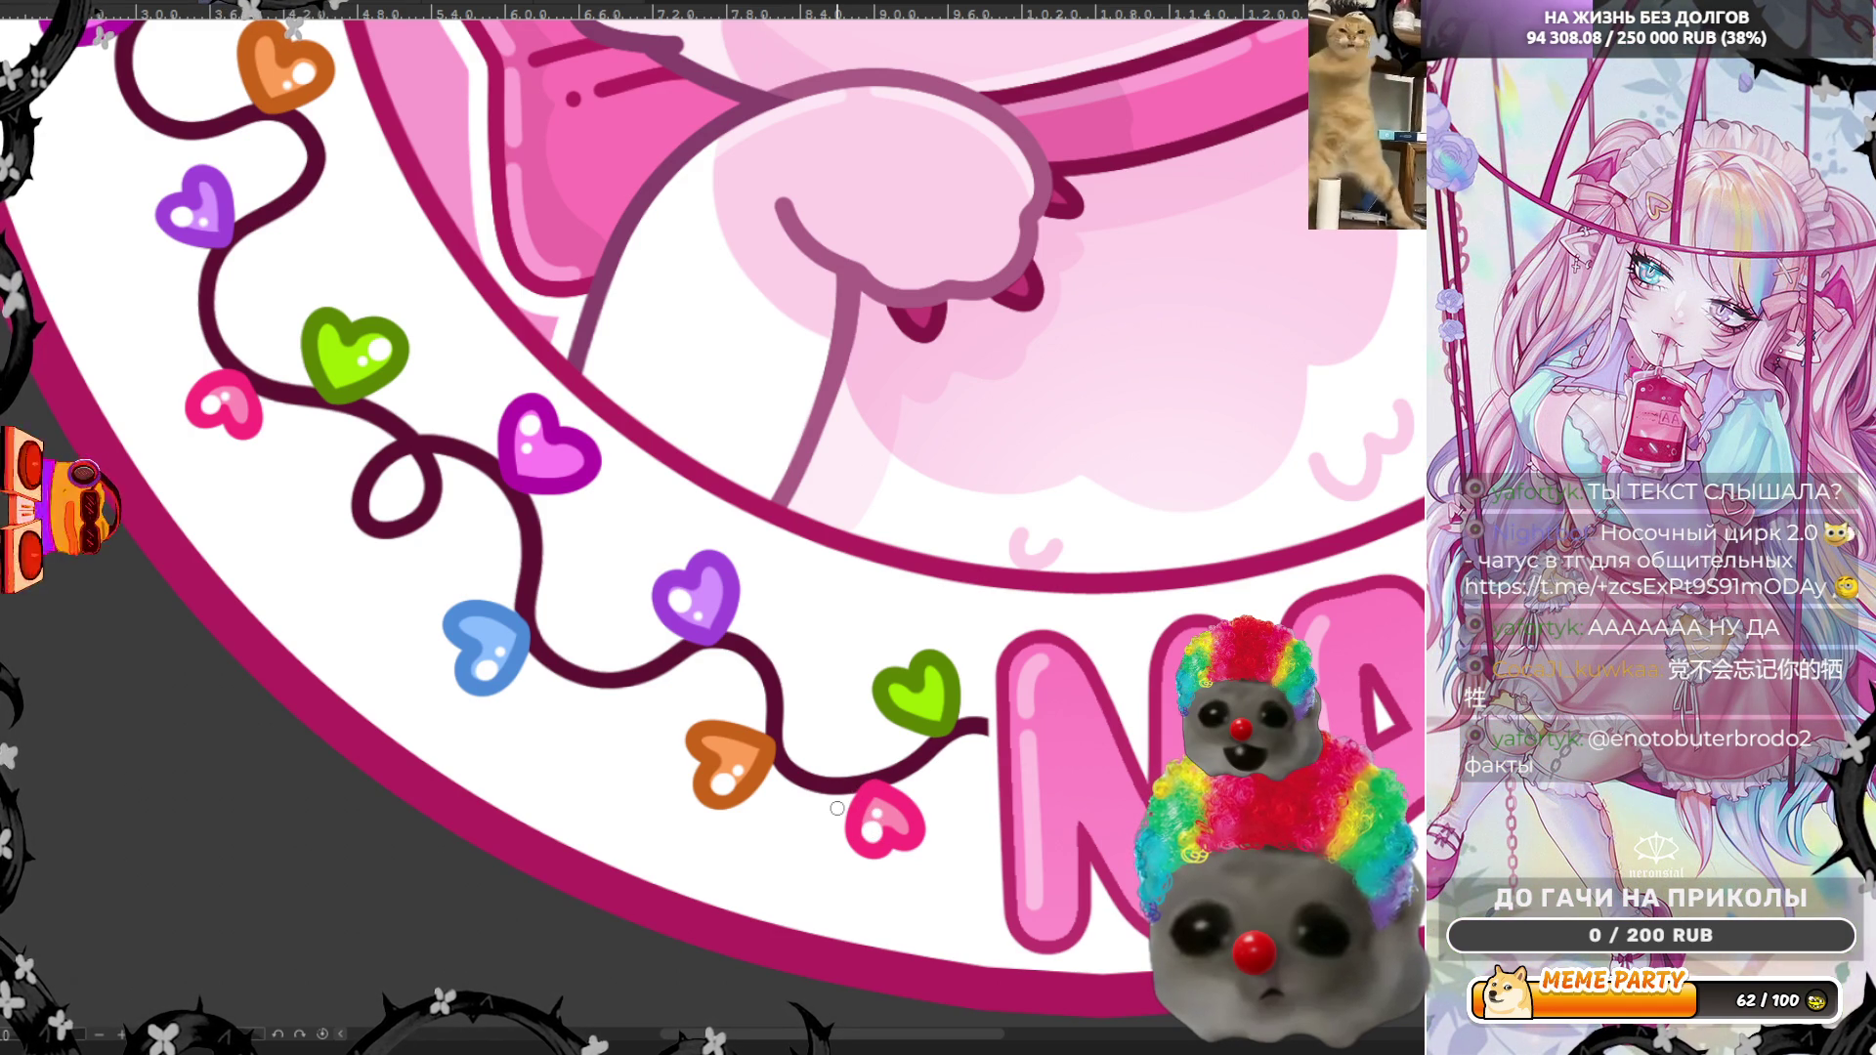
pyautogui.scroll(-5, 837, 808)
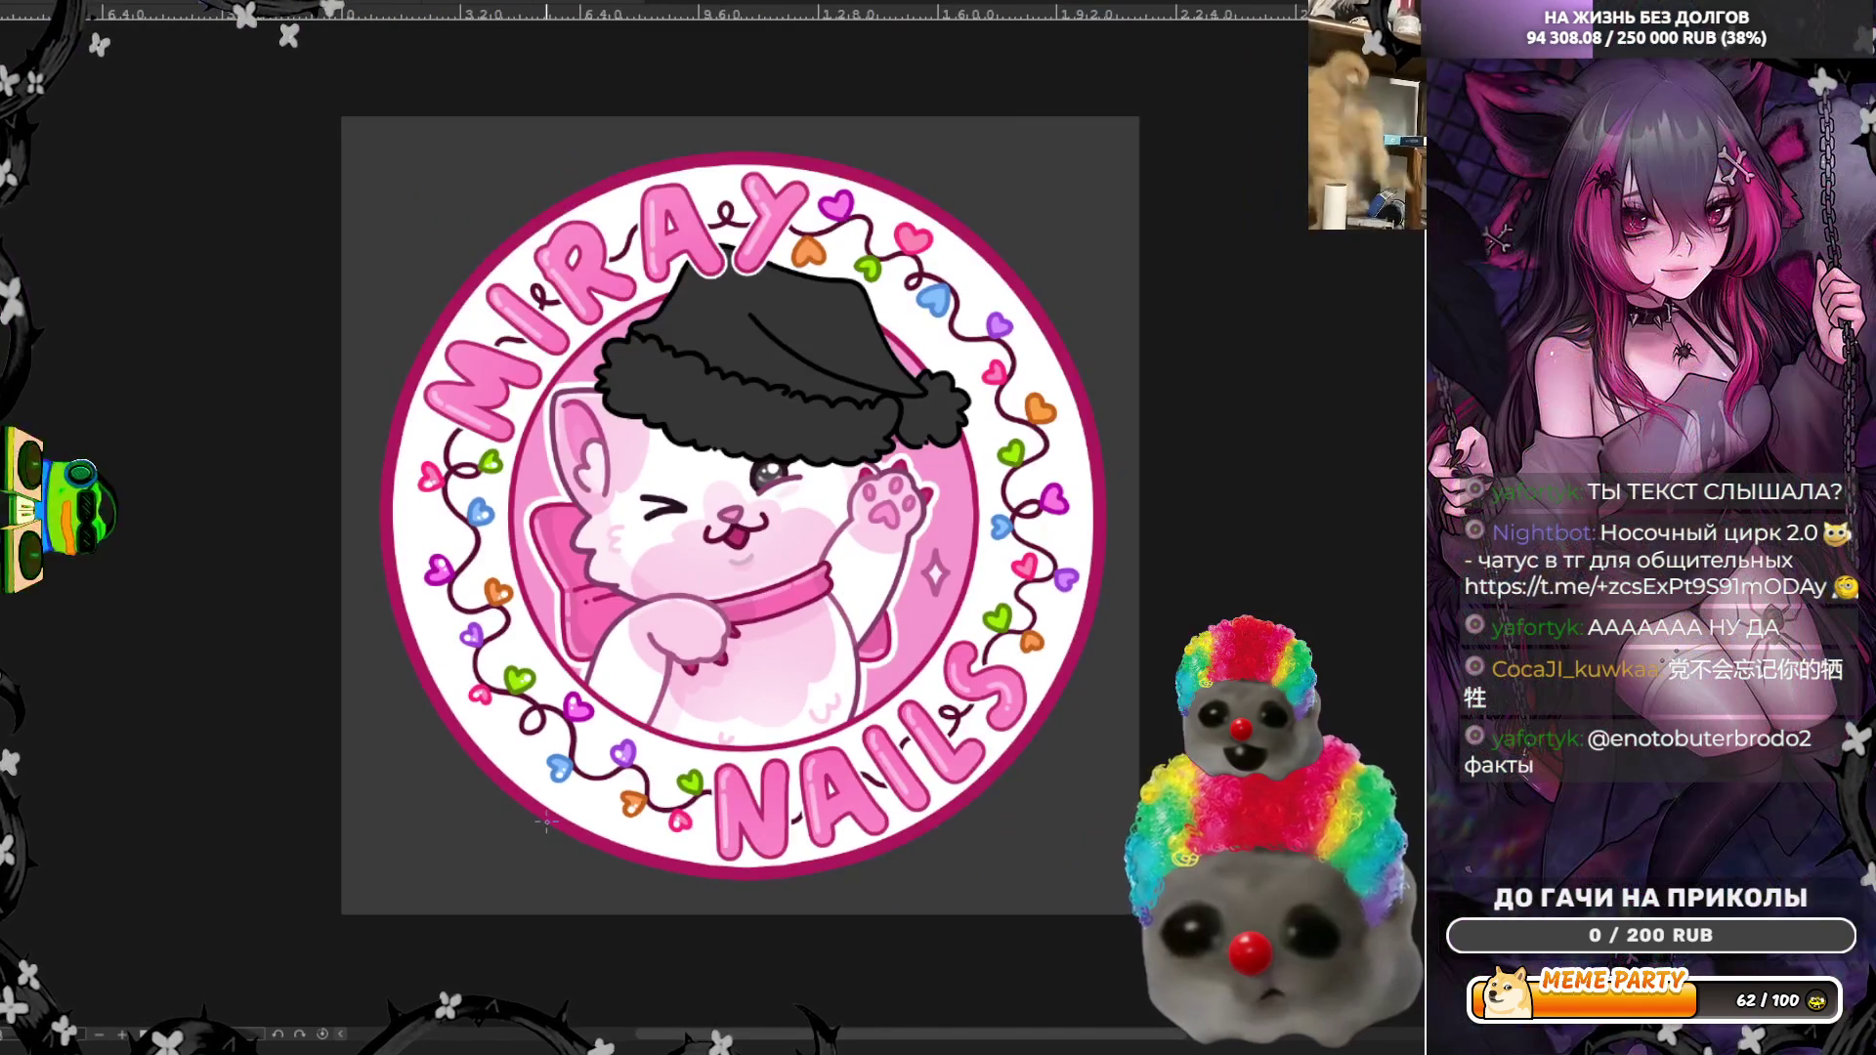
pyautogui.scroll(5, 664, 746)
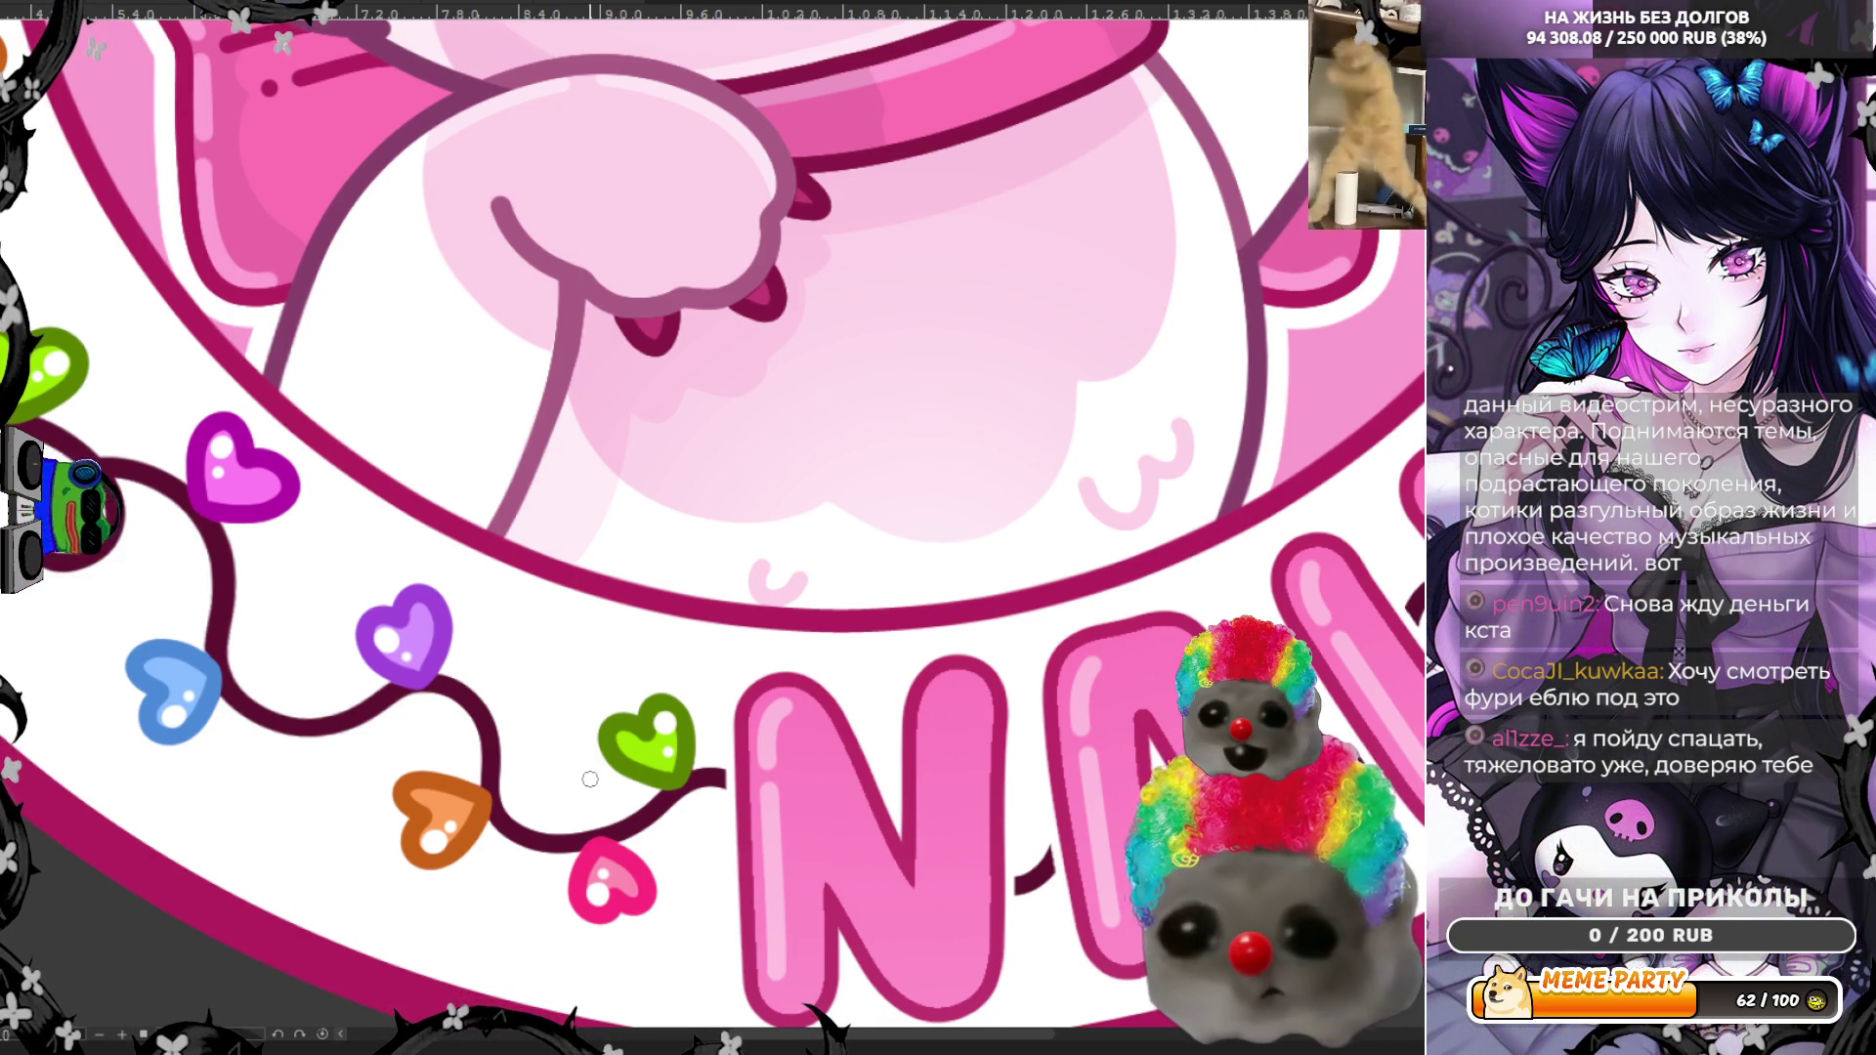
pyautogui.scroll(-5, 590, 779)
pyautogui.scroll(3, 842, 619)
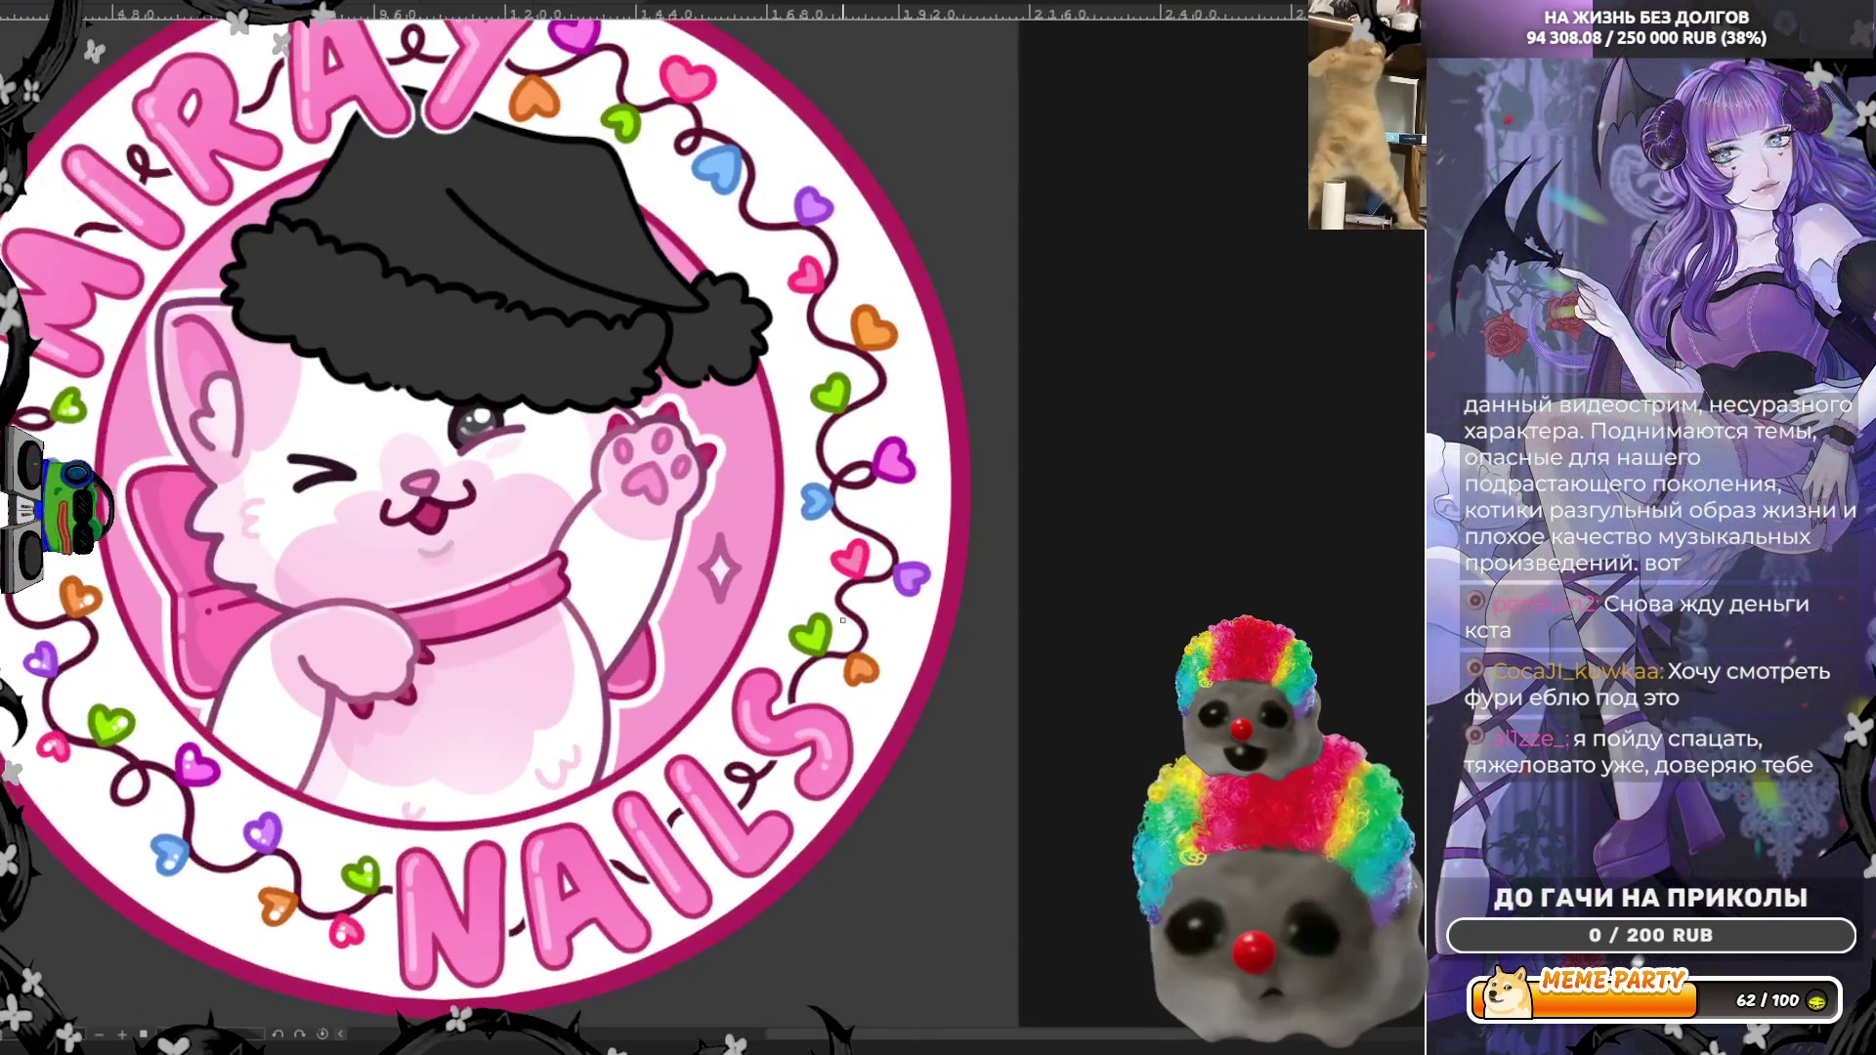
pyautogui.scroll(5, 842, 619)
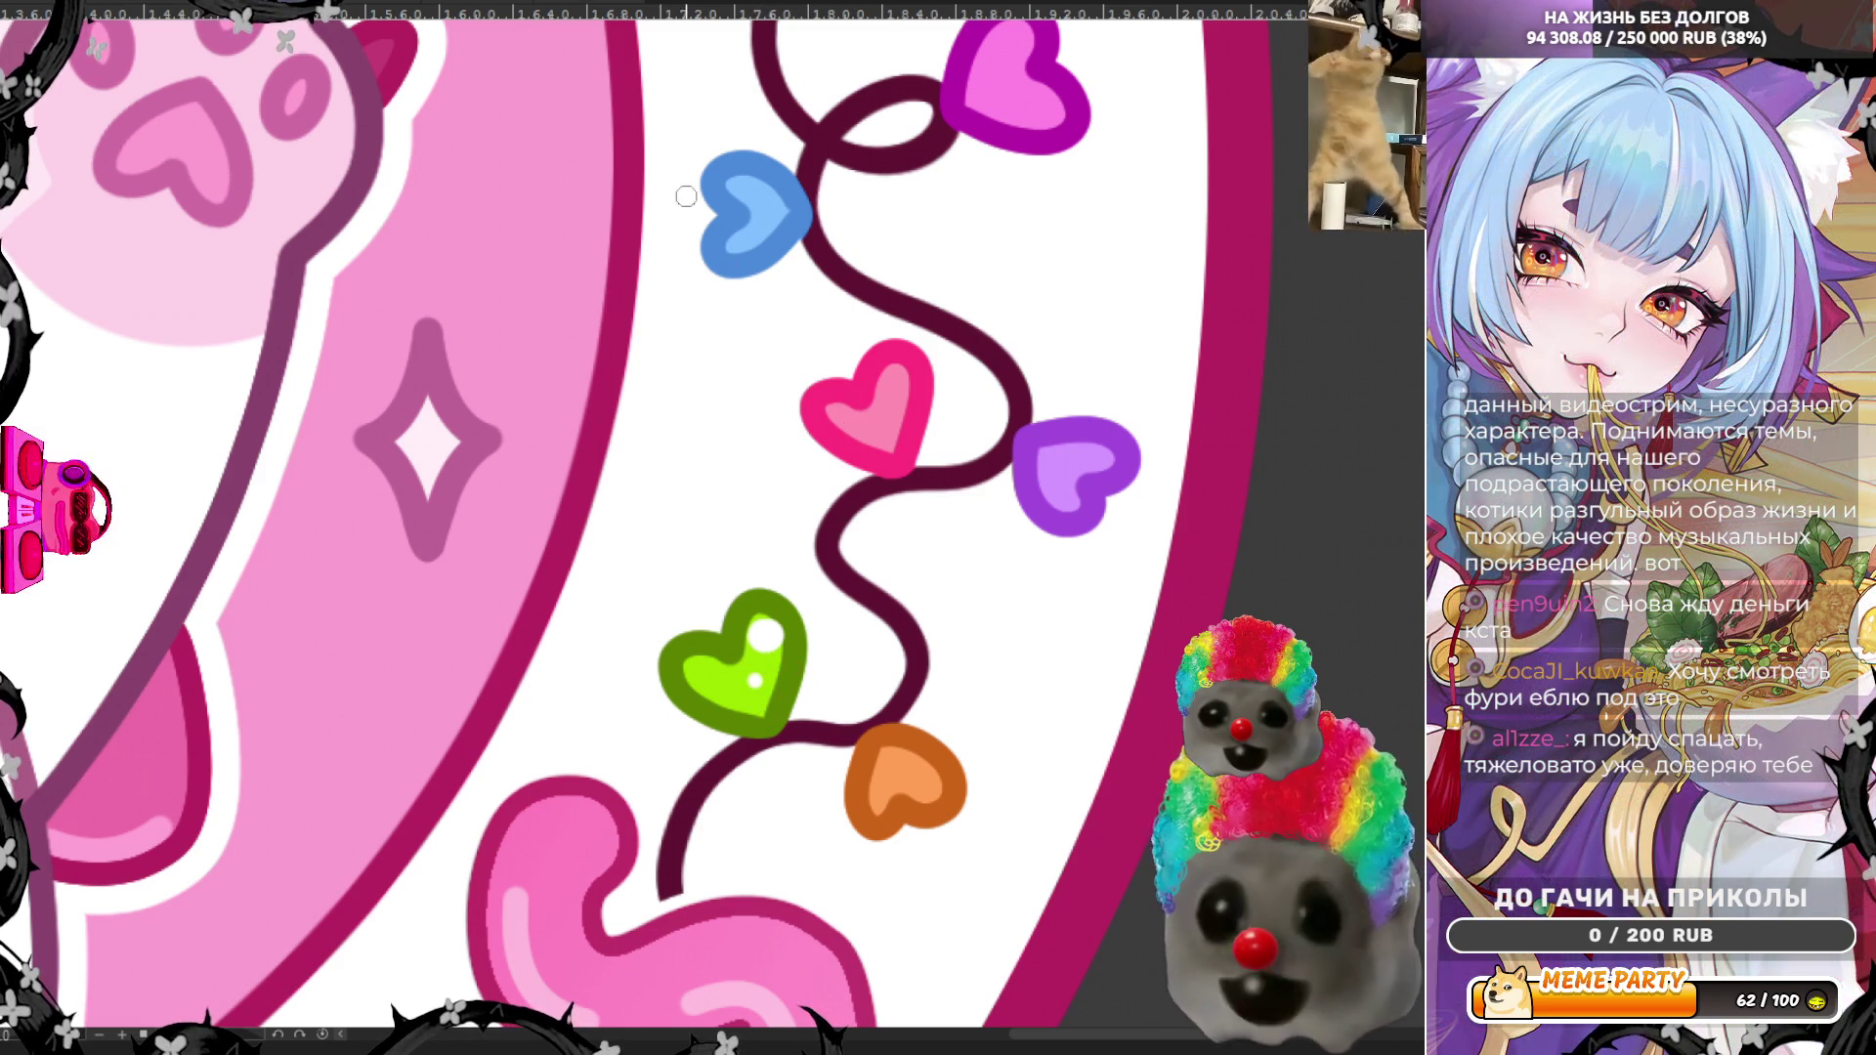
# Step: Redo the pink heart's highlight dot and add a white dot to the purple heart
pyautogui.click(893, 377)
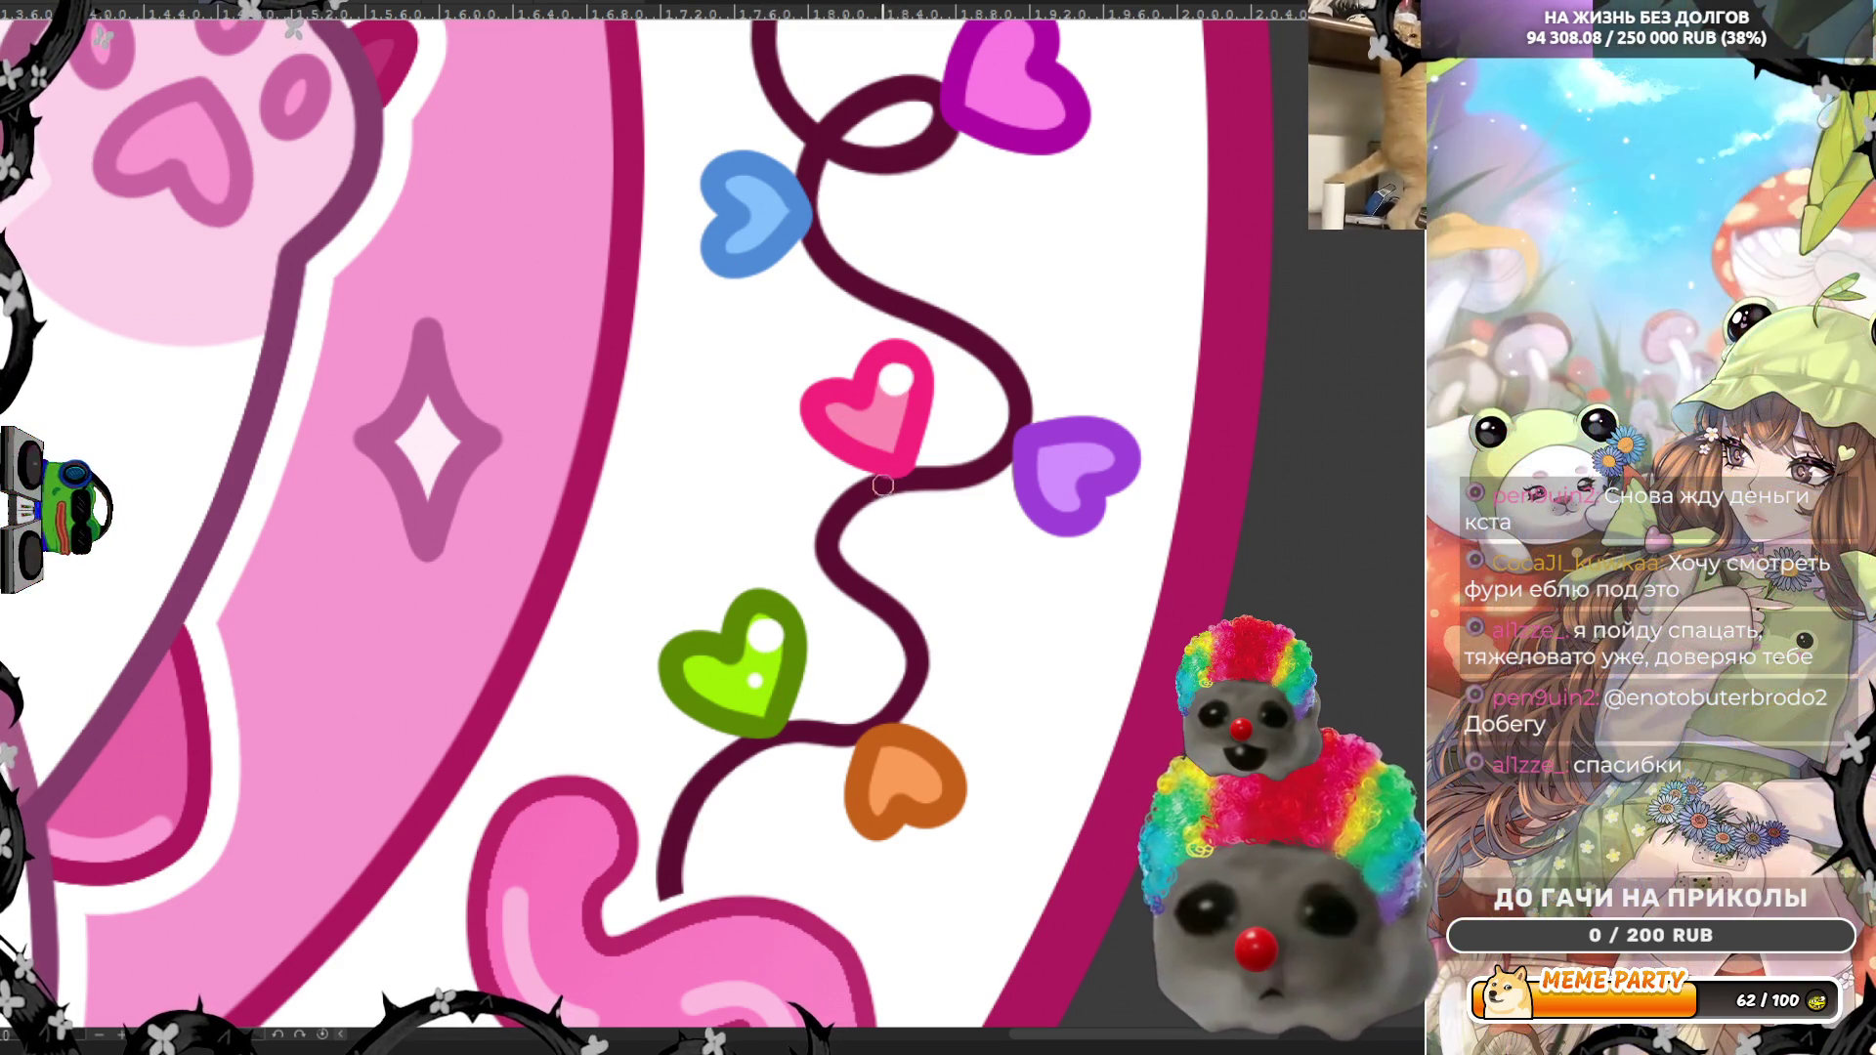
pyautogui.hotkey('ctrl', 'z')
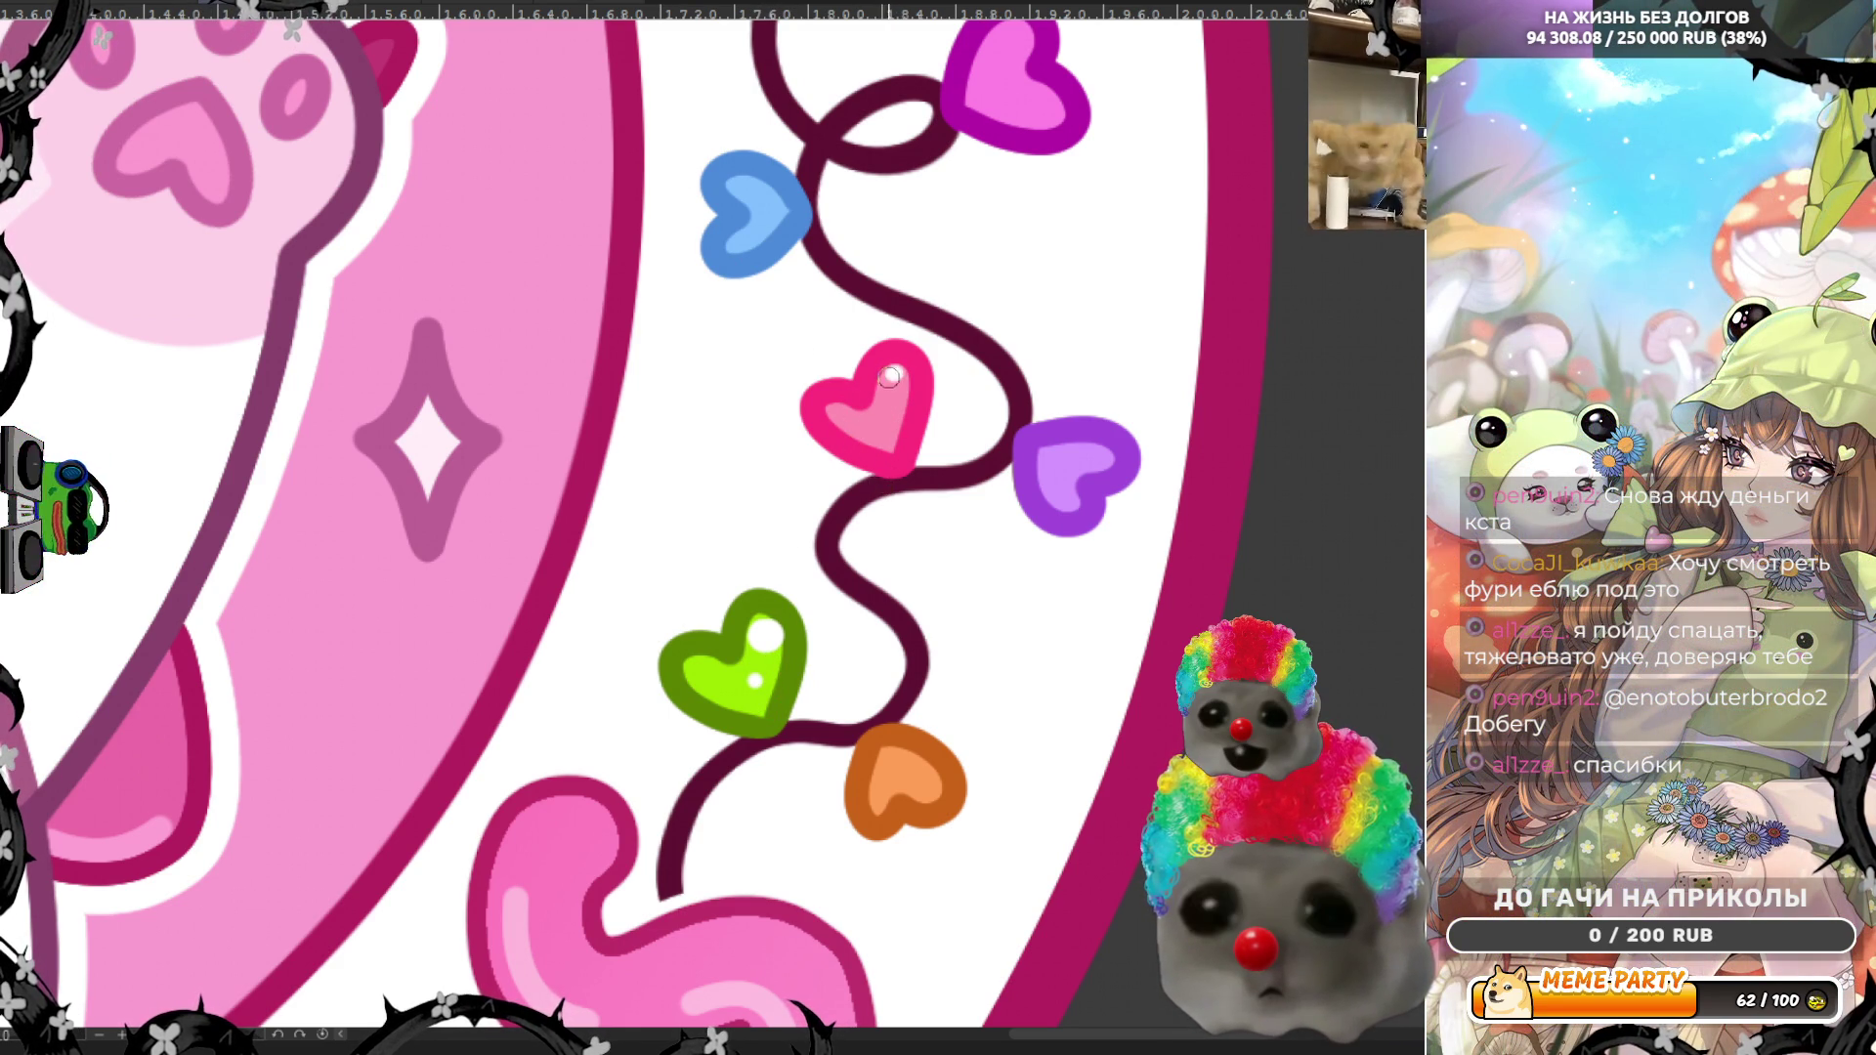
pyautogui.click(896, 379)
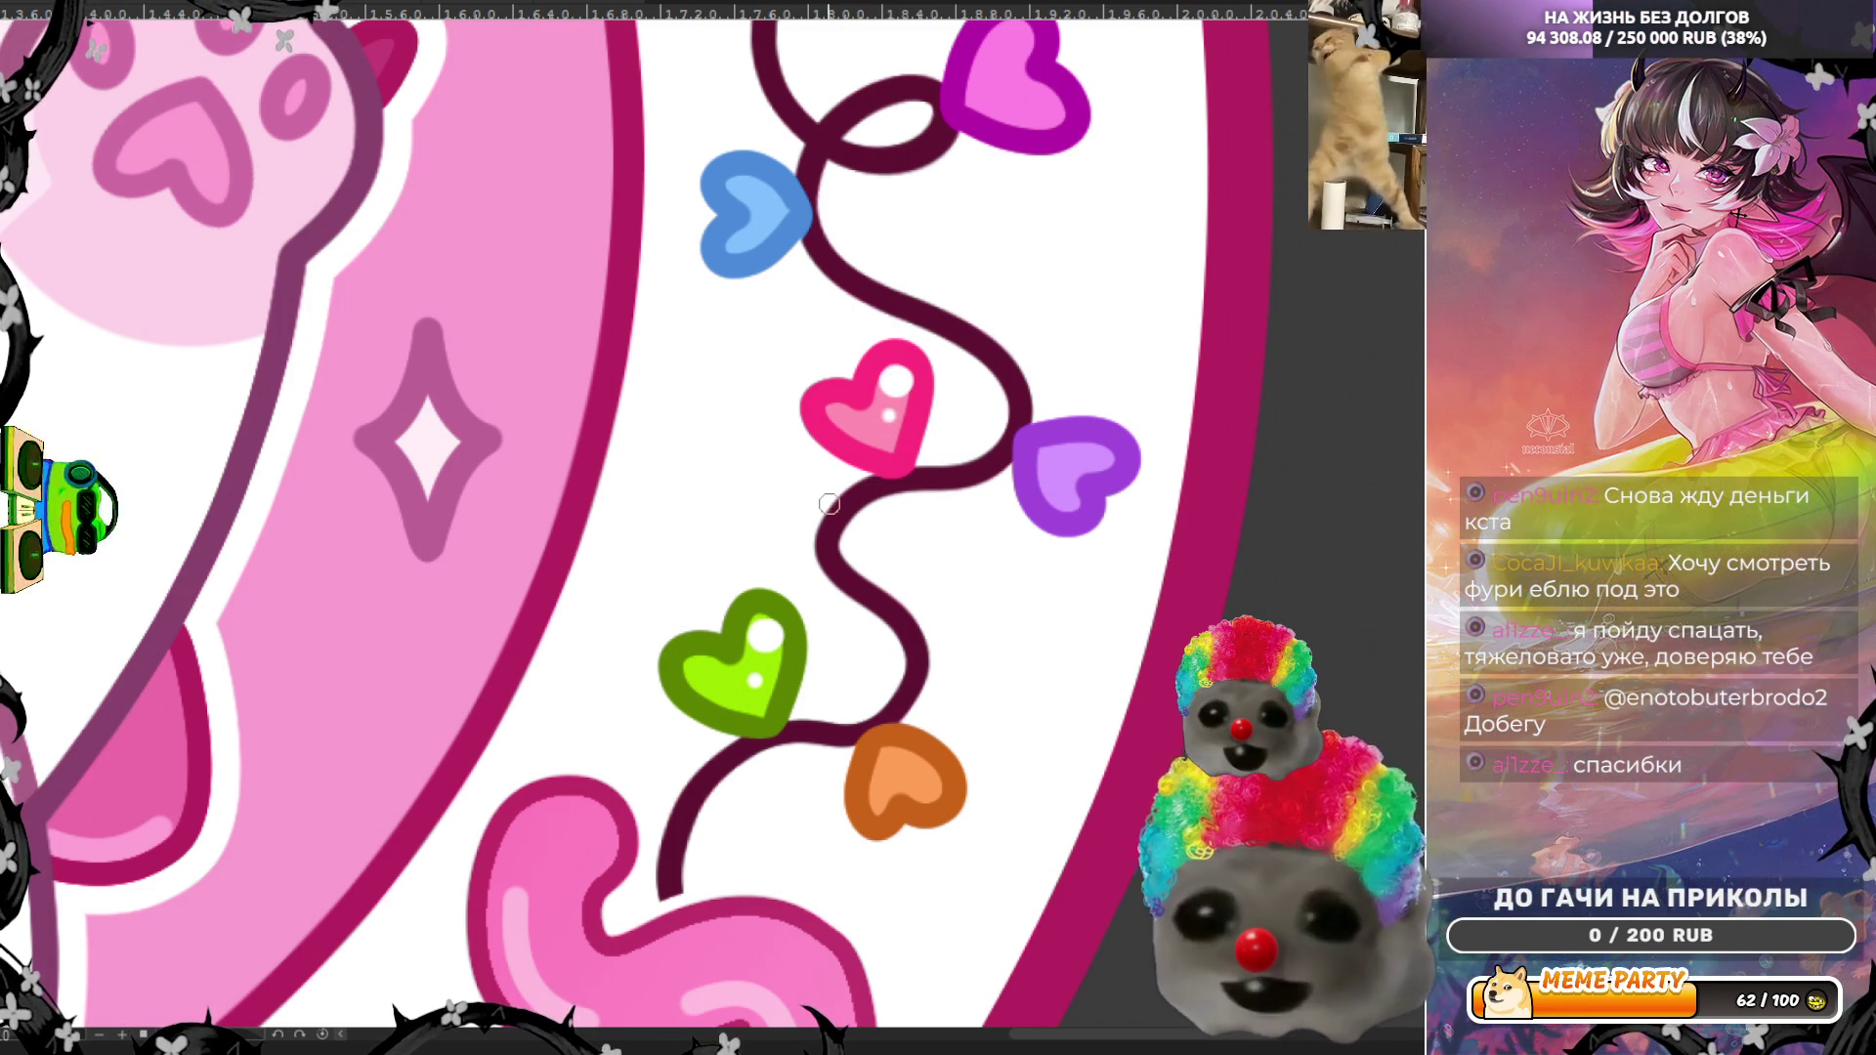
pyautogui.scroll(1, 1022, 569)
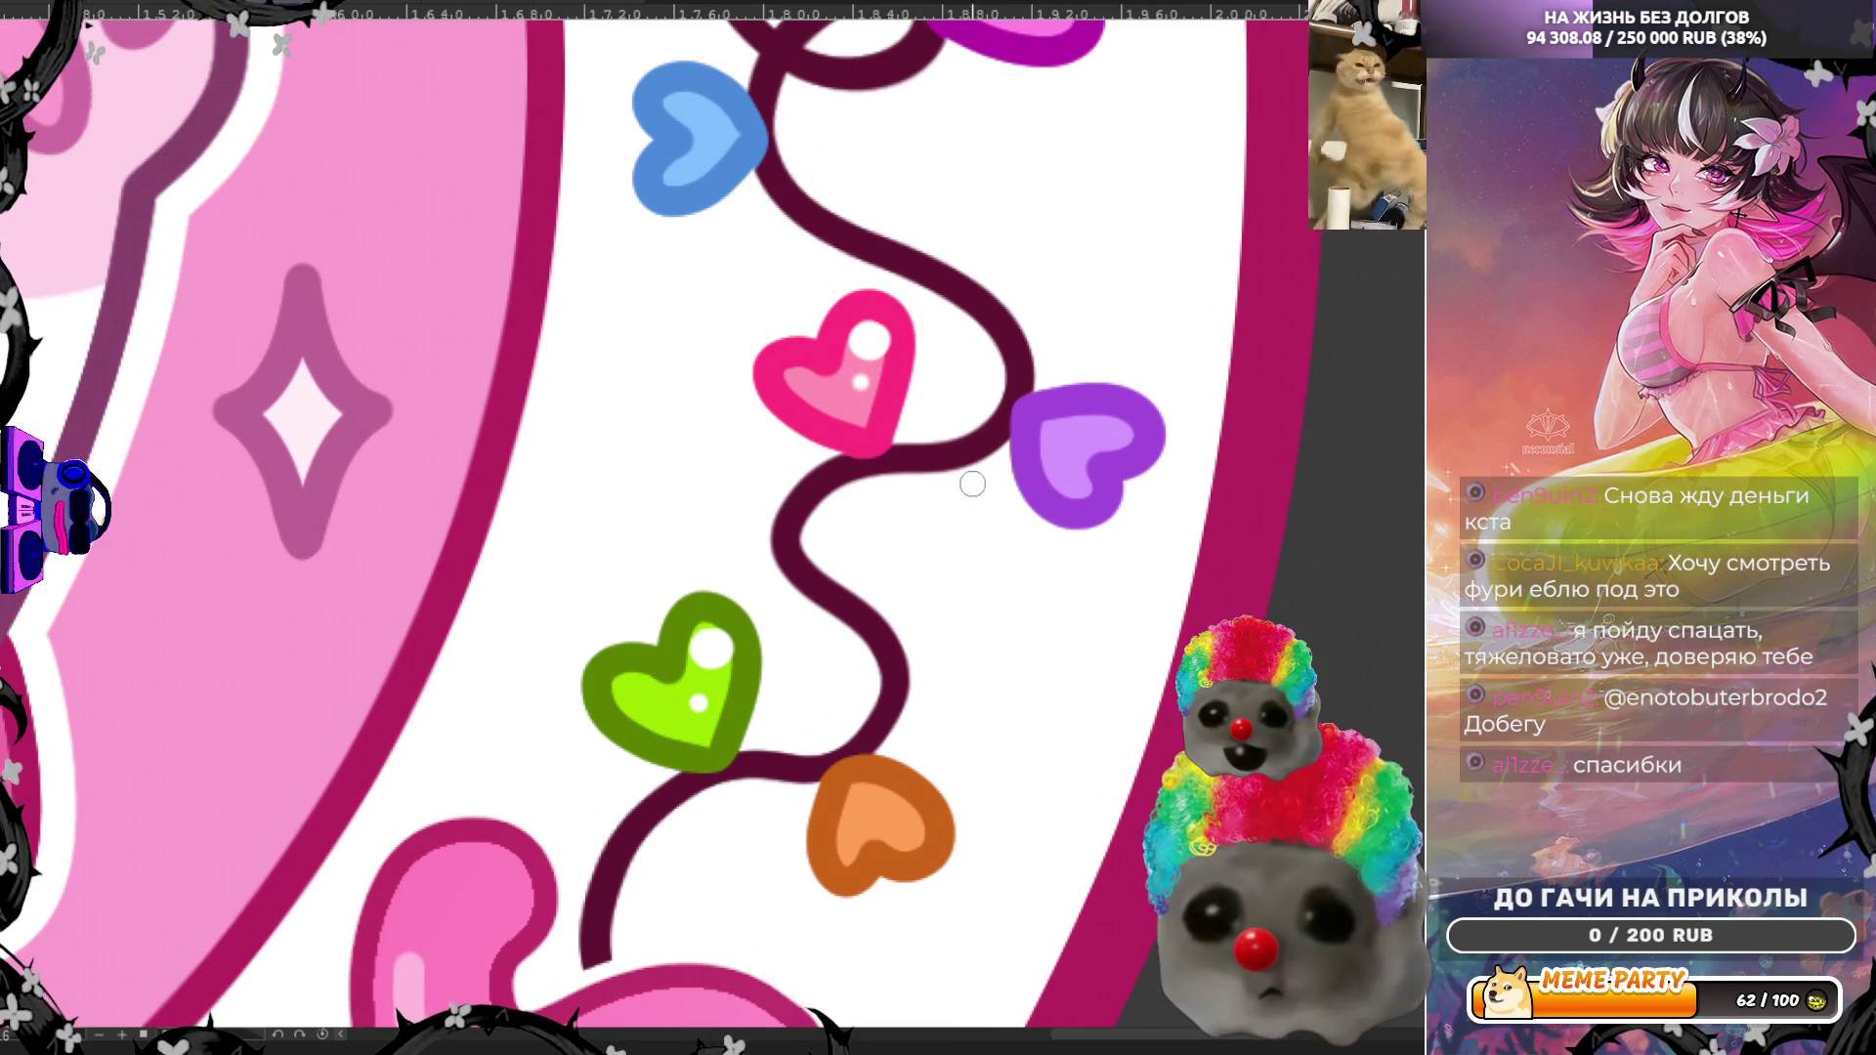
pyautogui.click(1111, 433)
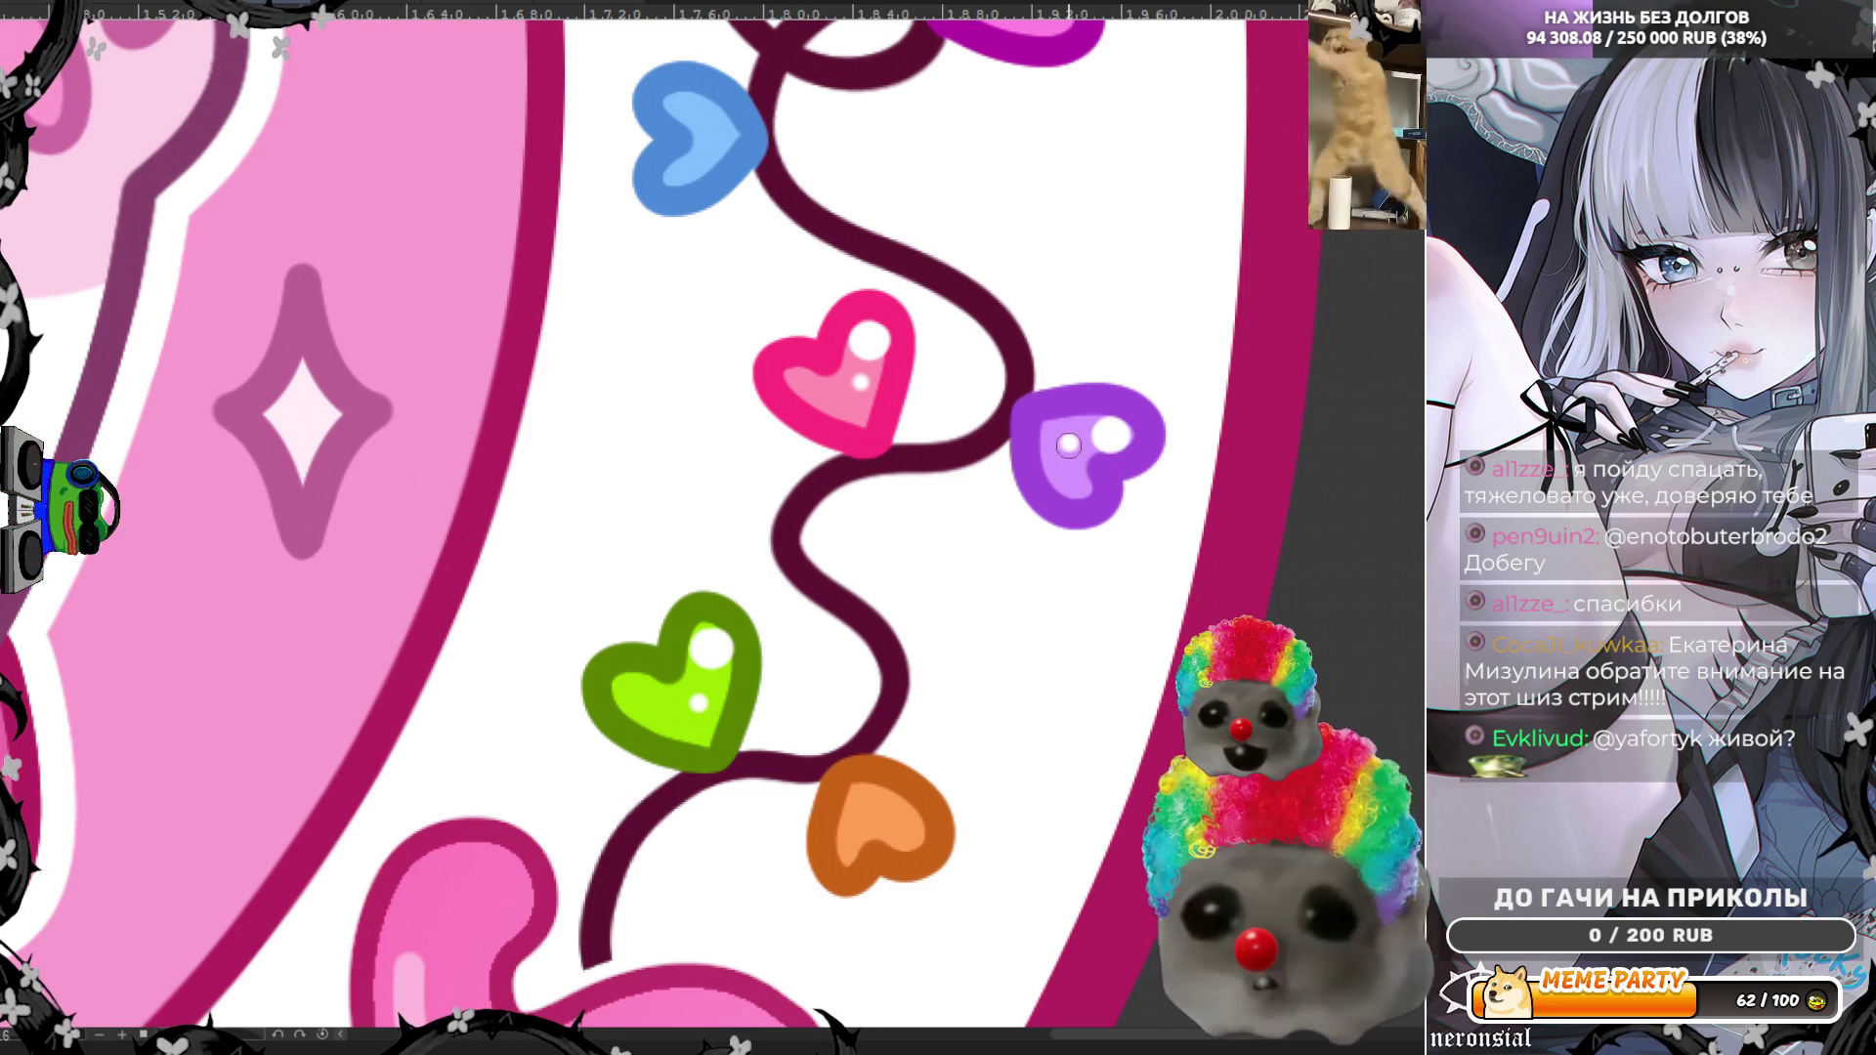
# Step: Paint a white highlight and a small dot on the orange heart
pyautogui.scroll(-2, 1009, 429)
pyautogui.scroll(-5, 1009, 429)
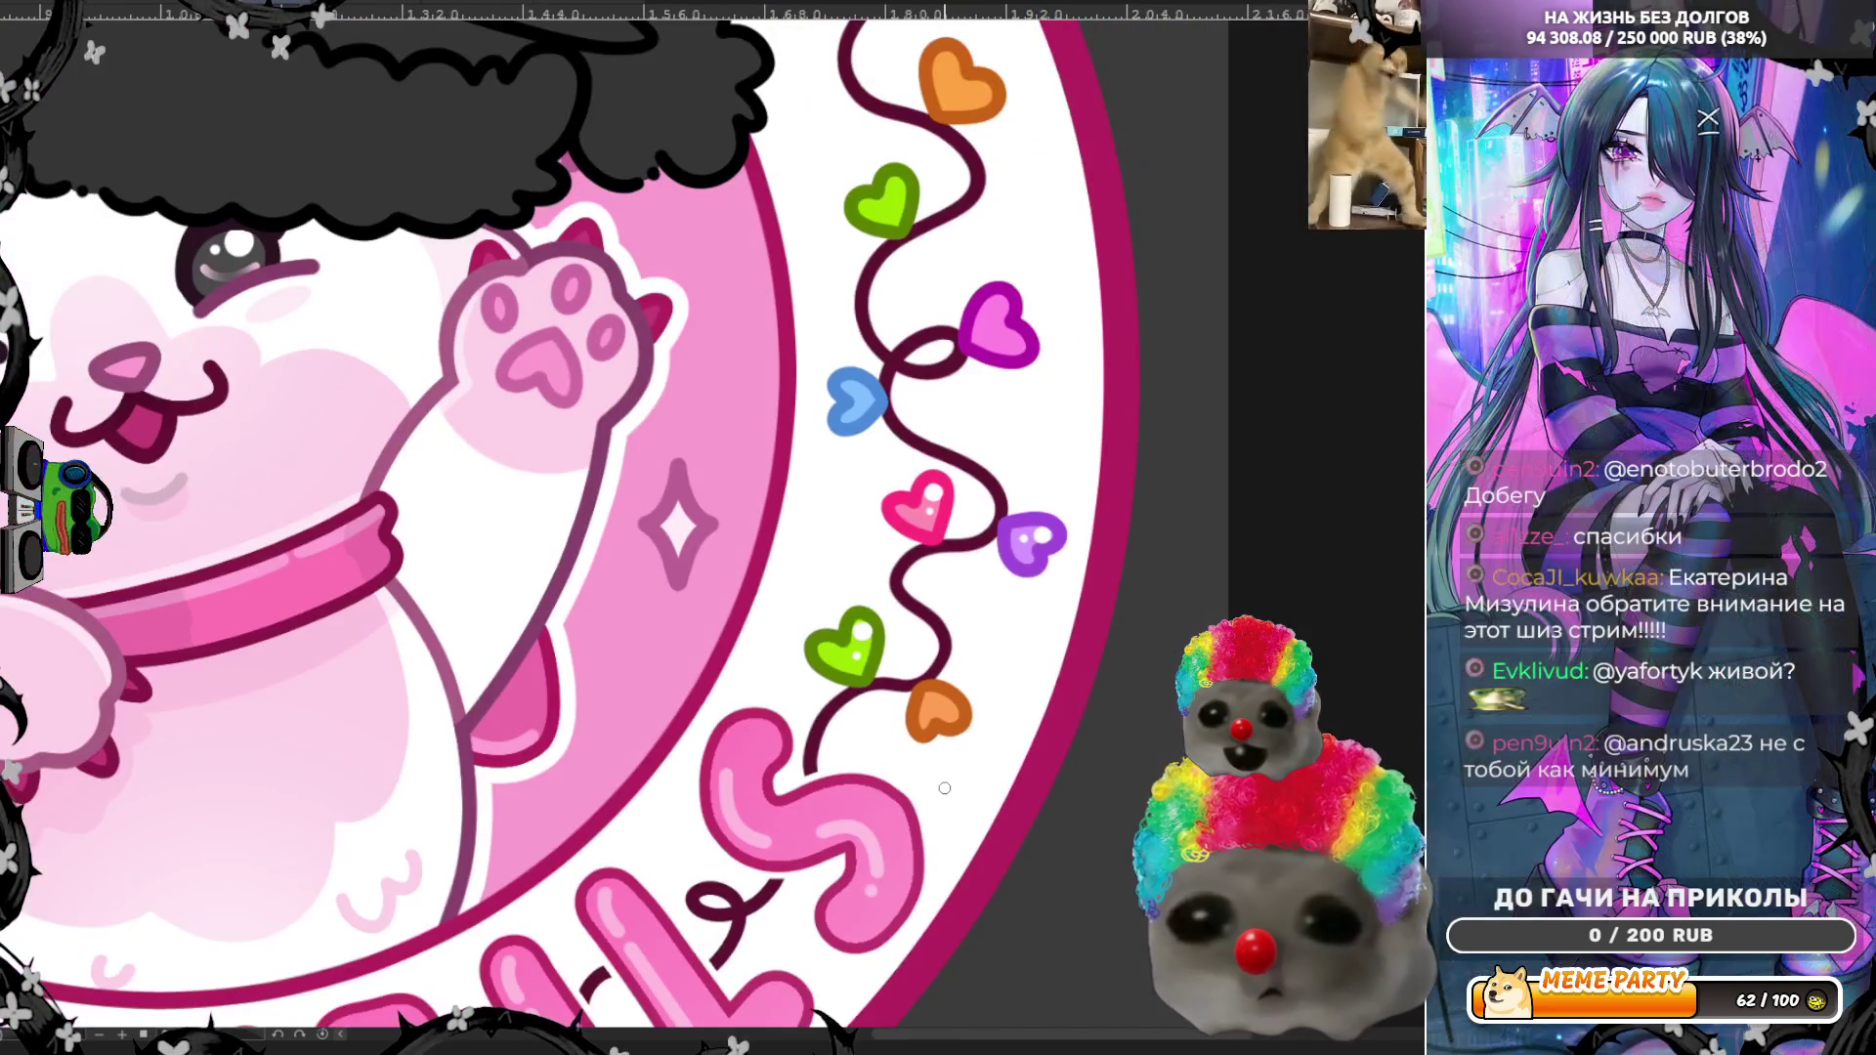
pyautogui.scroll(6, 971, 837)
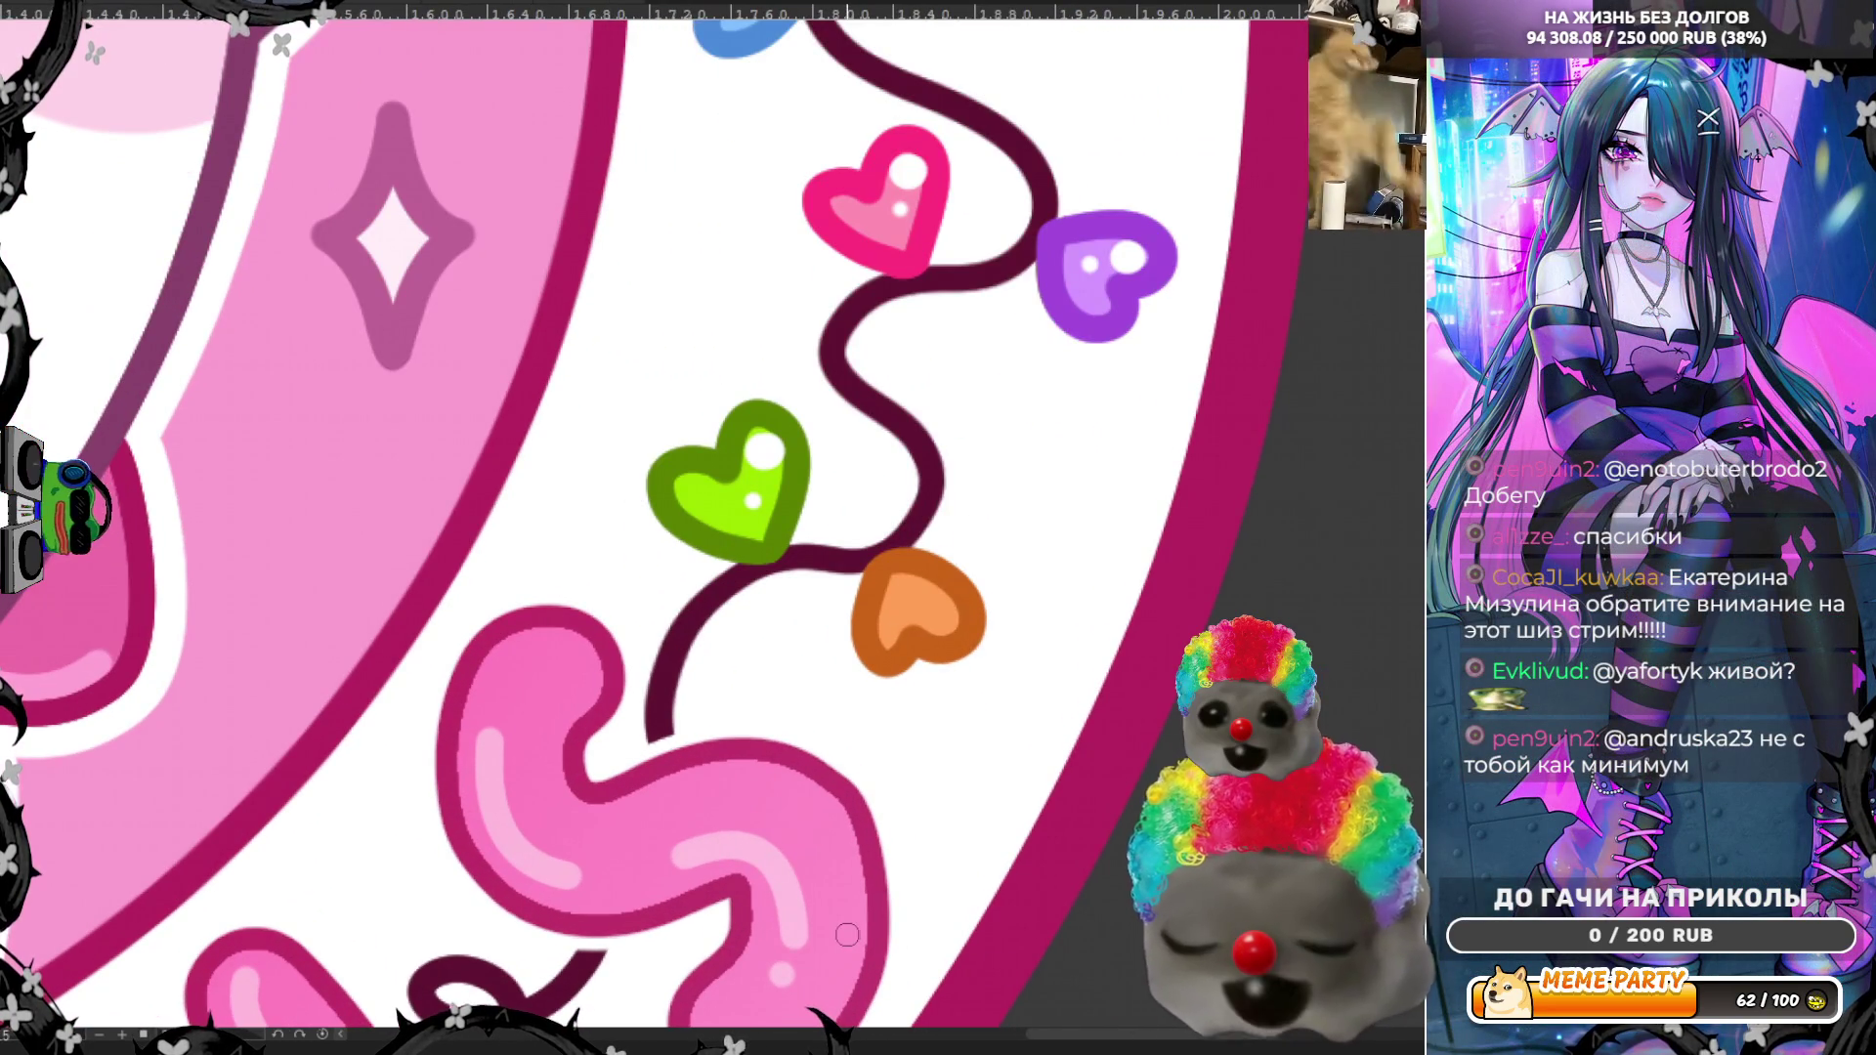
pyautogui.scroll(1, 848, 934)
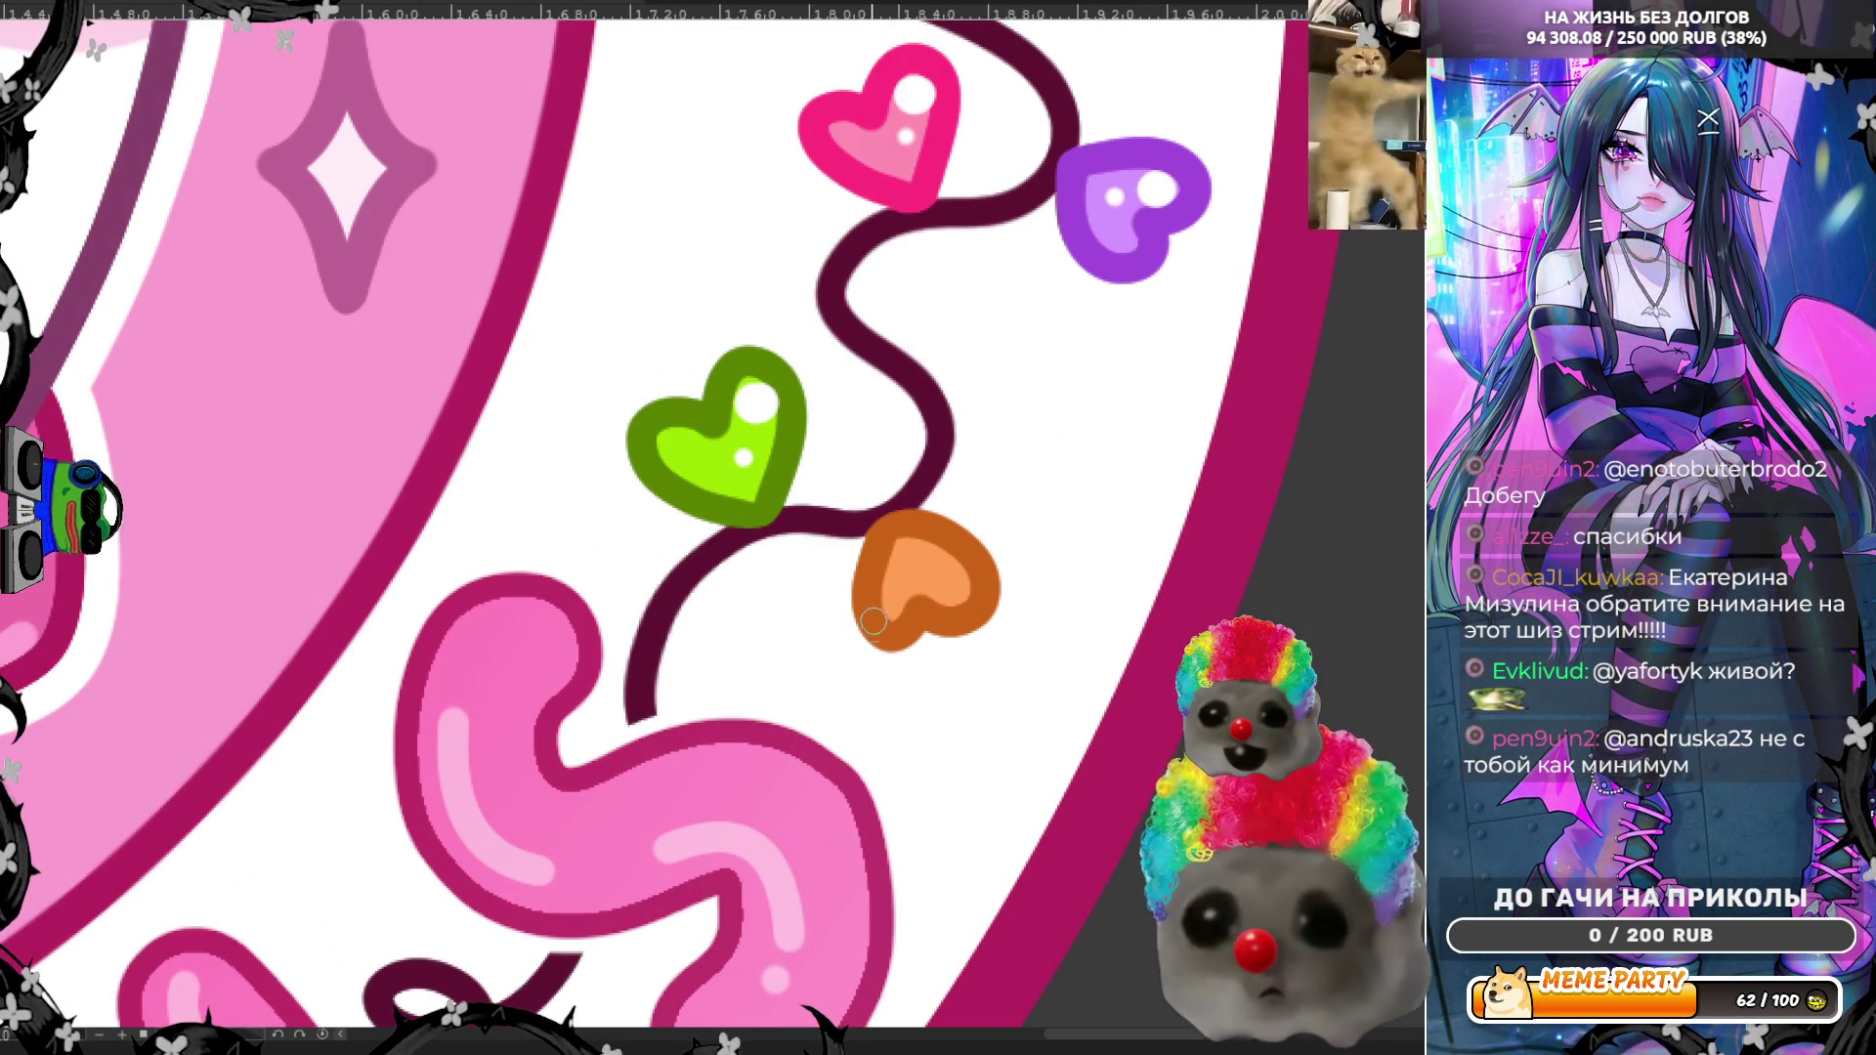
pyautogui.click(936, 583)
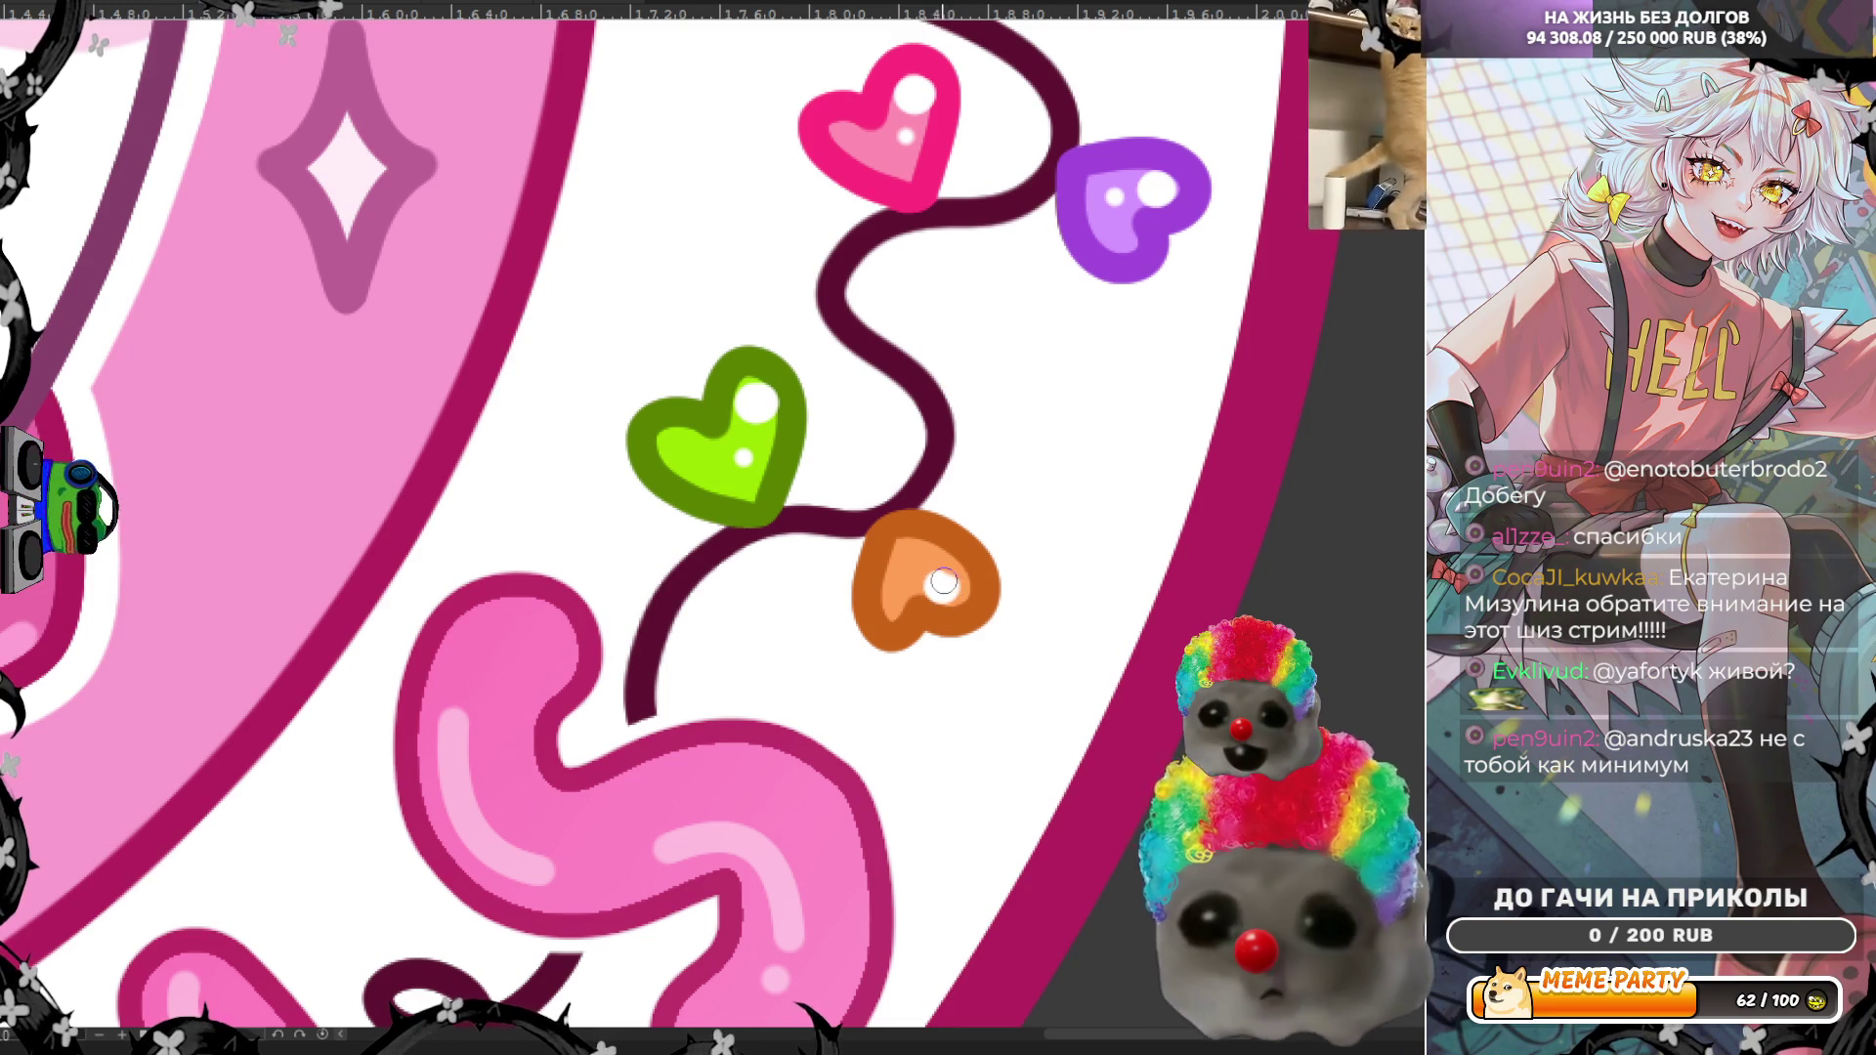
pyautogui.click(910, 569)
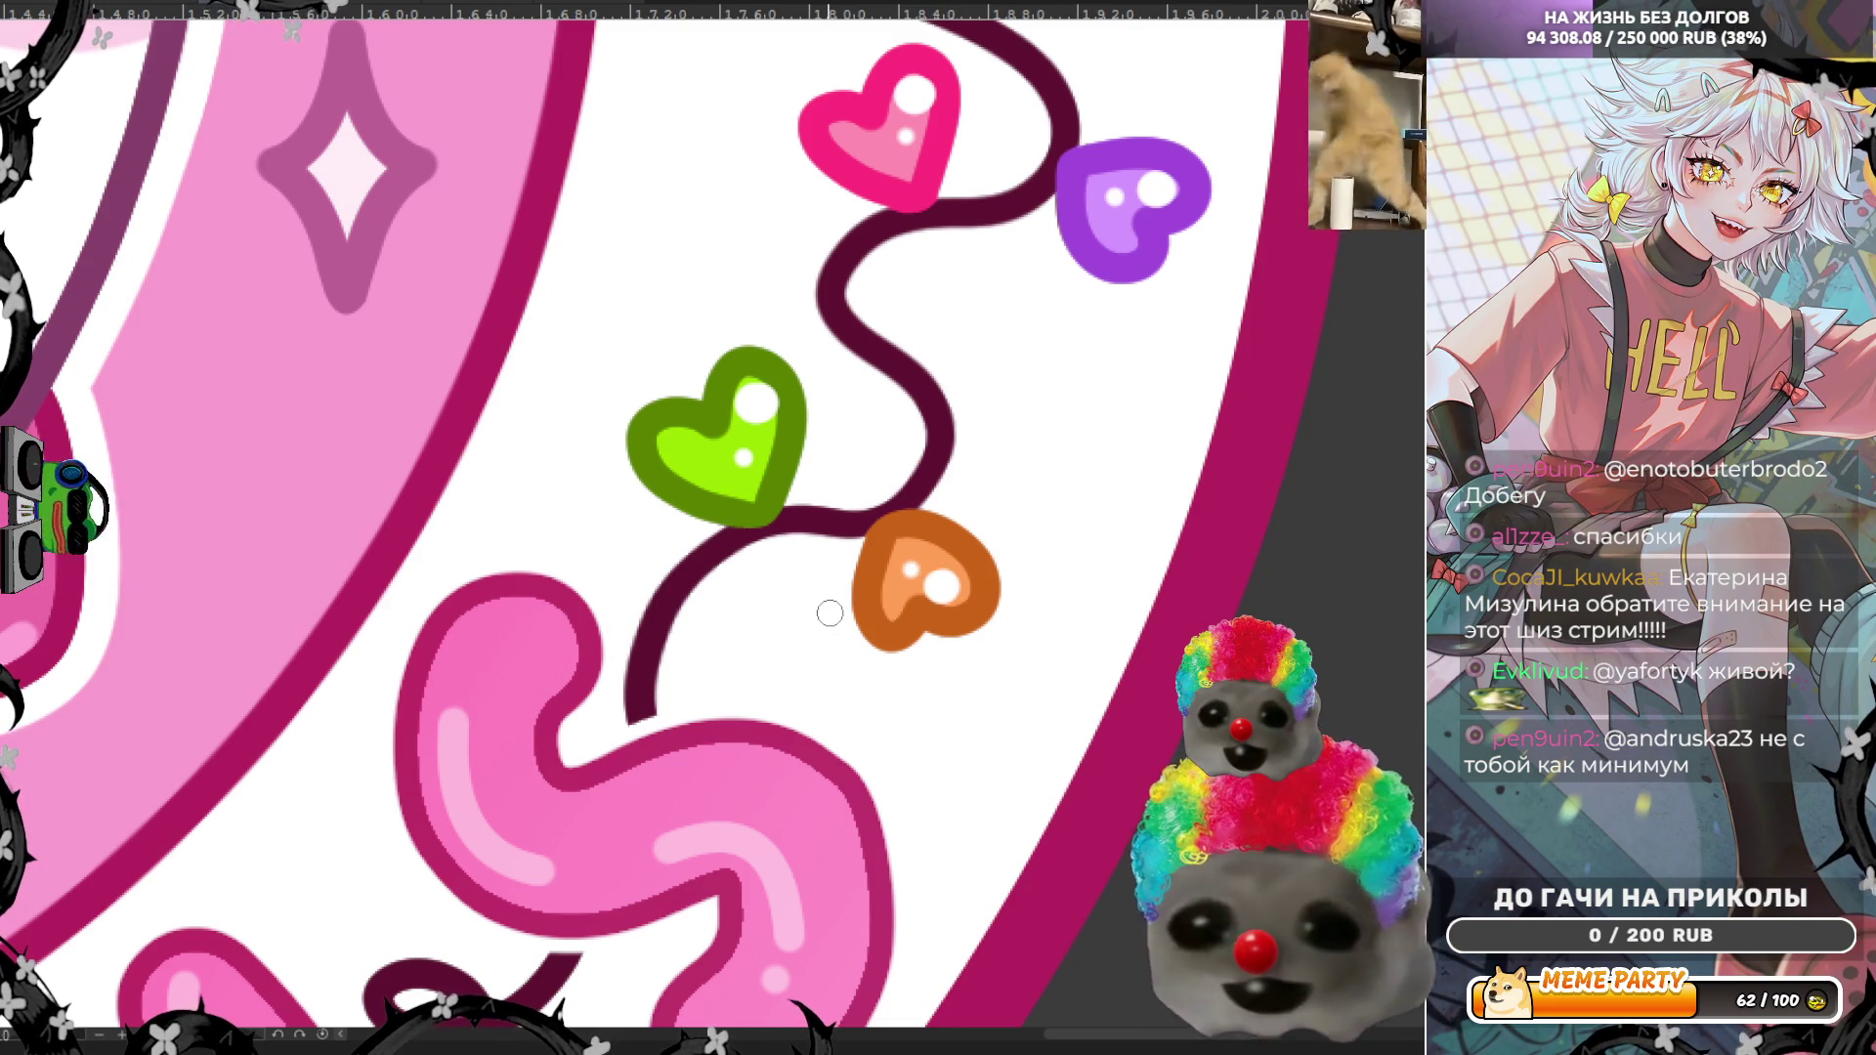
pyautogui.scroll(-4, 829, 612)
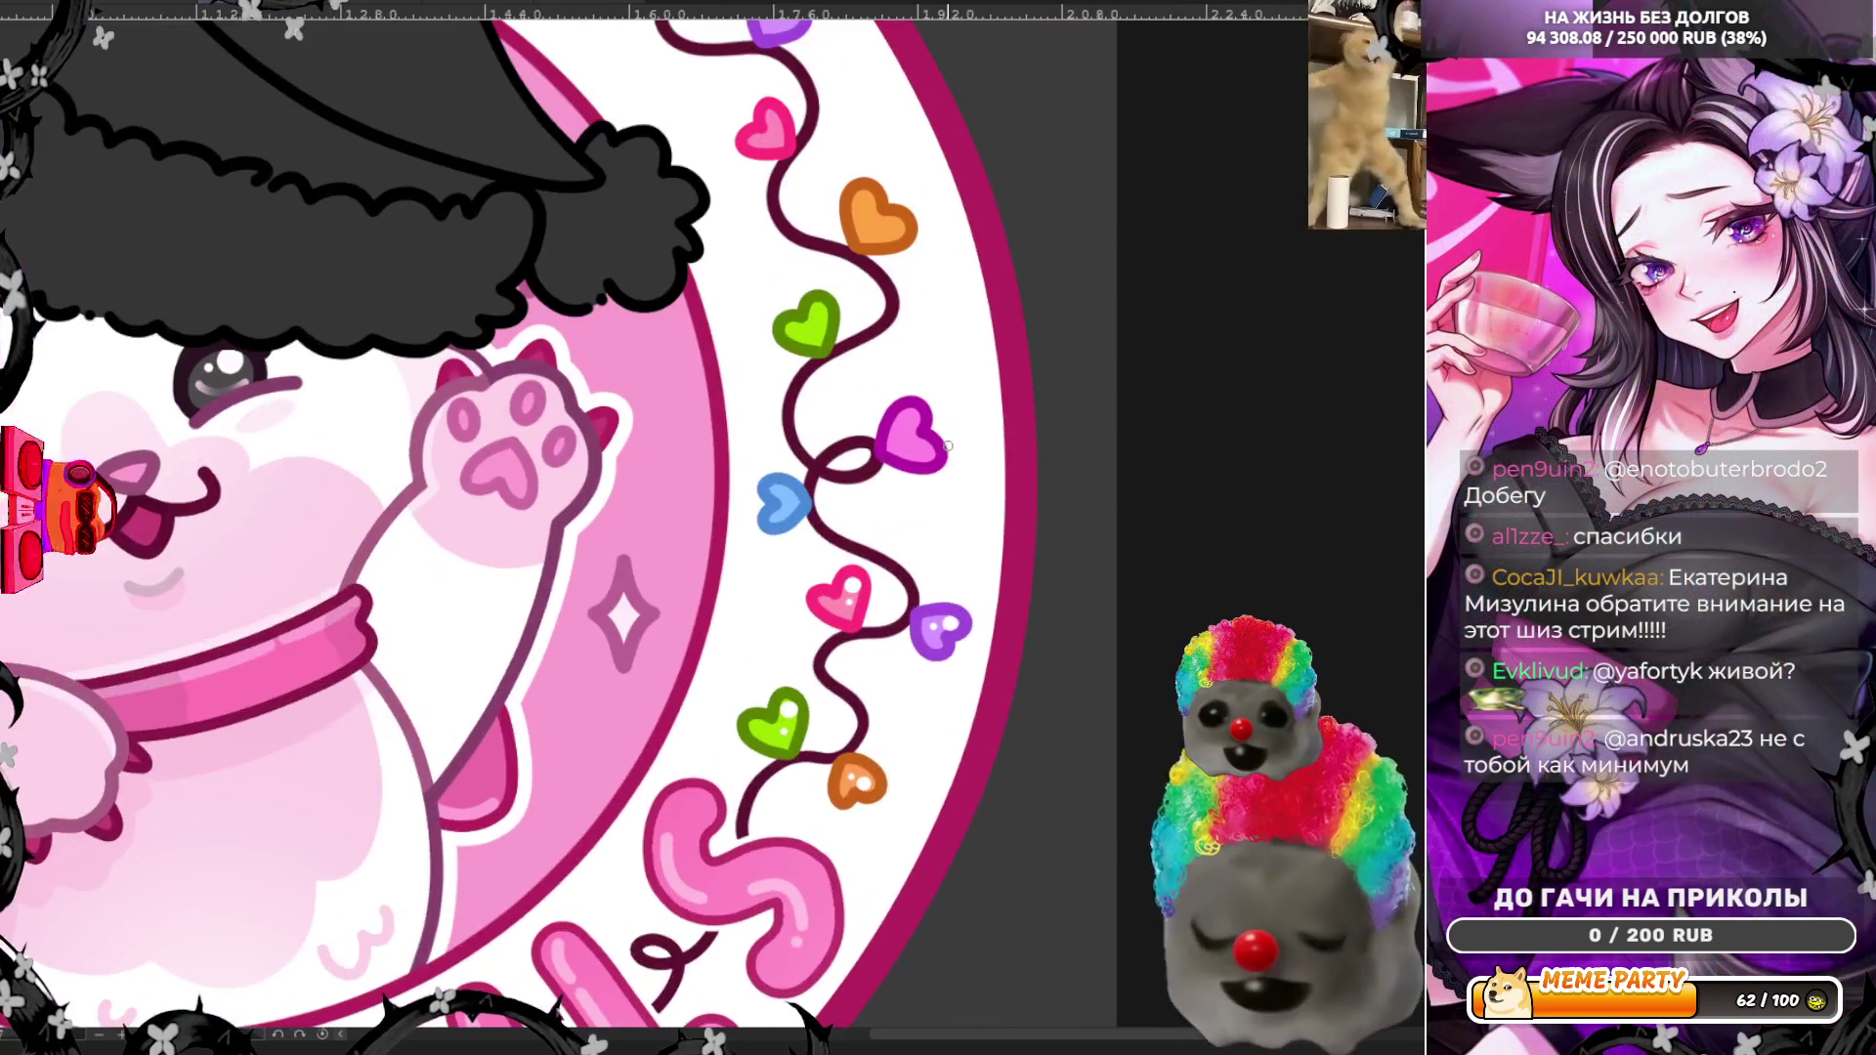
pyautogui.scroll(3, 946, 445)
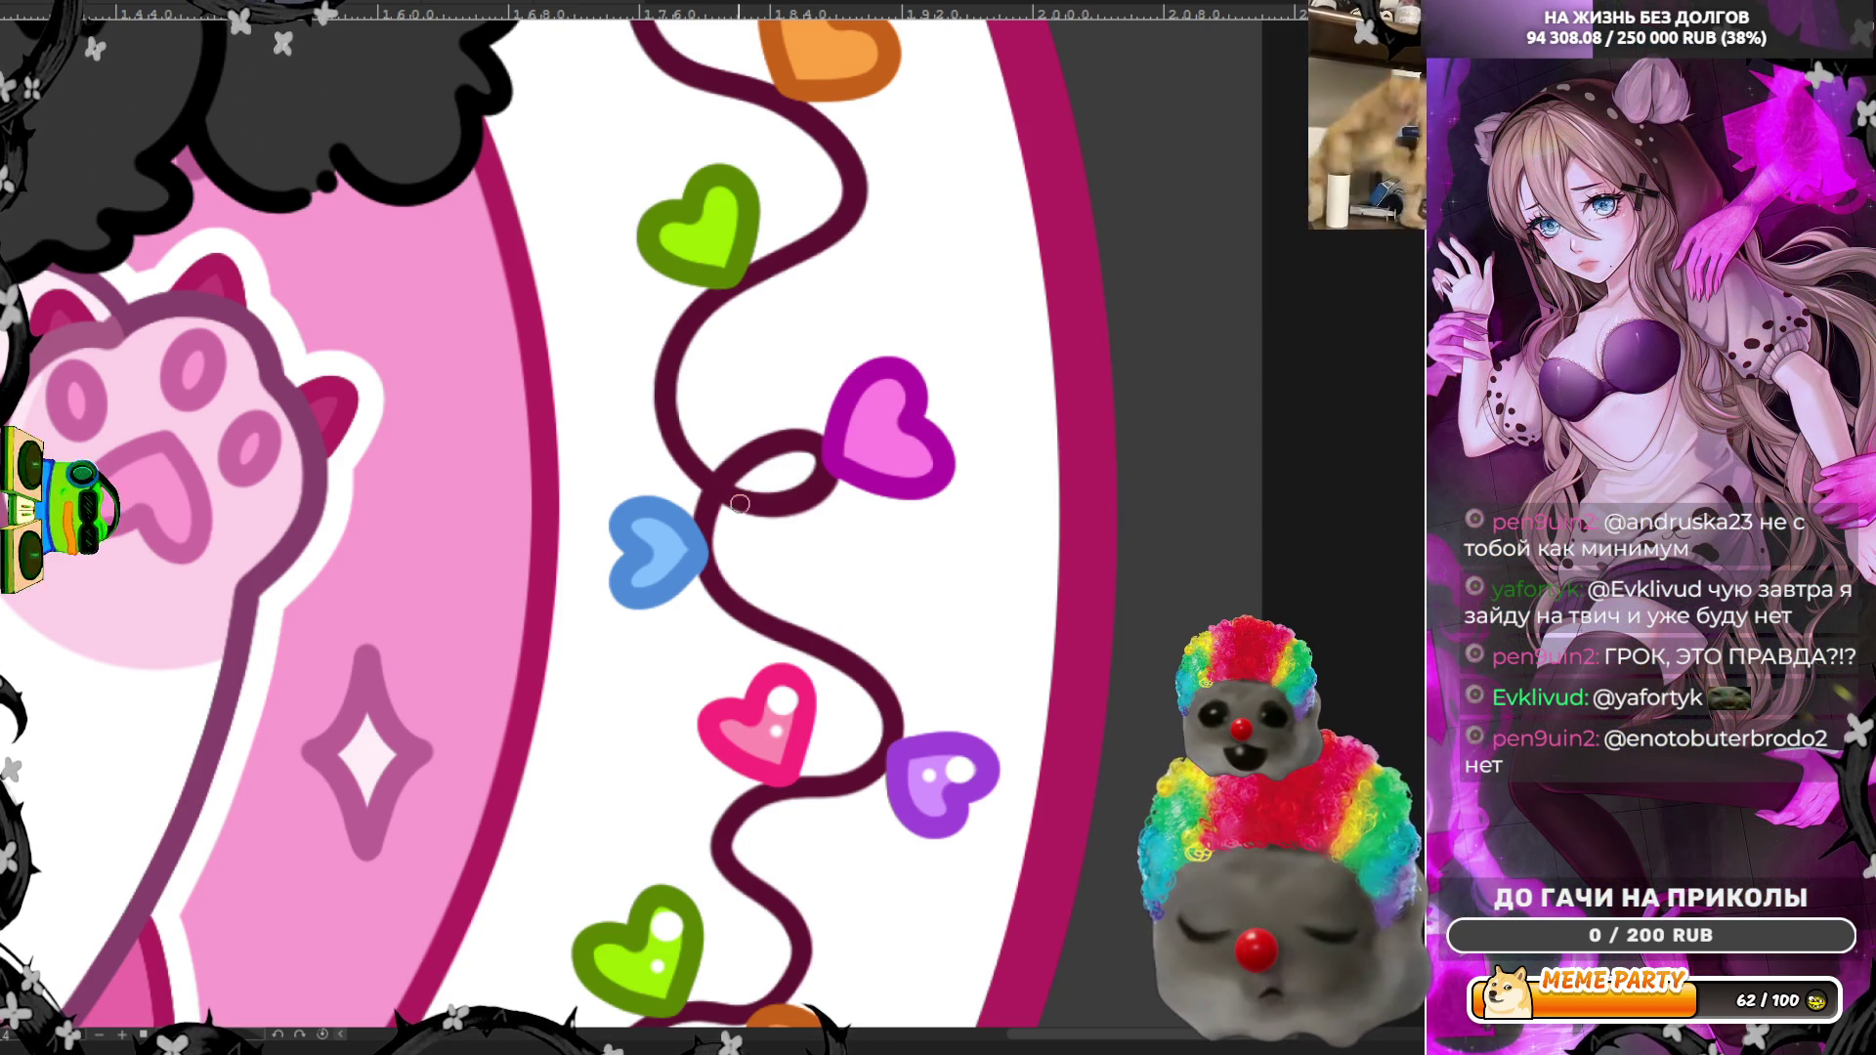
# Step: Add white highlights to the magenta, blue and green hearts
pyautogui.moveTo(871, 411); pyautogui.dragTo(879, 399)
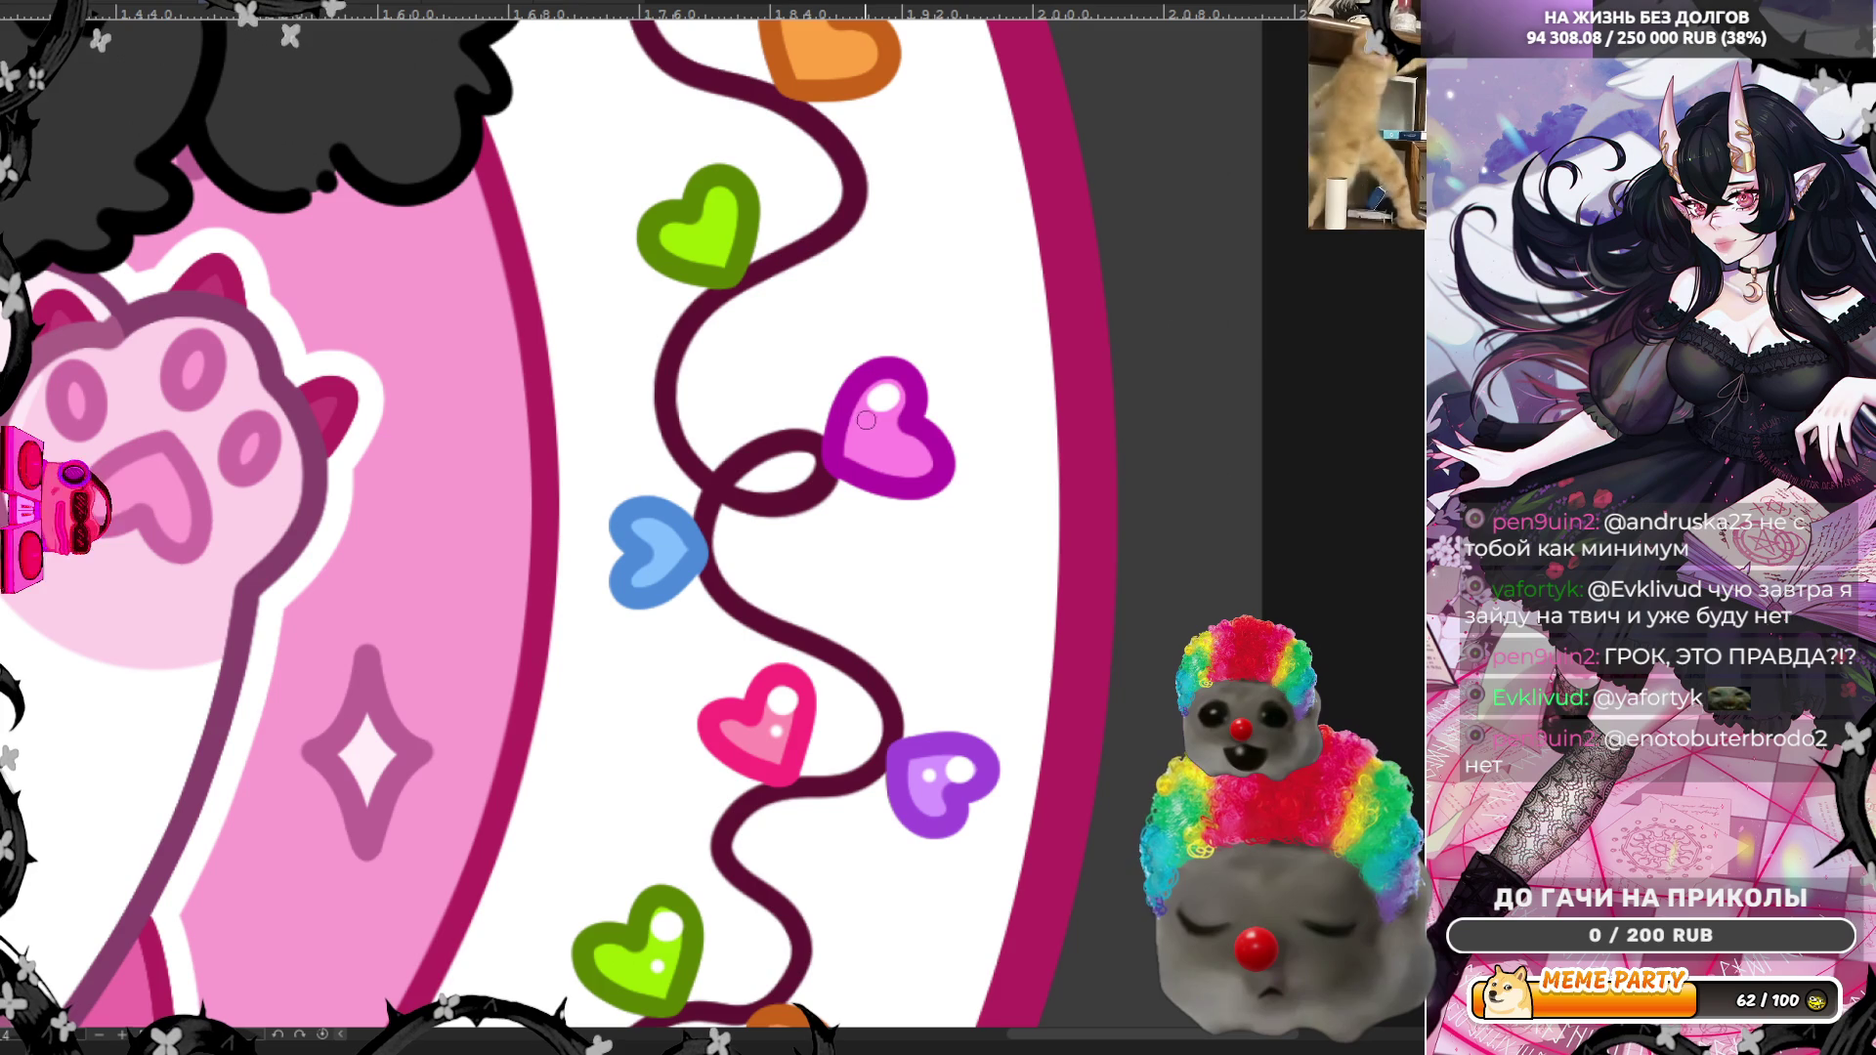
pyautogui.click(892, 392)
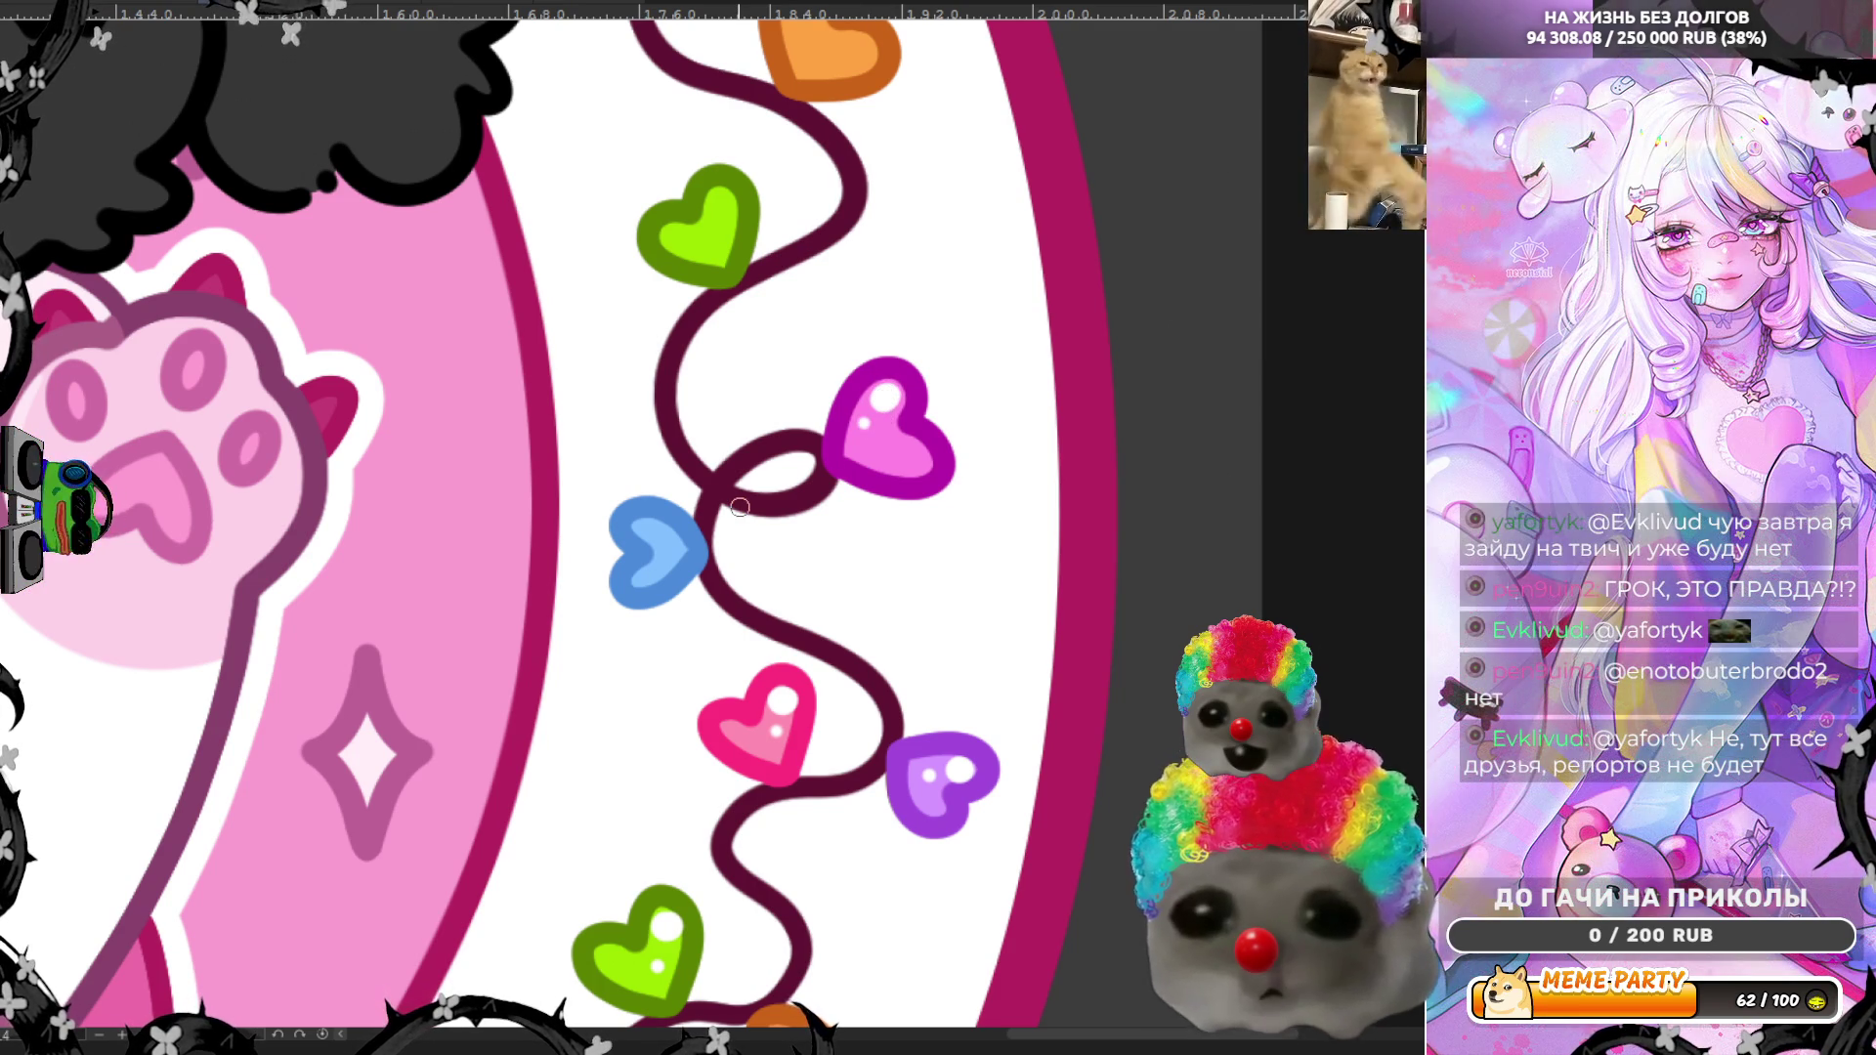
pyautogui.scroll(1, 739, 507)
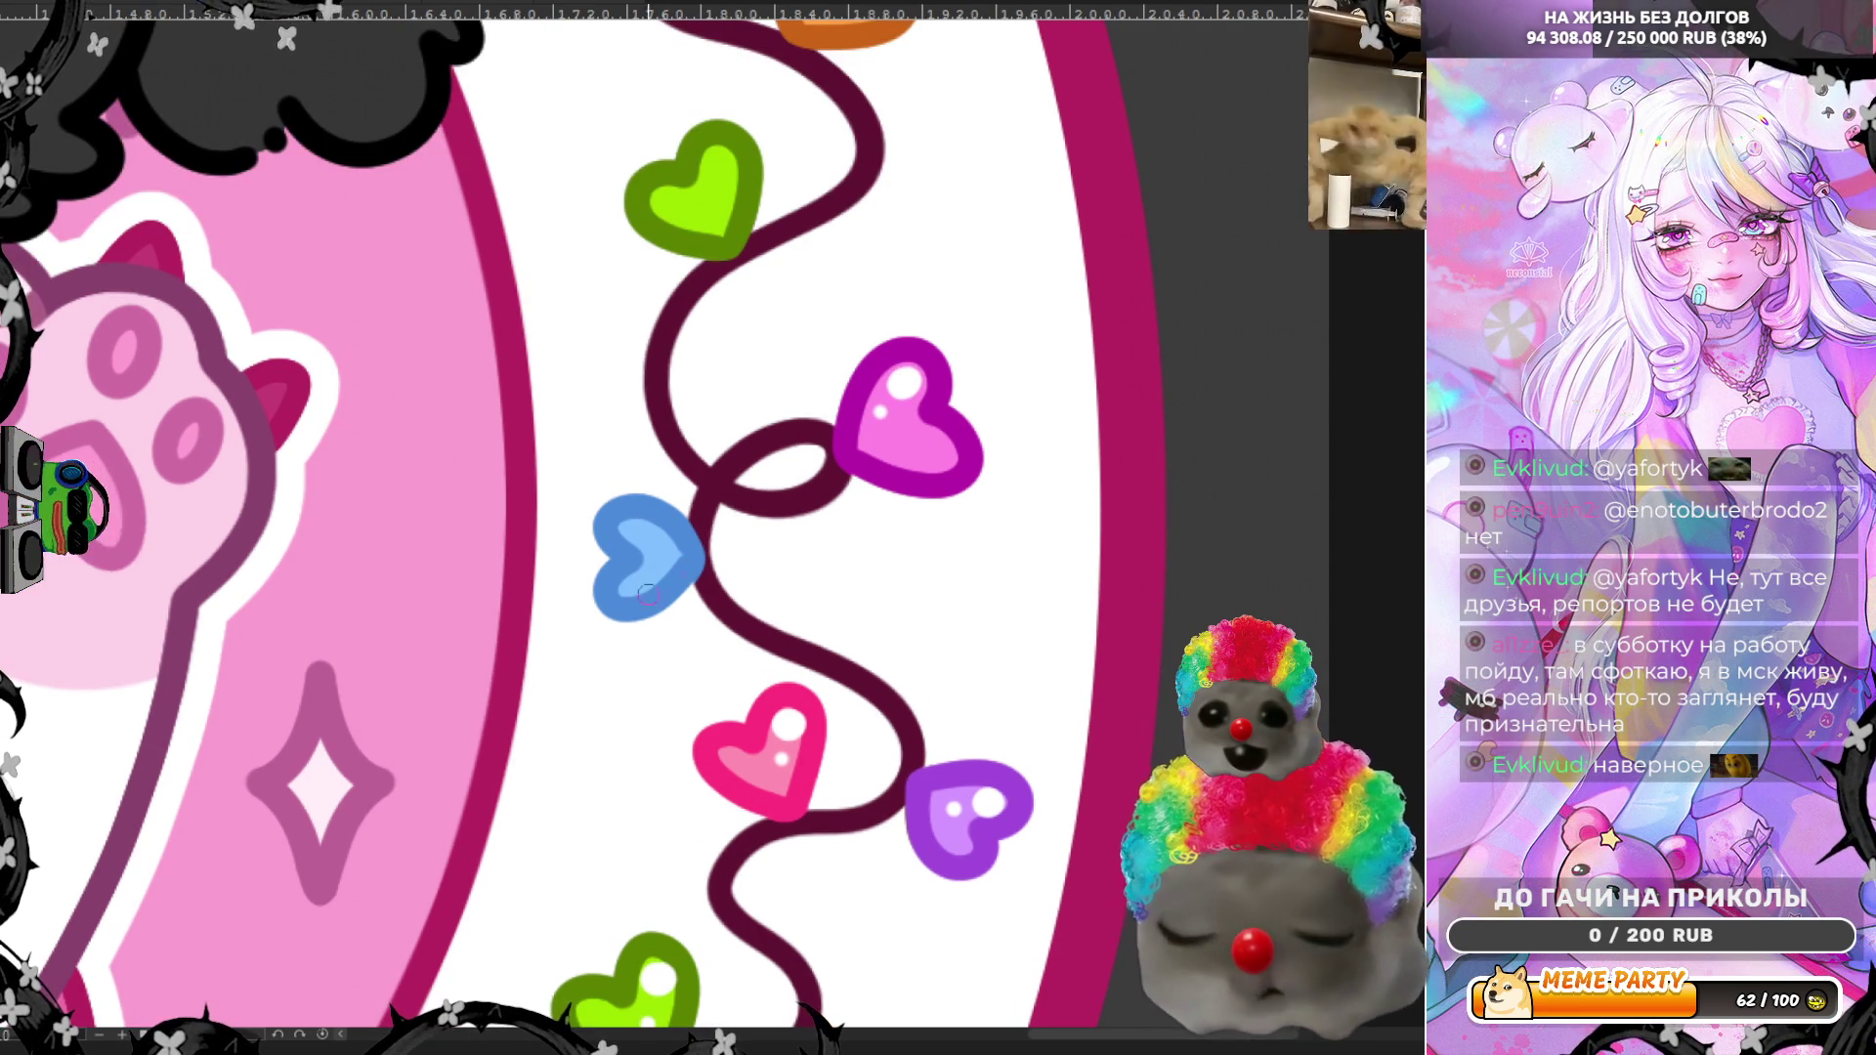
pyautogui.click(634, 530)
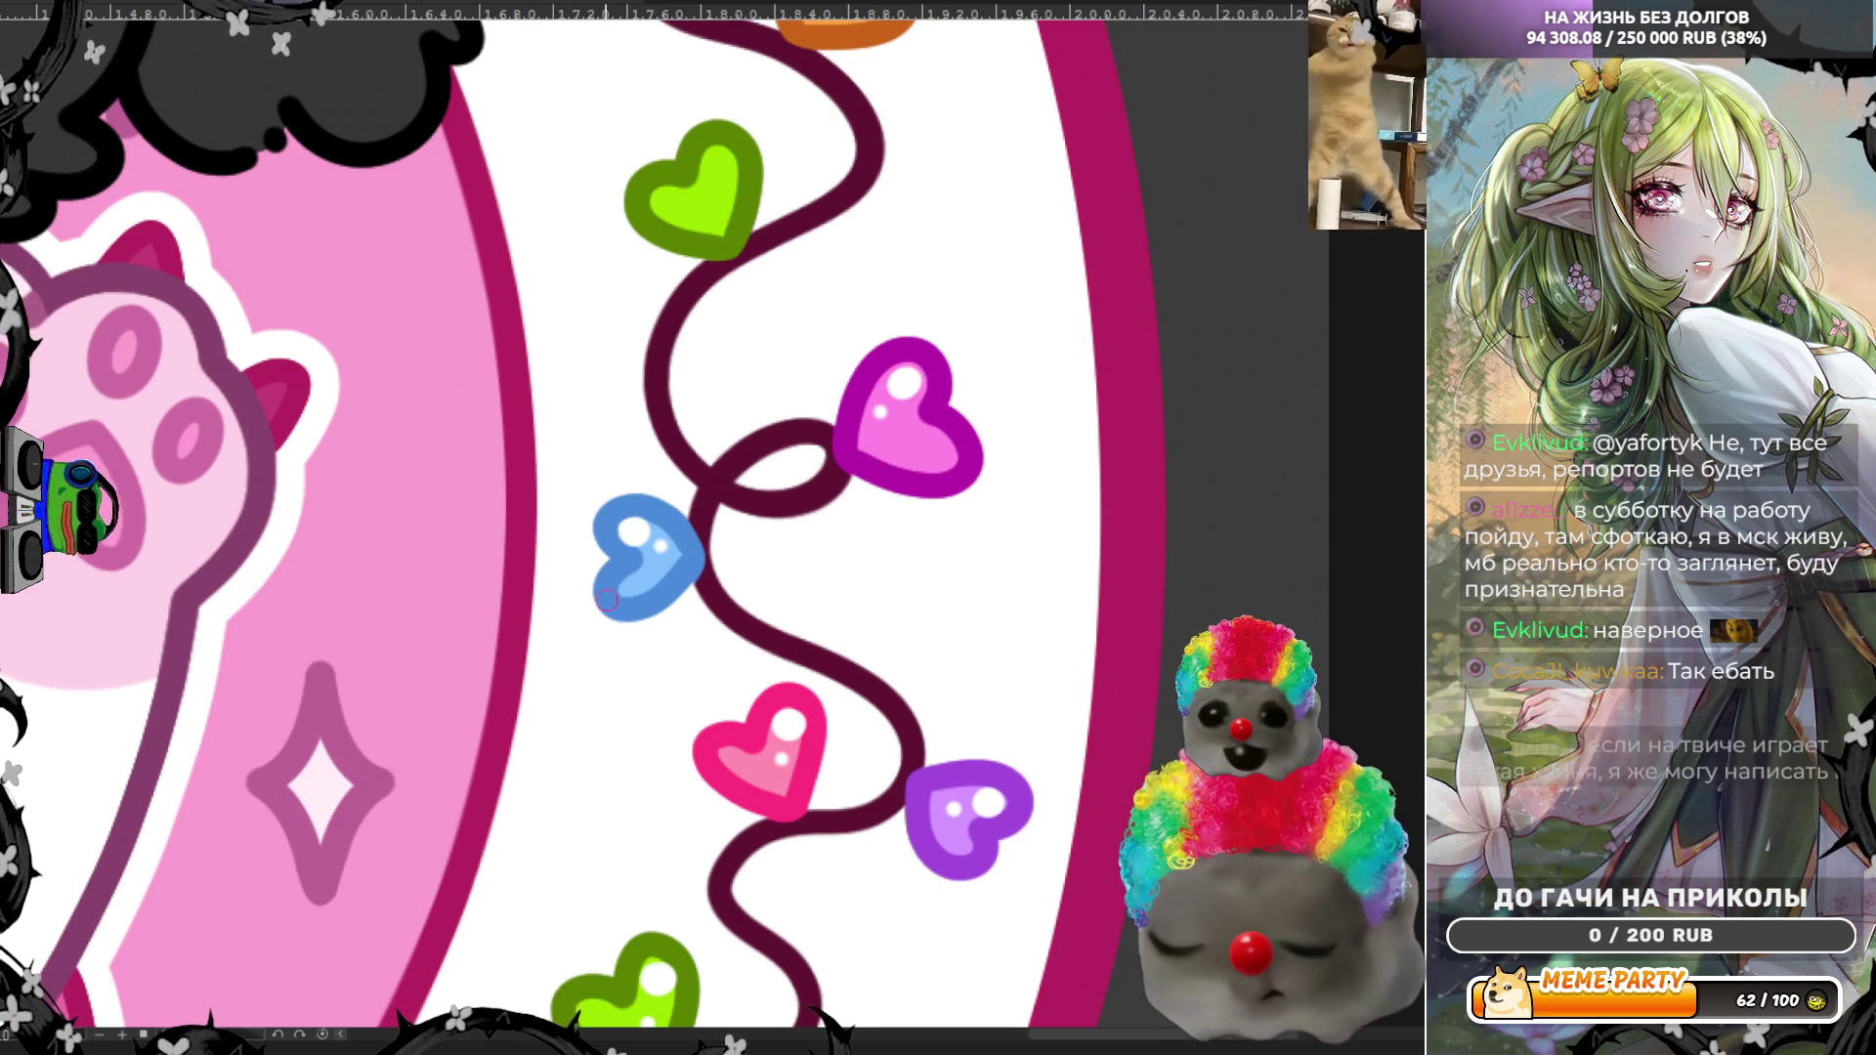
pyautogui.scroll(-5, 764, 482)
pyautogui.scroll(3, 764, 482)
pyautogui.scroll(1, 764, 482)
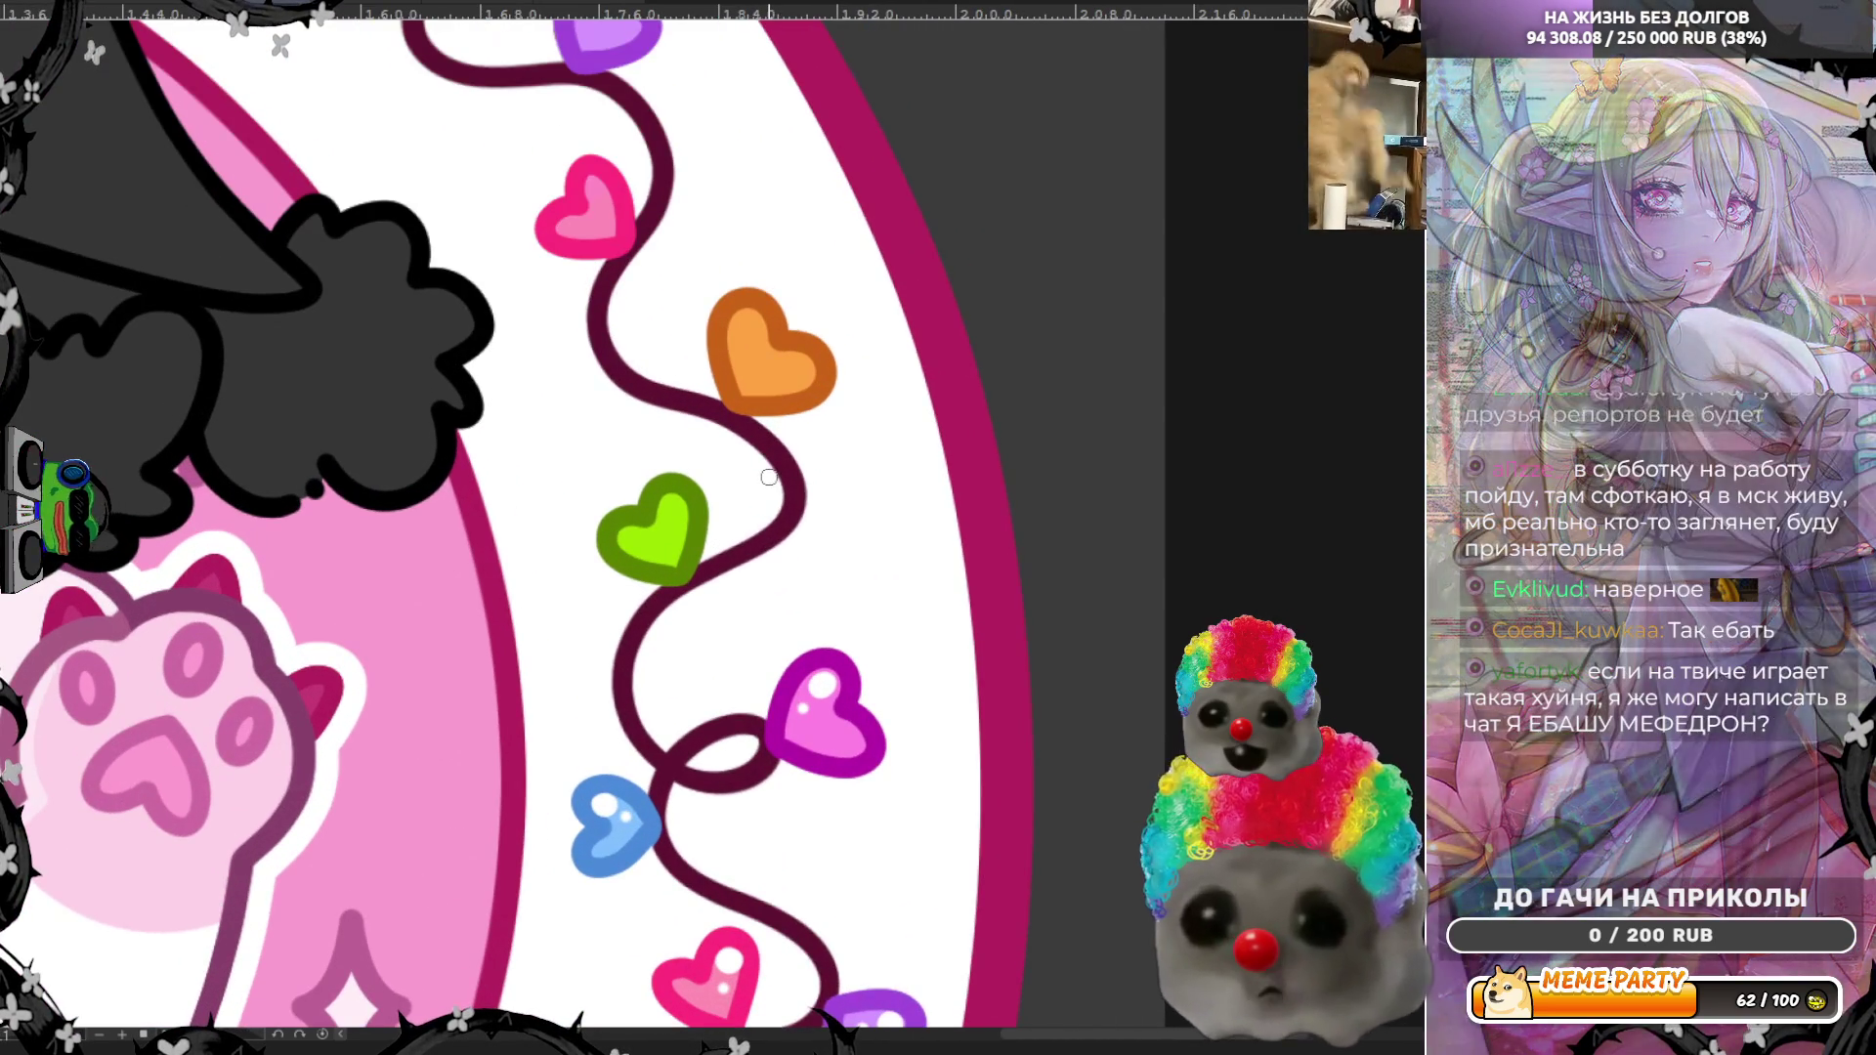
pyautogui.moveTo(669, 504); pyautogui.dragTo(676, 500)
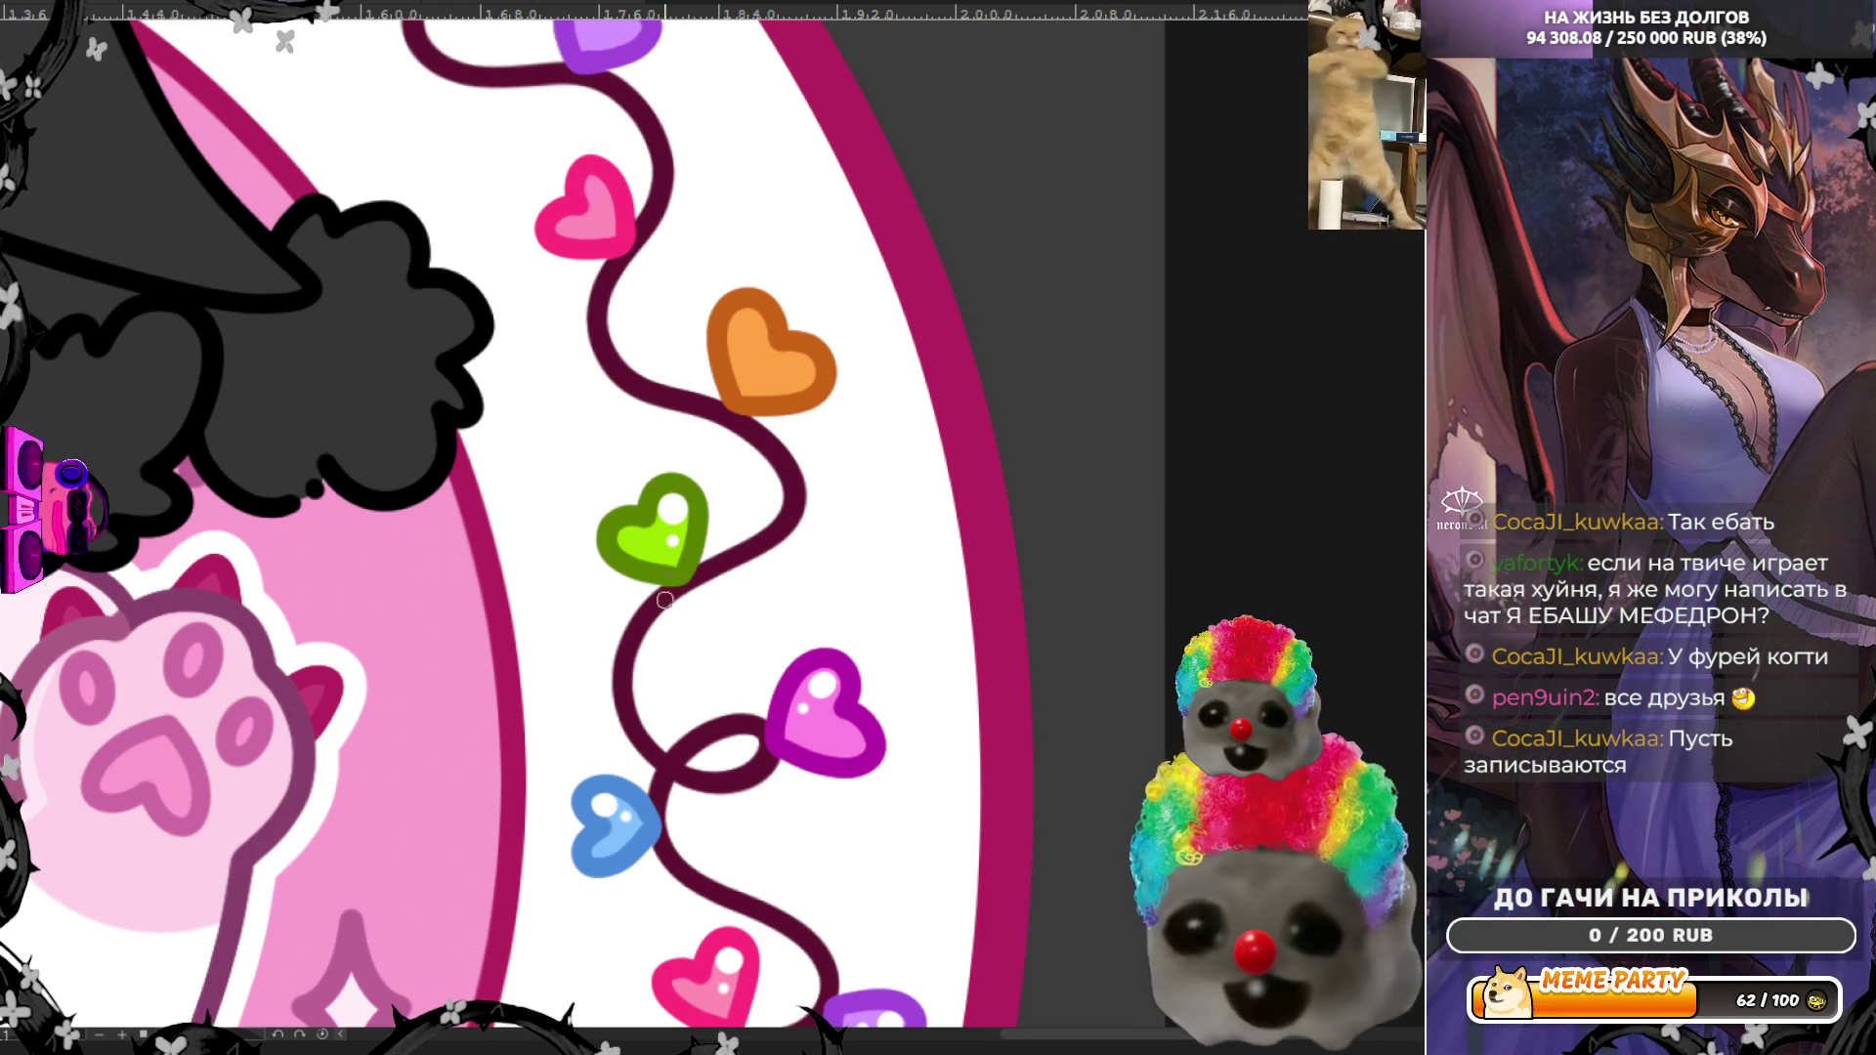
# Step: Paint a highlight stroke and small dot on the orange heart, then zoom out to the whole logo
pyautogui.scroll(-3, 539, 605)
pyautogui.scroll(5, 544, 371)
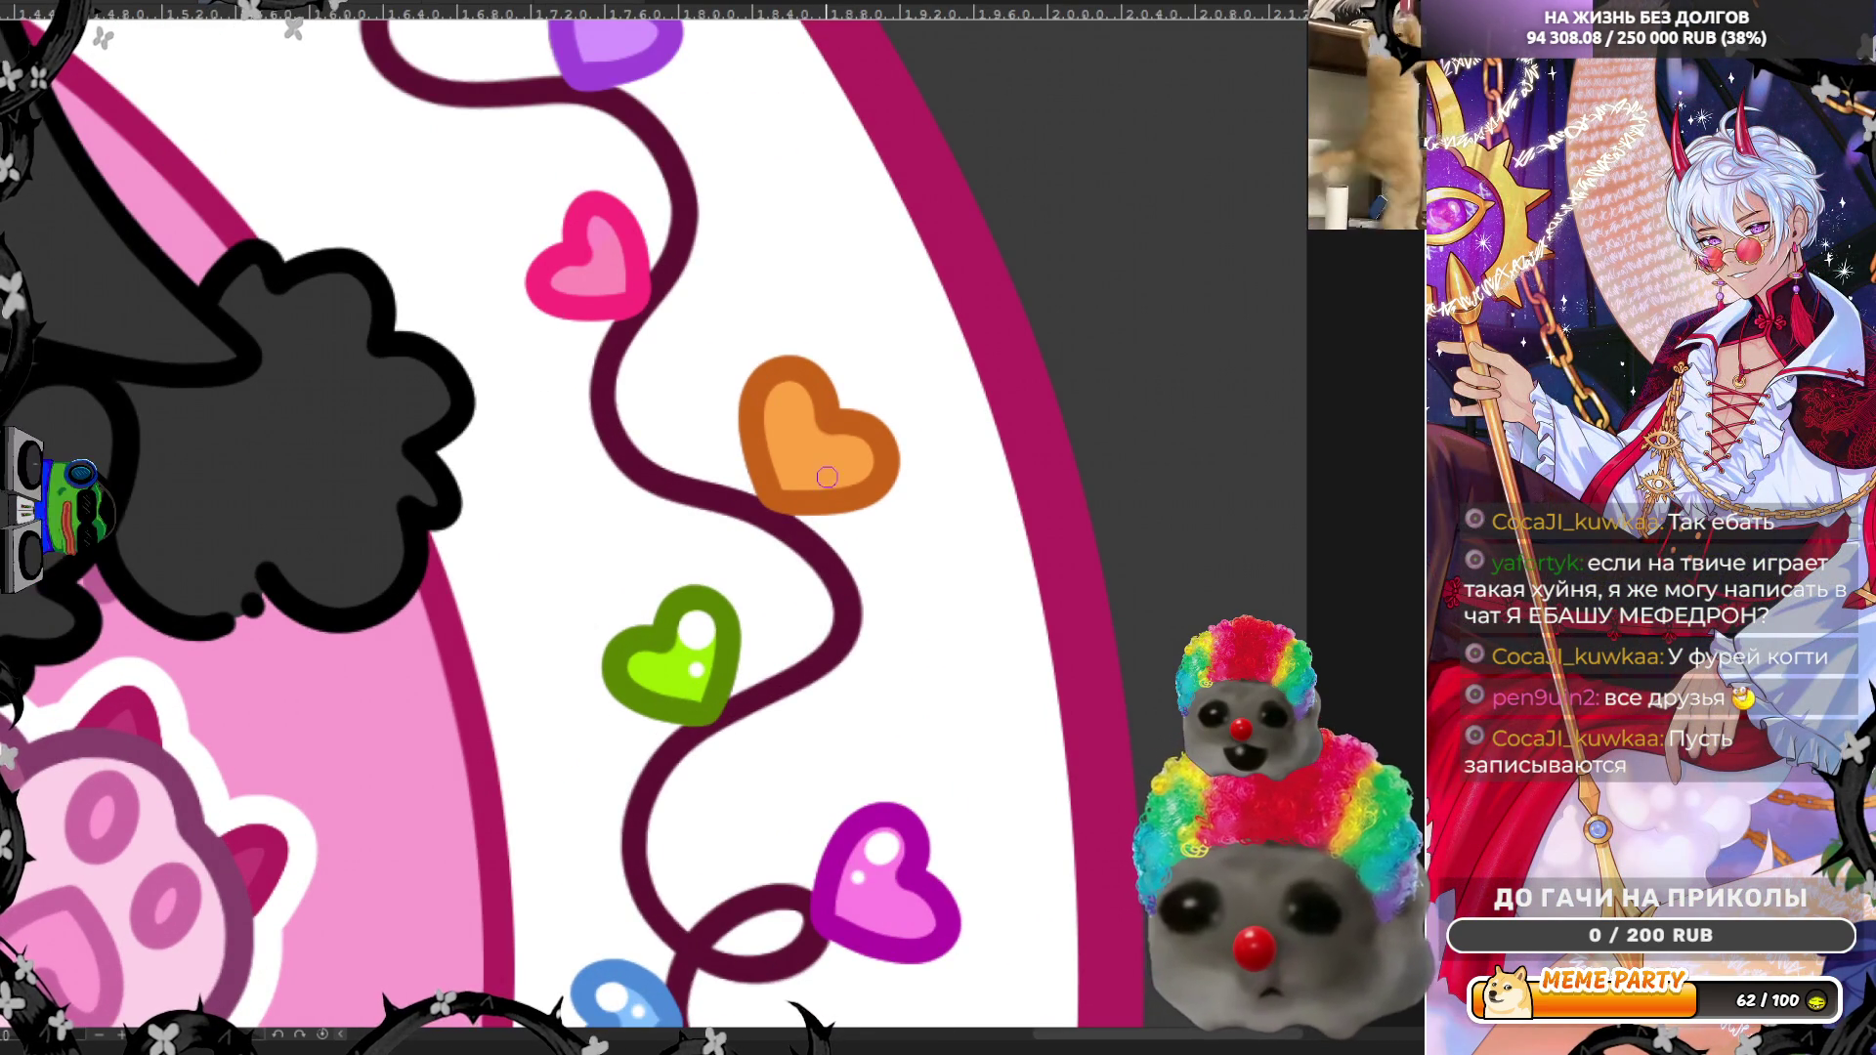
pyautogui.moveTo(789, 396); pyautogui.dragTo(789, 419)
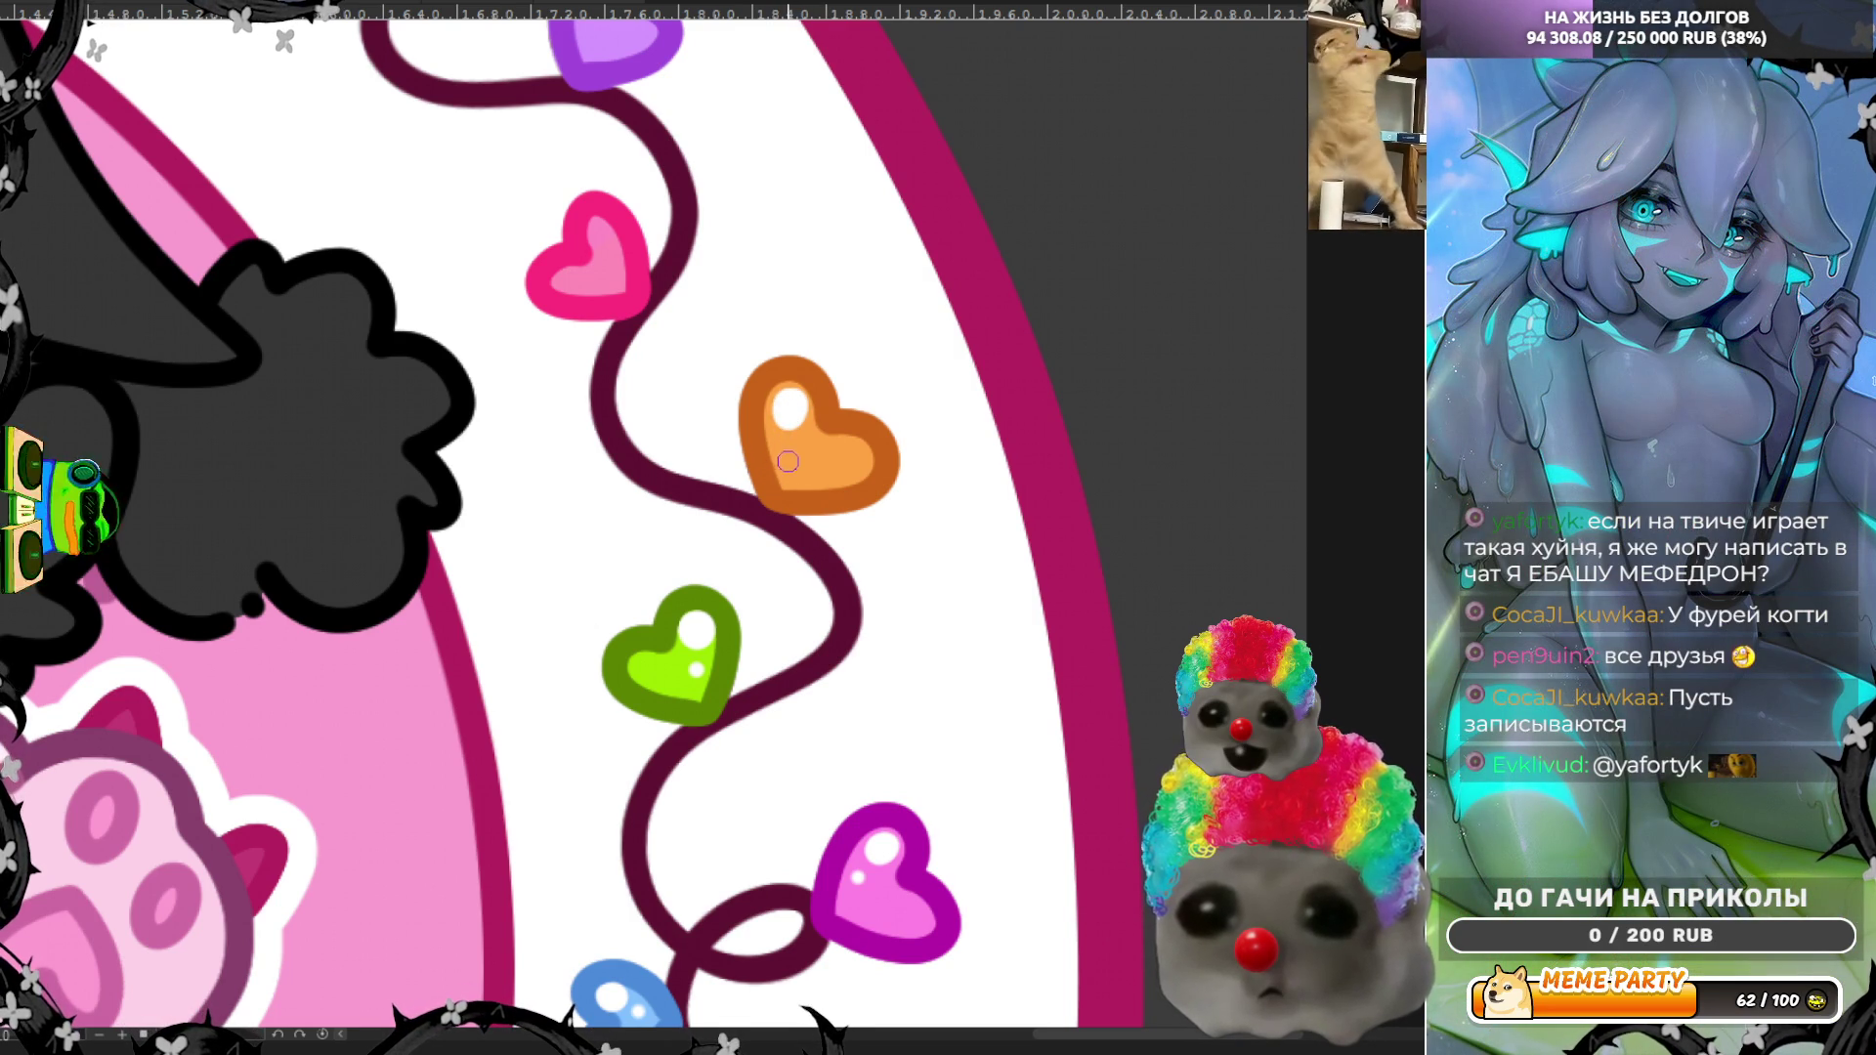
pyautogui.click(788, 463)
pyautogui.scroll(-2, 670, 436)
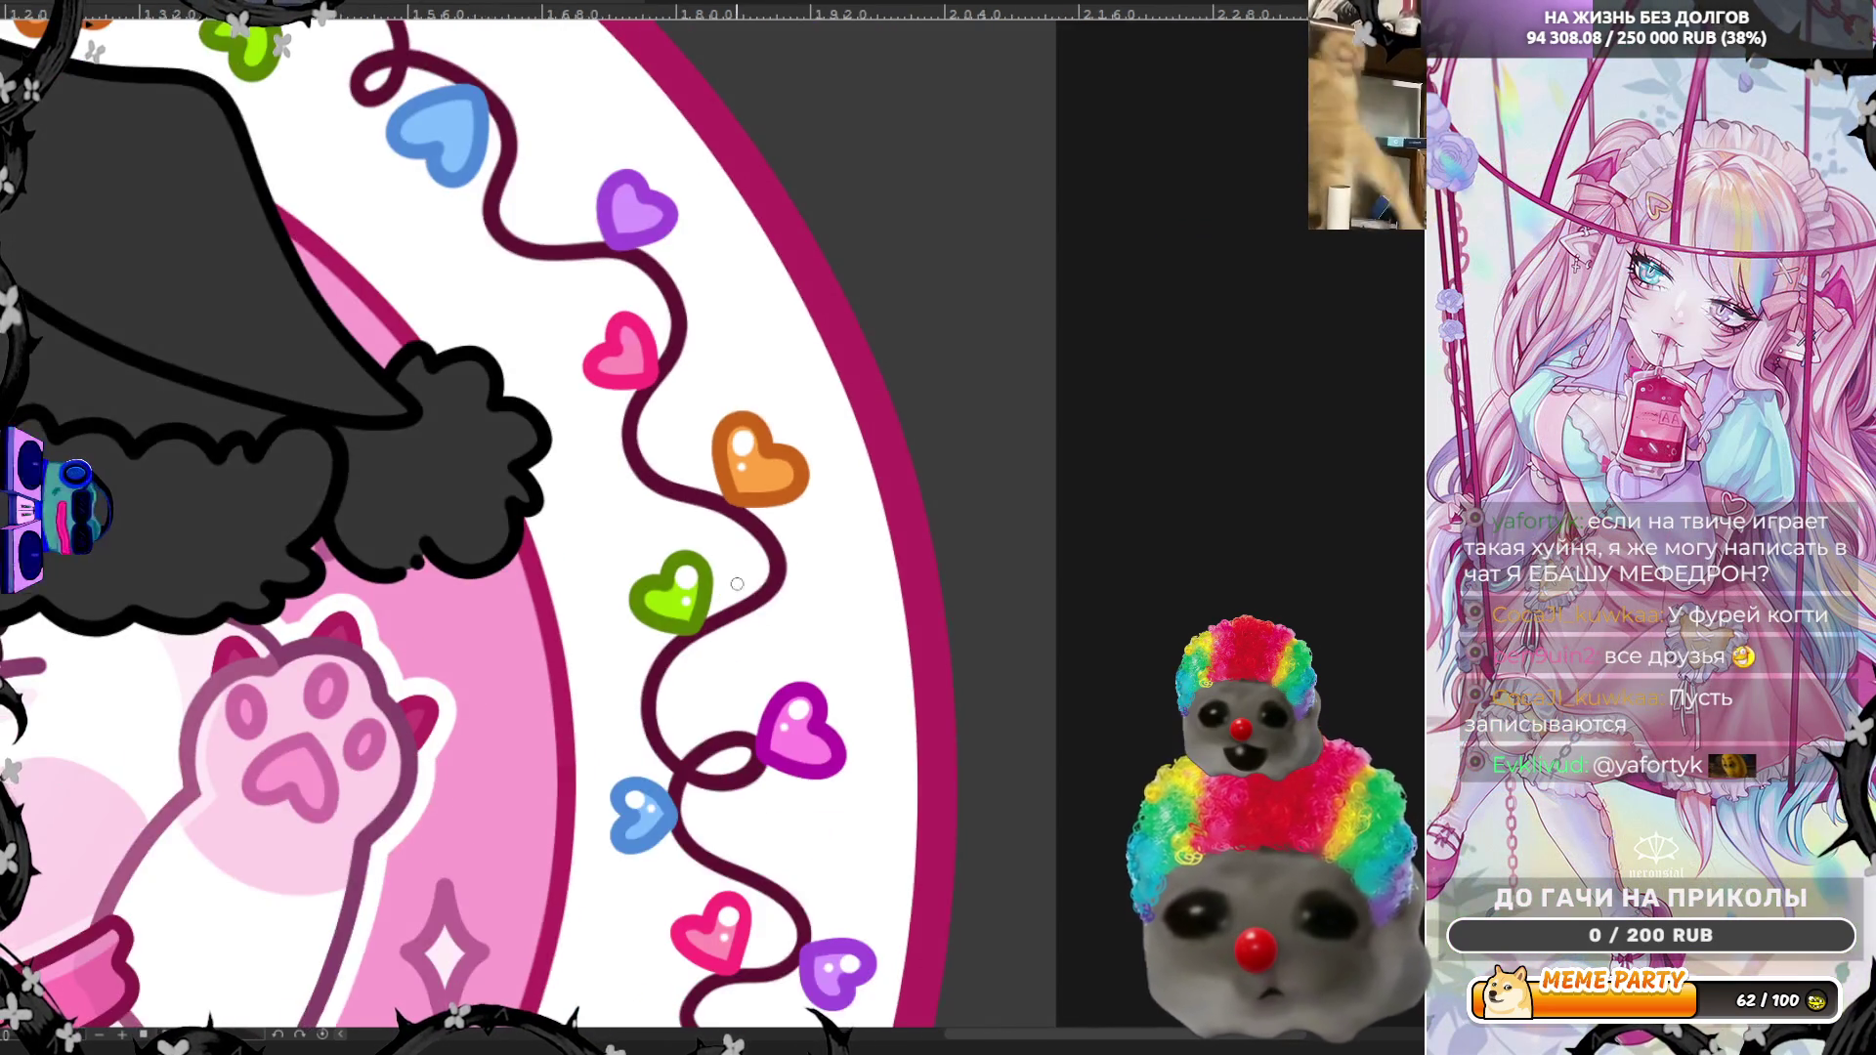
pyautogui.scroll(-2, 728, 573)
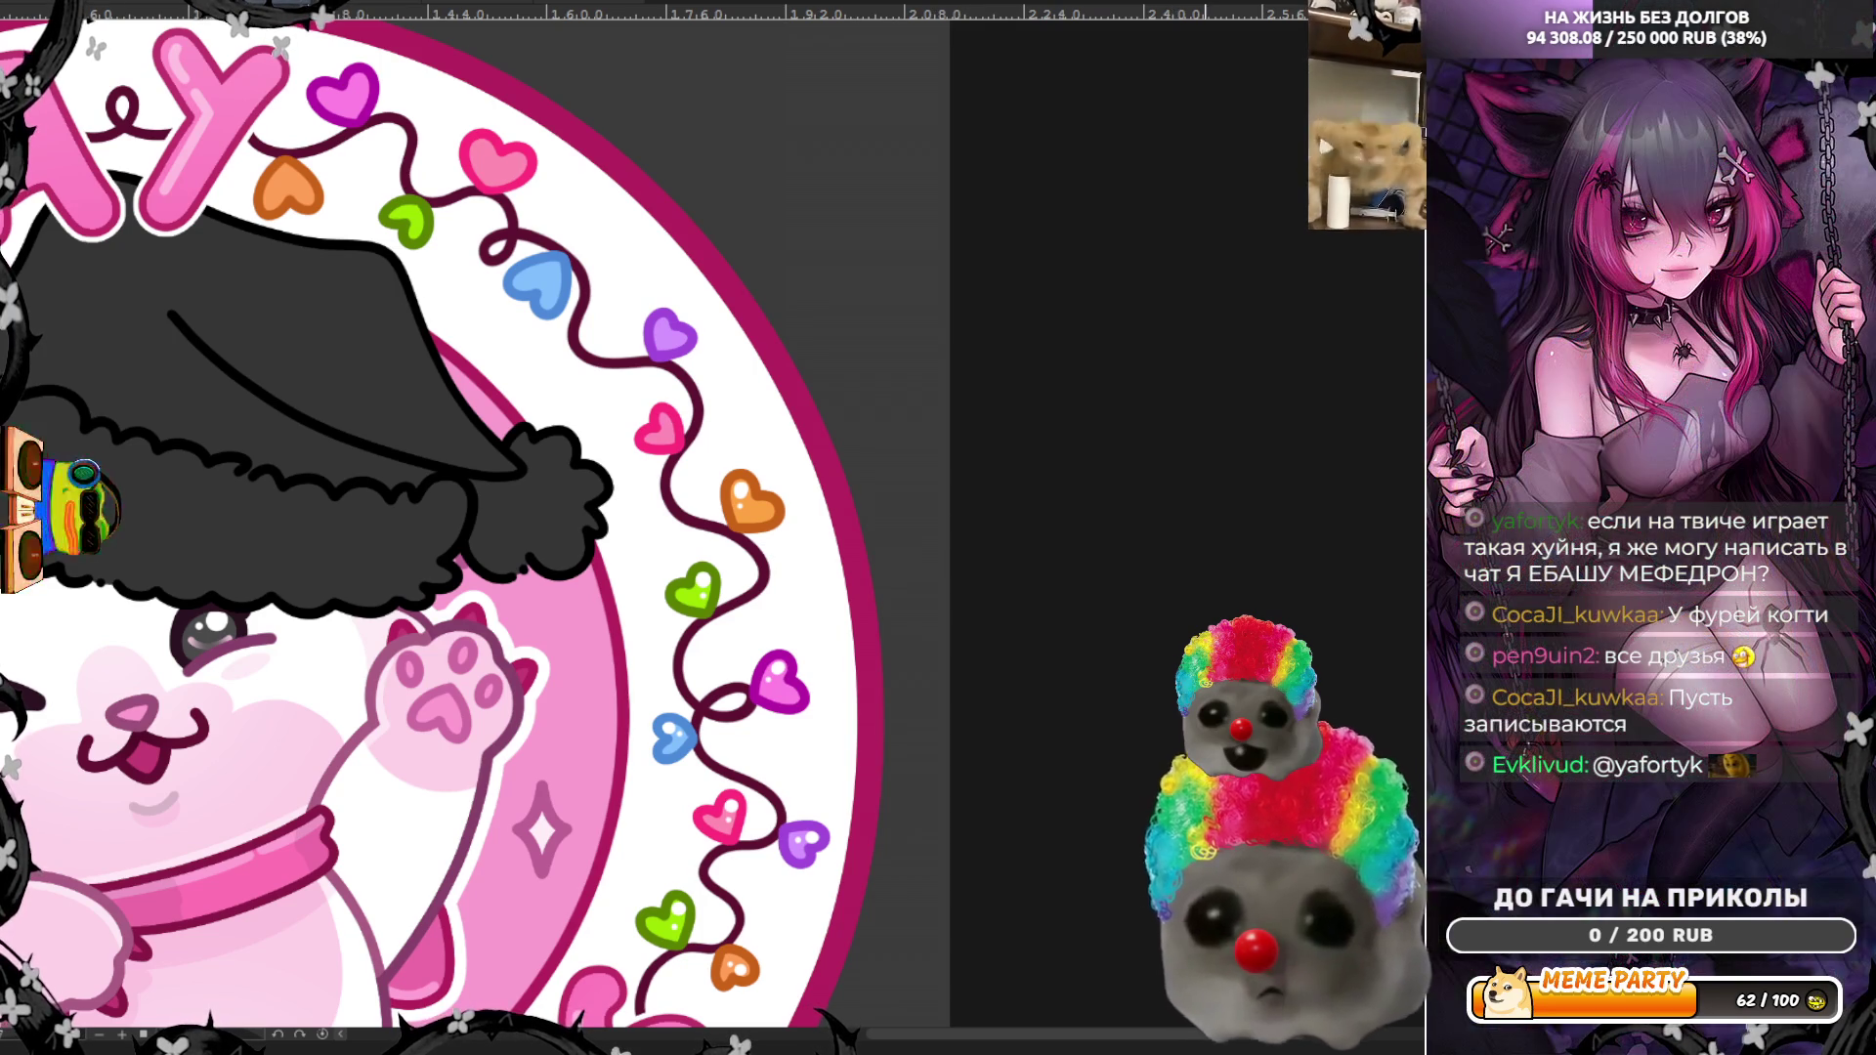
pyautogui.scroll(-3, 935, 546)
pyautogui.scroll(5, 771, 517)
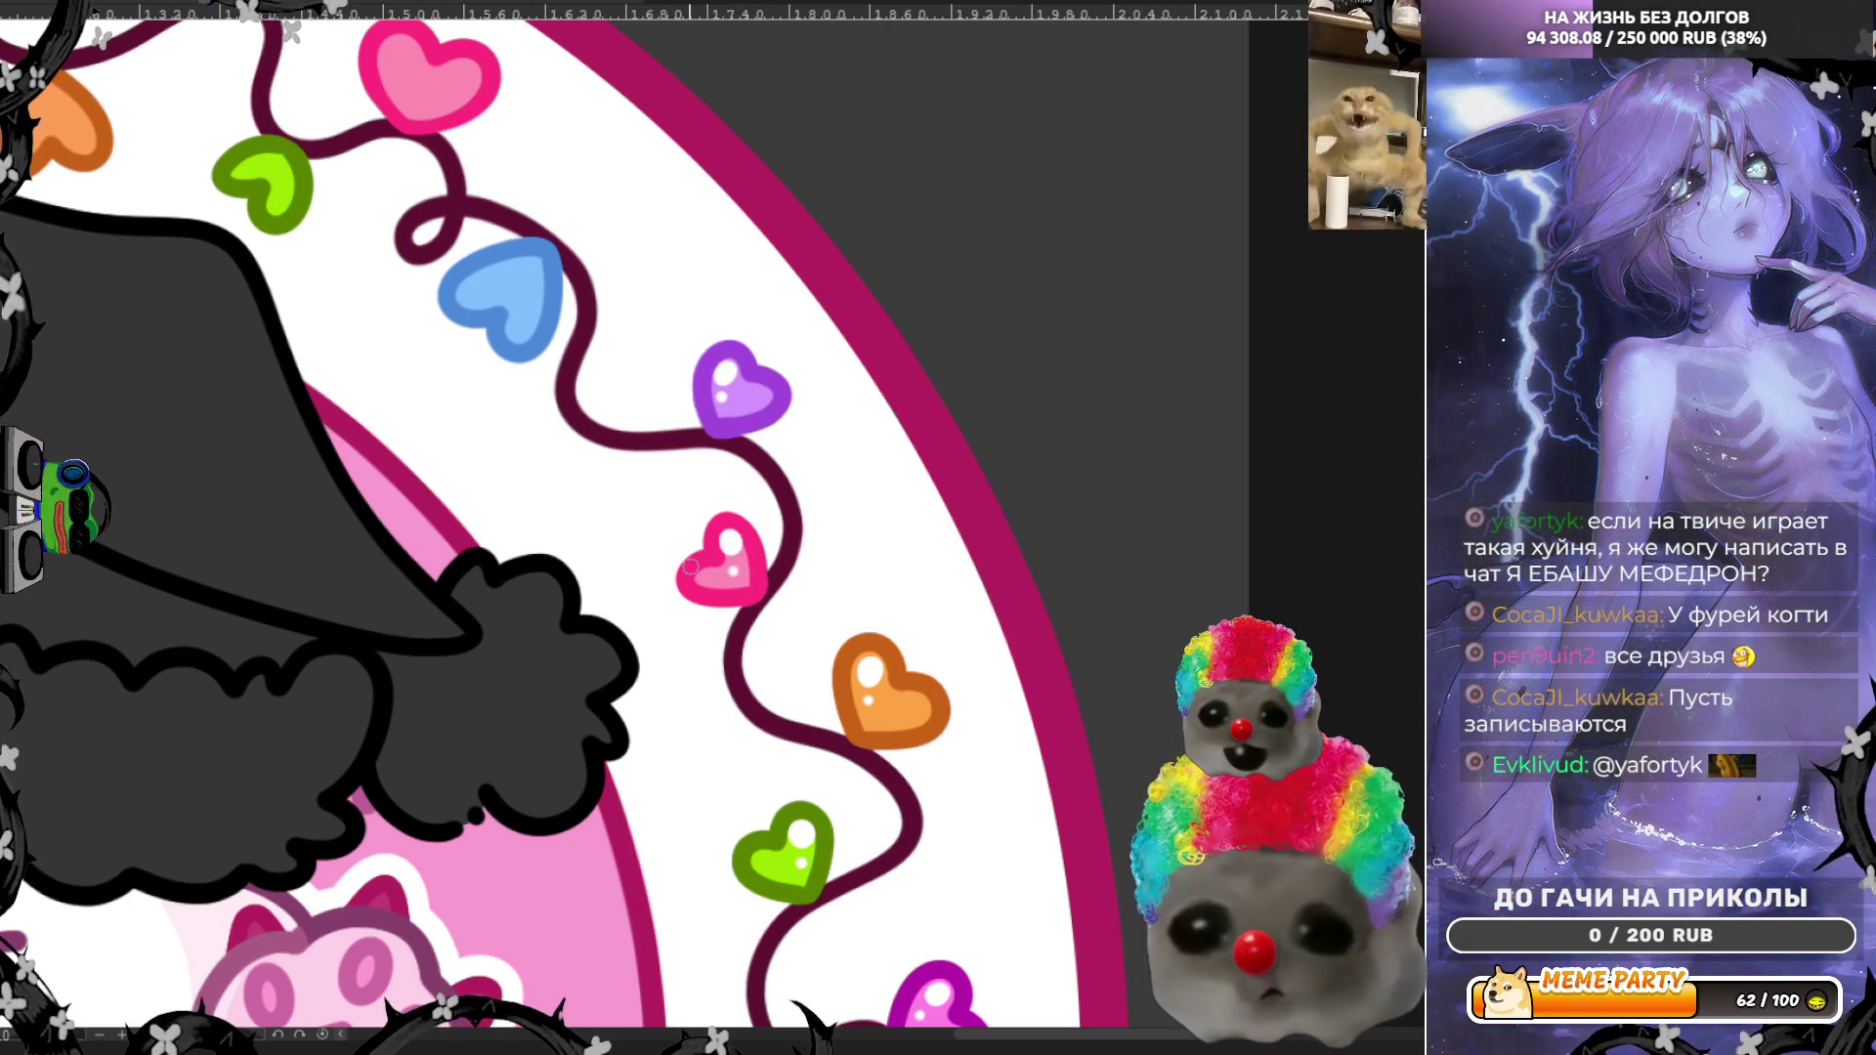
pyautogui.scroll(-7, 691, 567)
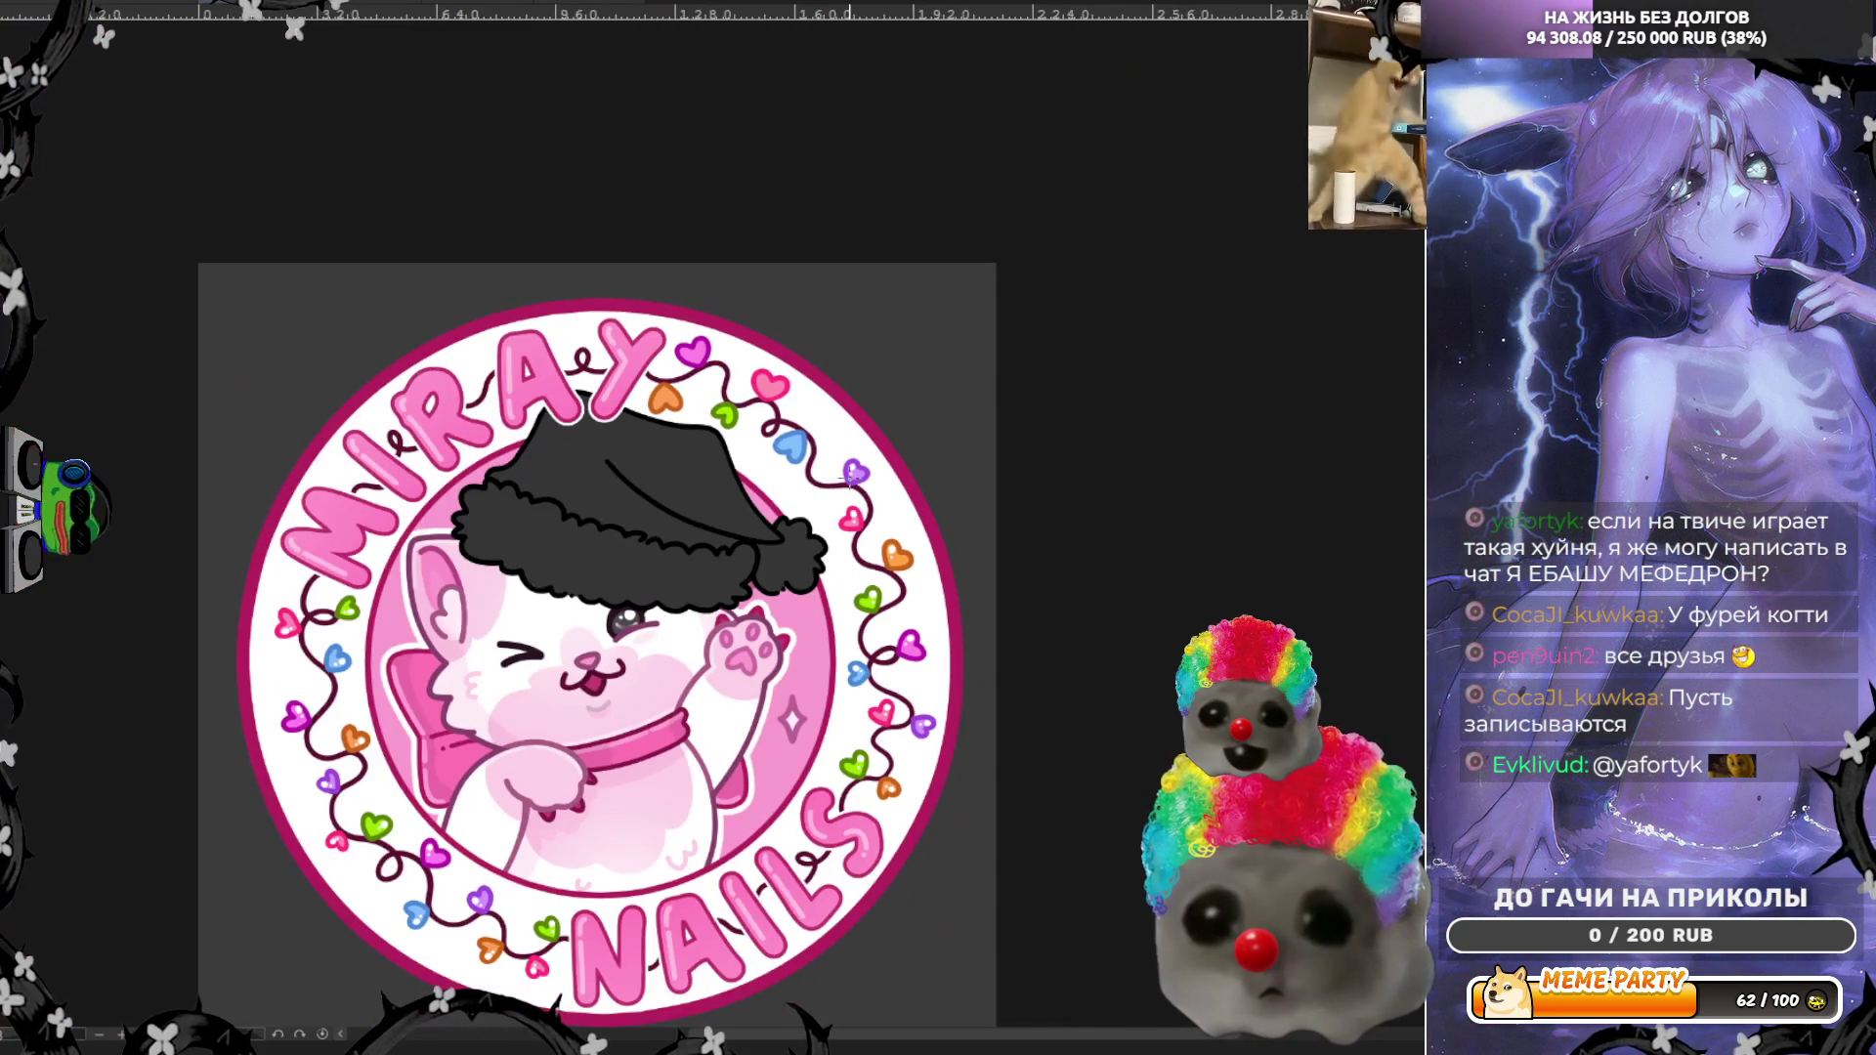
# Step: Enlarge the blue heart's highlight with an extra dot, then highlight the pink and magenta hearts
pyautogui.scroll(7, 765, 431)
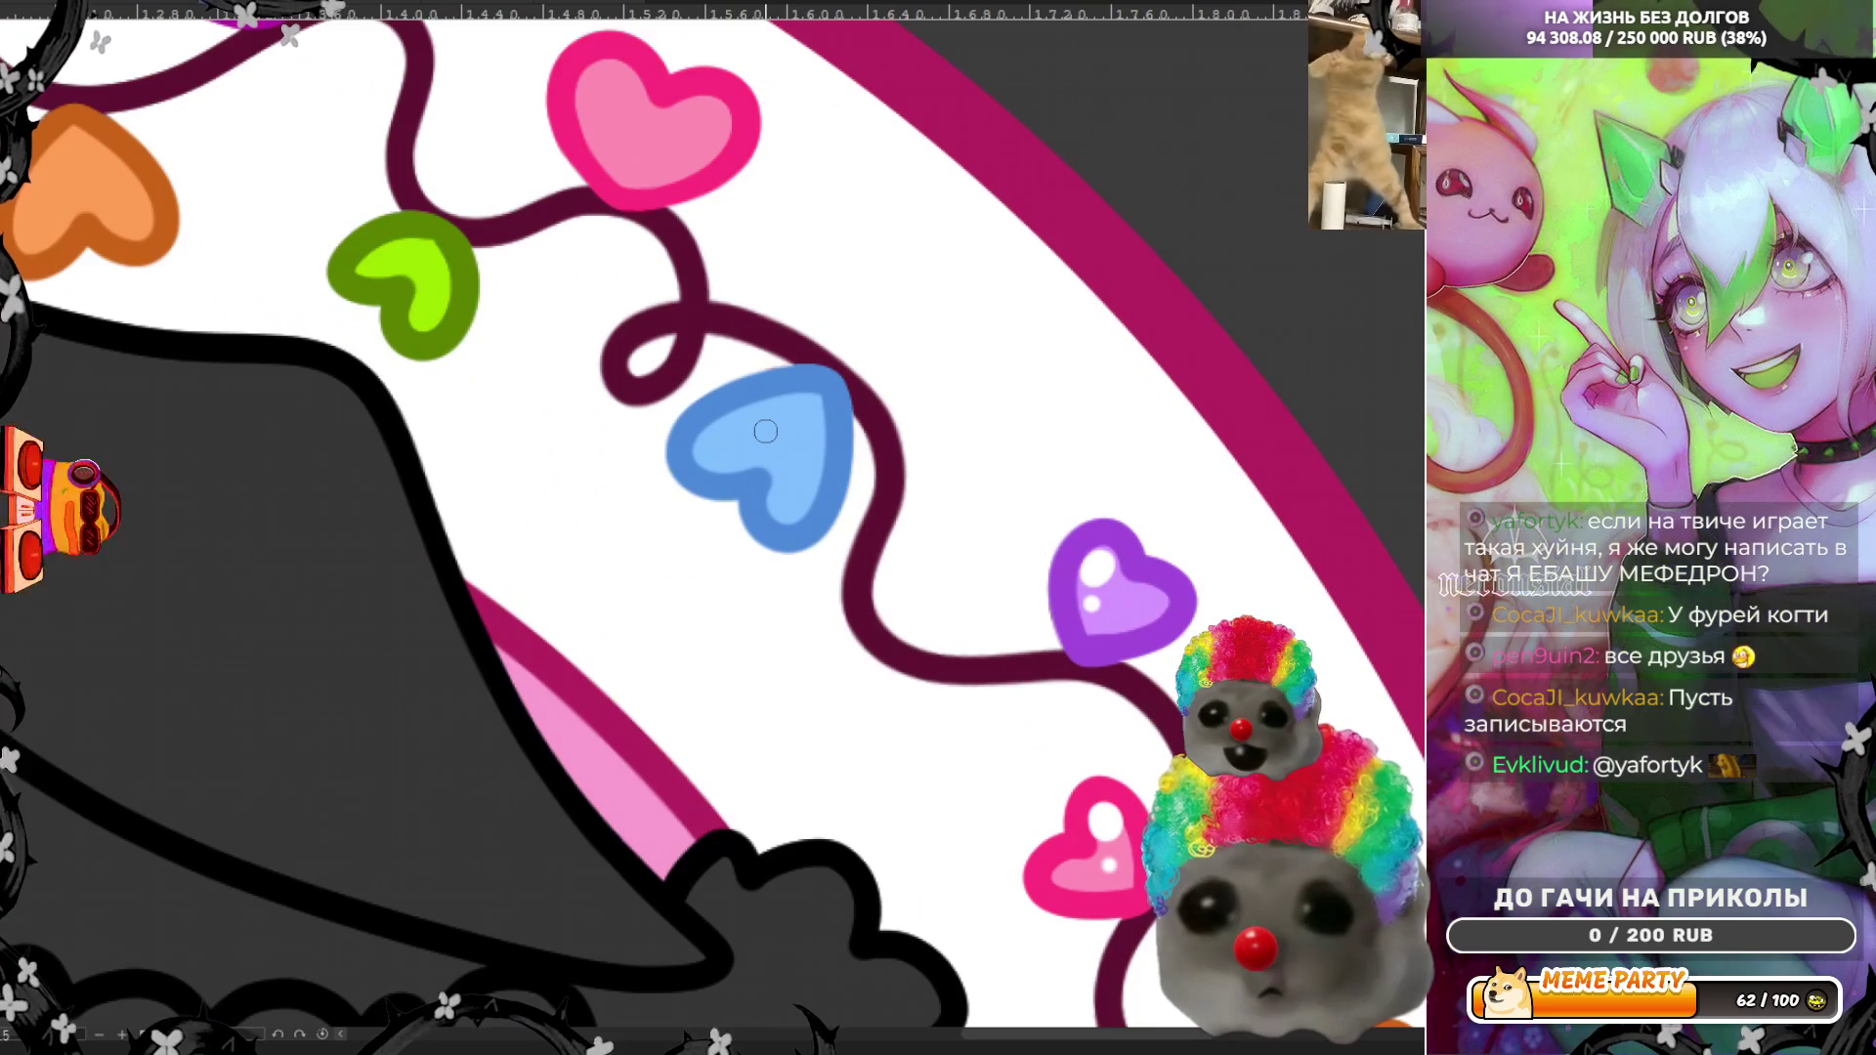
pyautogui.moveTo(705, 457); pyautogui.dragTo(716, 436)
pyautogui.click(757, 435)
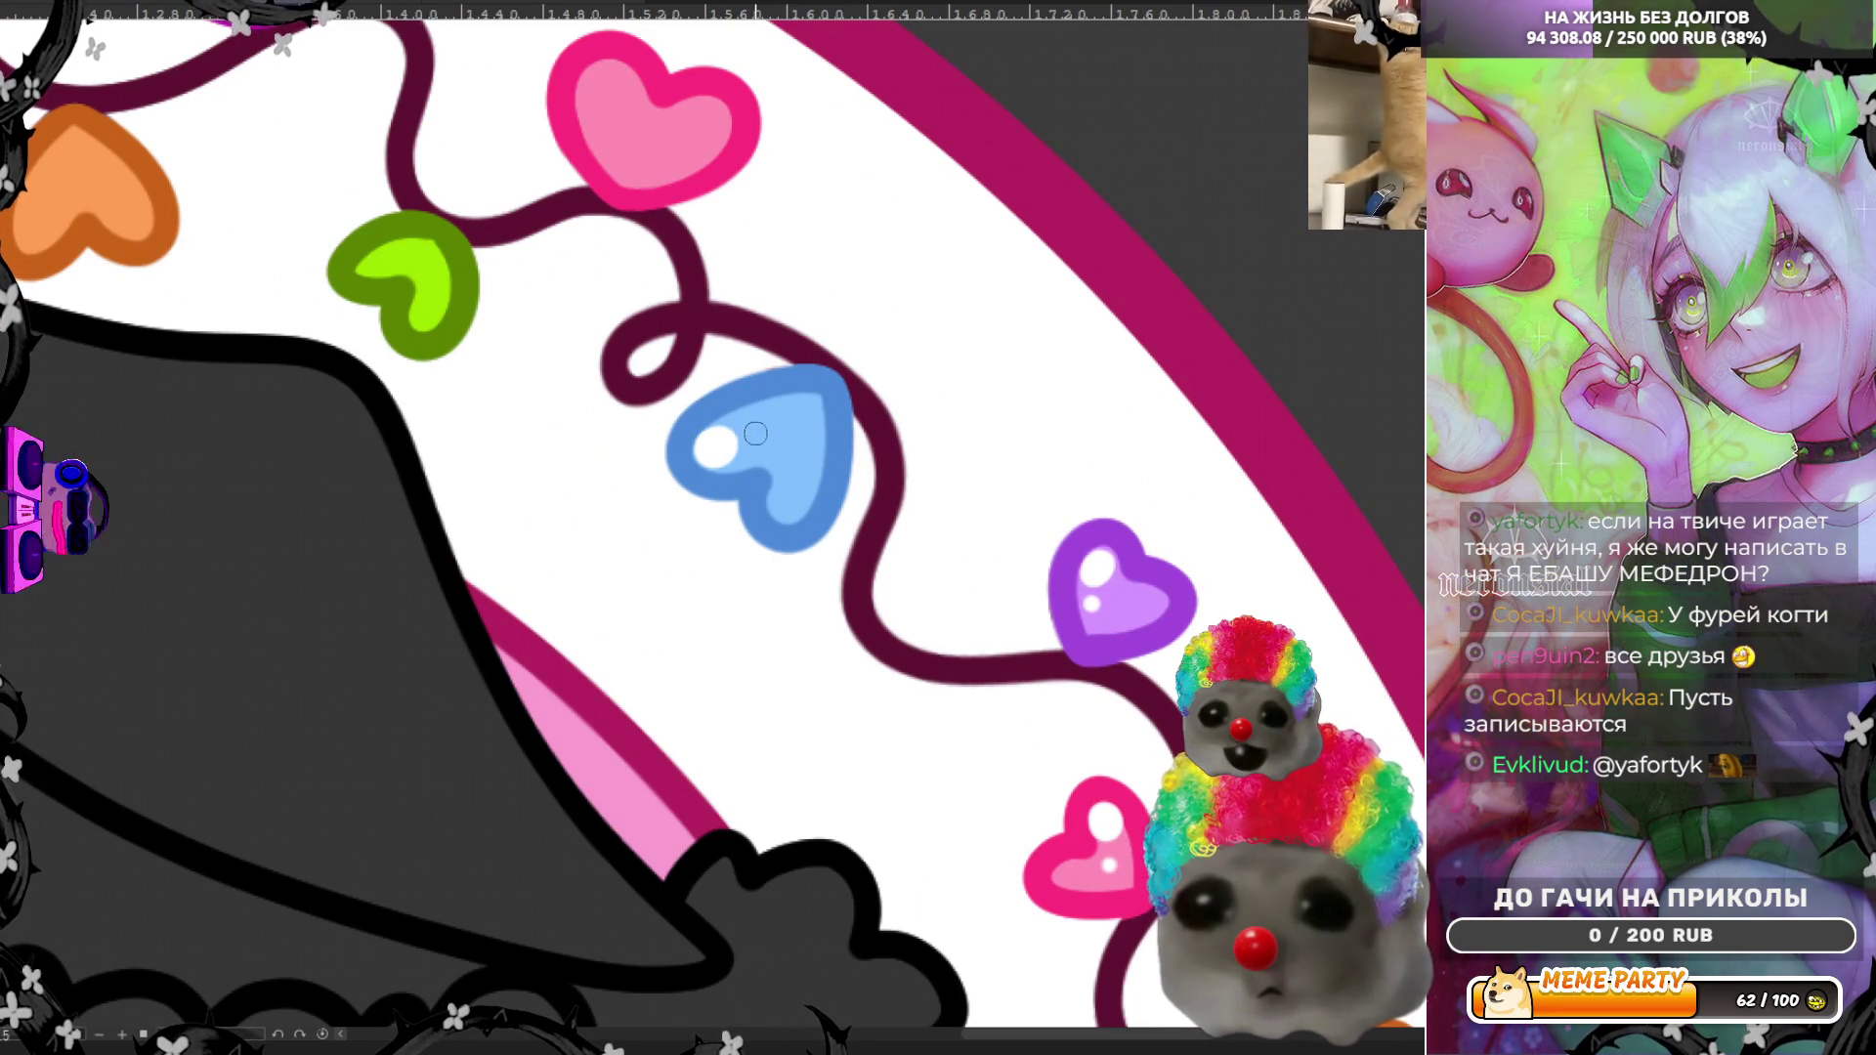
pyautogui.scroll(-6, 688, 474)
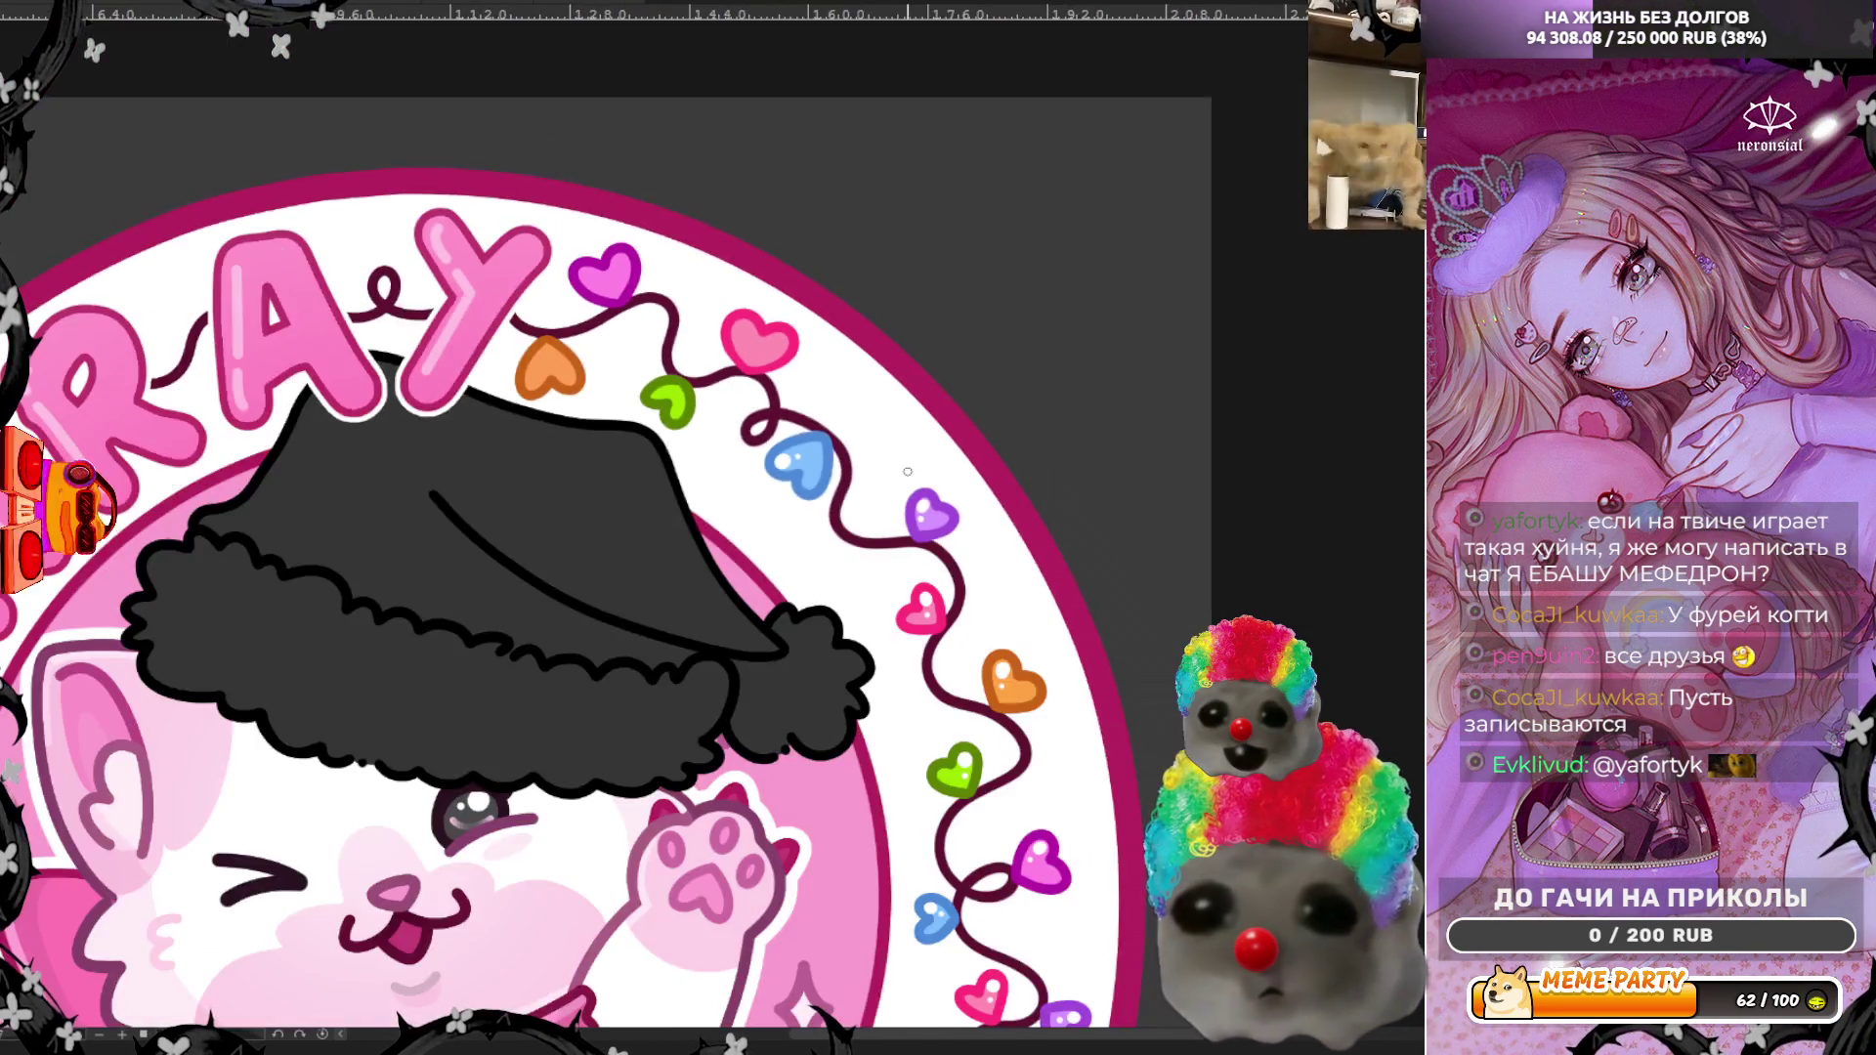
pyautogui.scroll(4, 852, 369)
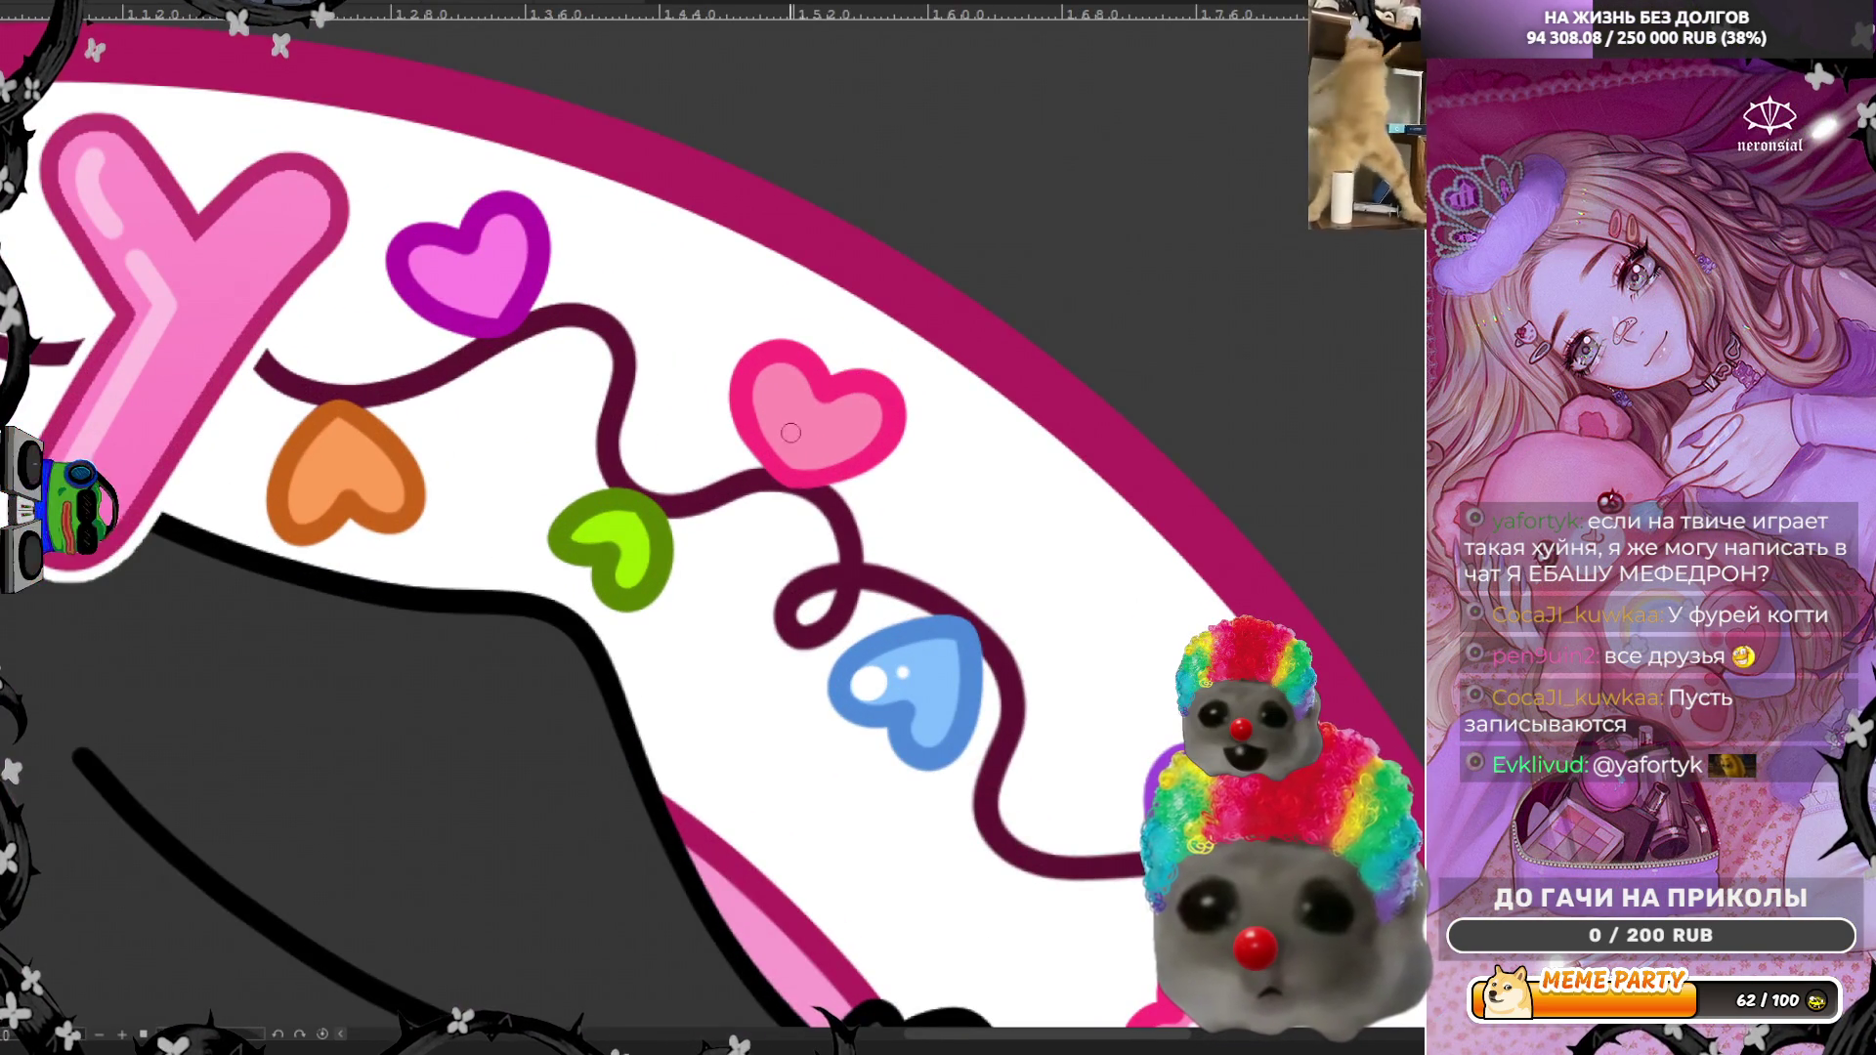
pyautogui.click(859, 410)
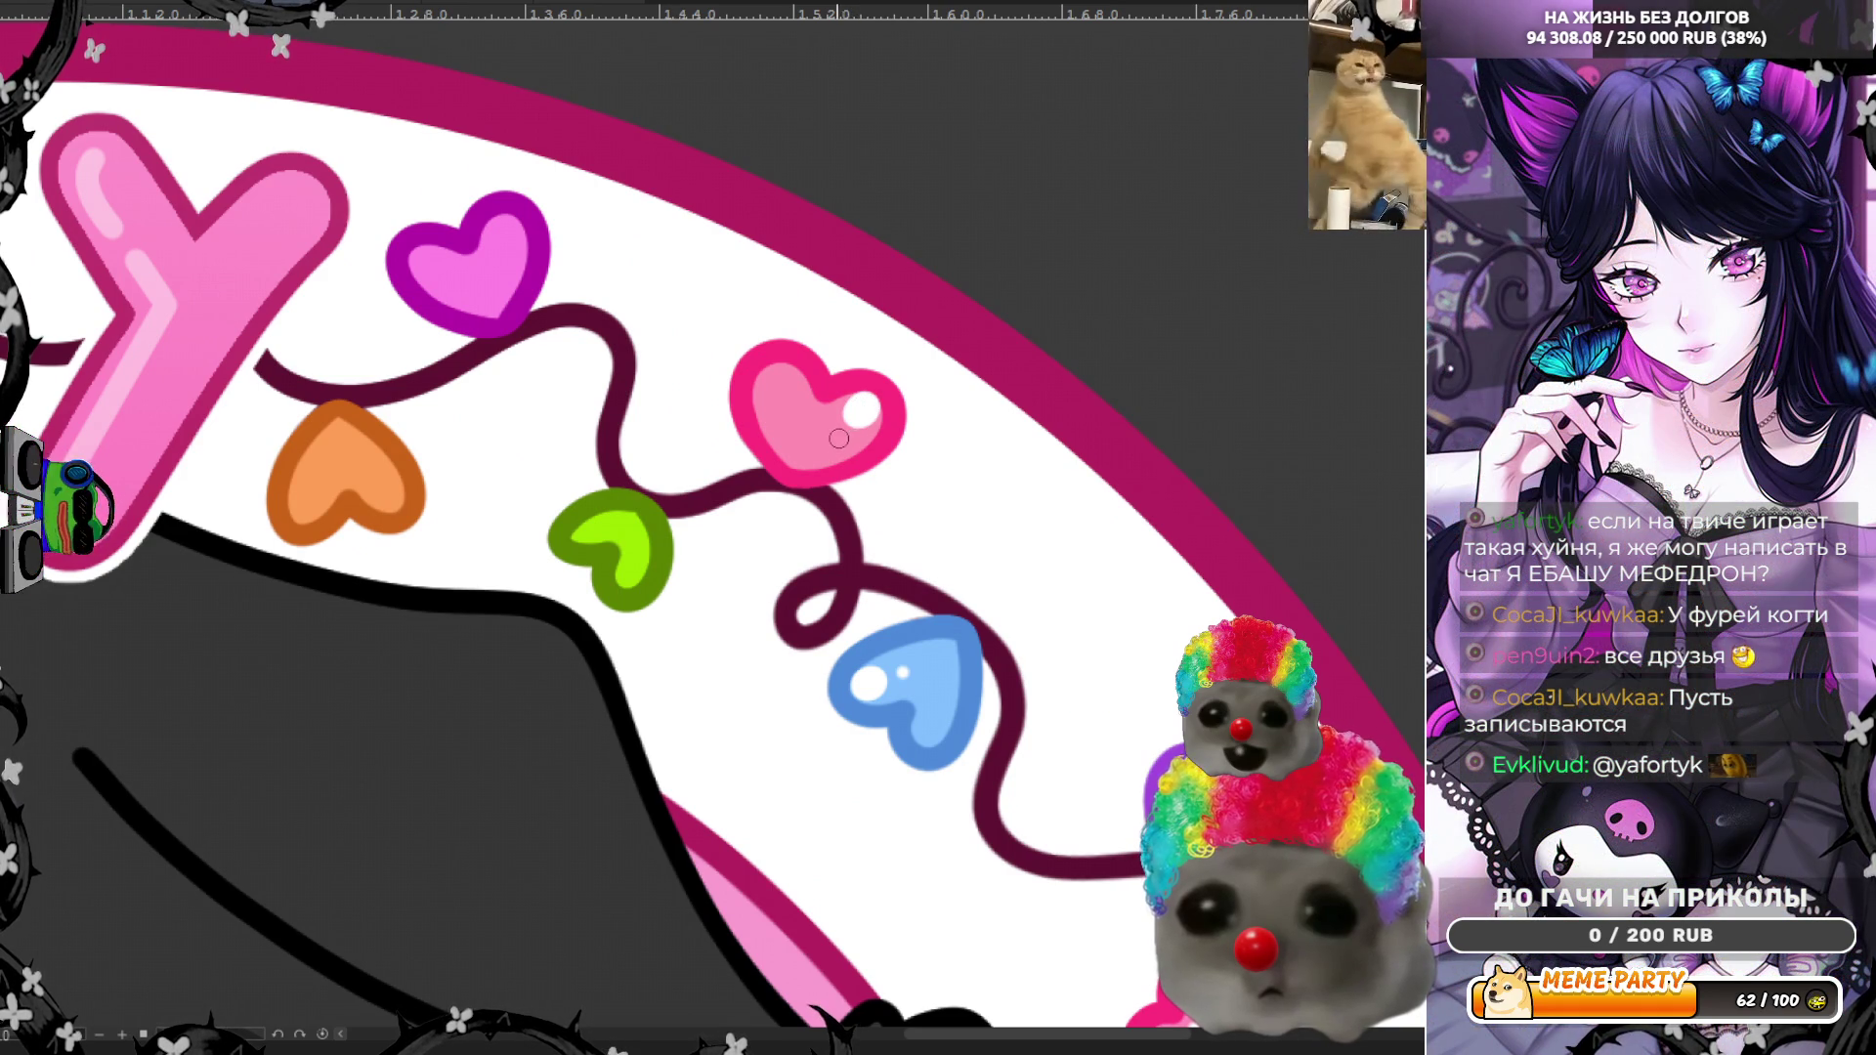
pyautogui.click(505, 234)
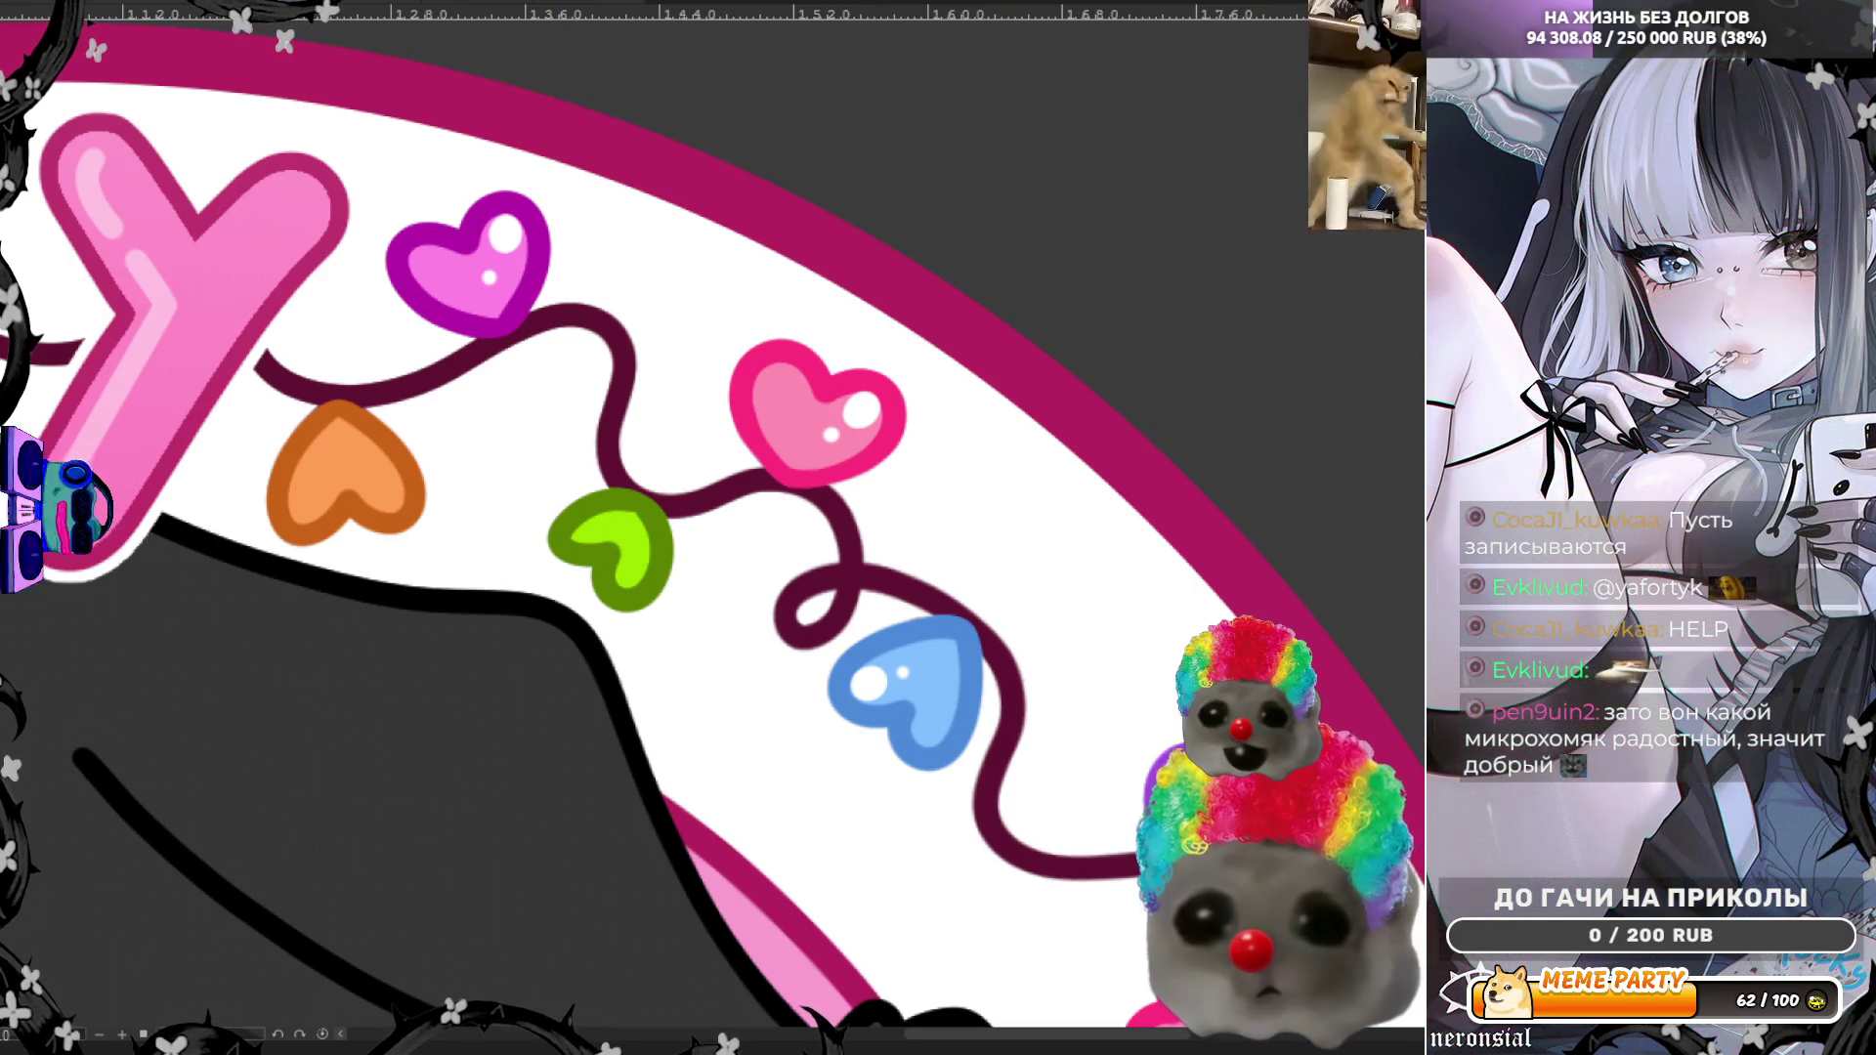
pyautogui.rightClick(406, 476)
# Step: Leave the PNGTuber Plus sprite editor by switching the avatar to PNGTube mode
pyautogui.click(425, 489)
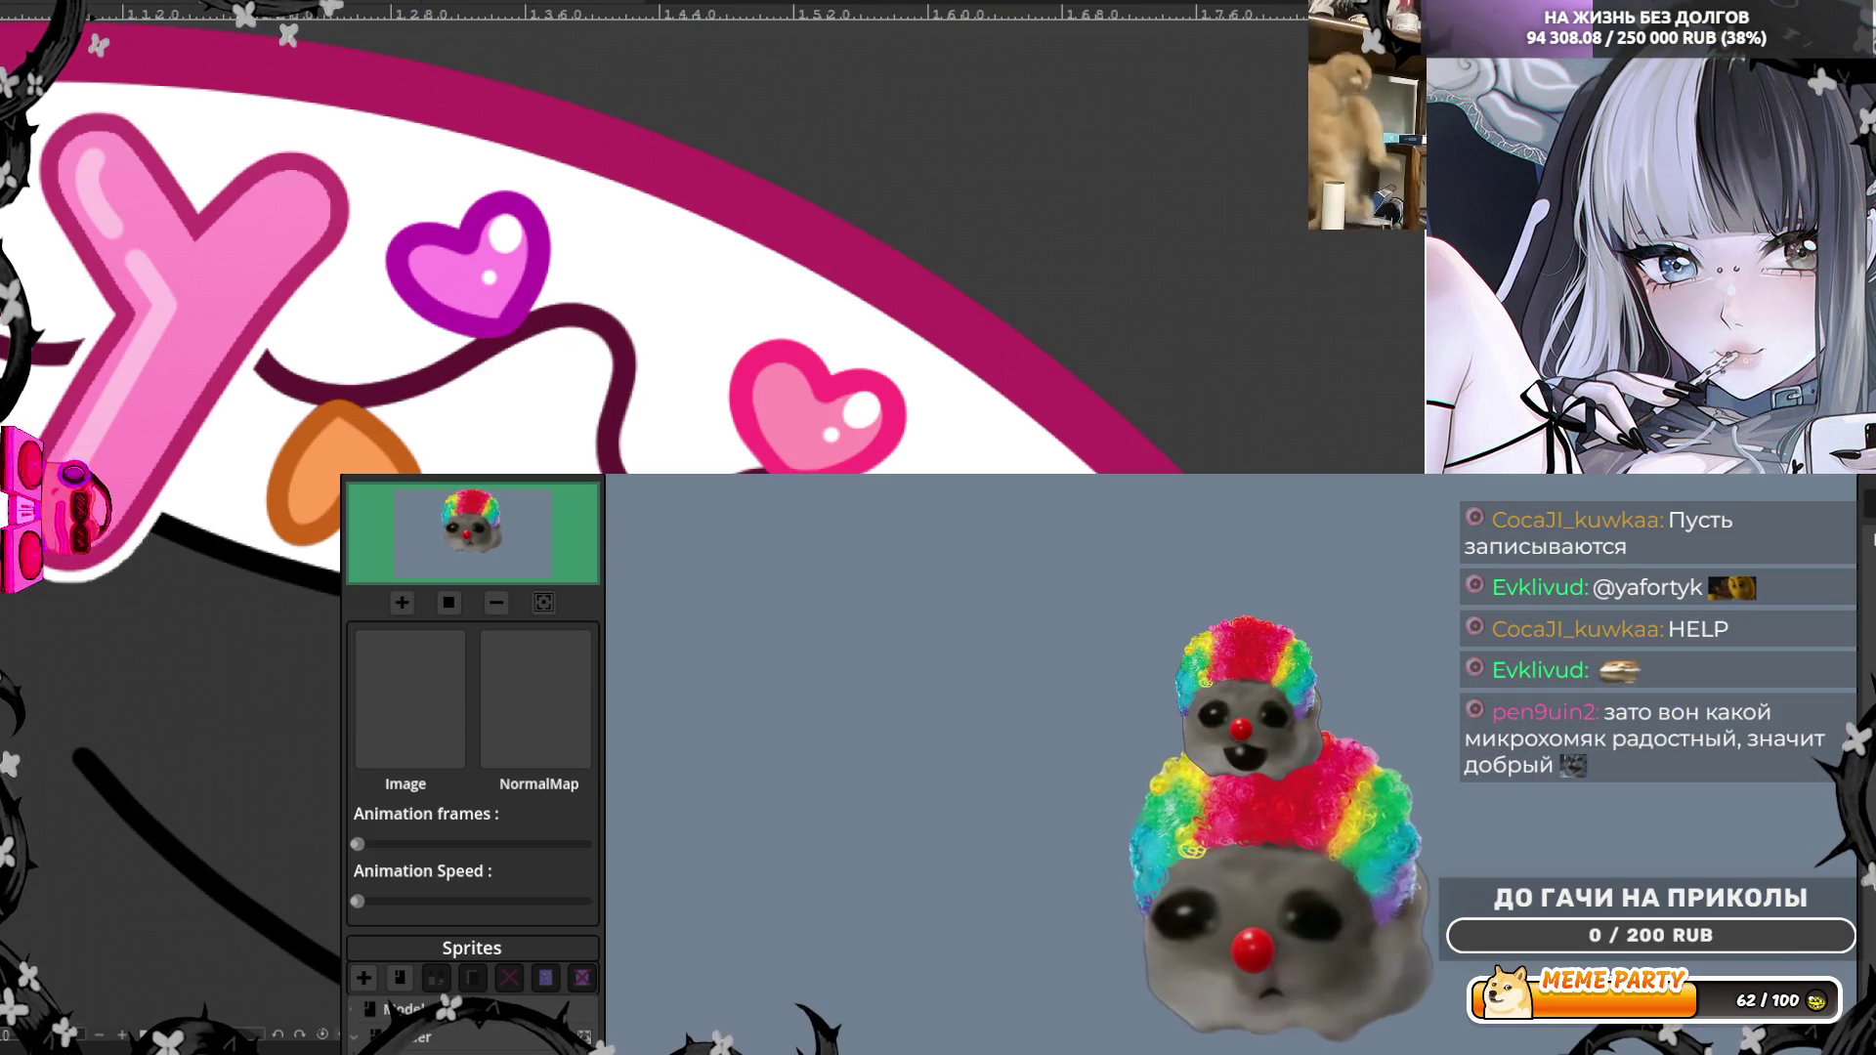
pyautogui.rightClick(401, 479)
pyautogui.click(437, 518)
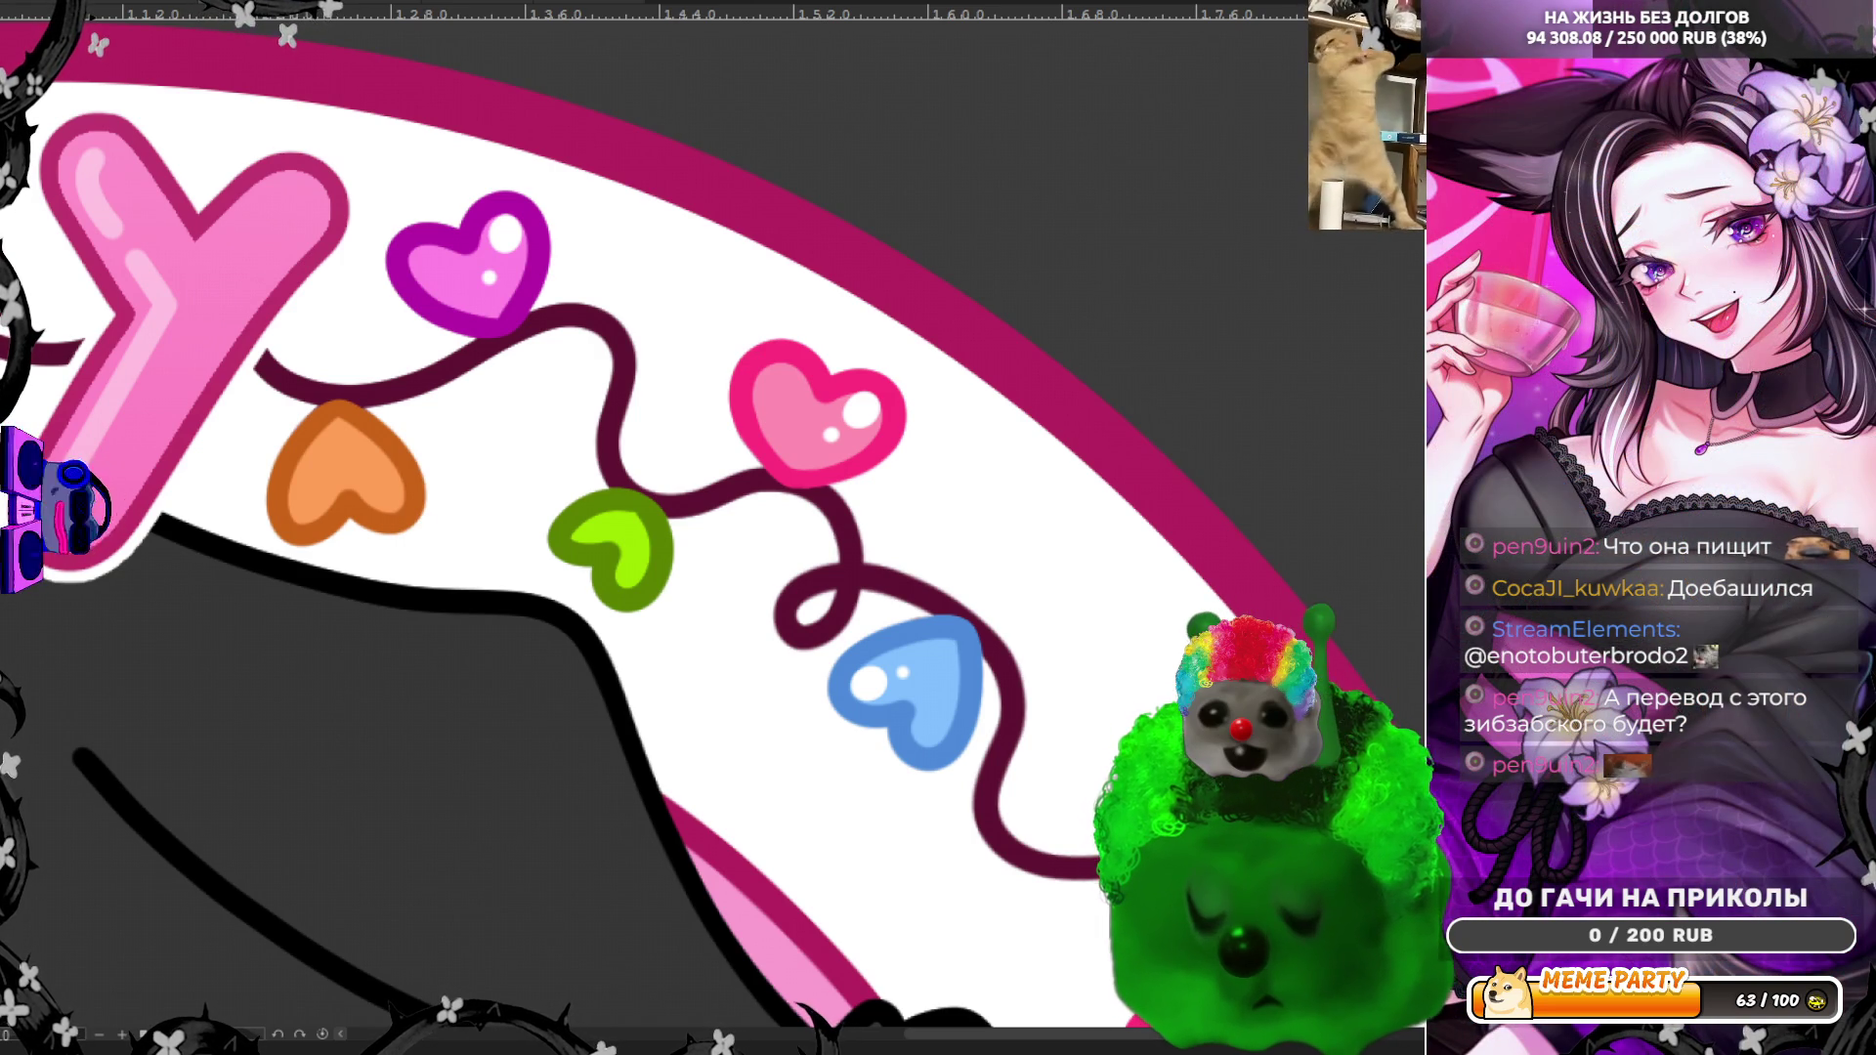
pyautogui.rightClick(399, 477)
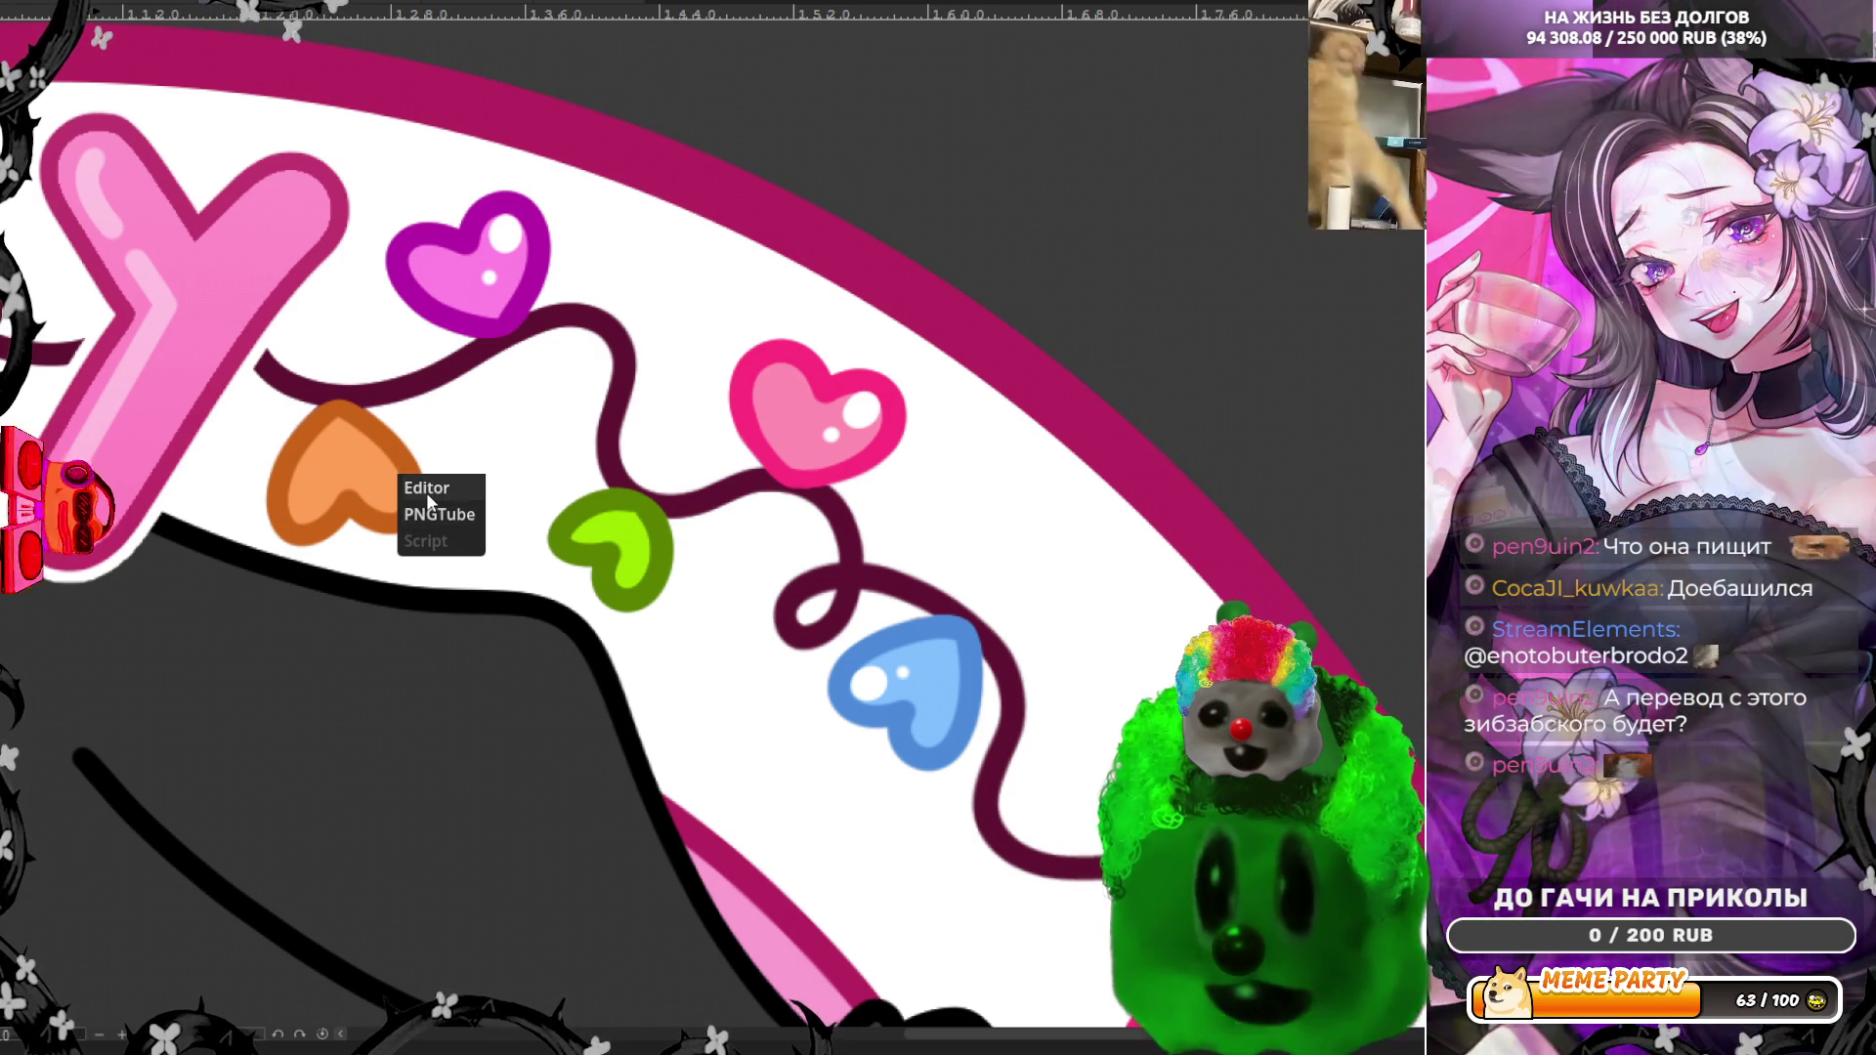
pyautogui.click(427, 489)
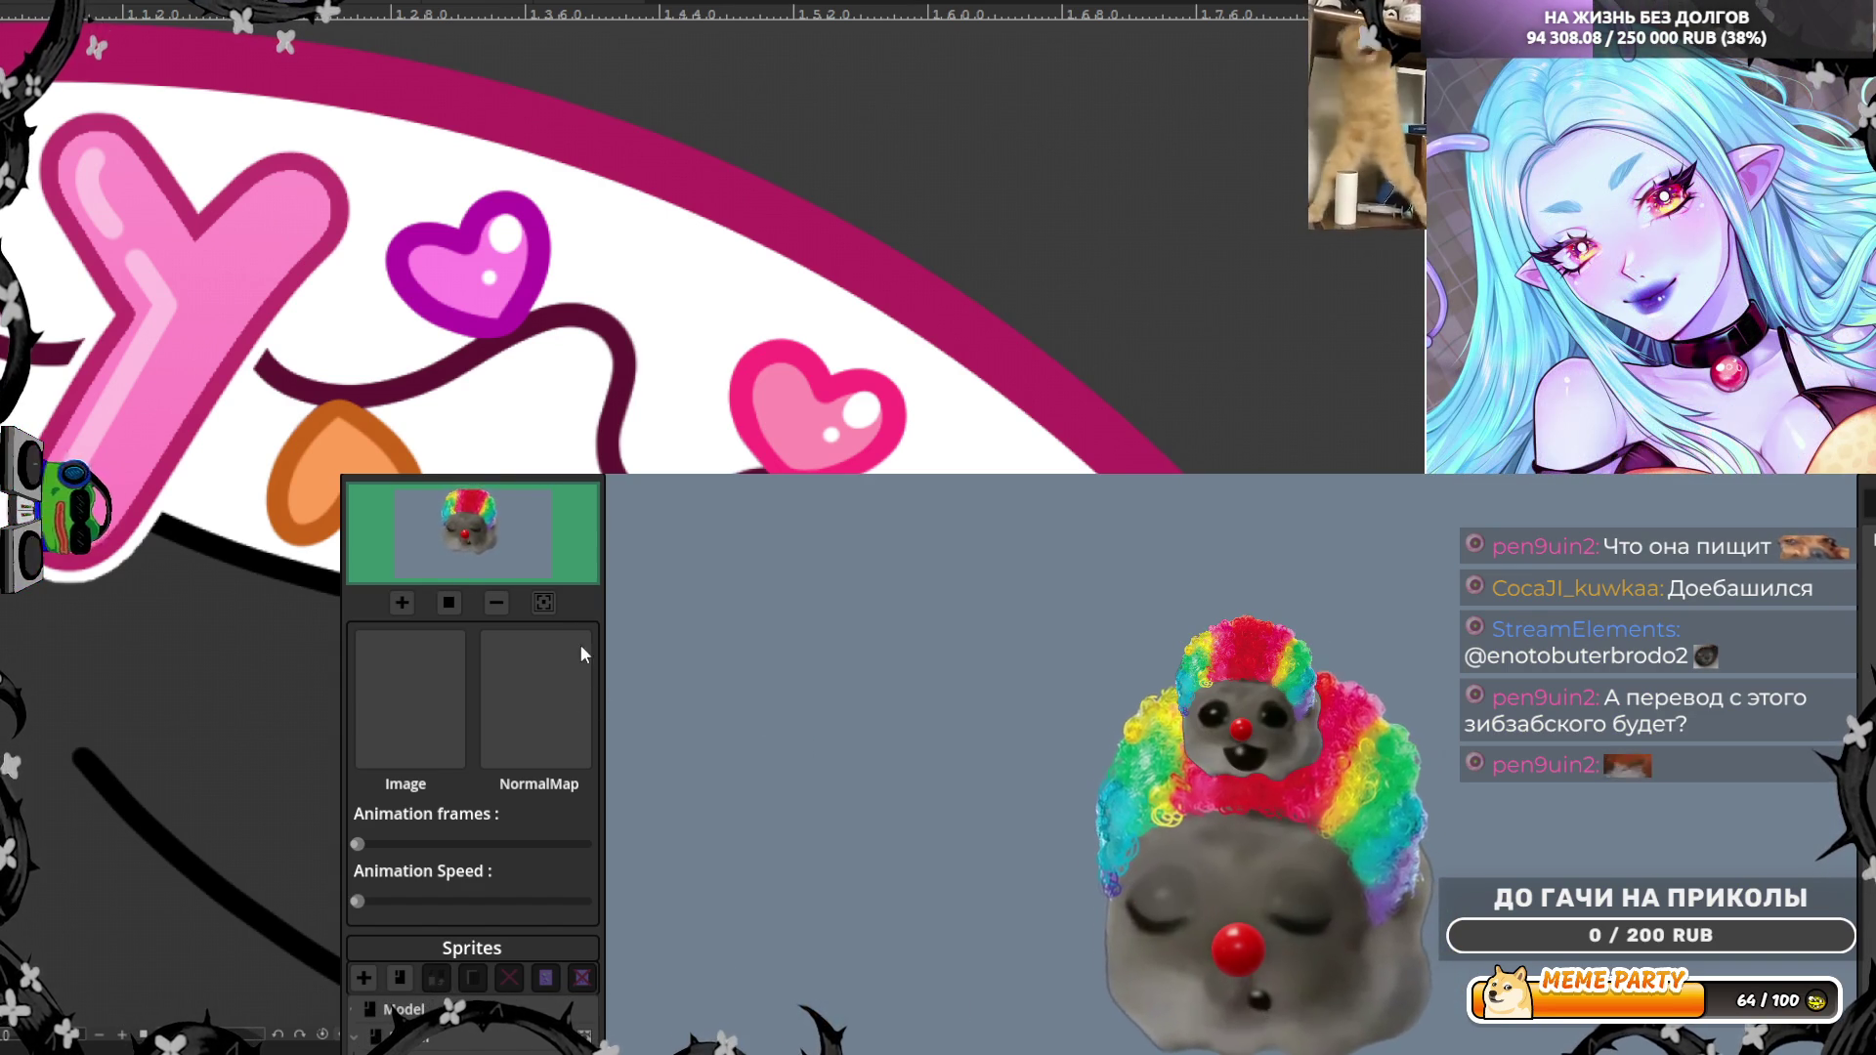
pyautogui.rightClick(429, 512)
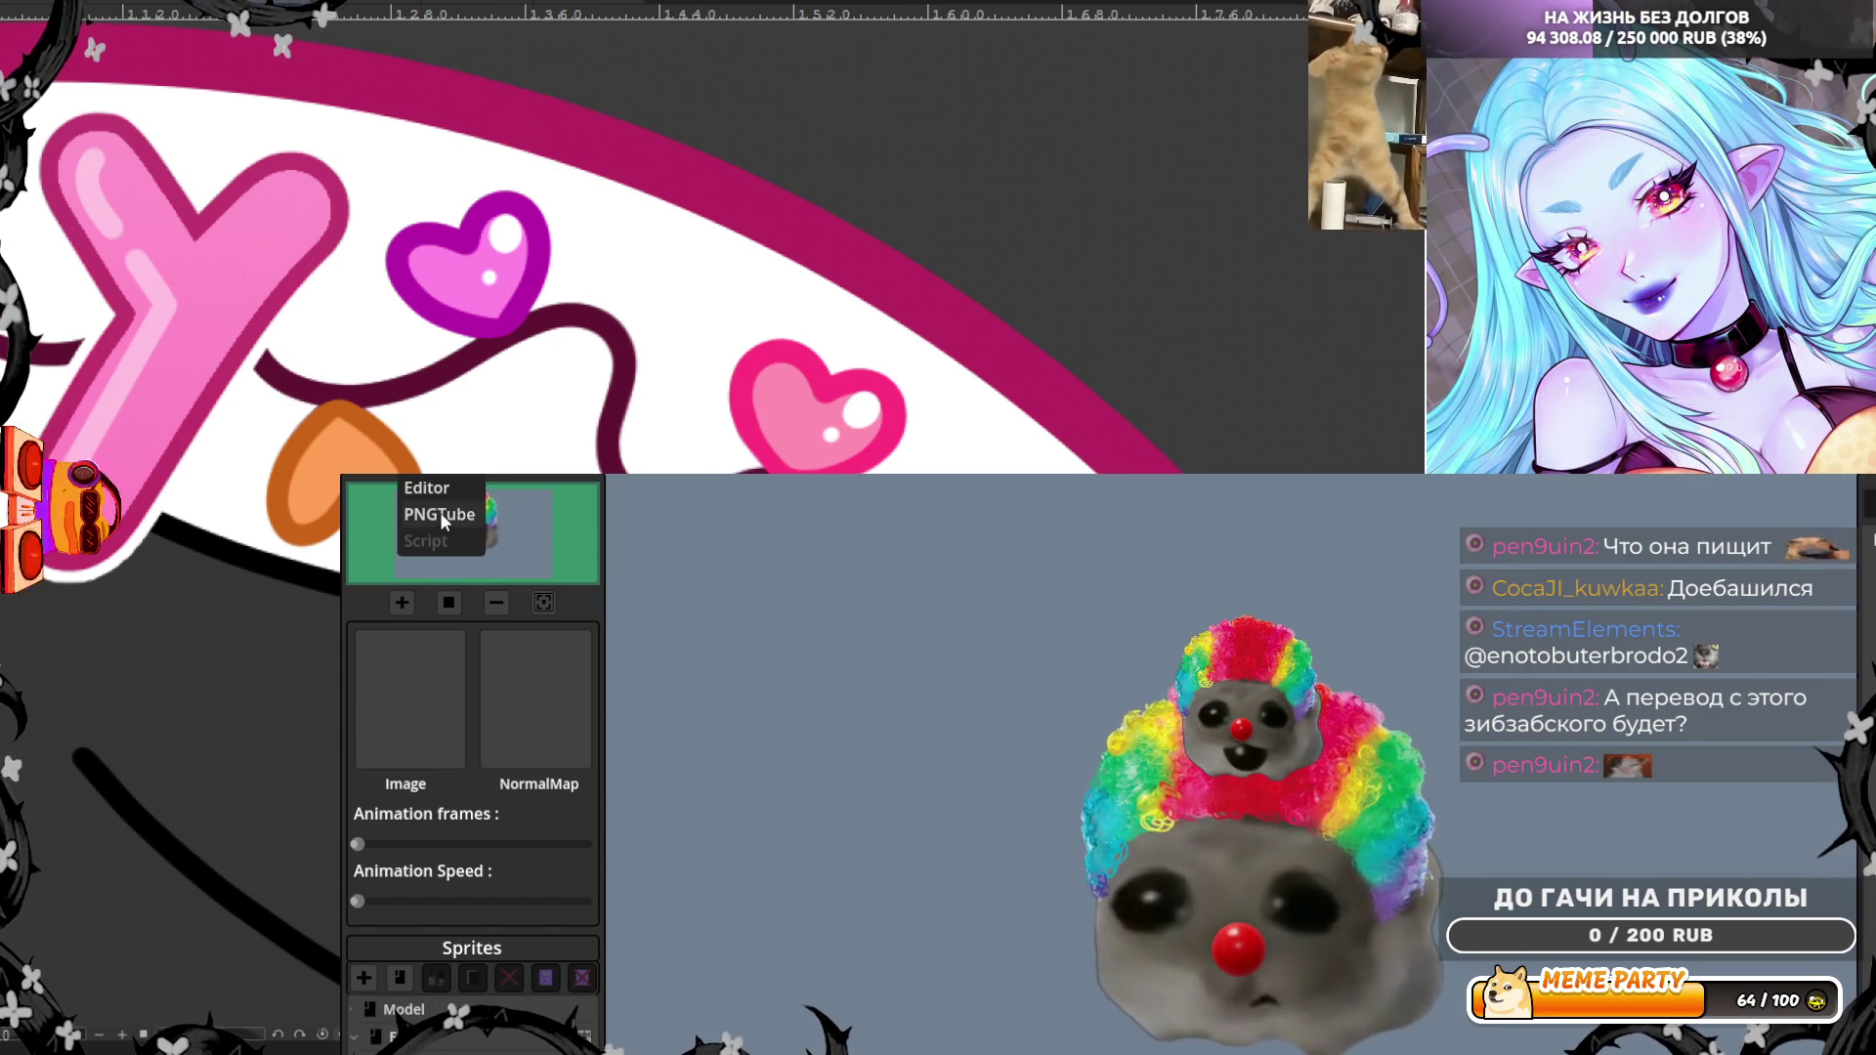
pyautogui.click(439, 514)
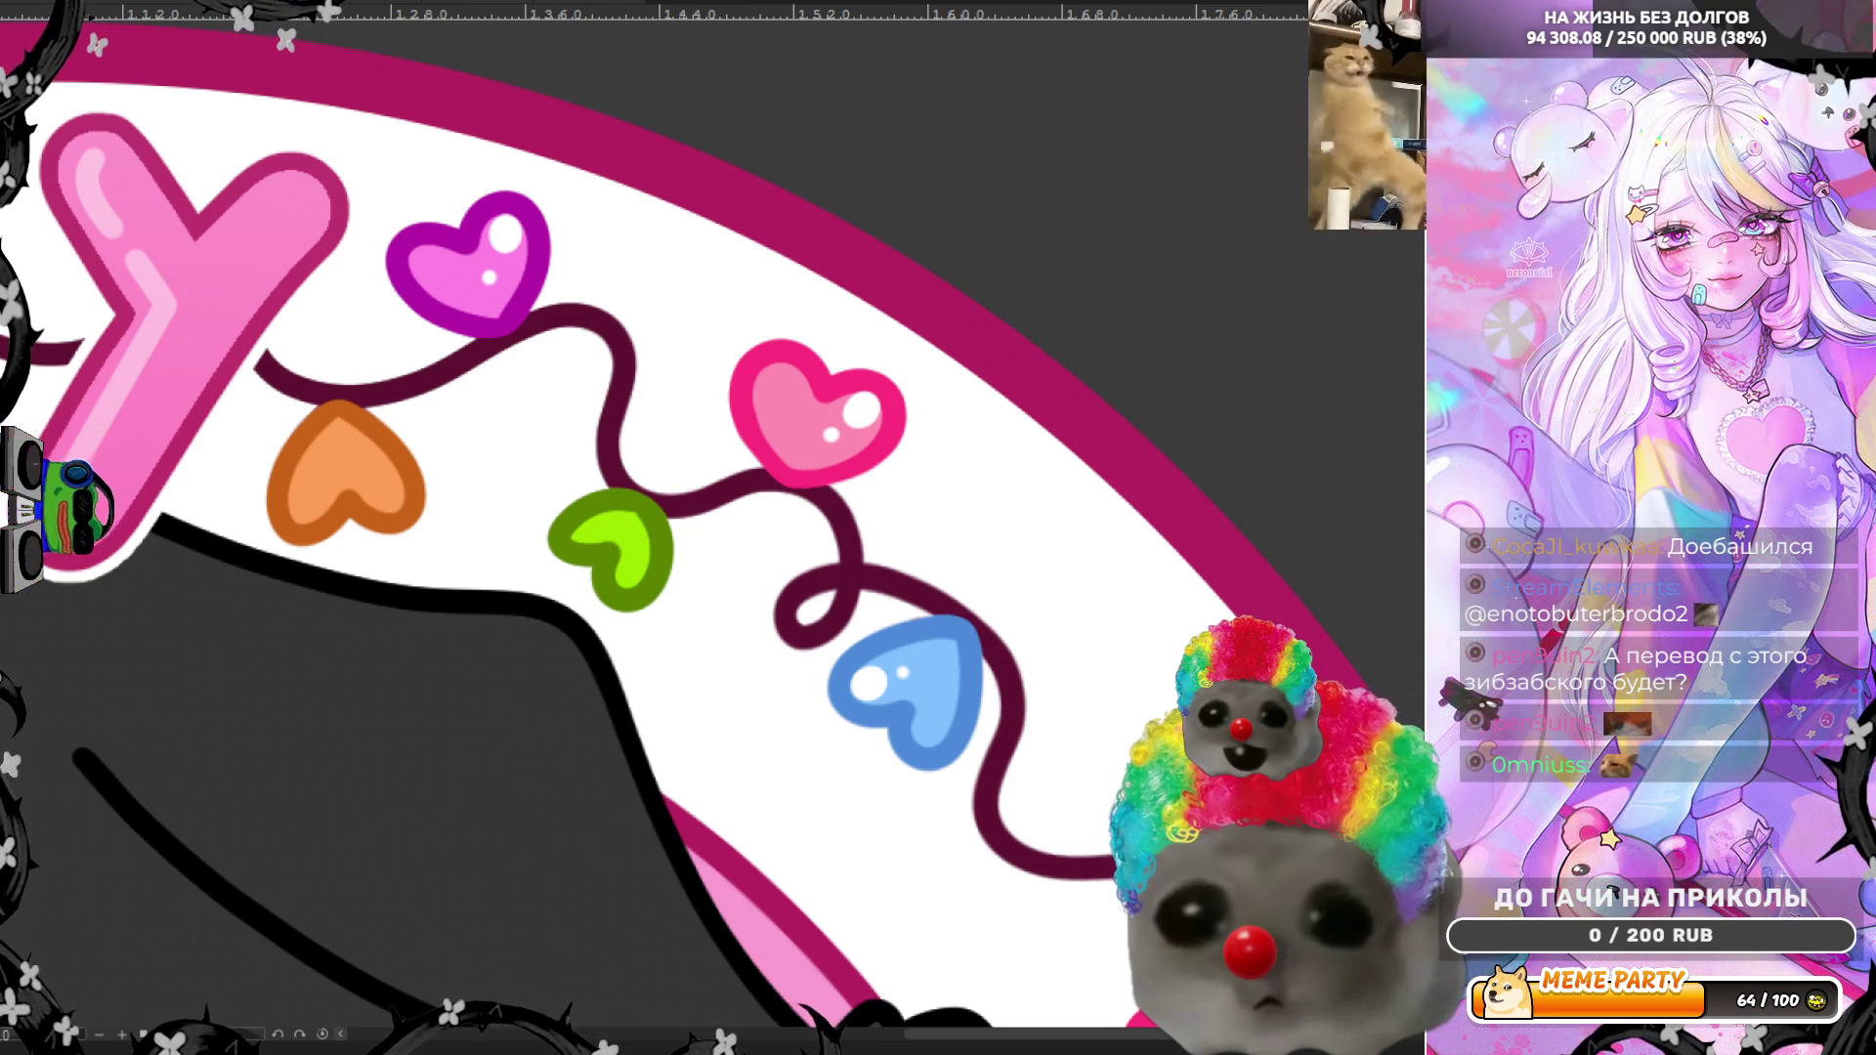
# Step: Dab two white glossy highlights onto the orange heart on the light string
pyautogui.scroll(-3, 1010, 418)
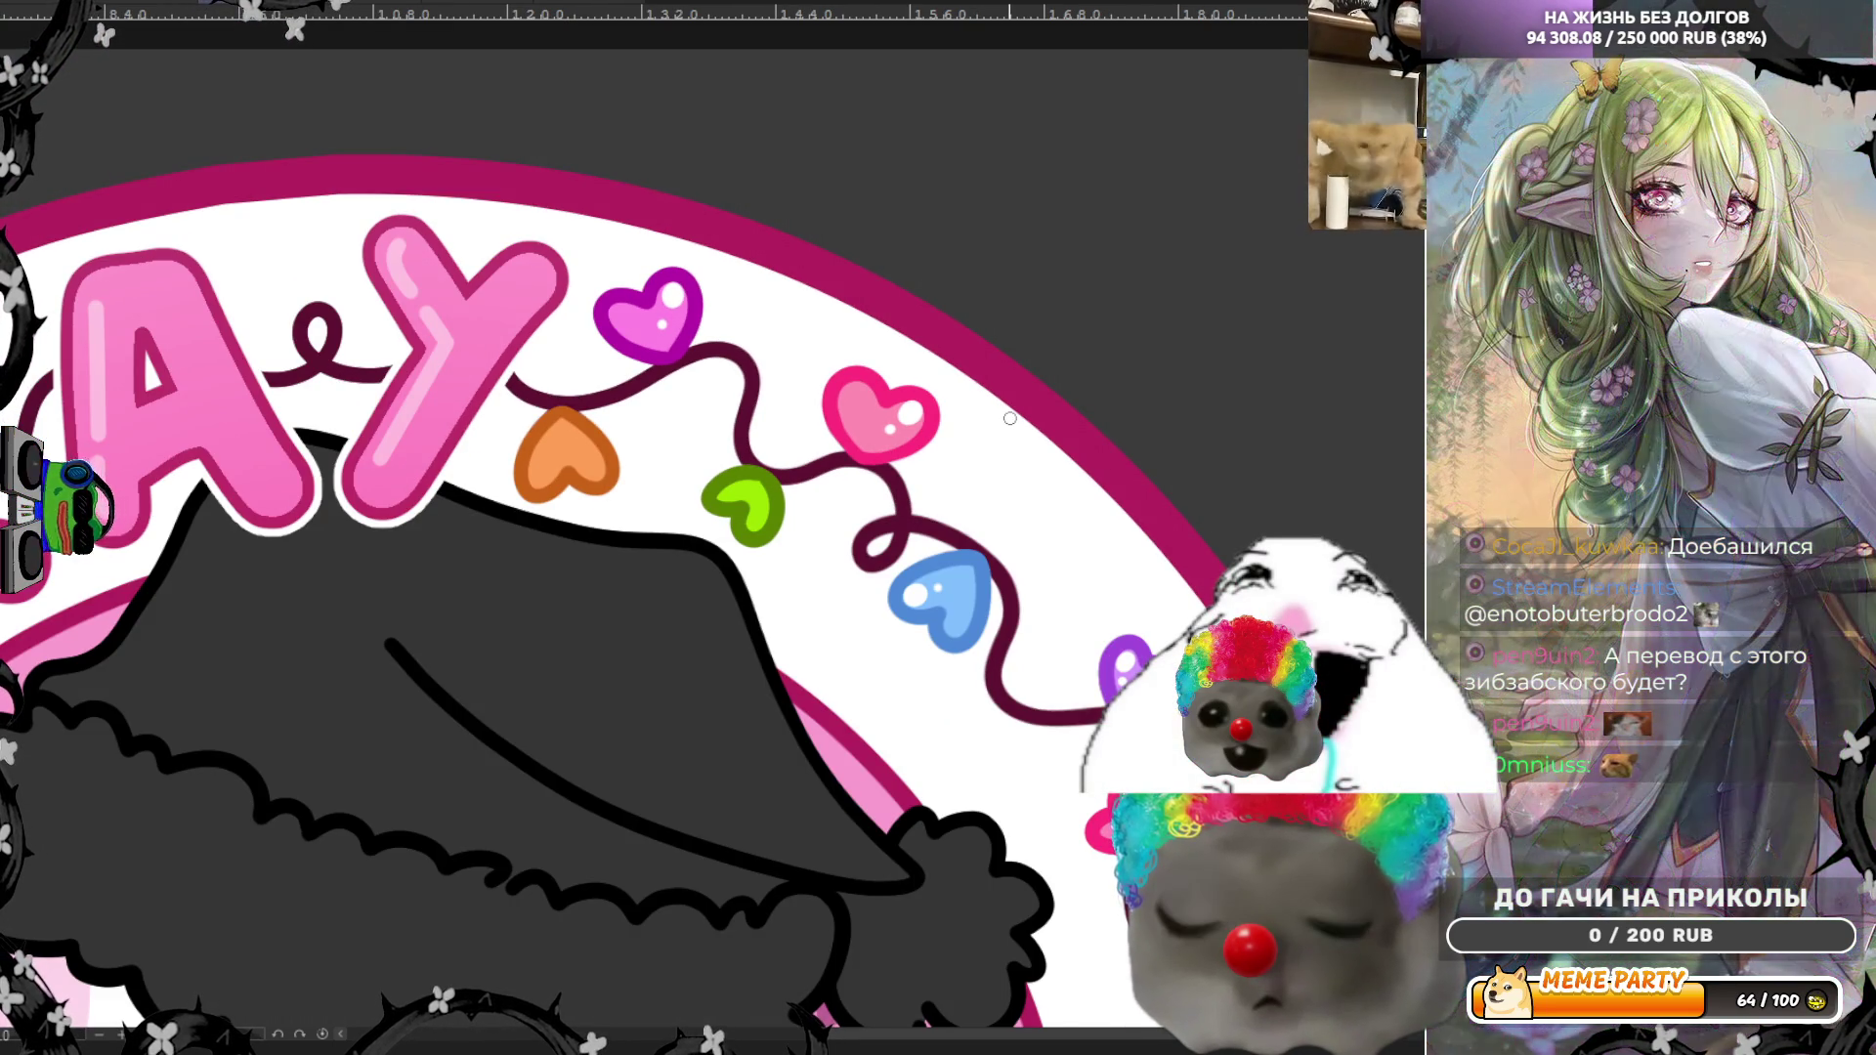
pyautogui.scroll(-1, 1010, 418)
pyautogui.scroll(3, 706, 461)
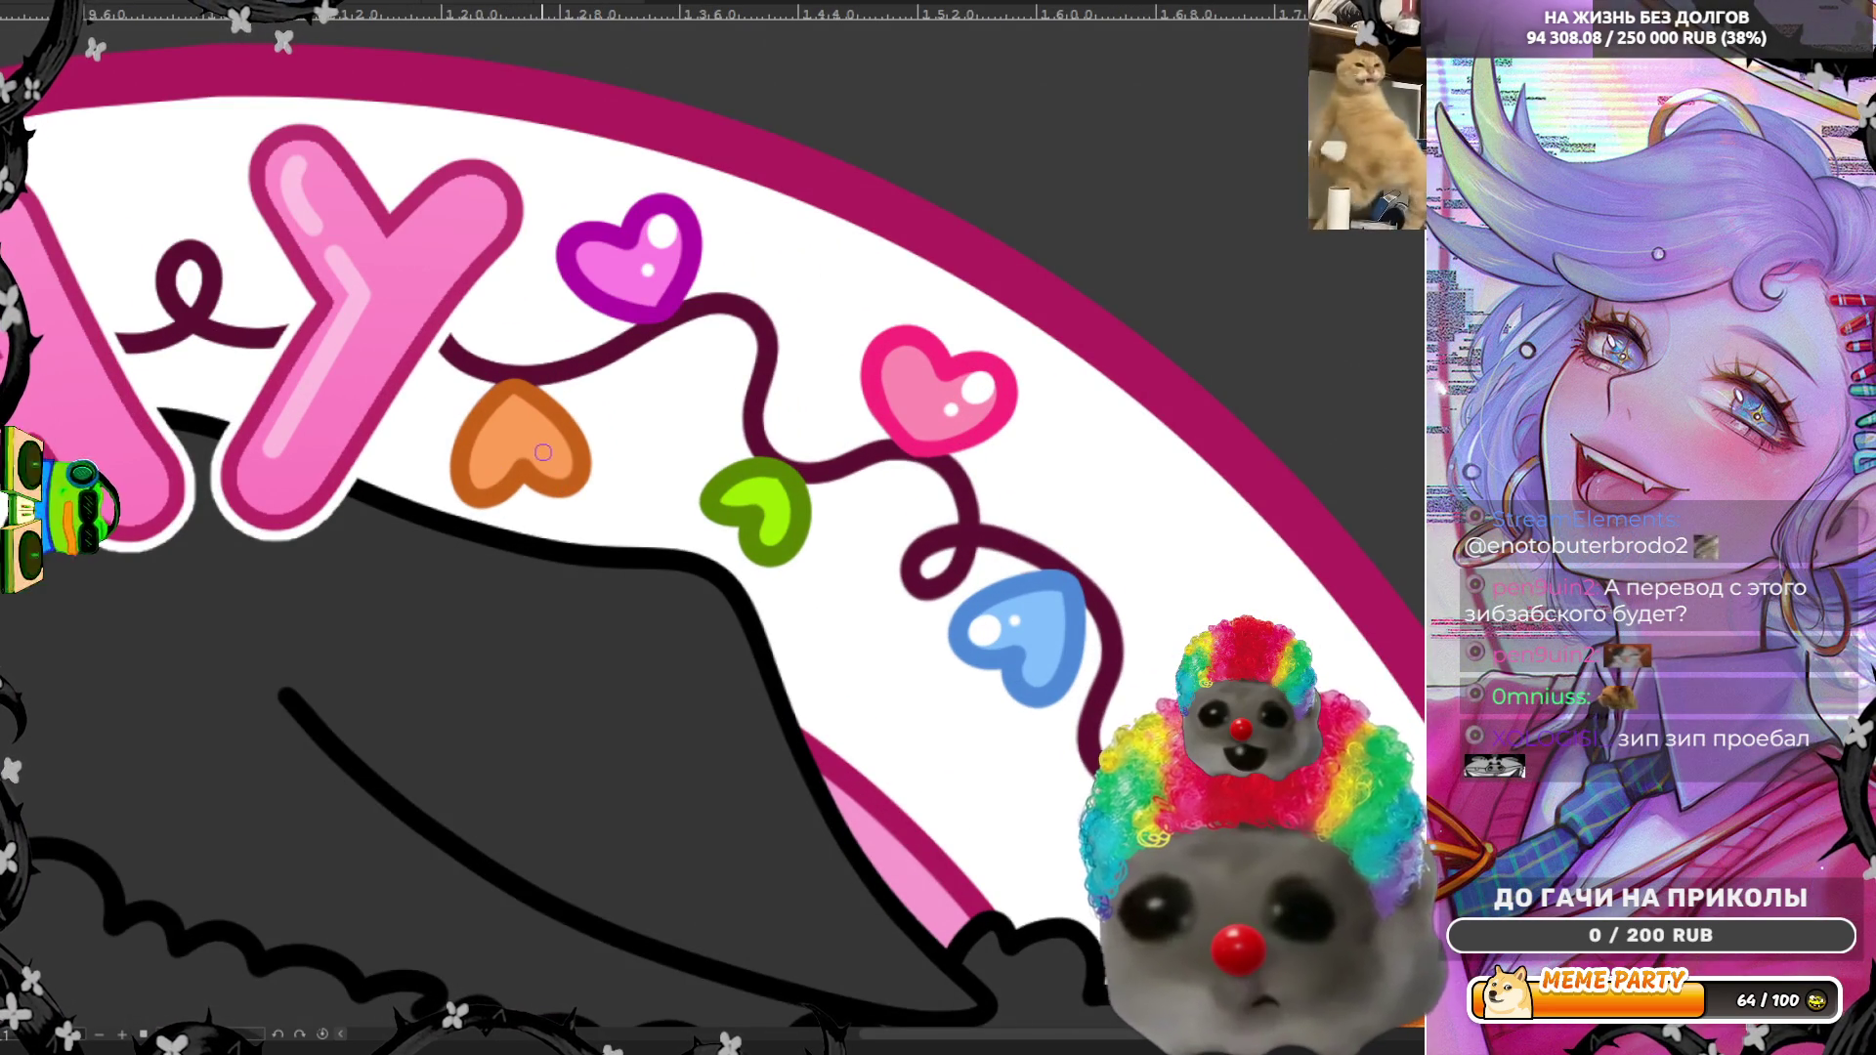
pyautogui.moveTo(541, 456); pyautogui.dragTo(545, 455)
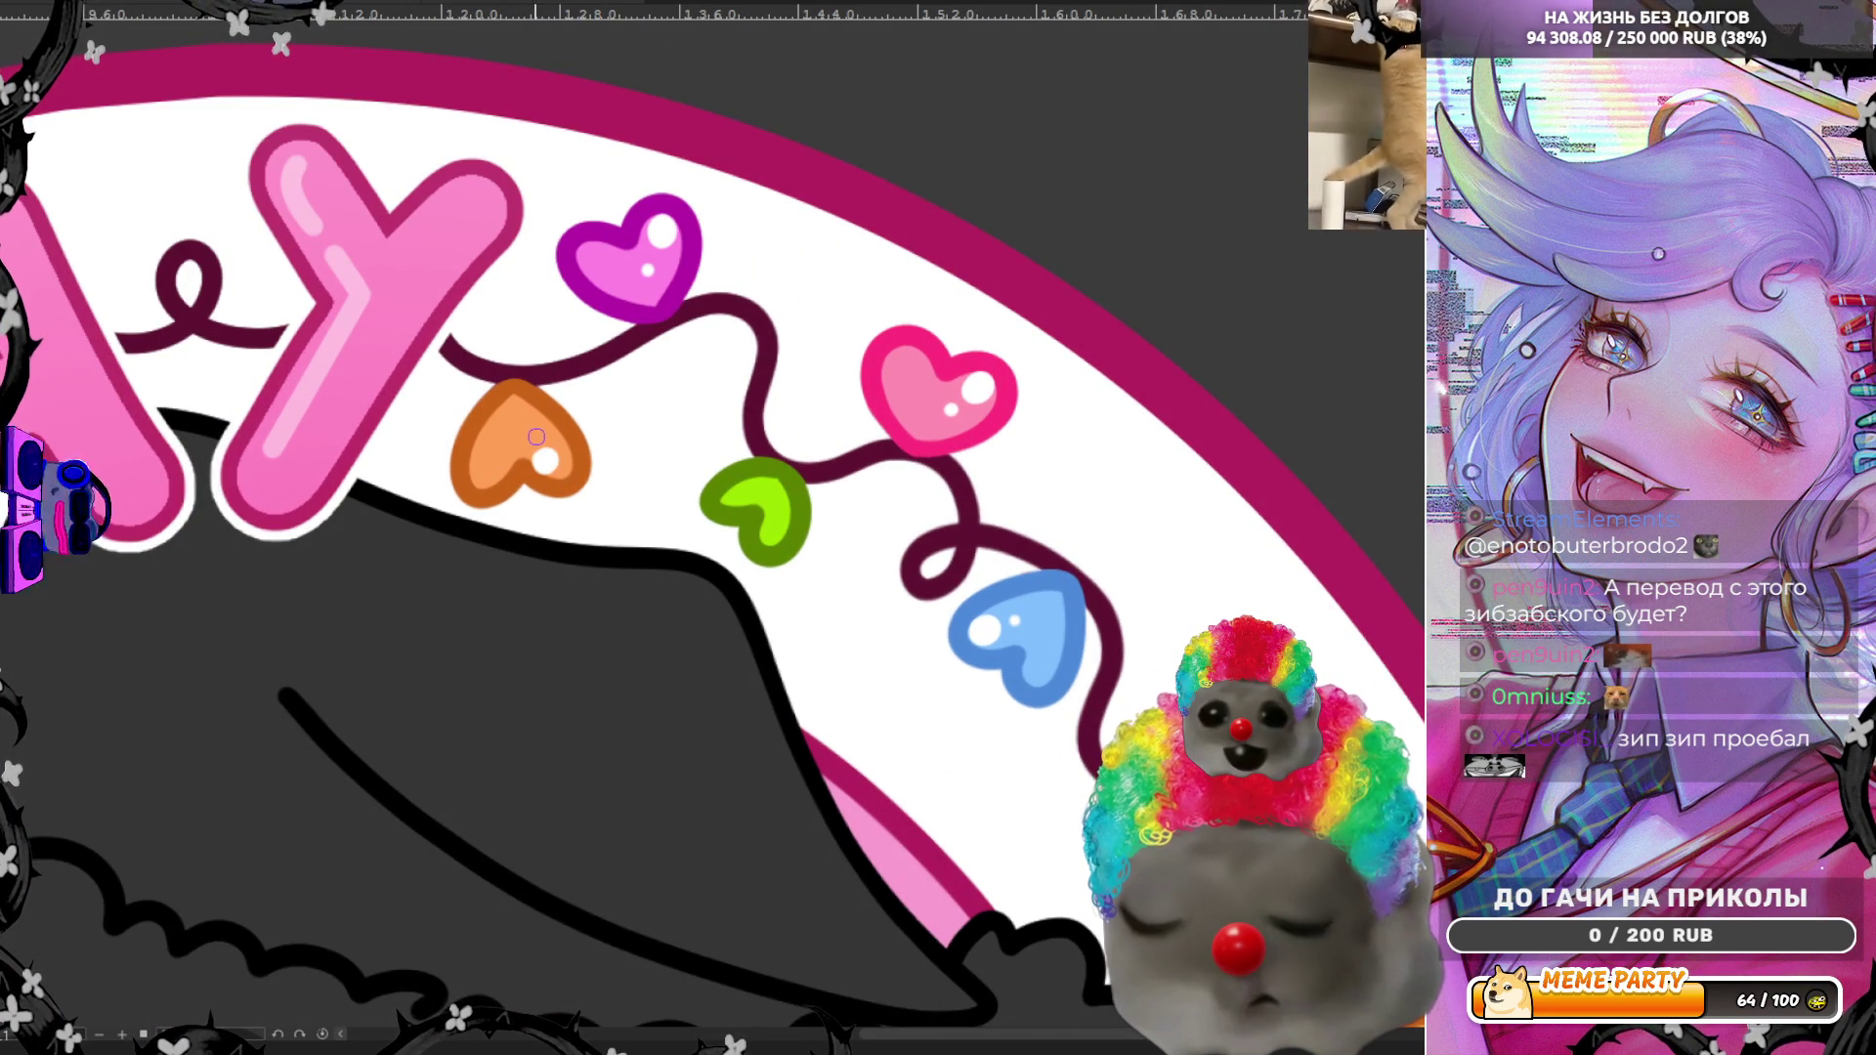
pyautogui.click(530, 443)
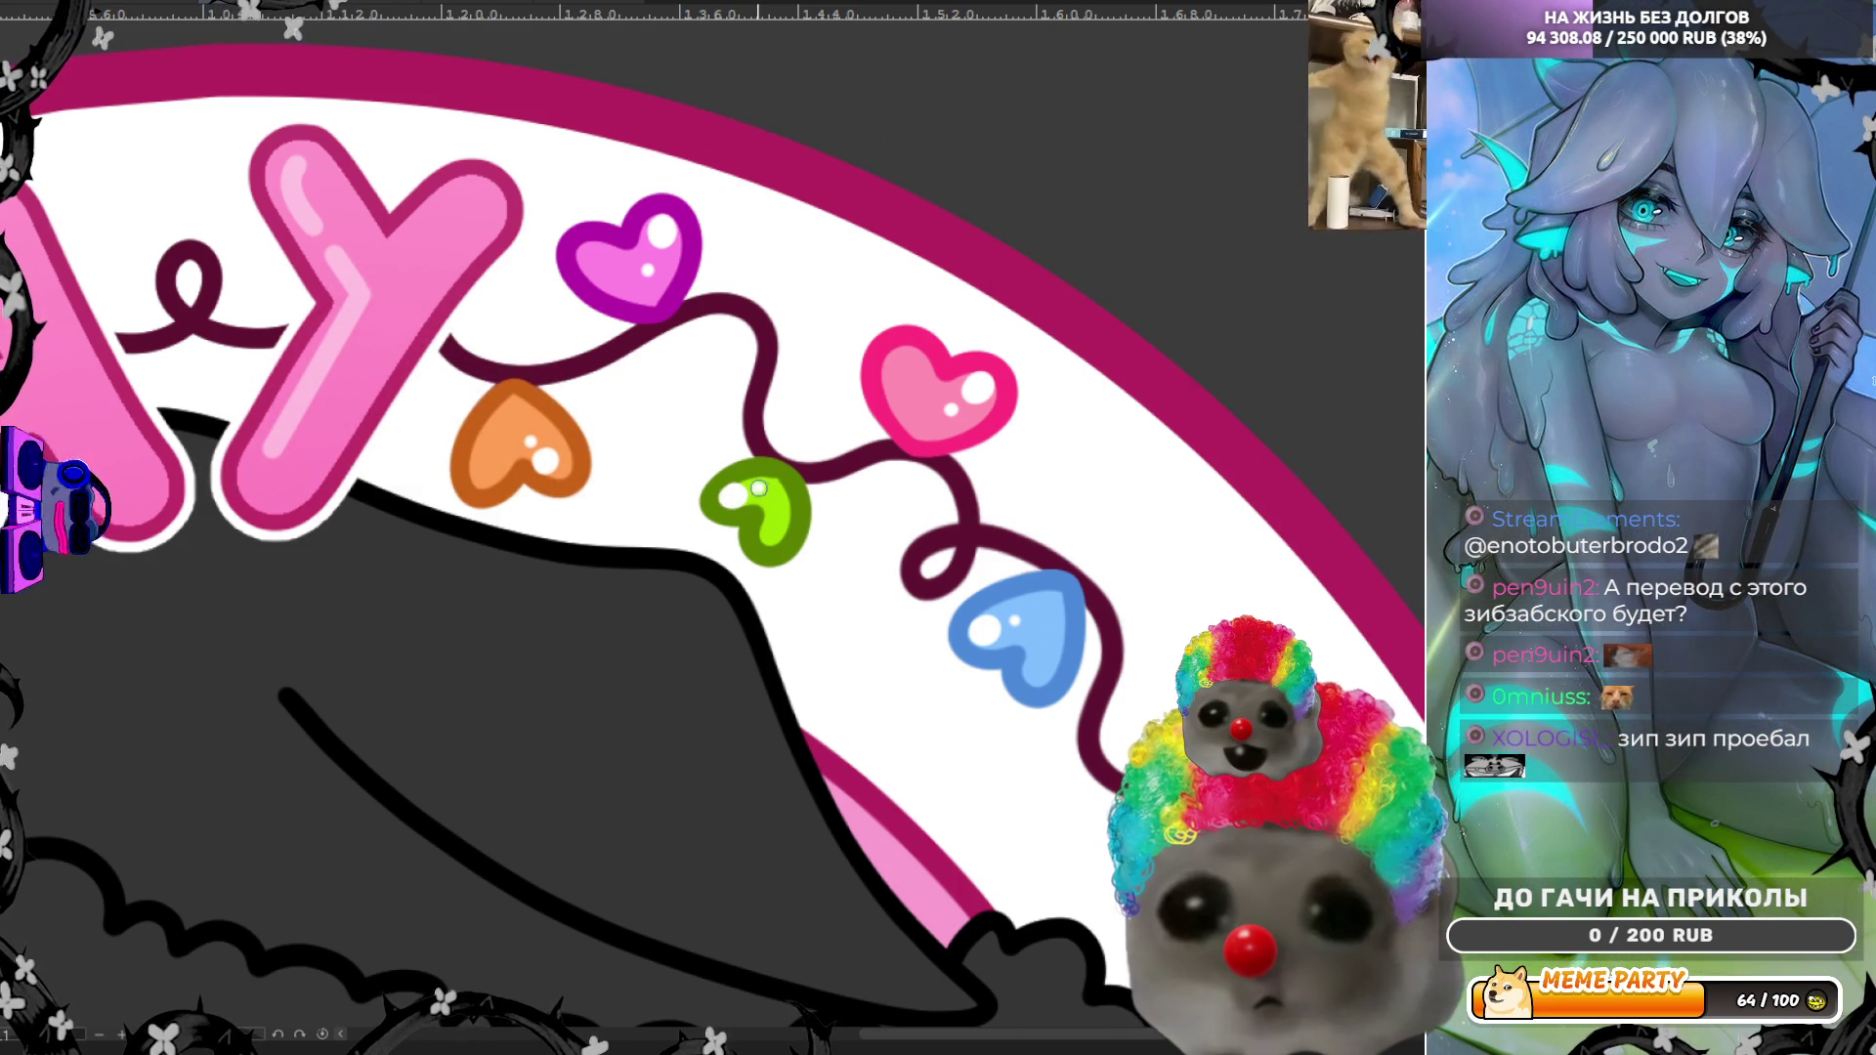
pyautogui.scroll(-5, 670, 545)
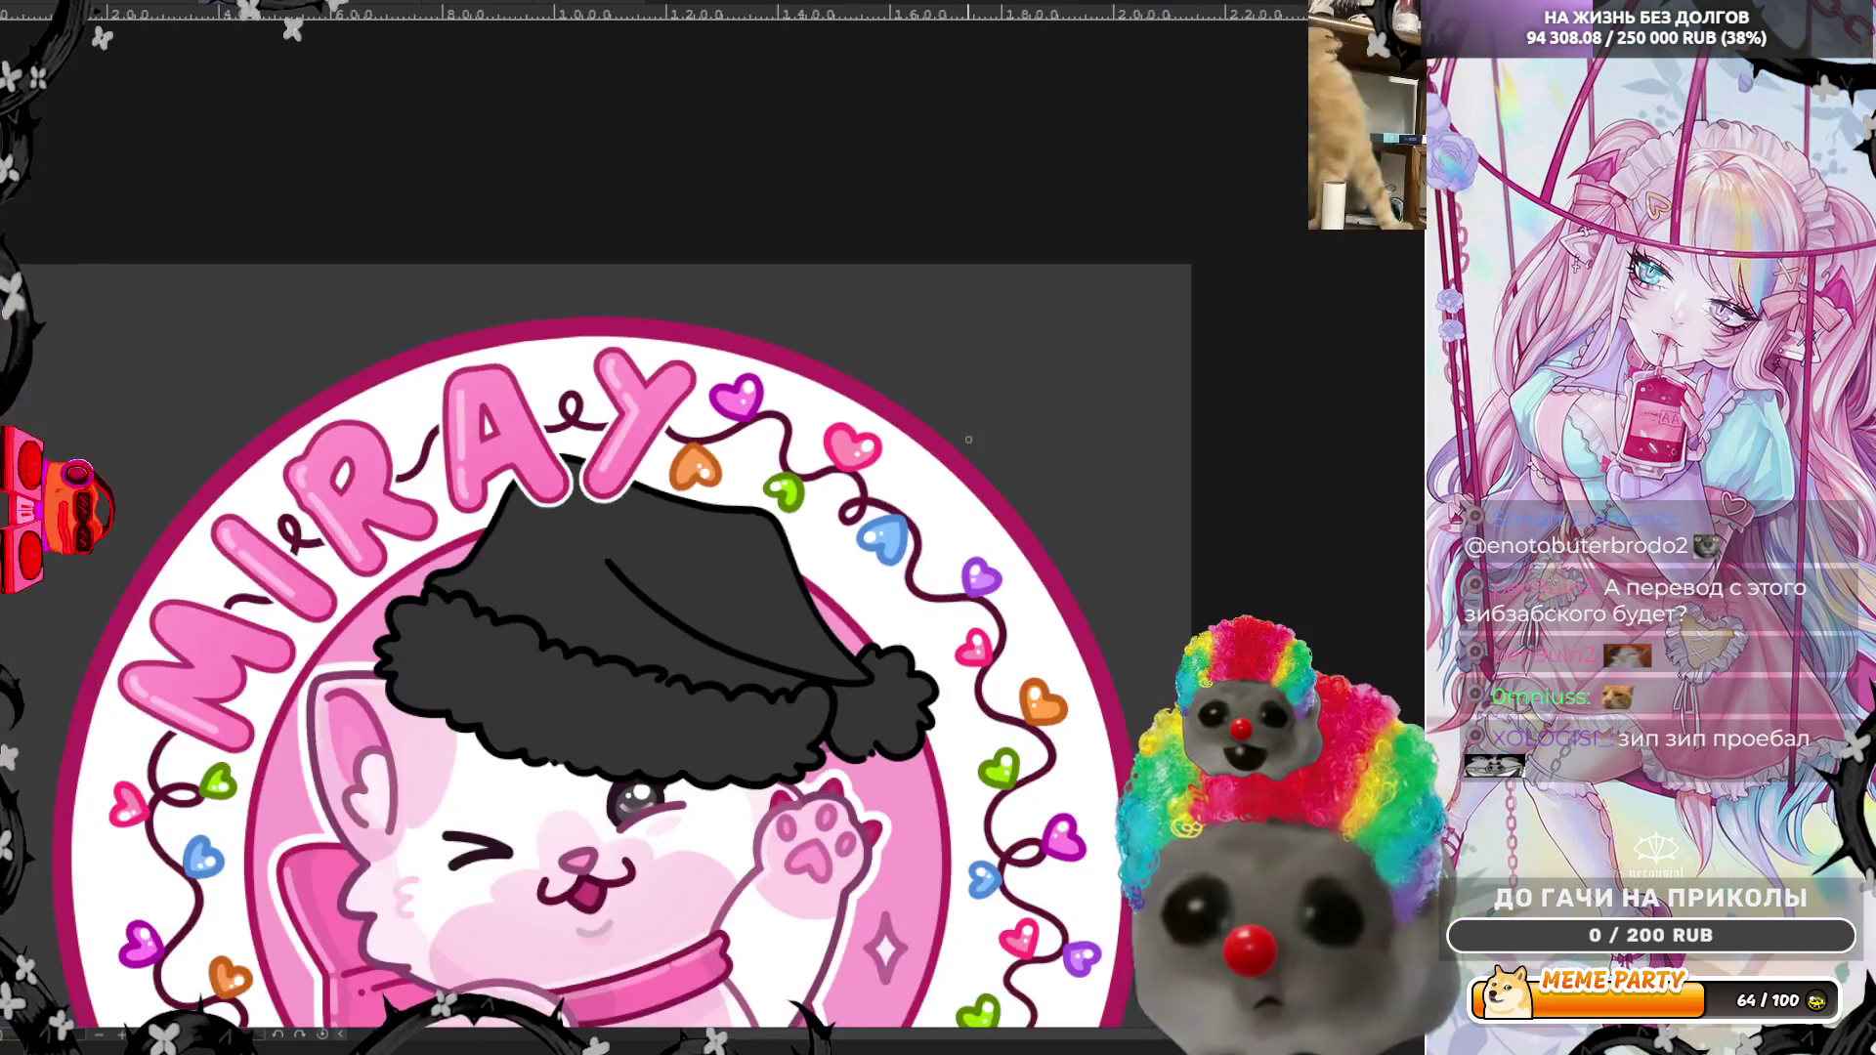
pyautogui.scroll(-2, 1019, 433)
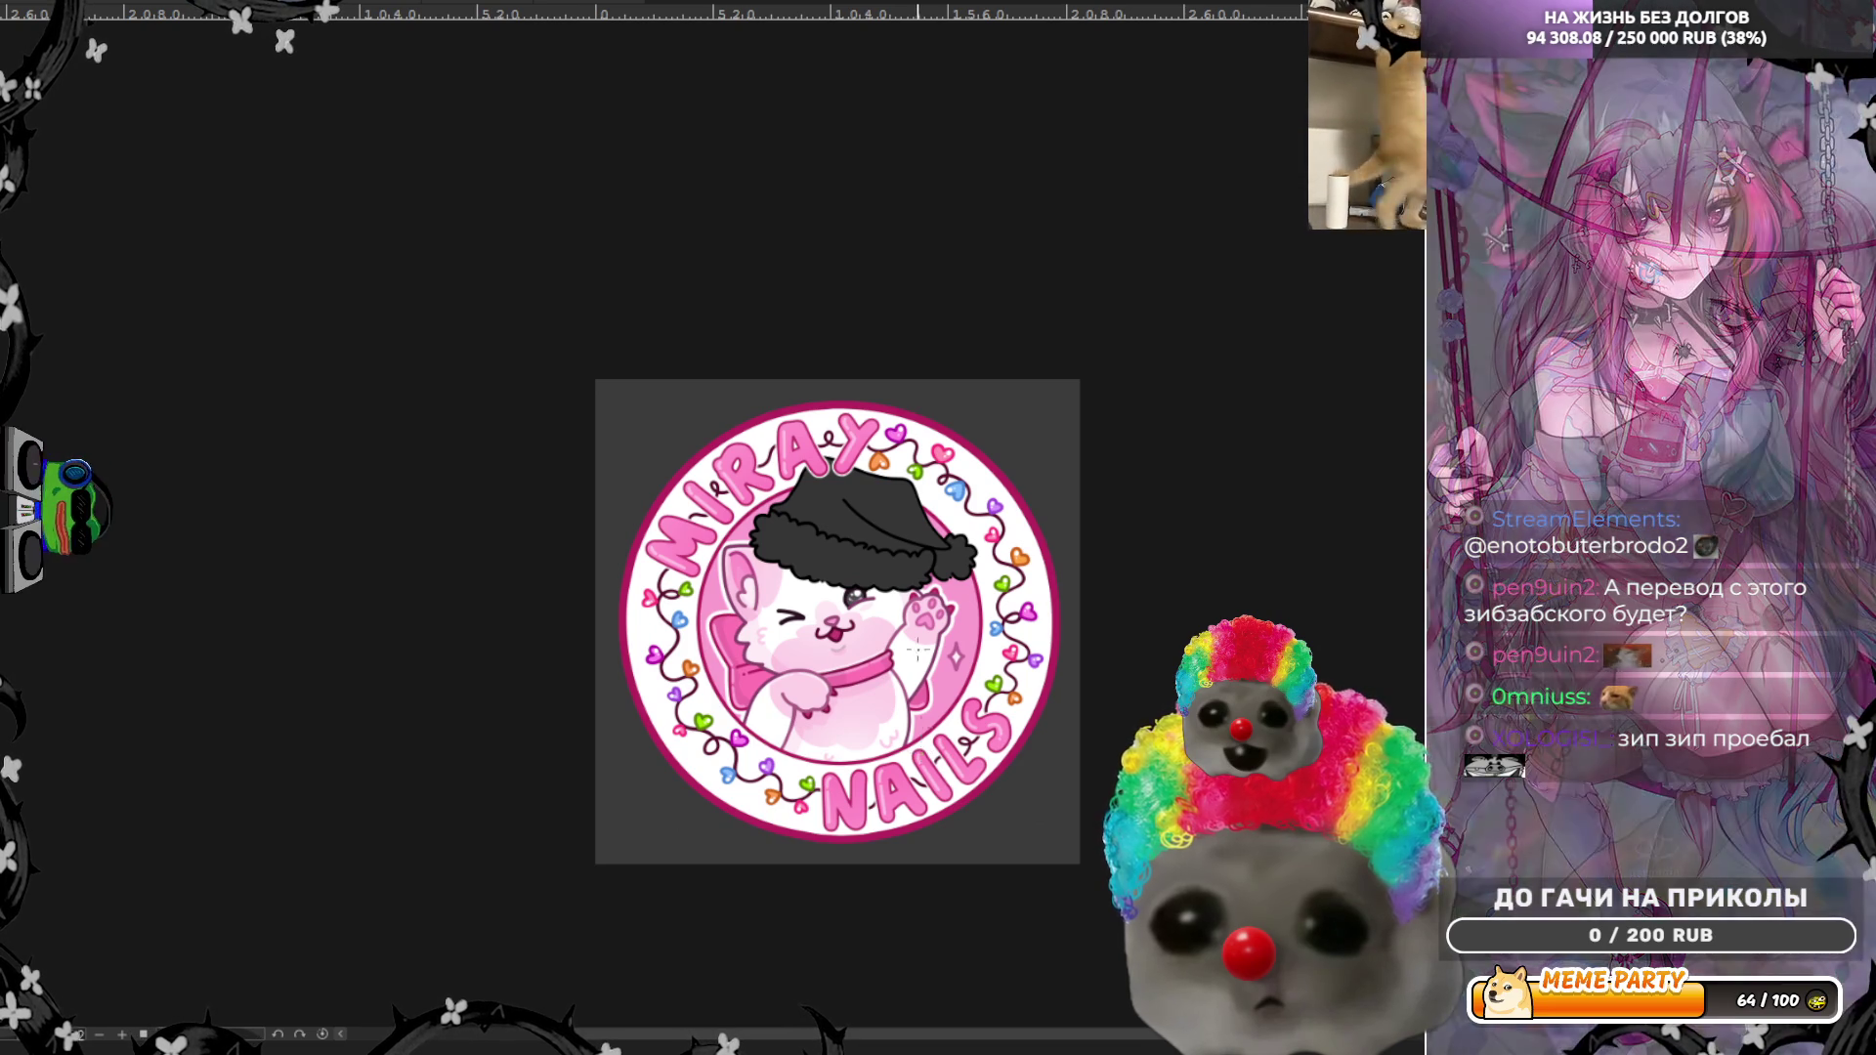
pyautogui.scroll(-4, 879, 542)
pyautogui.scroll(2, 879, 542)
pyautogui.scroll(4, 885, 598)
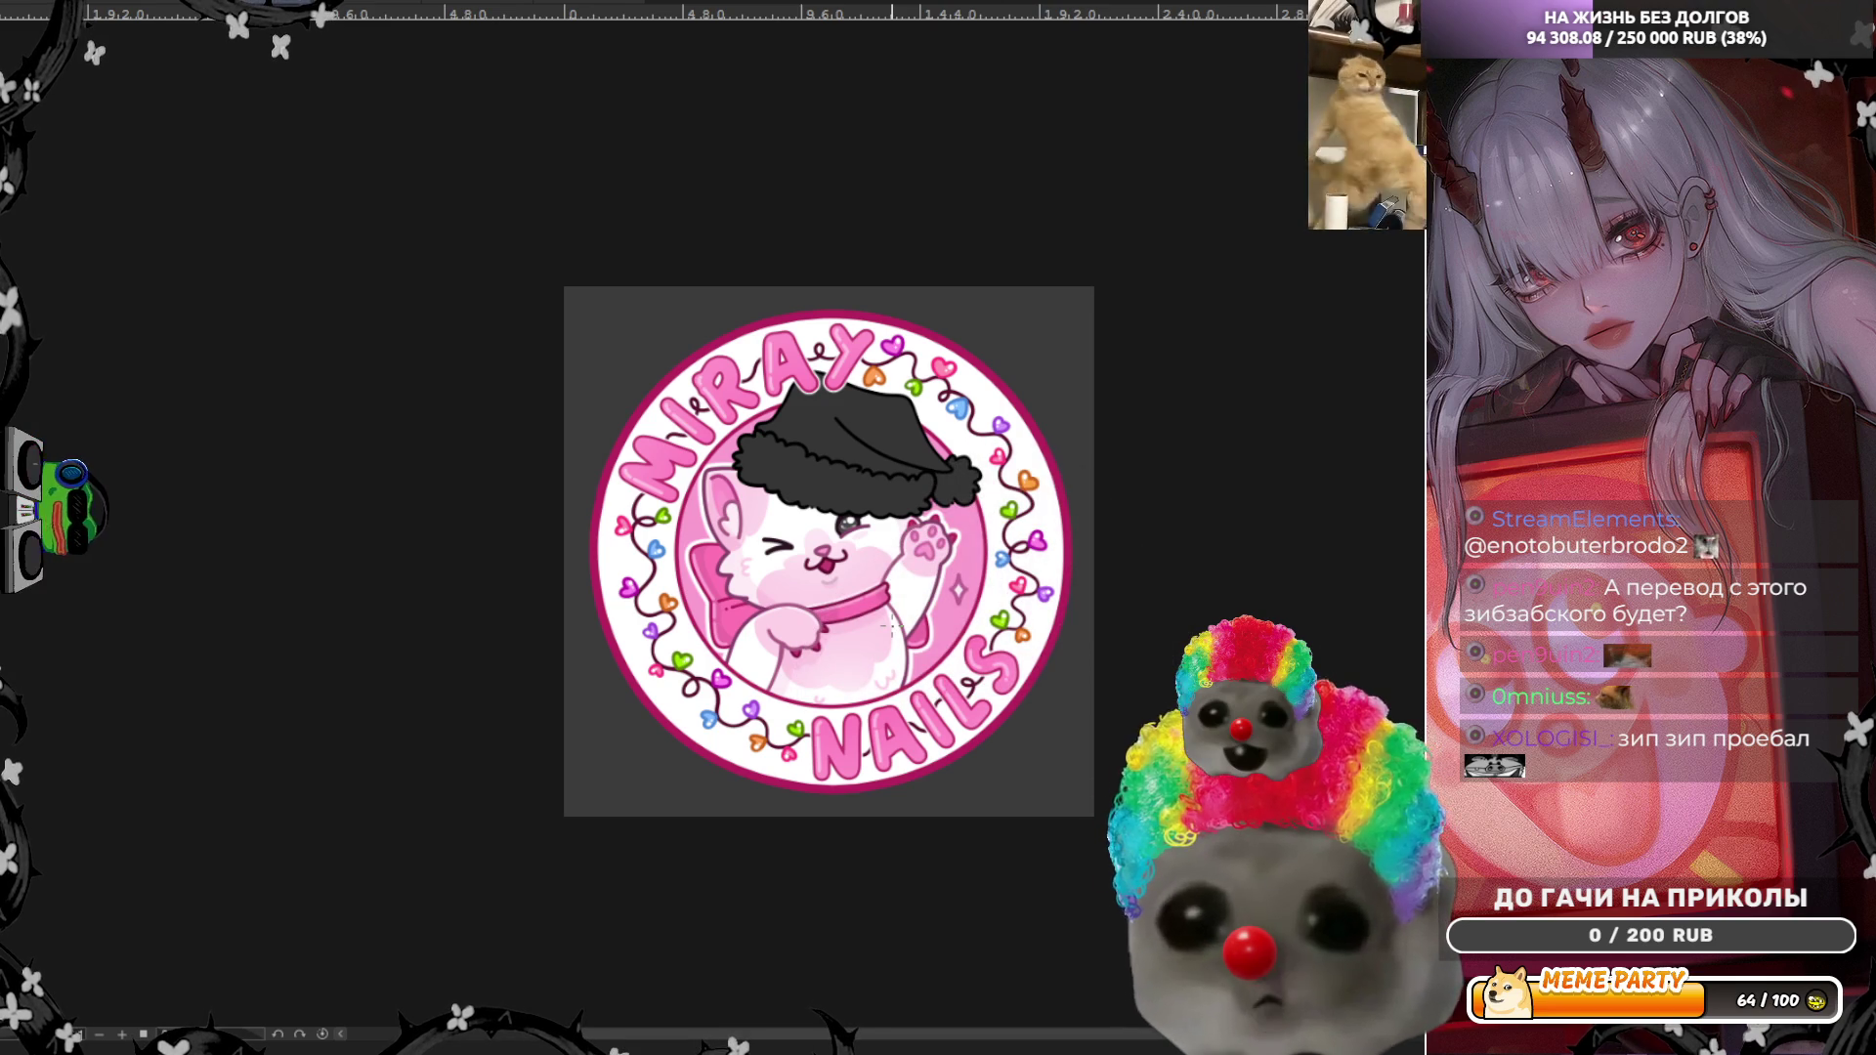
pyautogui.scroll(4, 889, 628)
pyautogui.scroll(1, 891, 525)
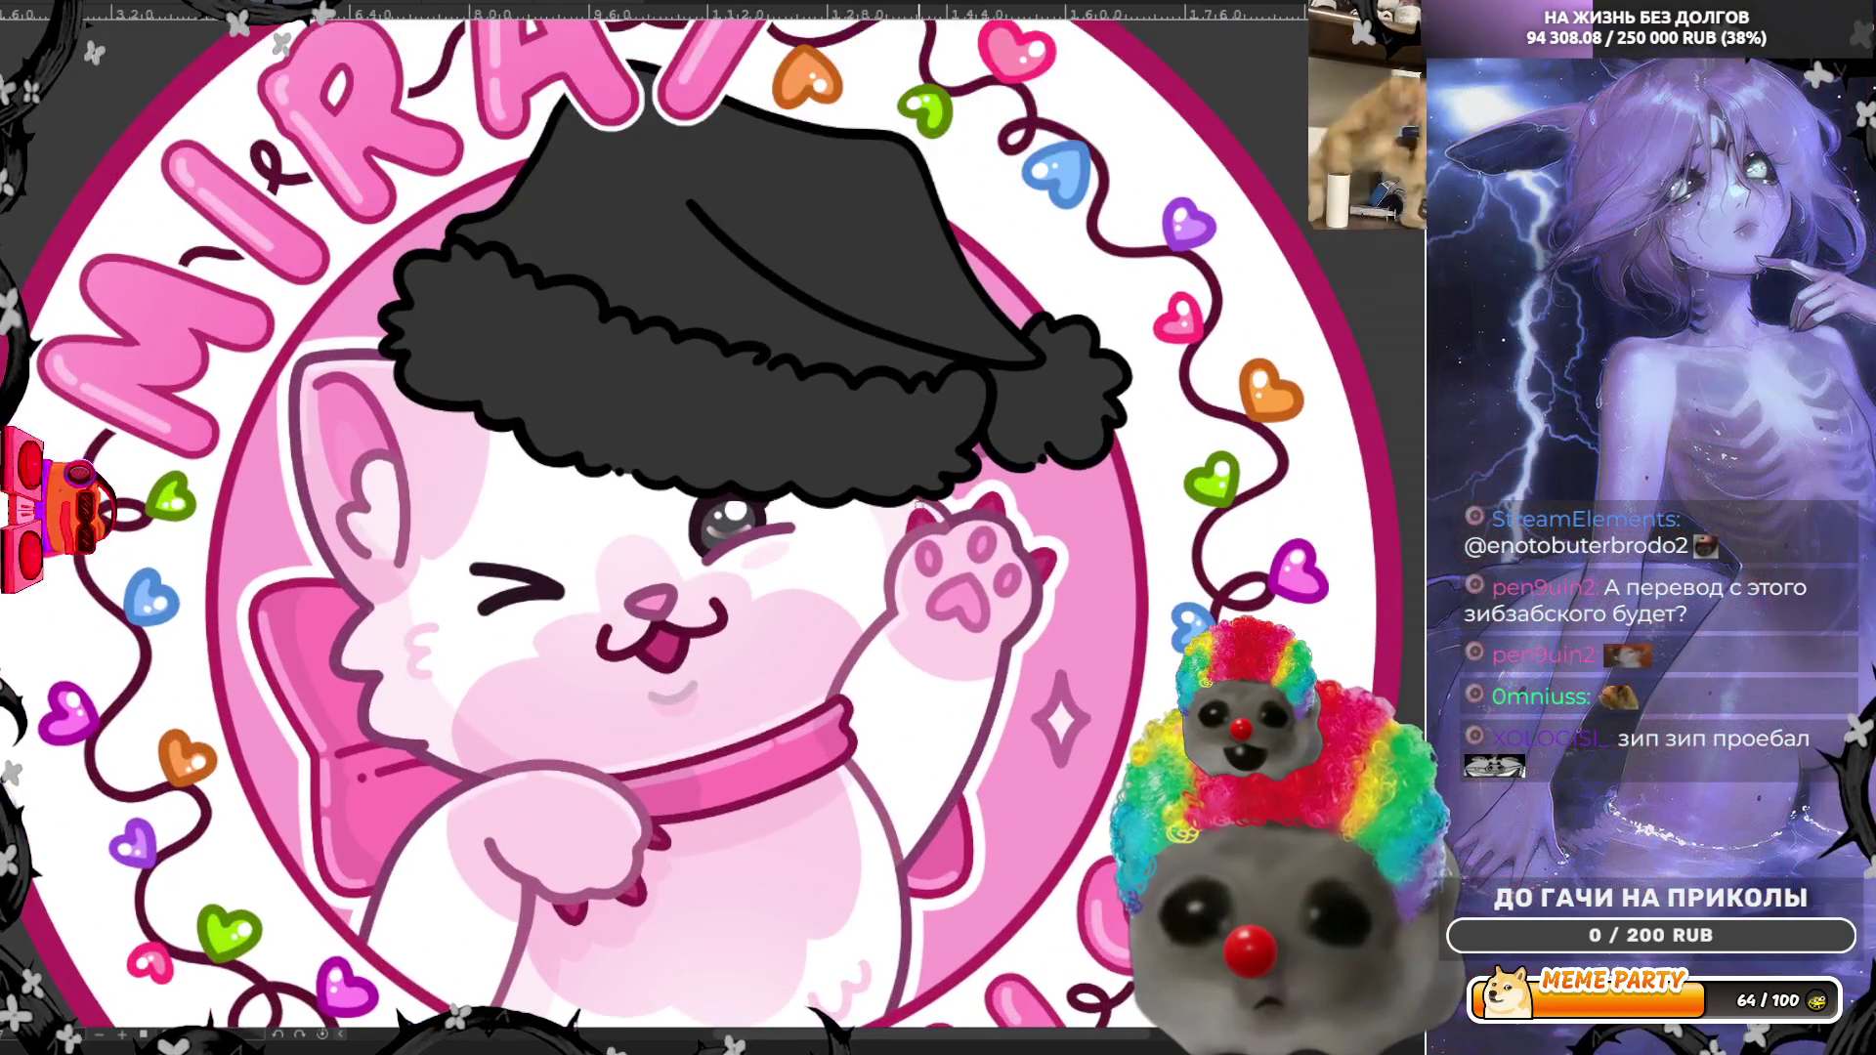
pyautogui.keyDown('alt'); pyautogui.click(914, 510); pyautogui.keyUp('alt')
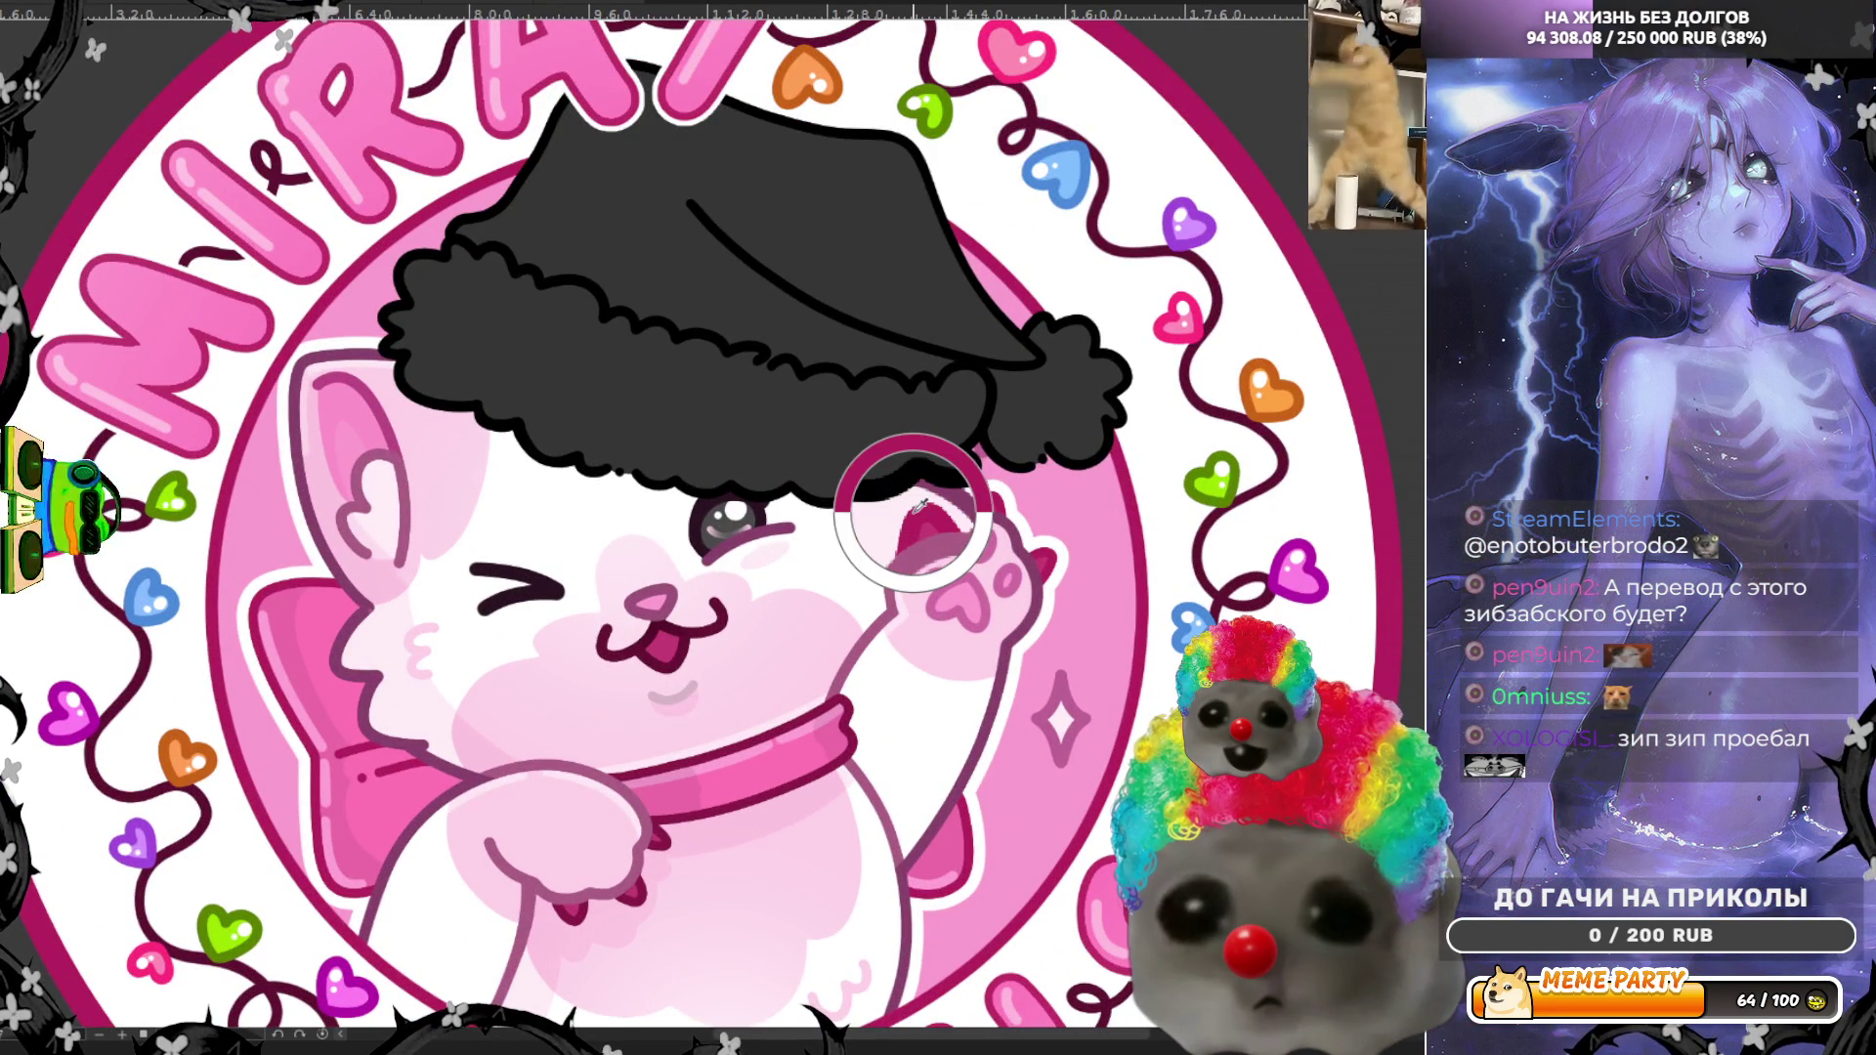
pyautogui.keyDown('alt'); pyautogui.click(918, 508); pyautogui.keyUp('alt')
pyautogui.scroll(-3, 918, 508)
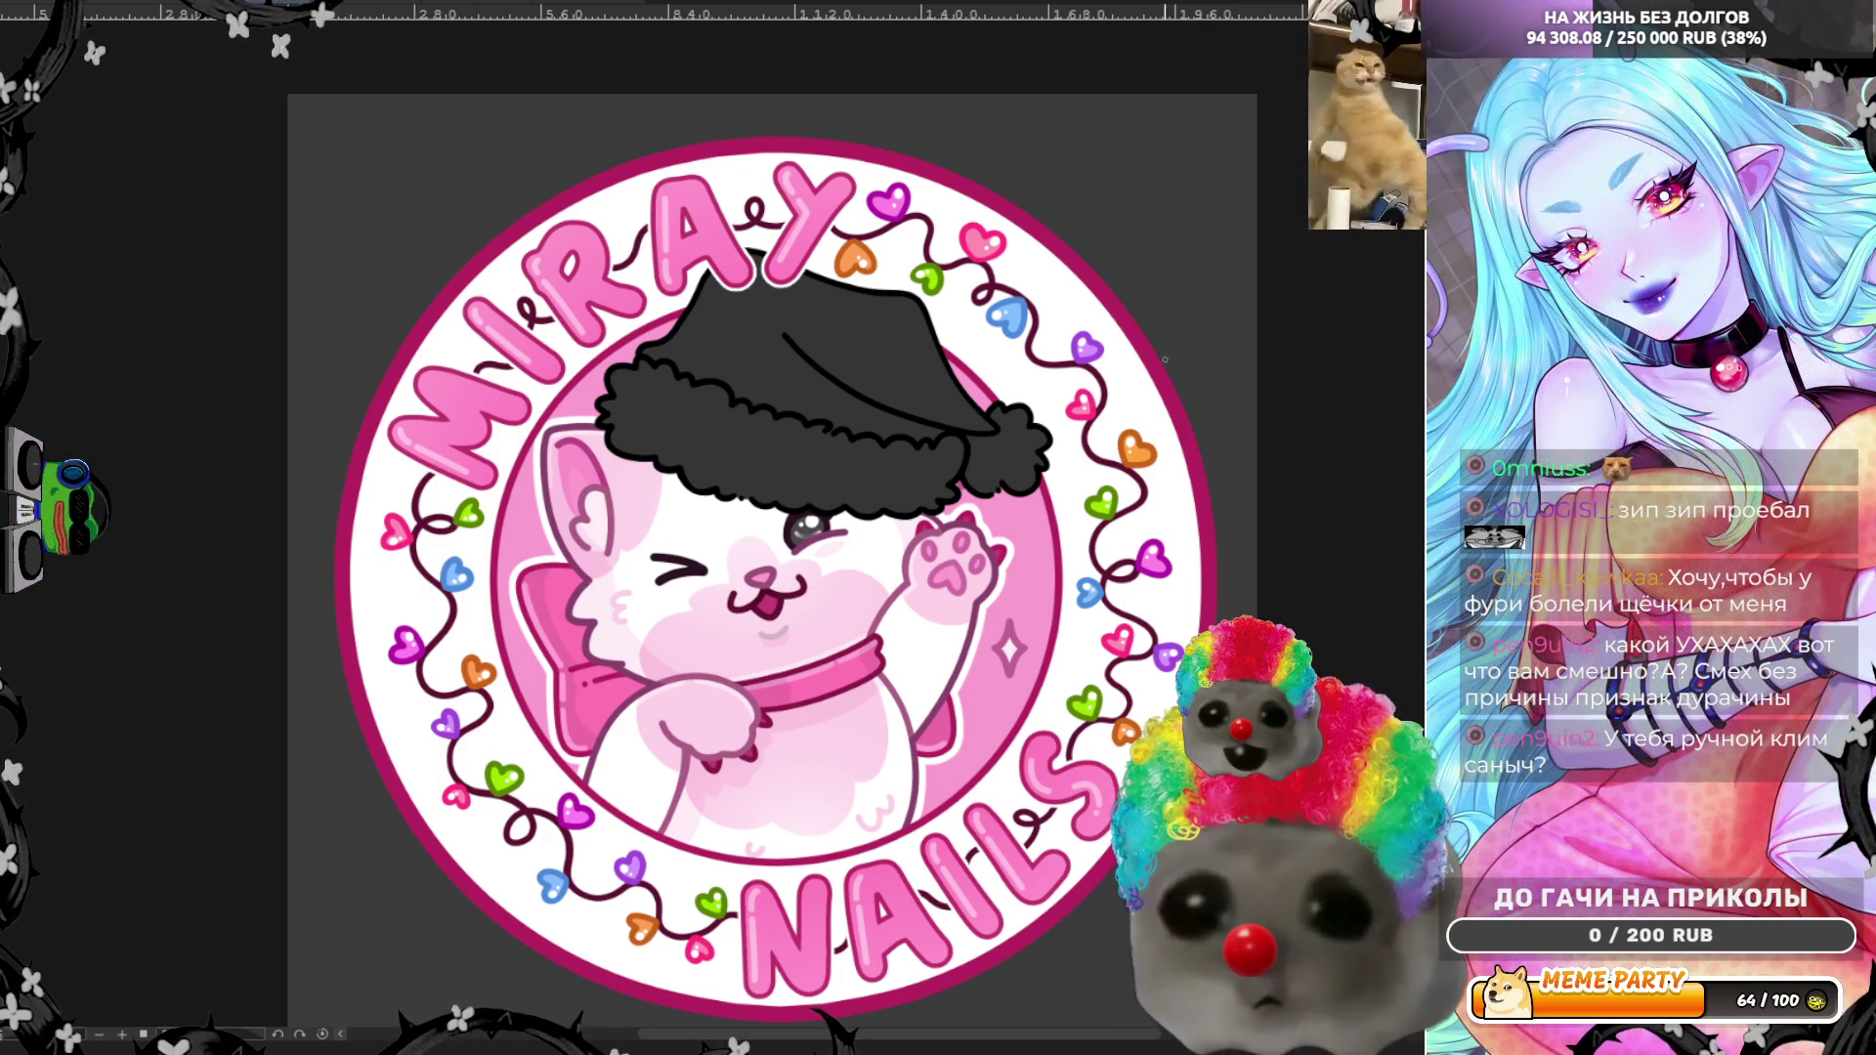
pyautogui.scroll(-1, 1223, 488)
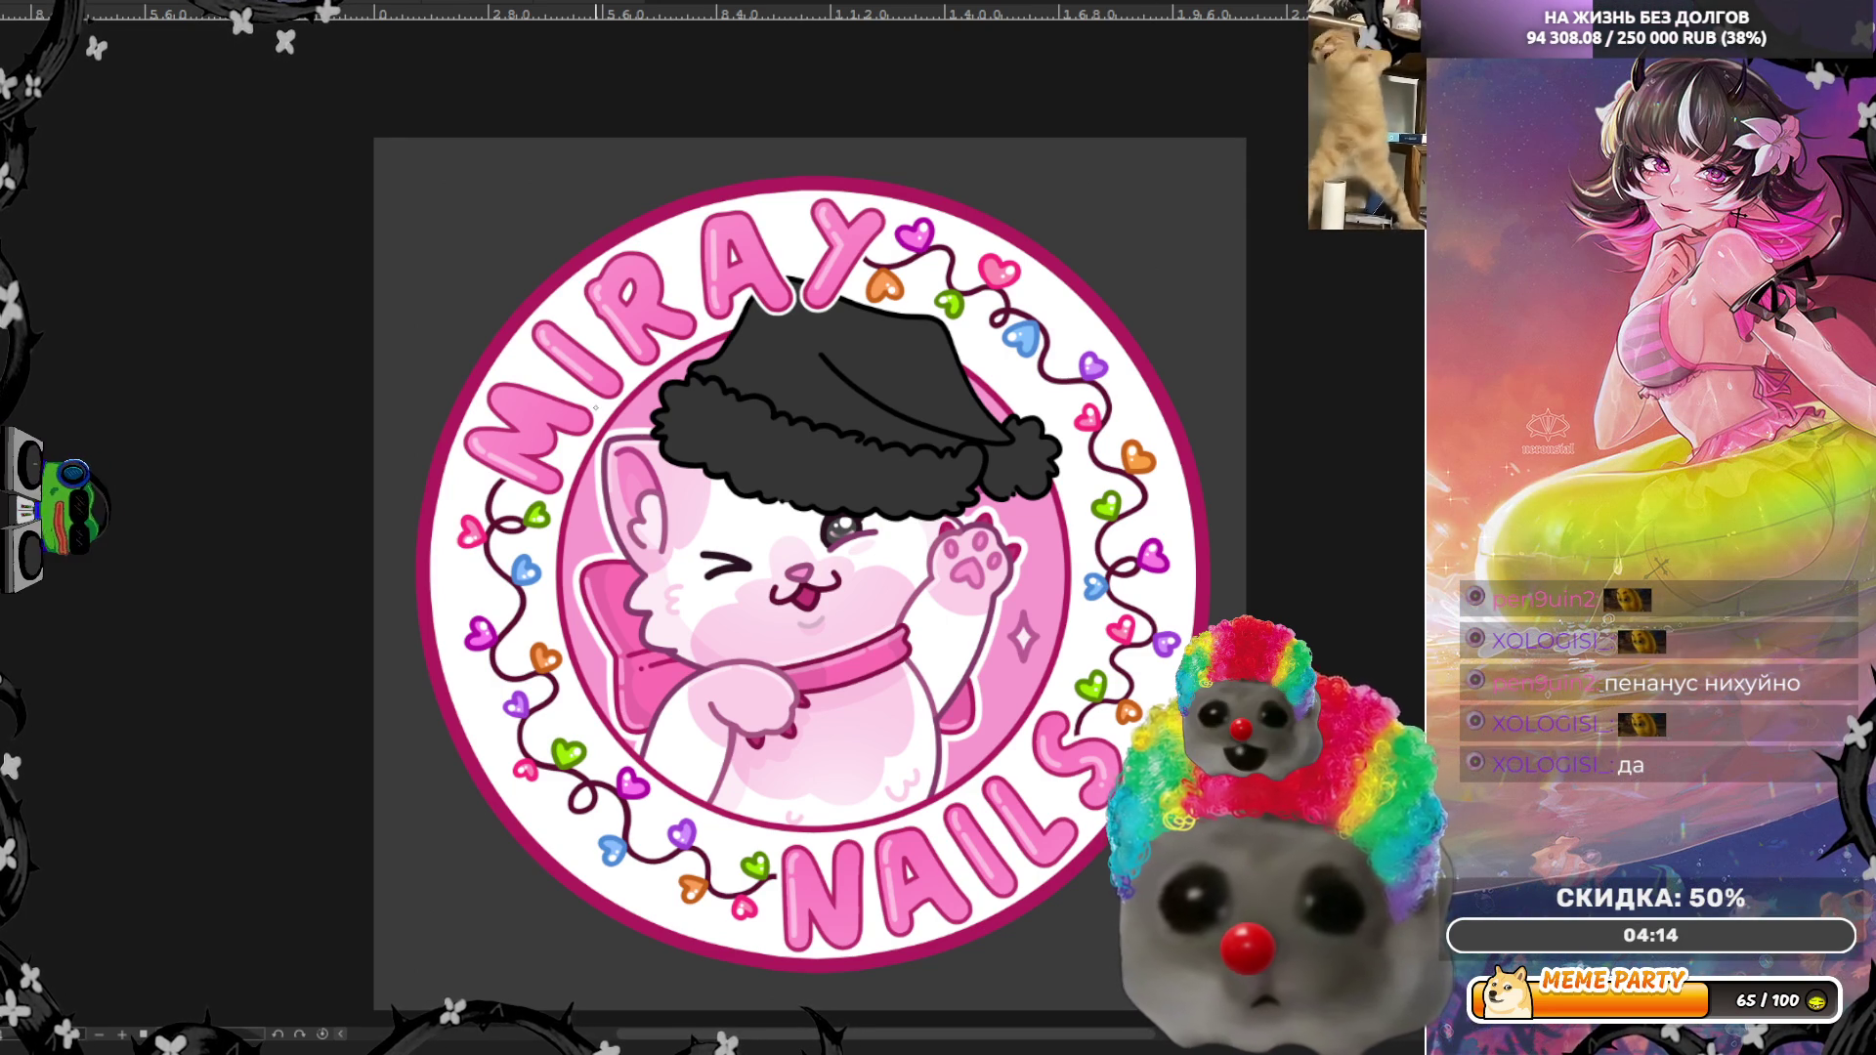
# Step: Fill the hat layer with the magenta foreground colour using Alt+Backspace
pyautogui.hotkey('alt', 'BackSpace')
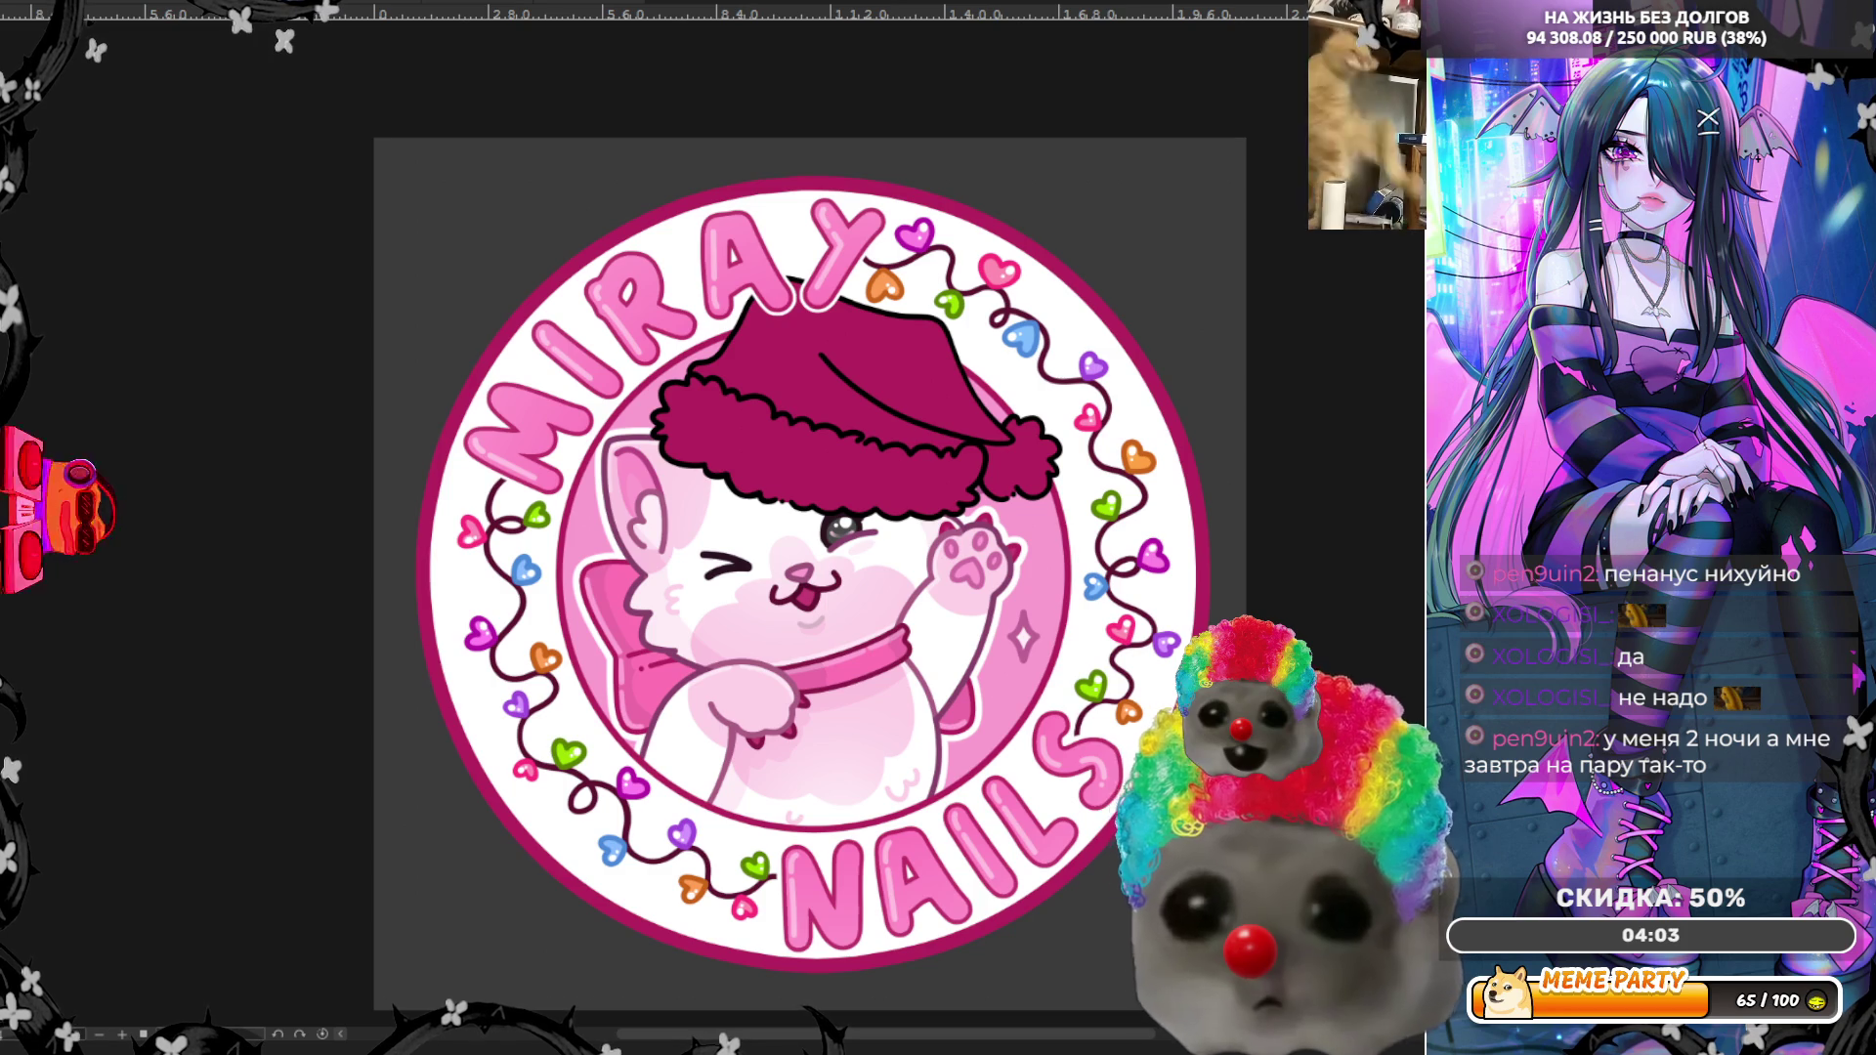
pyautogui.scroll(3, 1037, 352)
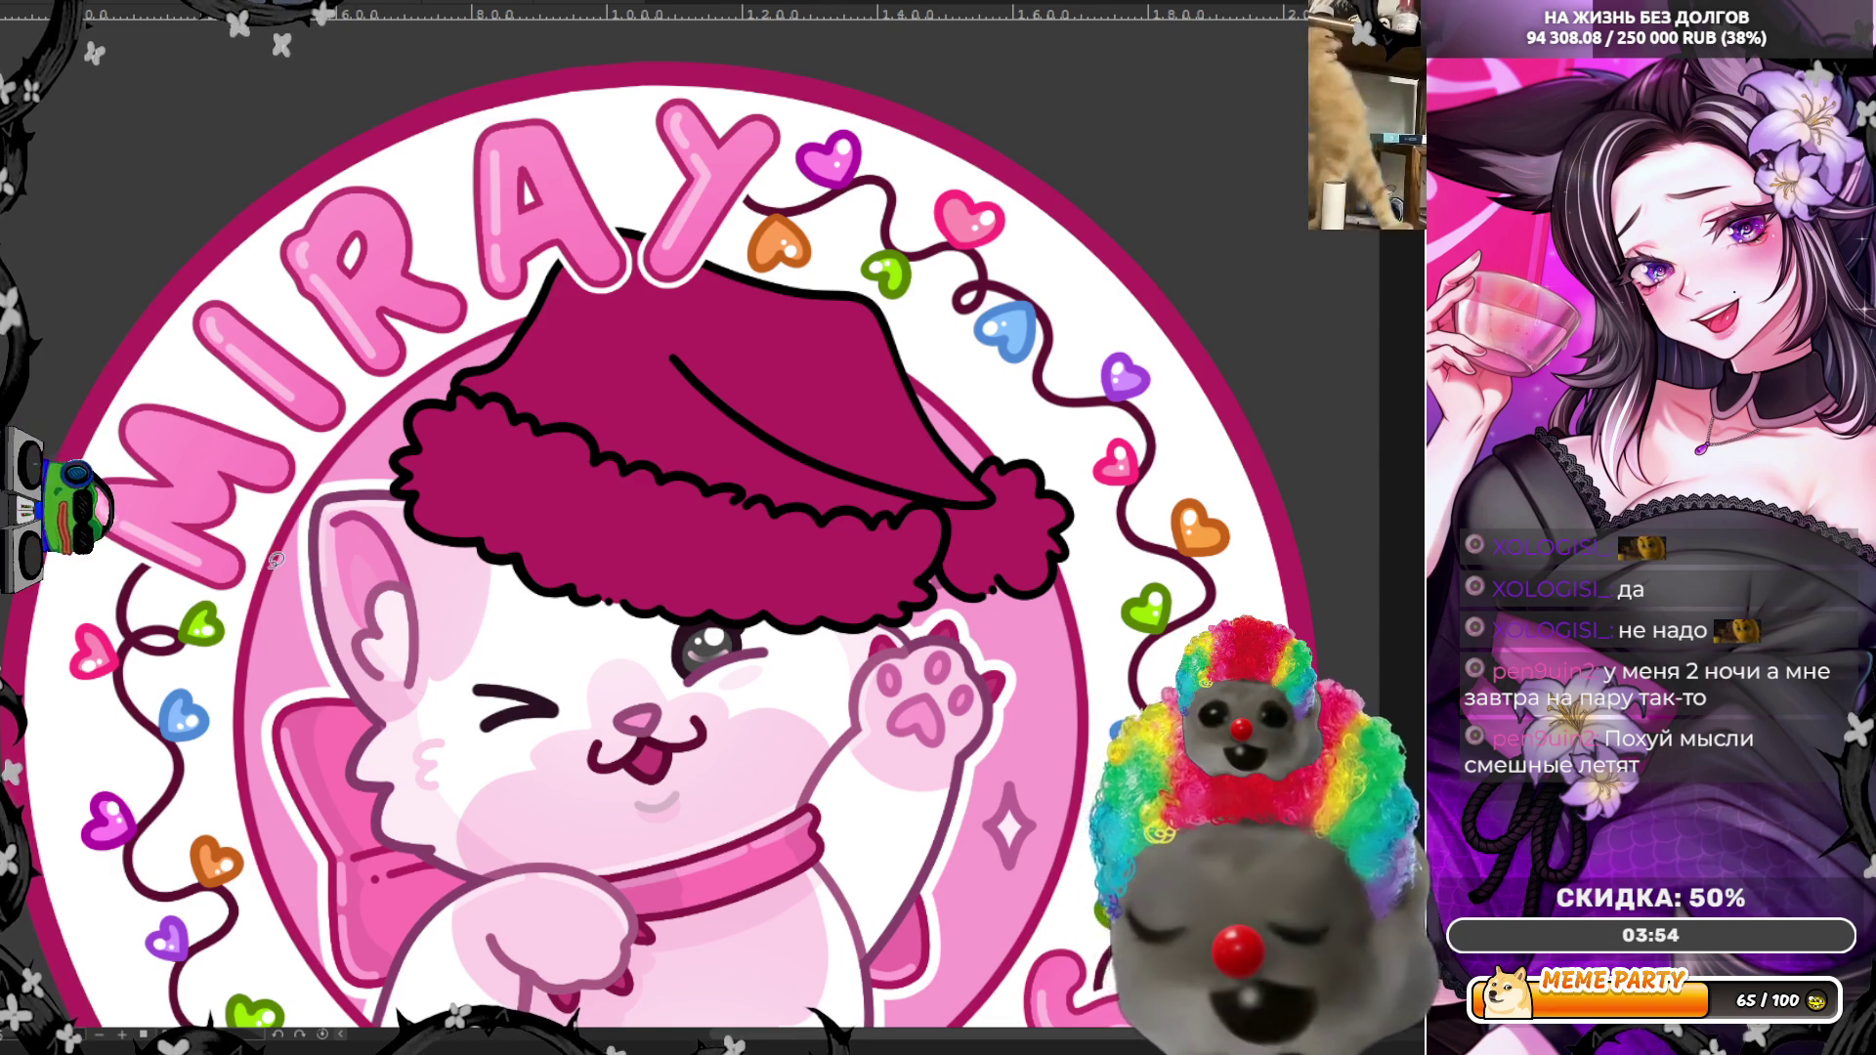
# Step: Lasso-trace the fur brim from left to right and the pompom, filling both white
pyautogui.moveTo(420, 435)
pyautogui.mouseDown()
pyautogui.moveTo(625, 543)
pyautogui.moveTo(432, 436)
pyautogui.mouseUp()
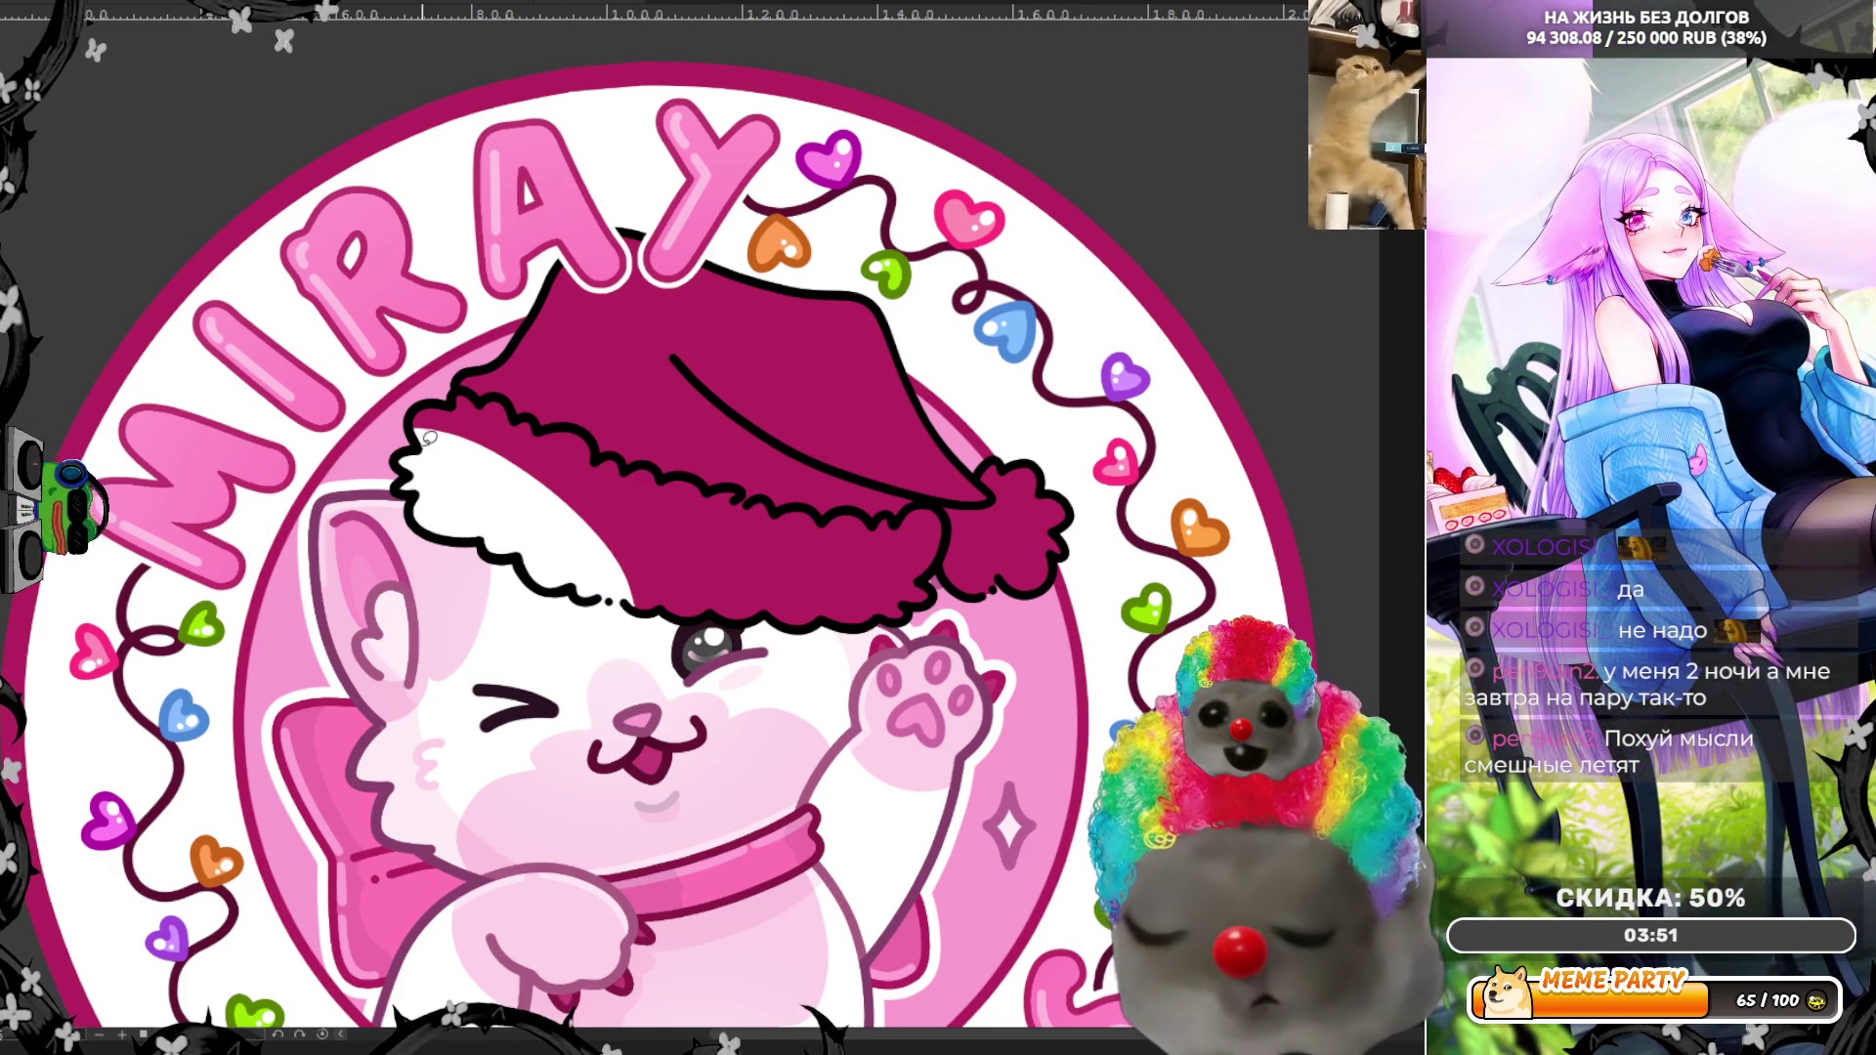
pyautogui.moveTo(558, 478); pyautogui.dragTo(460, 397)
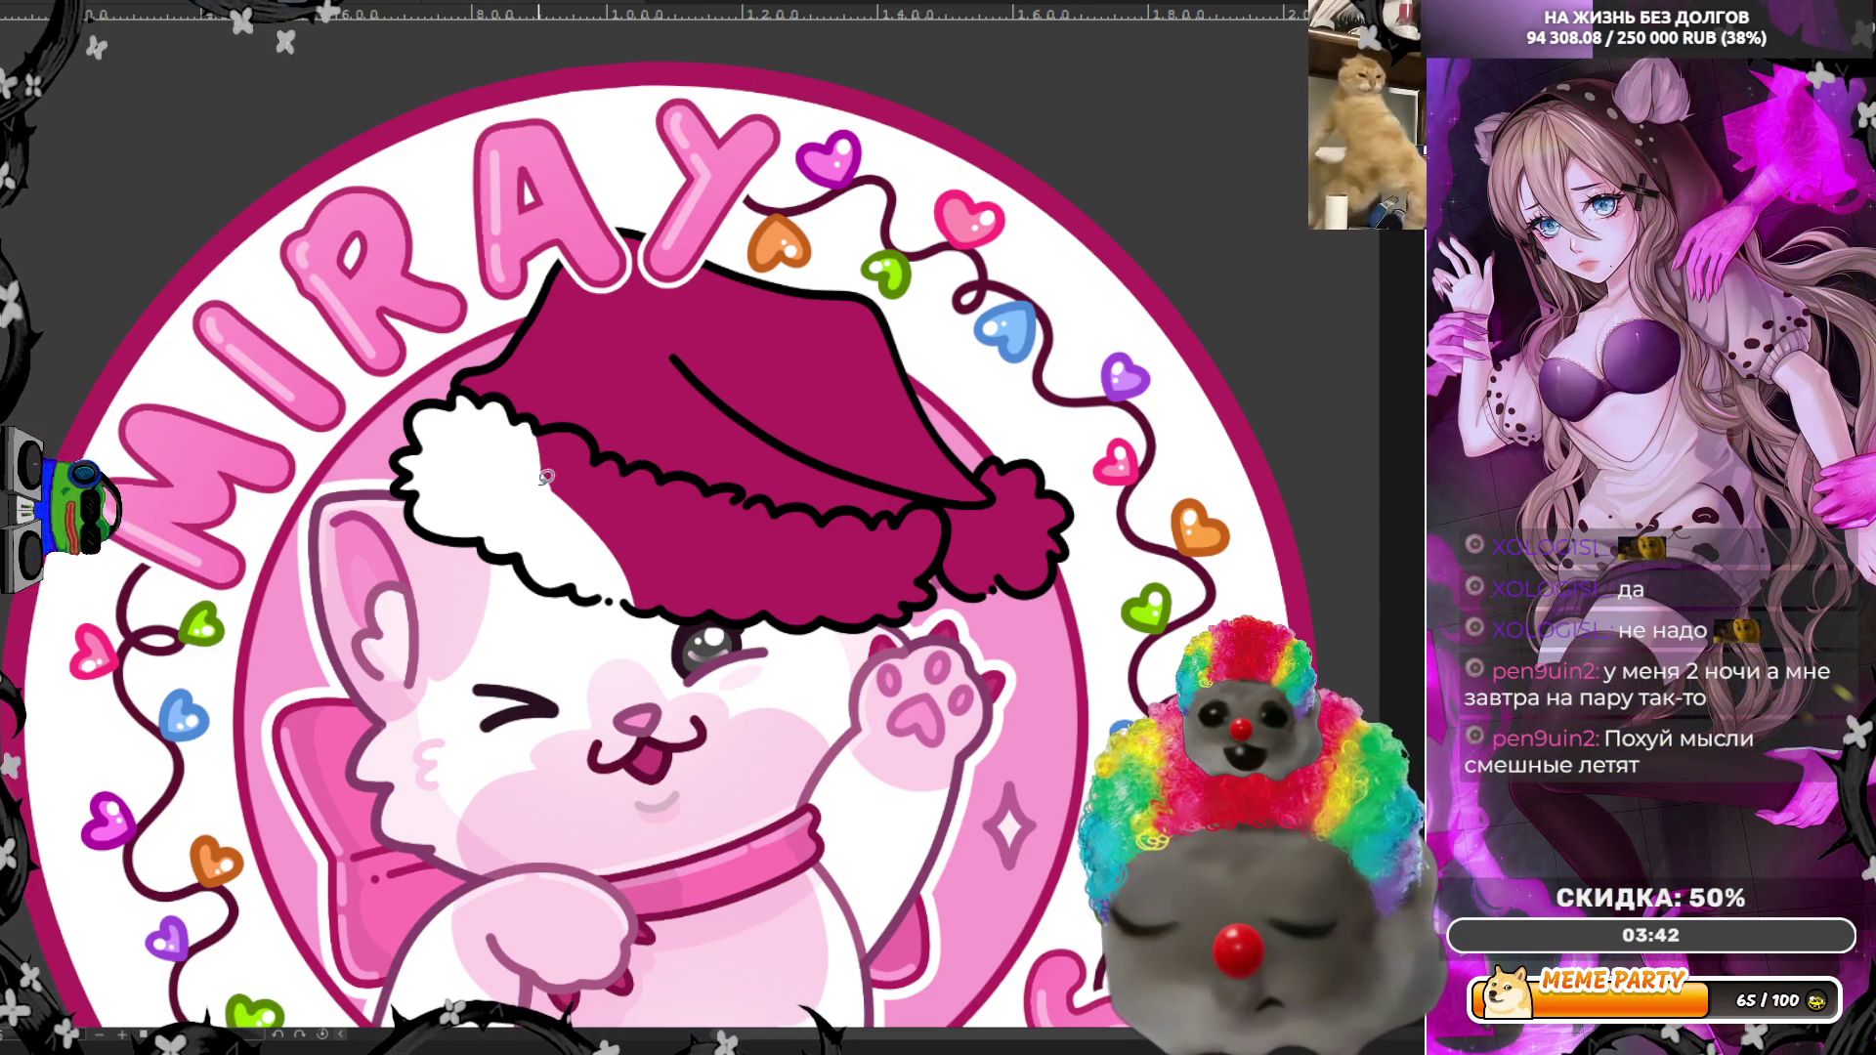
pyautogui.moveTo(564, 419)
pyautogui.mouseDown()
pyautogui.moveTo(640, 513)
pyautogui.moveTo(598, 616)
pyautogui.mouseUp()
pyautogui.moveTo(620, 477)
pyautogui.mouseDown()
pyautogui.moveTo(669, 466)
pyautogui.moveTo(740, 496)
pyautogui.moveTo(725, 614)
pyautogui.moveTo(625, 610)
pyautogui.mouseUp()
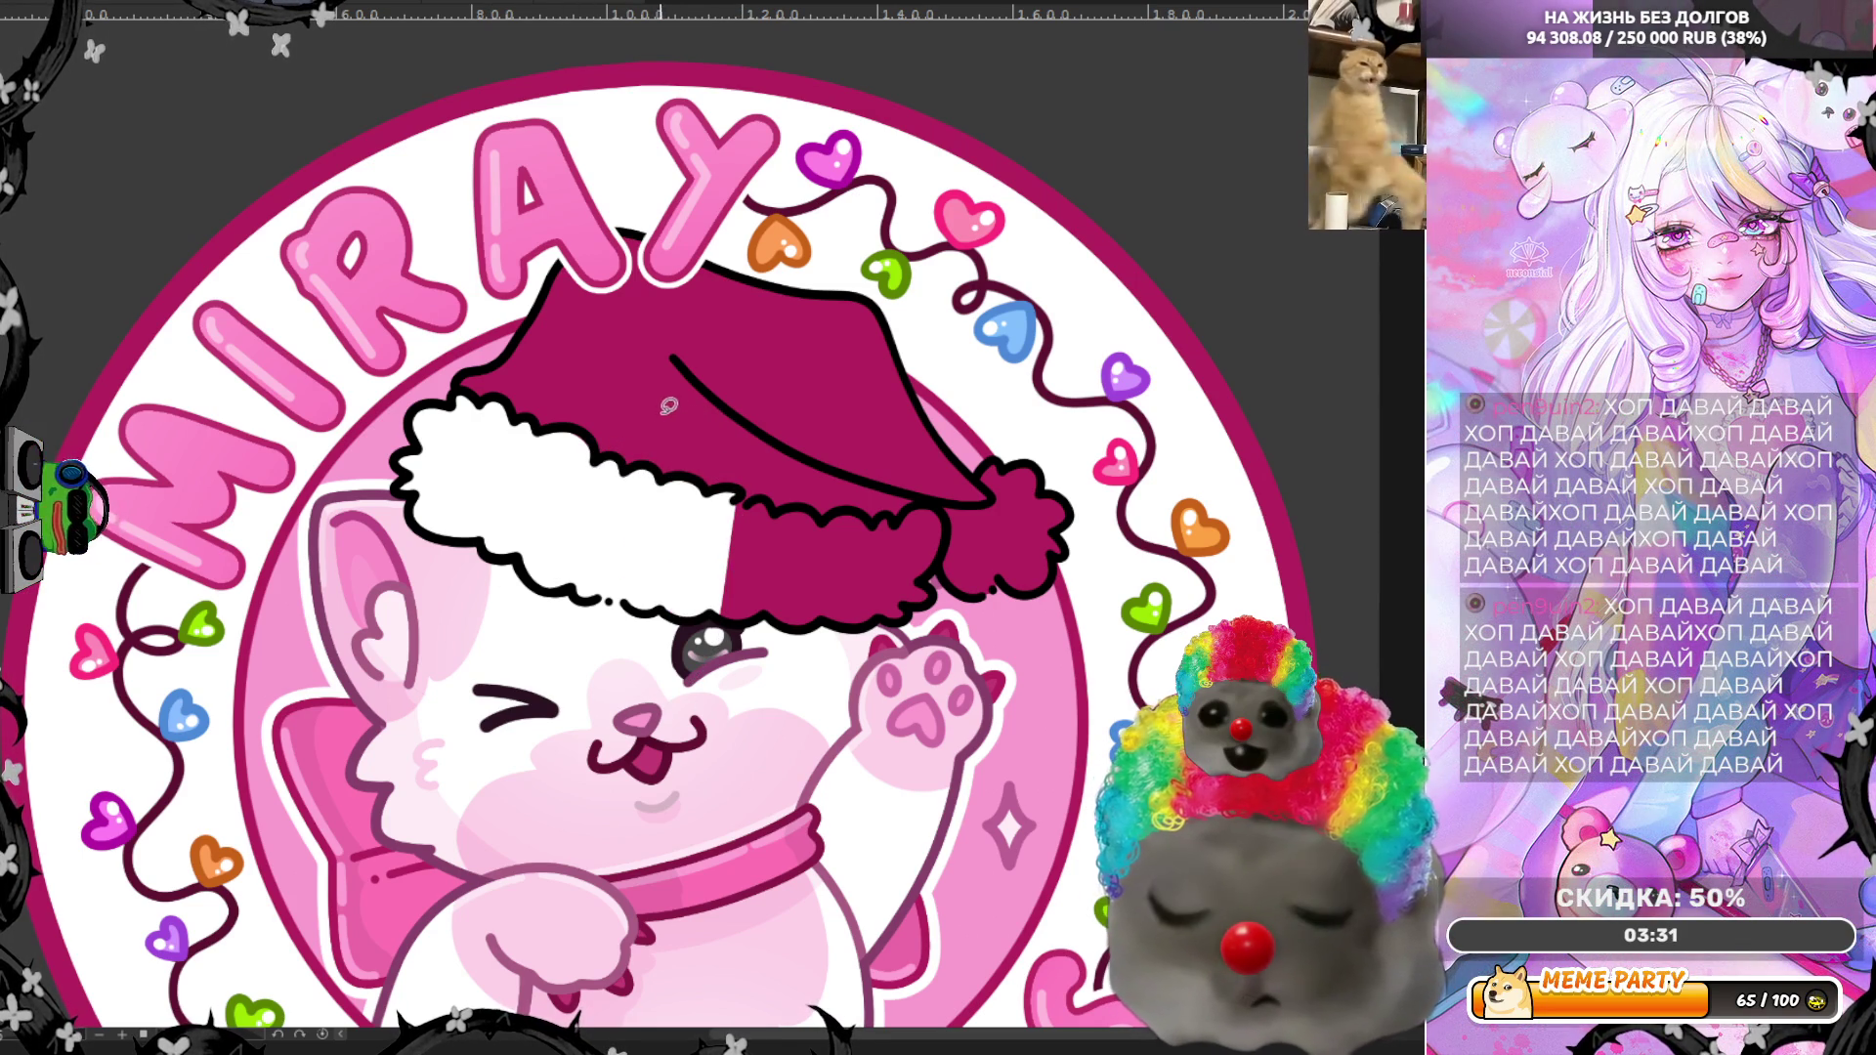
pyautogui.moveTo(737, 501); pyautogui.dragTo(779, 503)
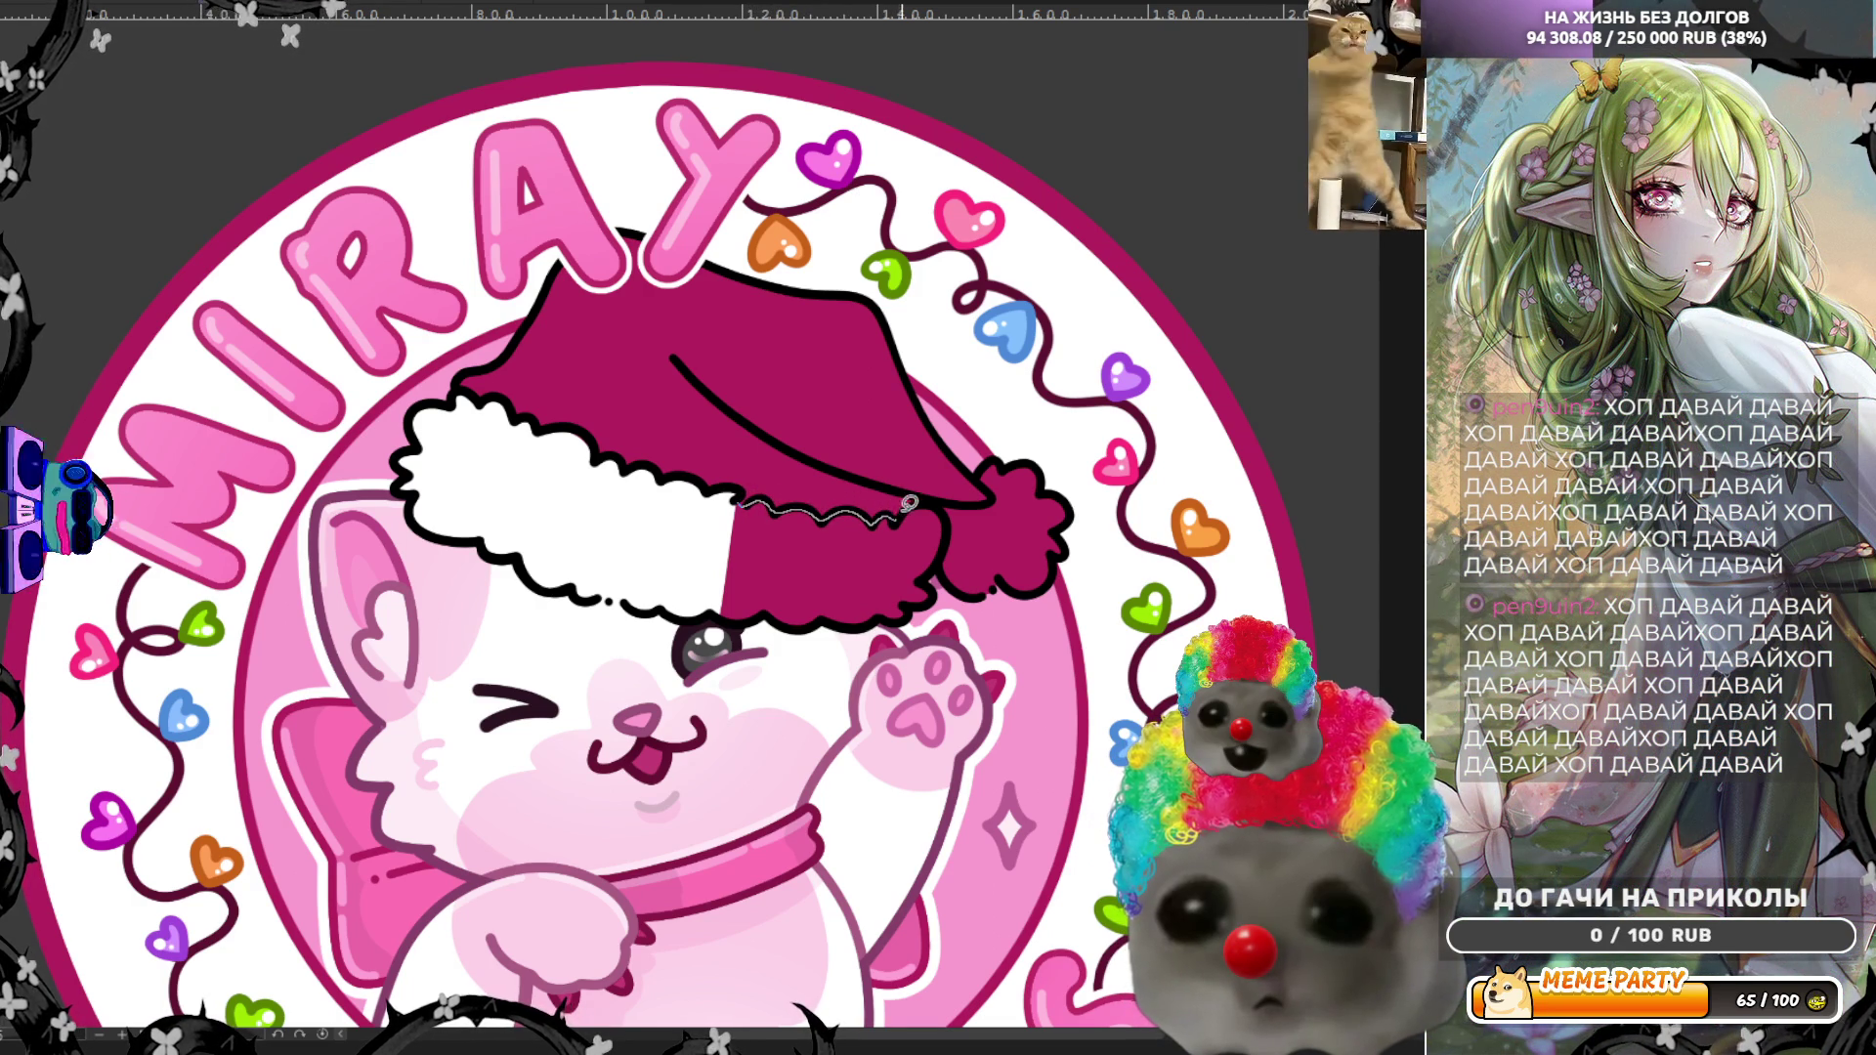
pyautogui.moveTo(955, 508); pyautogui.dragTo(982, 517)
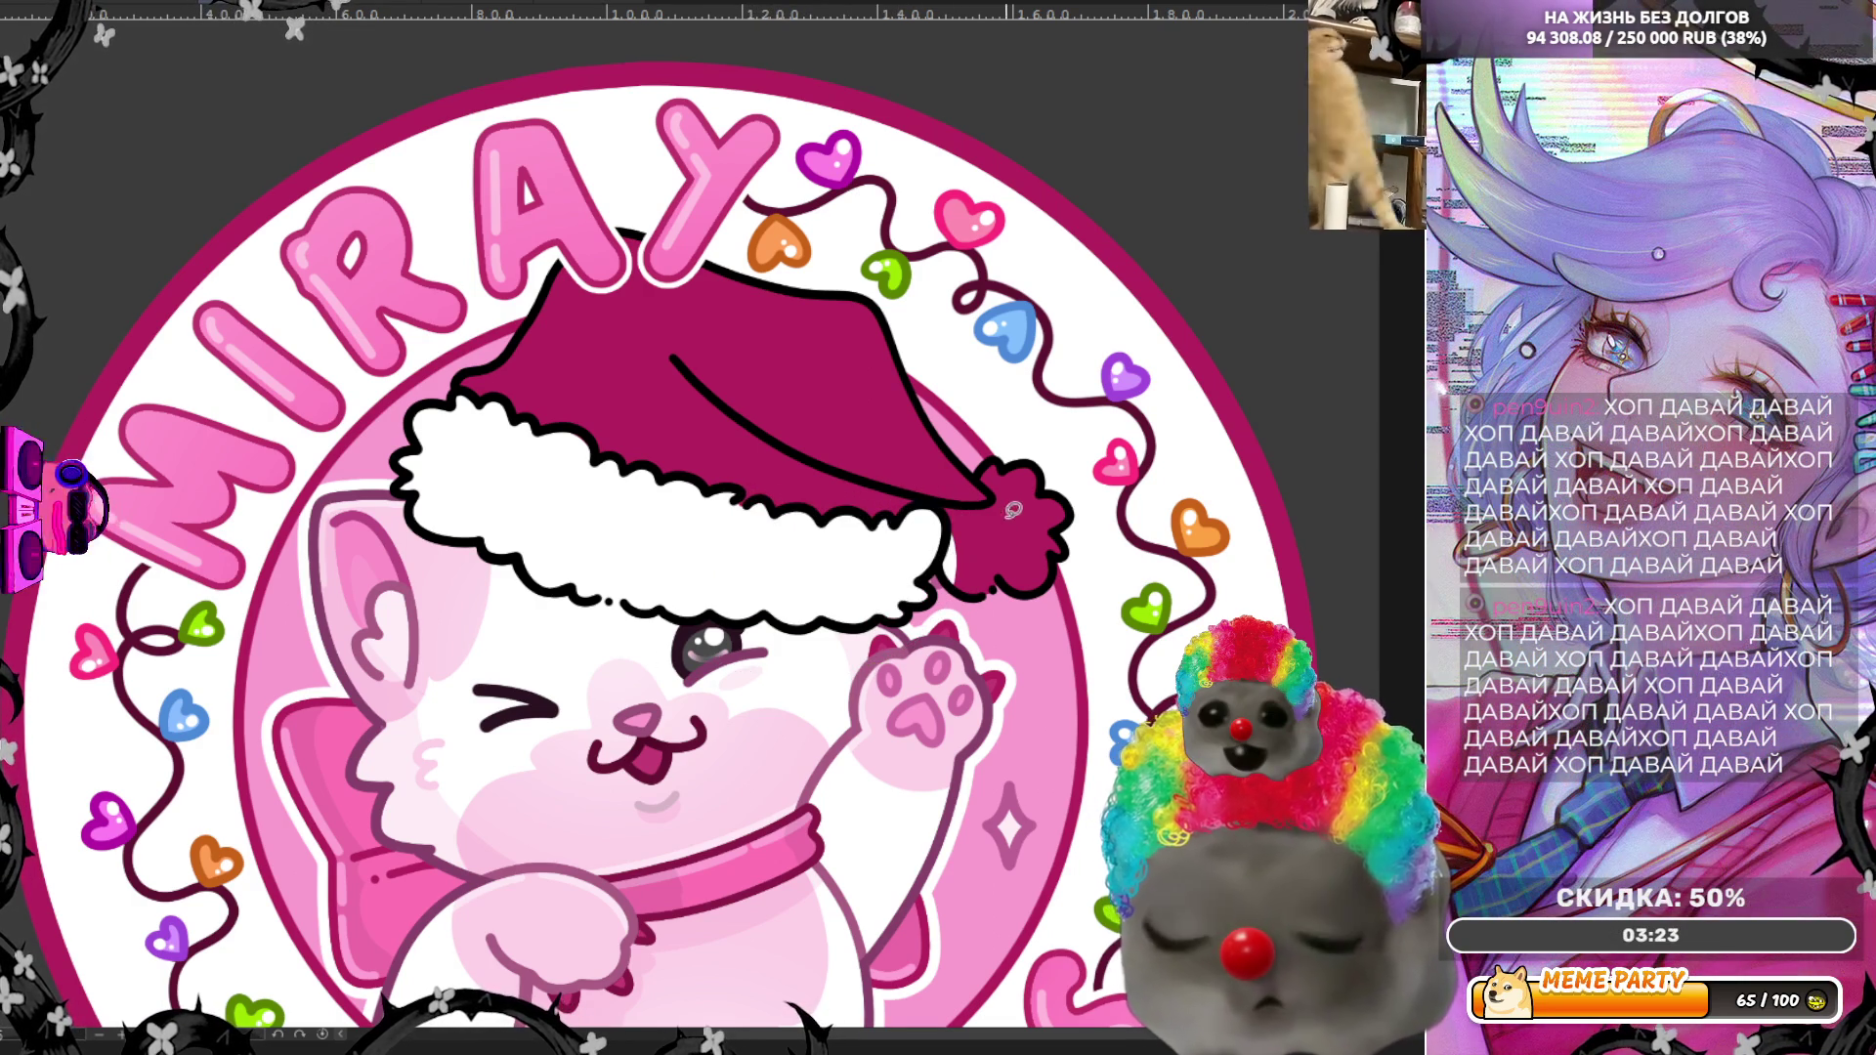
pyautogui.moveTo(983, 440)
pyautogui.mouseDown()
pyautogui.moveTo(1075, 488)
pyautogui.moveTo(928, 605)
pyautogui.mouseUp()
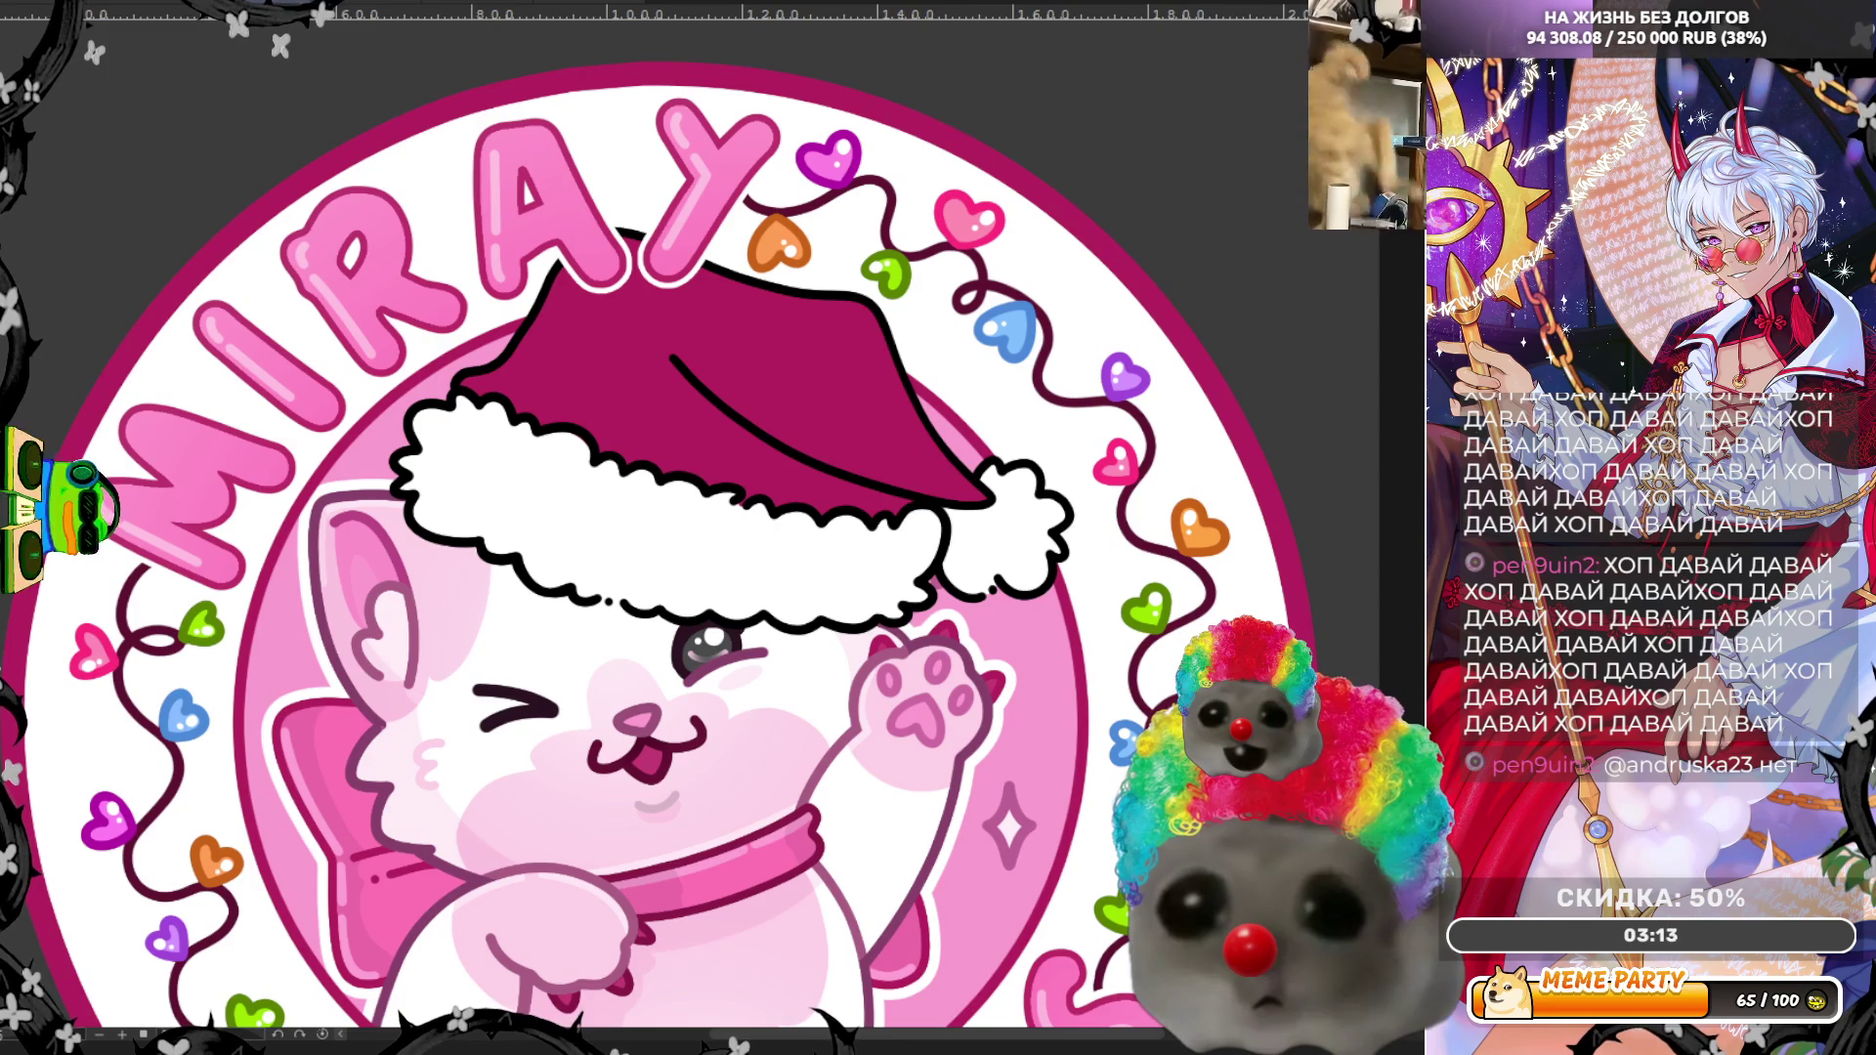
pyautogui.scroll(2, 527, 532)
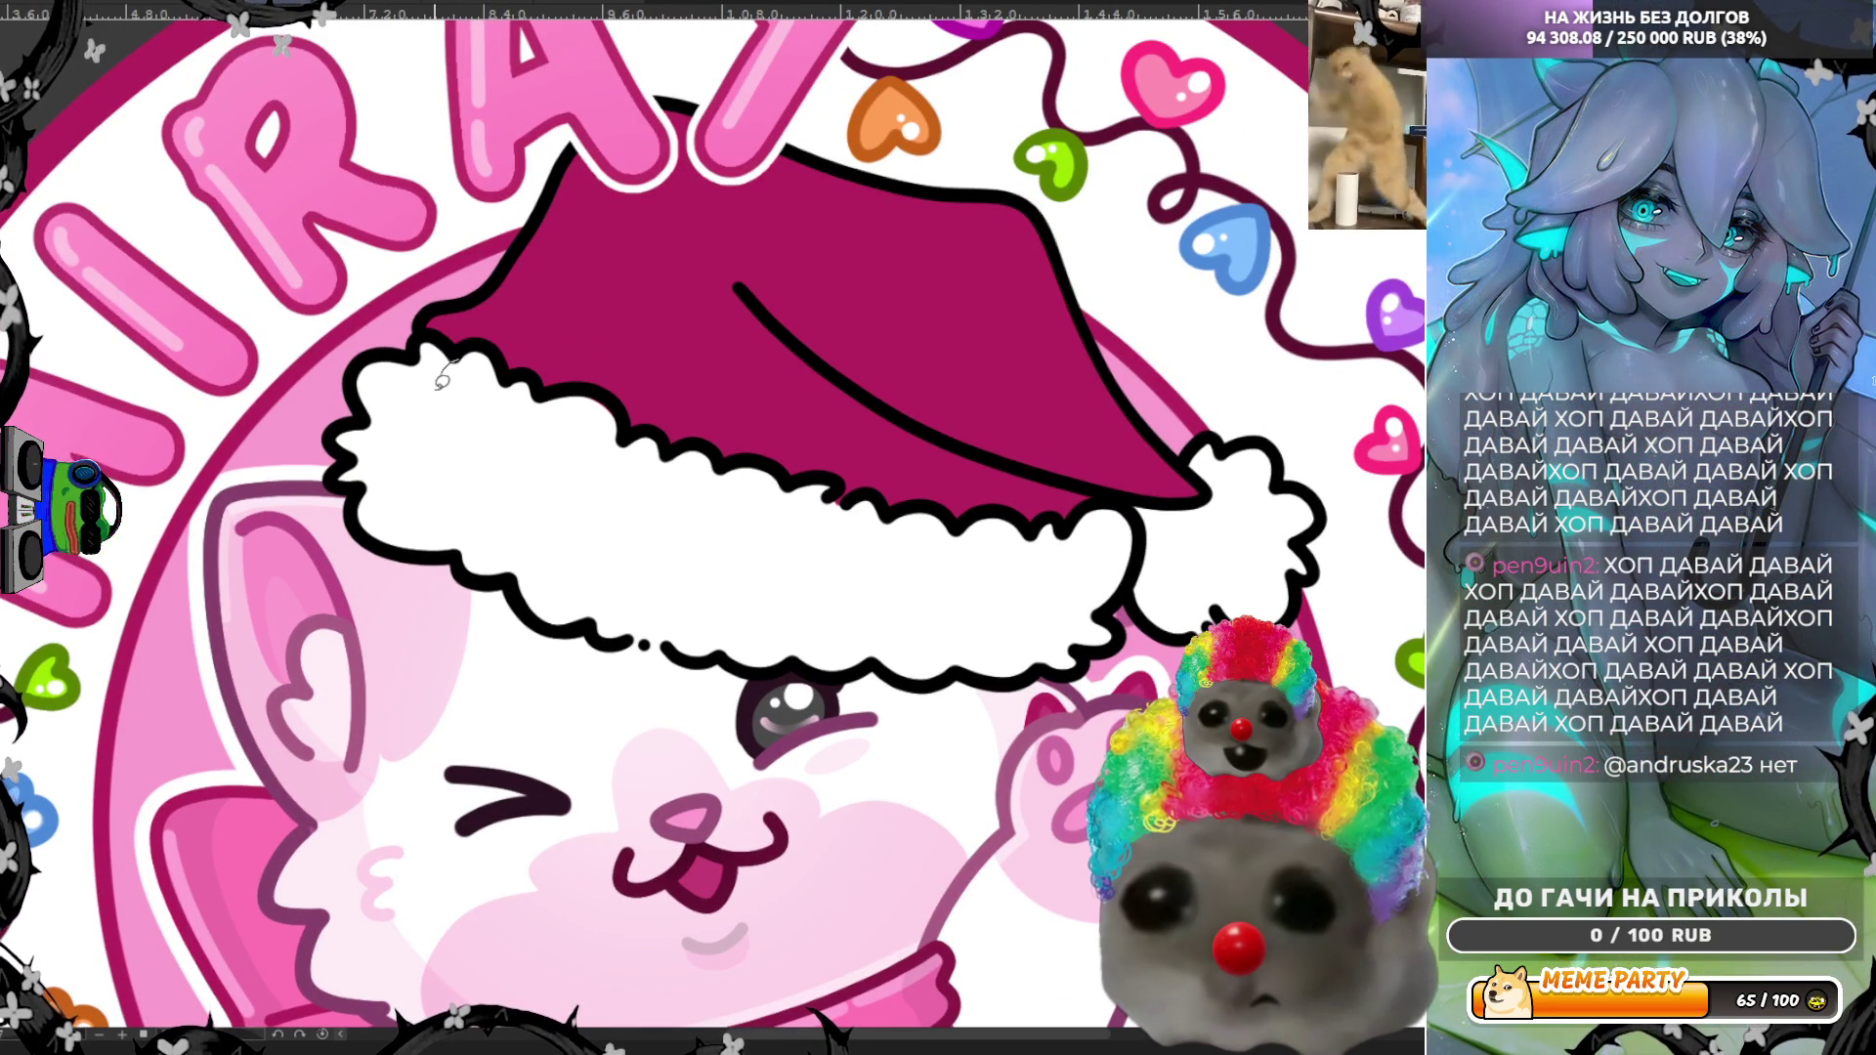
# Step: Lasso-fill pale pink shading on the left and middle of the hat's fur brim
pyautogui.moveTo(509, 458)
pyautogui.mouseDown()
pyautogui.moveTo(519, 517)
pyautogui.moveTo(723, 661)
pyautogui.moveTo(690, 704)
pyautogui.moveTo(504, 727)
pyautogui.mouseUp()
pyautogui.moveTo(313, 674)
pyautogui.mouseDown()
pyautogui.moveTo(401, 327)
pyautogui.moveTo(436, 361)
pyautogui.mouseUp()
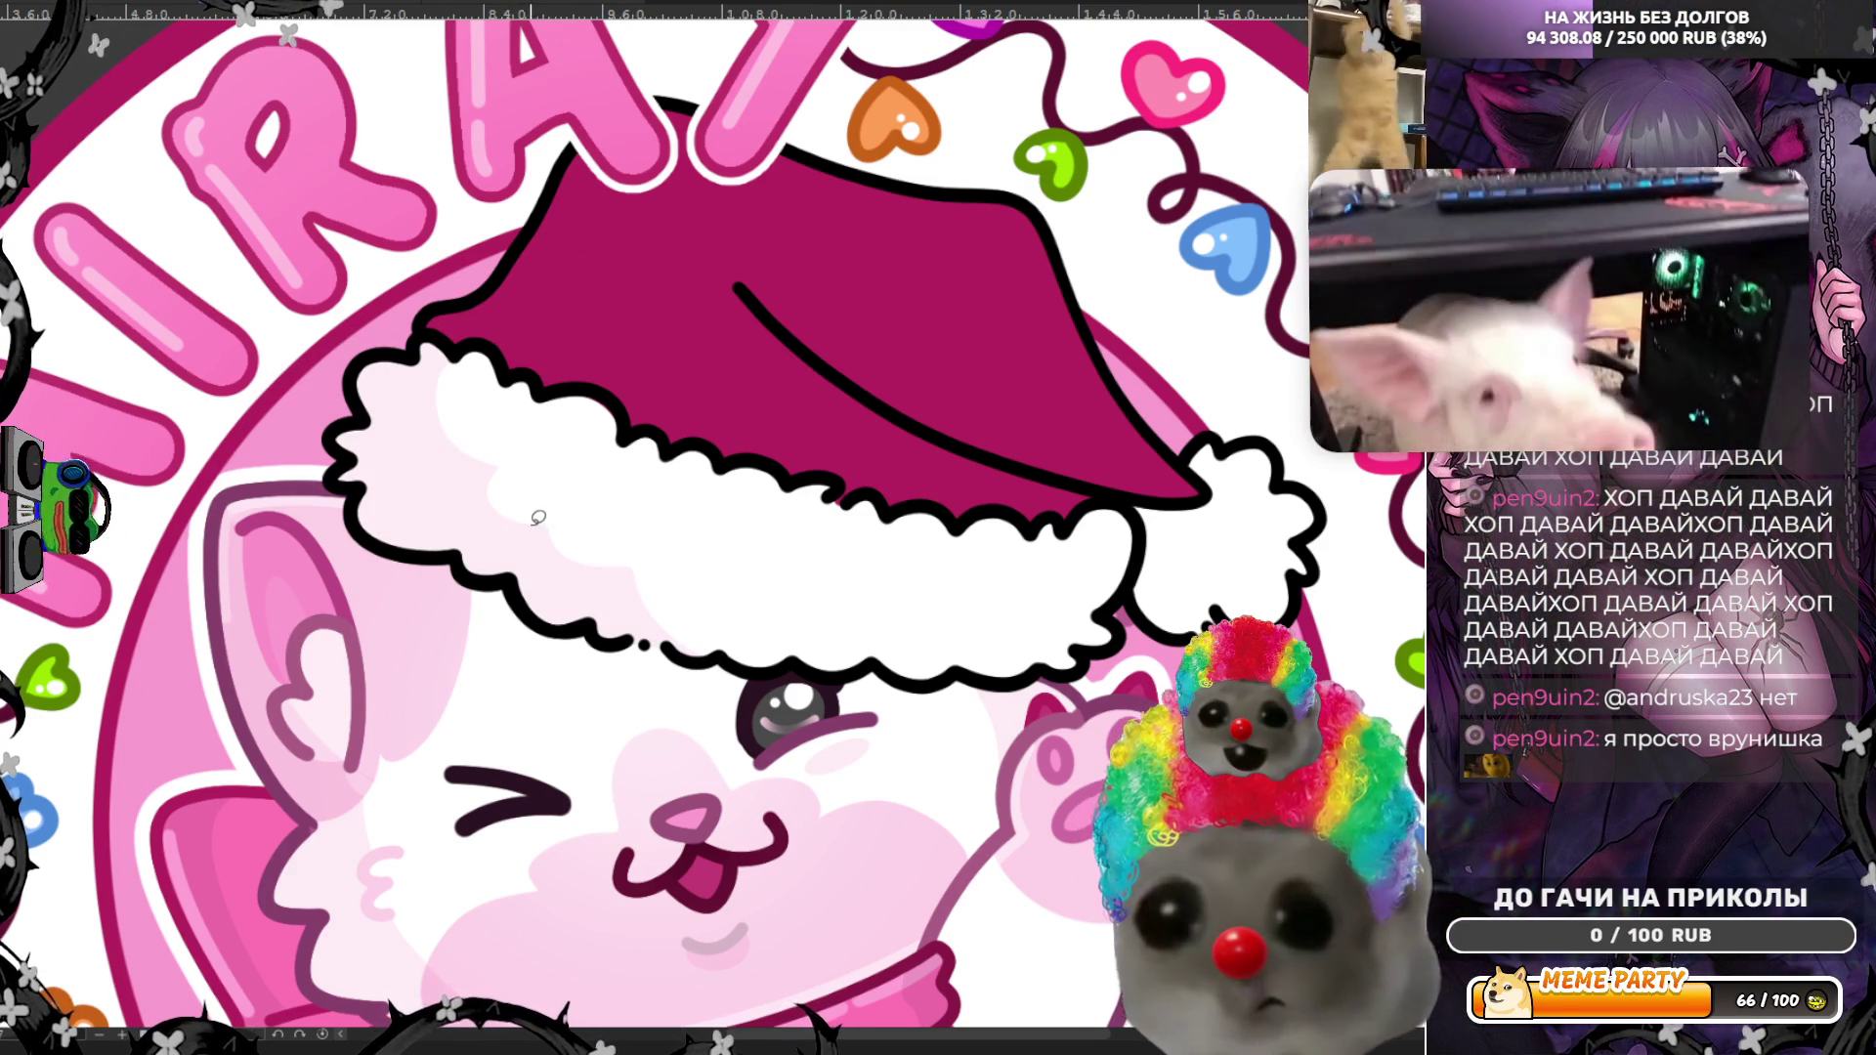
pyautogui.moveTo(543, 524); pyautogui.dragTo(641, 562)
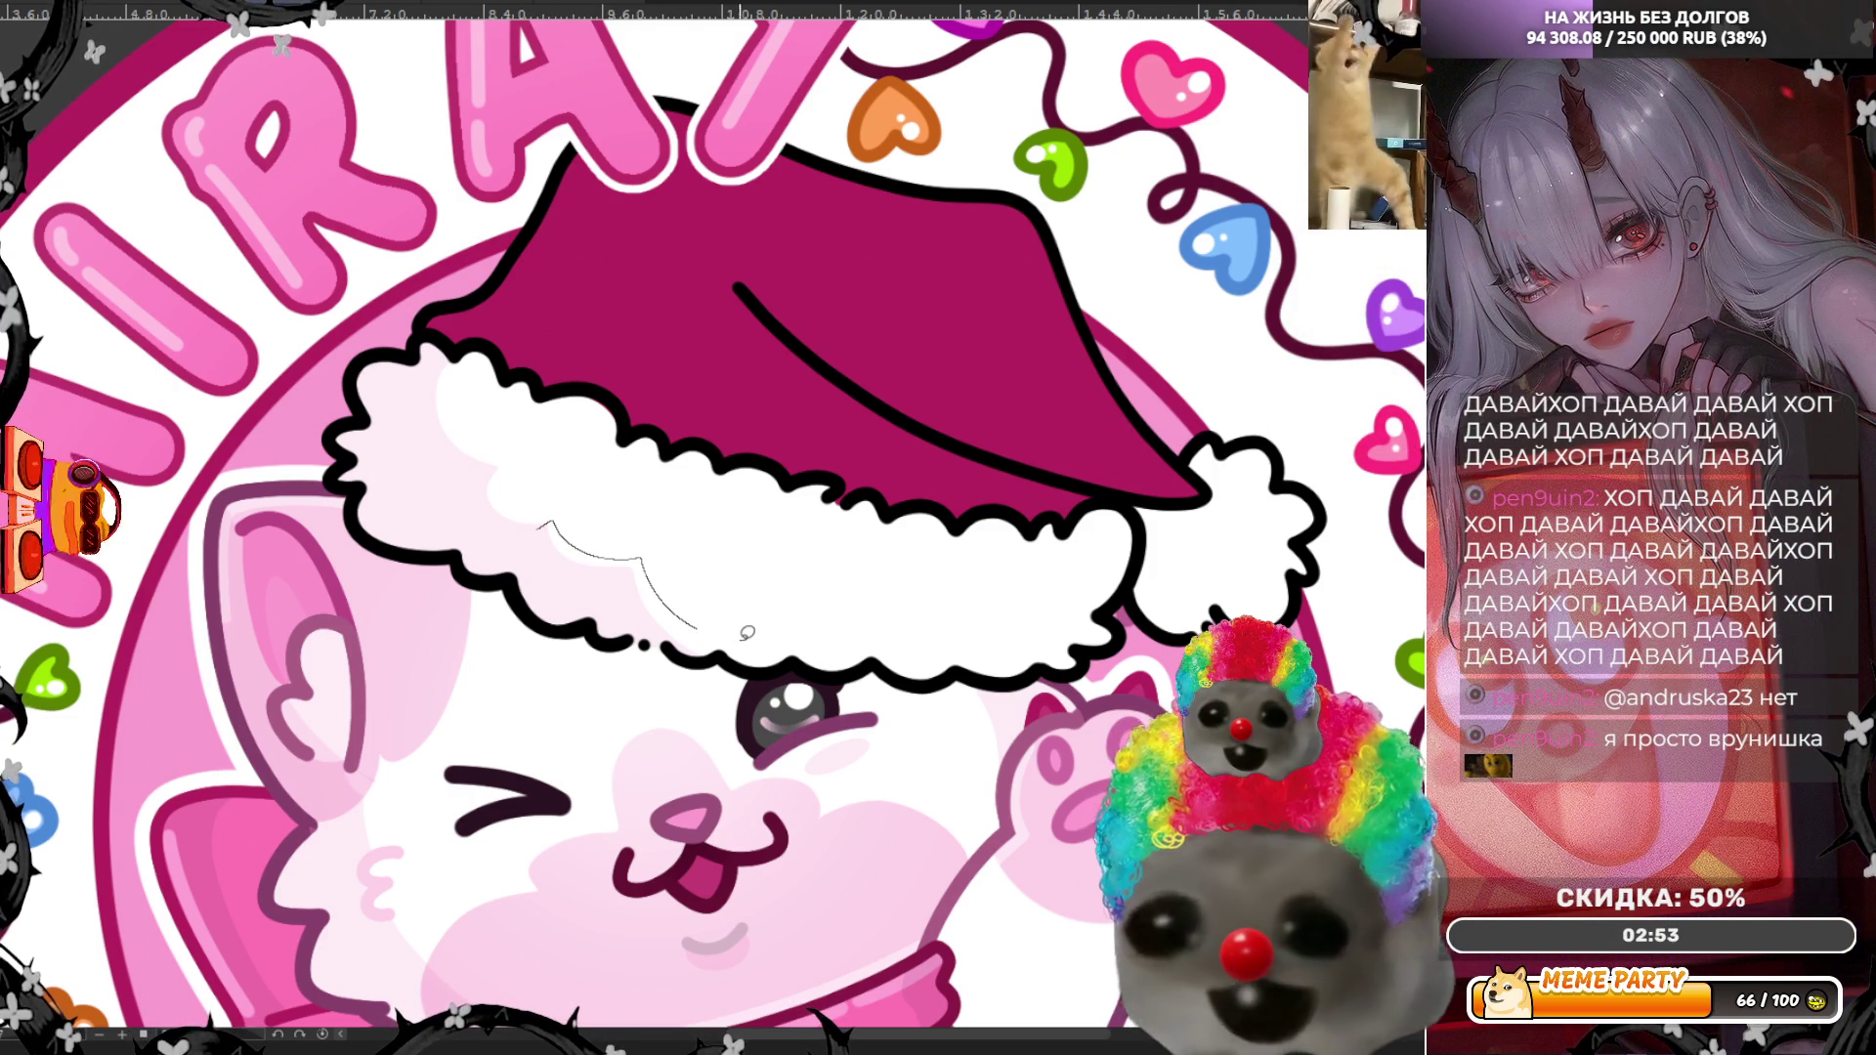
pyautogui.moveTo(798, 666)
pyautogui.mouseDown()
pyautogui.moveTo(715, 730)
pyautogui.moveTo(684, 723)
pyautogui.mouseUp()
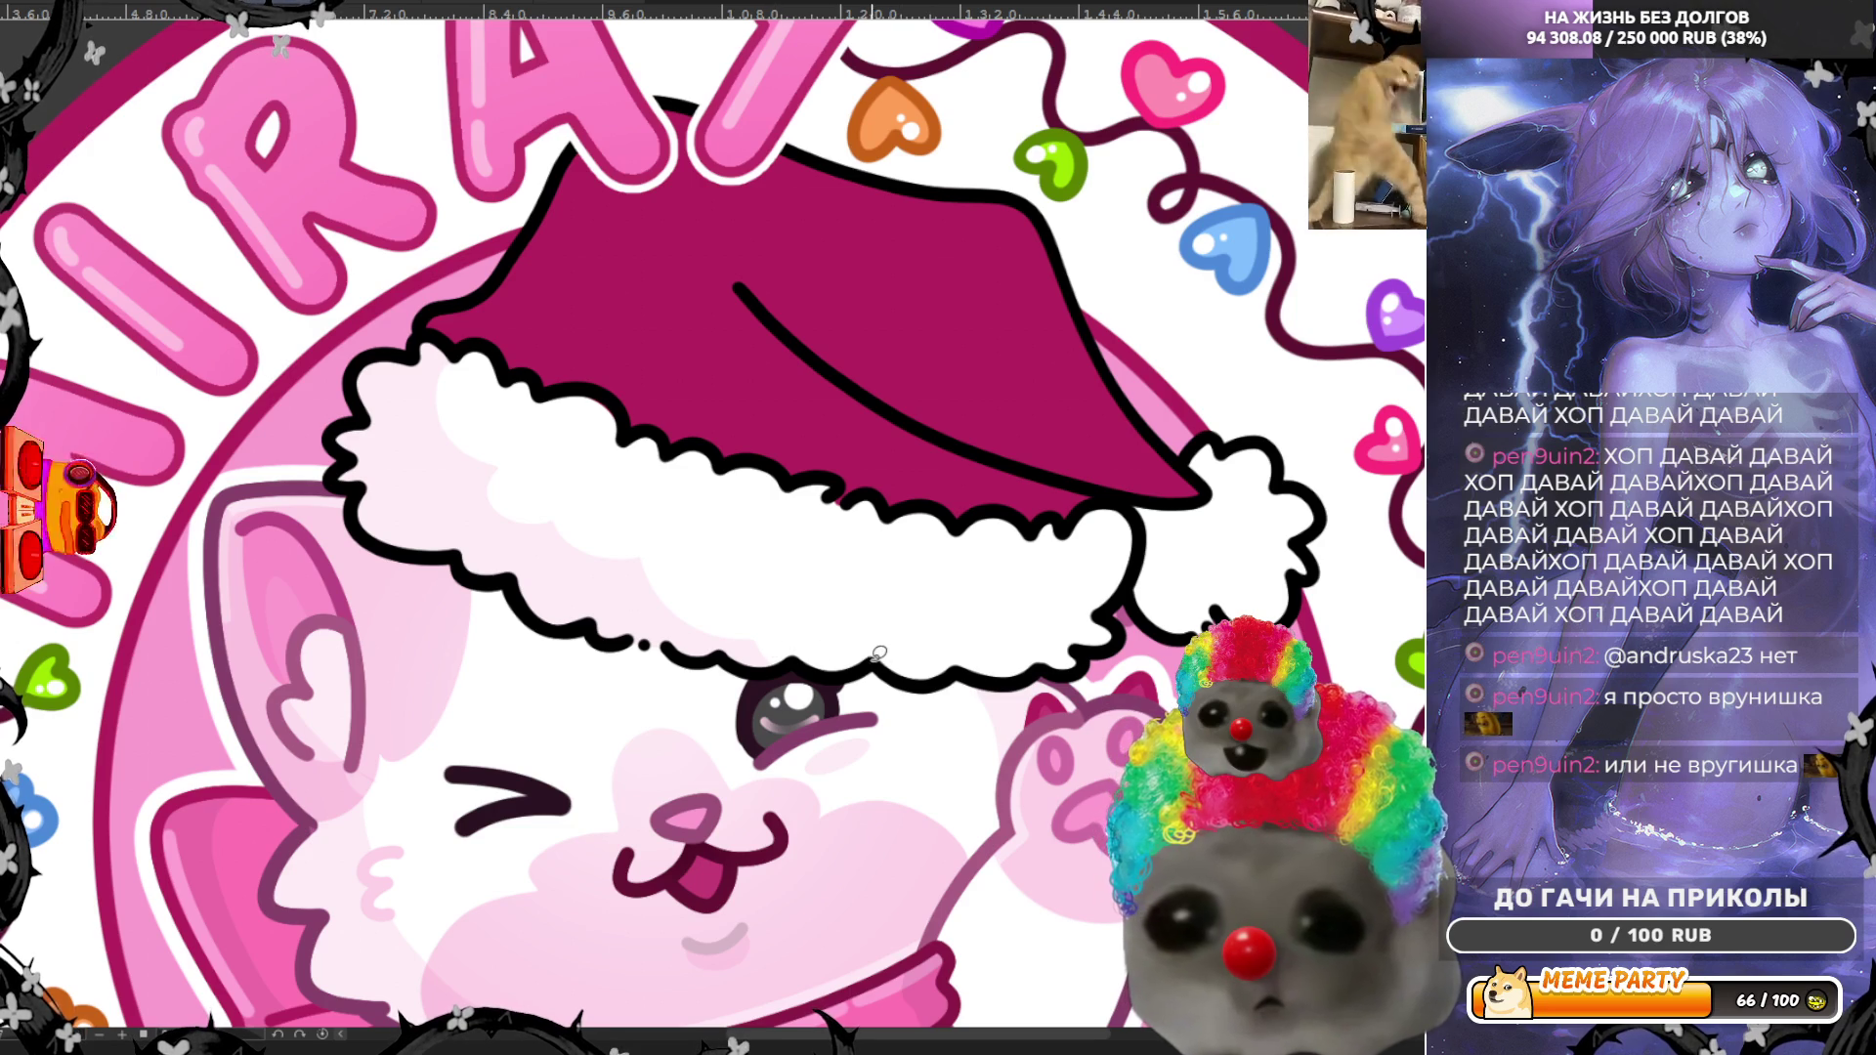
# Step: Lasso-fill pale pink shading along the fur's lower edge toward the pompom
pyautogui.moveTo(876, 658); pyautogui.dragTo(945, 640)
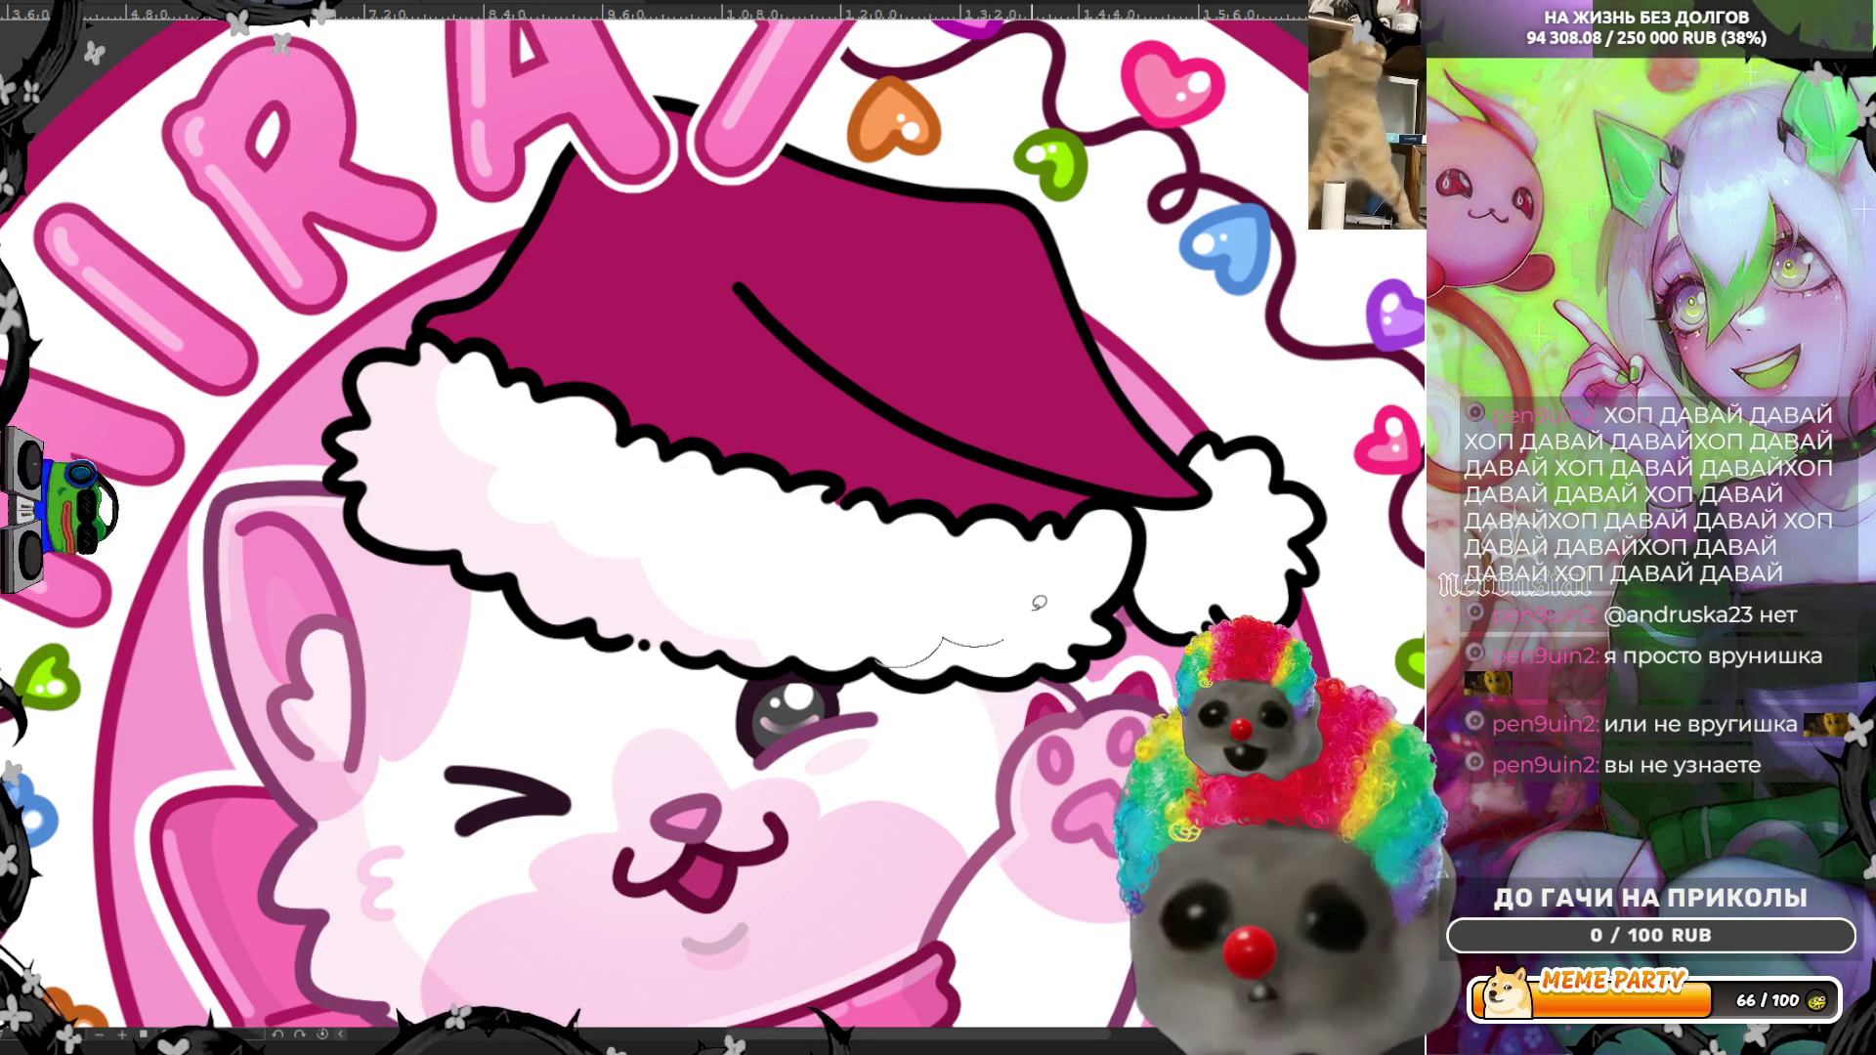
pyautogui.moveTo(1042, 572); pyautogui.dragTo(1058, 541)
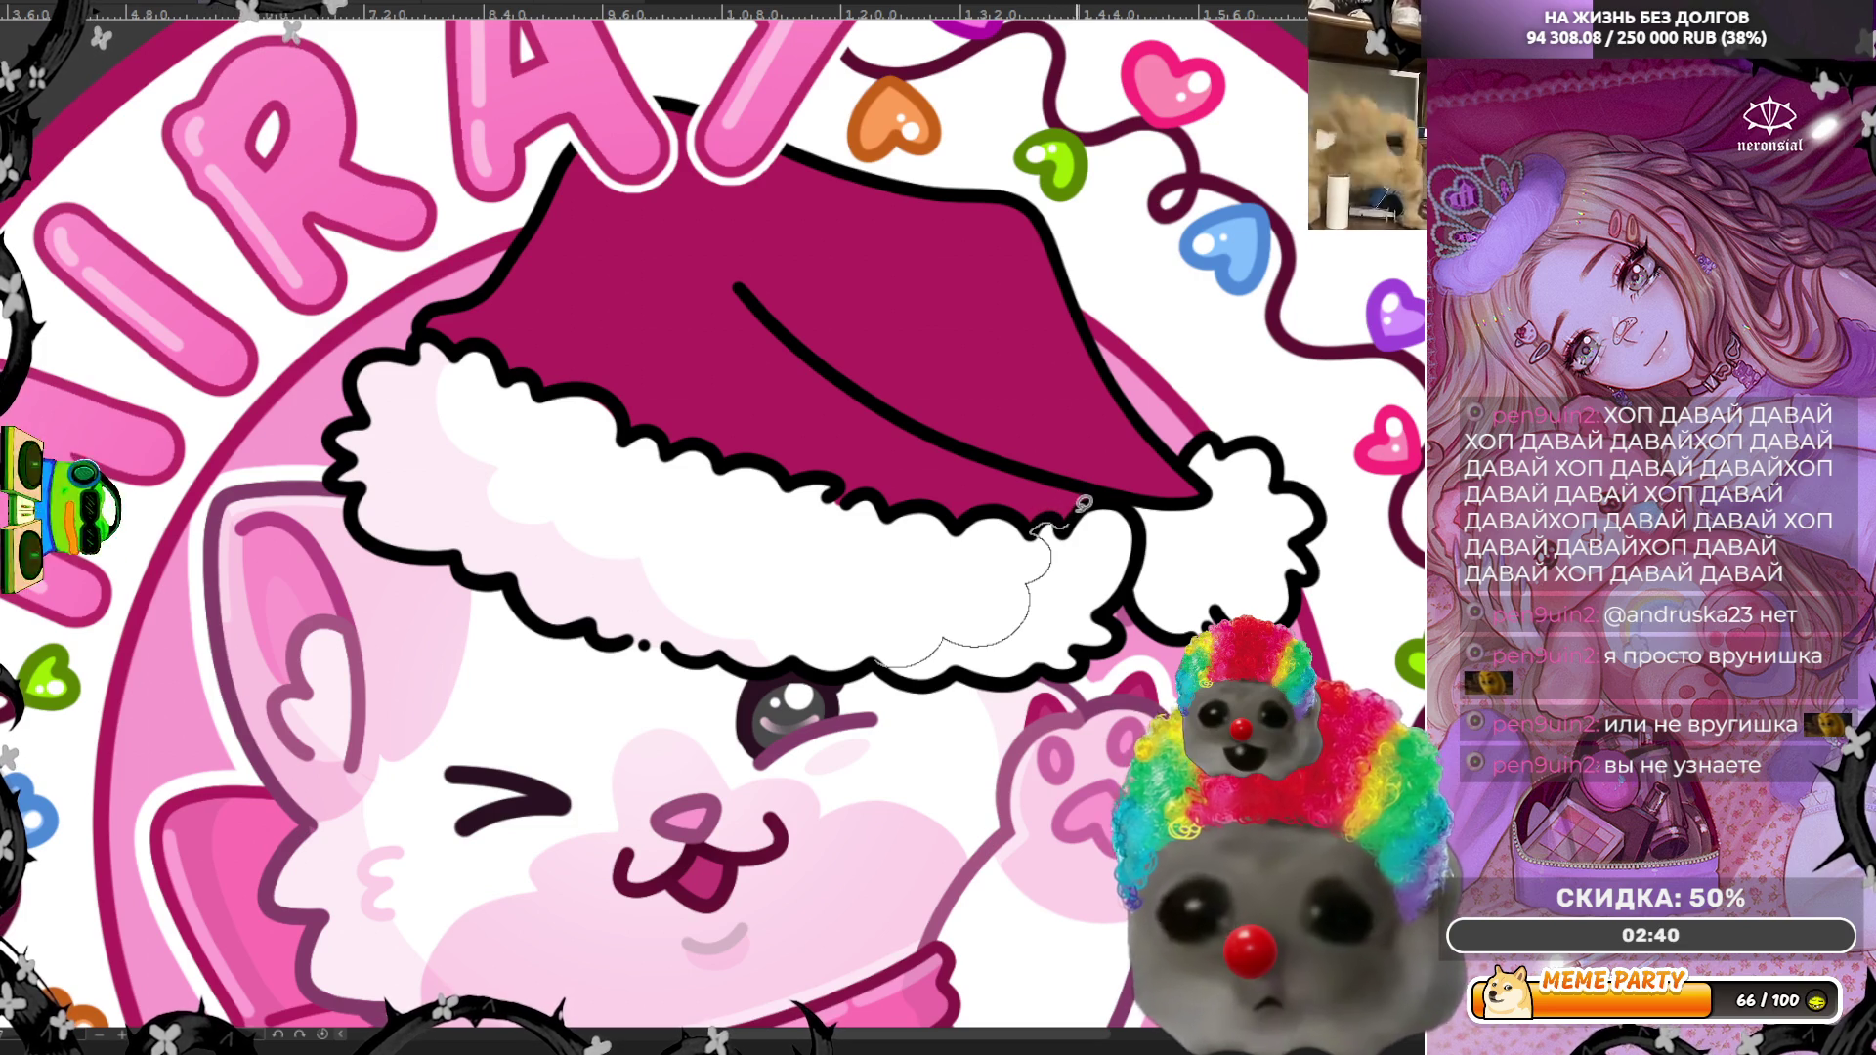
pyautogui.moveTo(1077, 508); pyautogui.dragTo(1120, 503)
pyautogui.moveTo(1128, 603)
pyautogui.mouseDown()
pyautogui.moveTo(1016, 672)
pyautogui.moveTo(895, 702)
pyautogui.mouseUp()
pyautogui.moveTo(1186, 509)
pyautogui.mouseDown()
pyautogui.moveTo(1177, 558)
pyautogui.moveTo(1221, 586)
pyautogui.moveTo(1306, 577)
pyautogui.moveTo(1324, 669)
pyautogui.moveTo(1156, 645)
pyautogui.moveTo(1133, 611)
pyautogui.moveTo(1132, 498)
pyautogui.mouseUp()
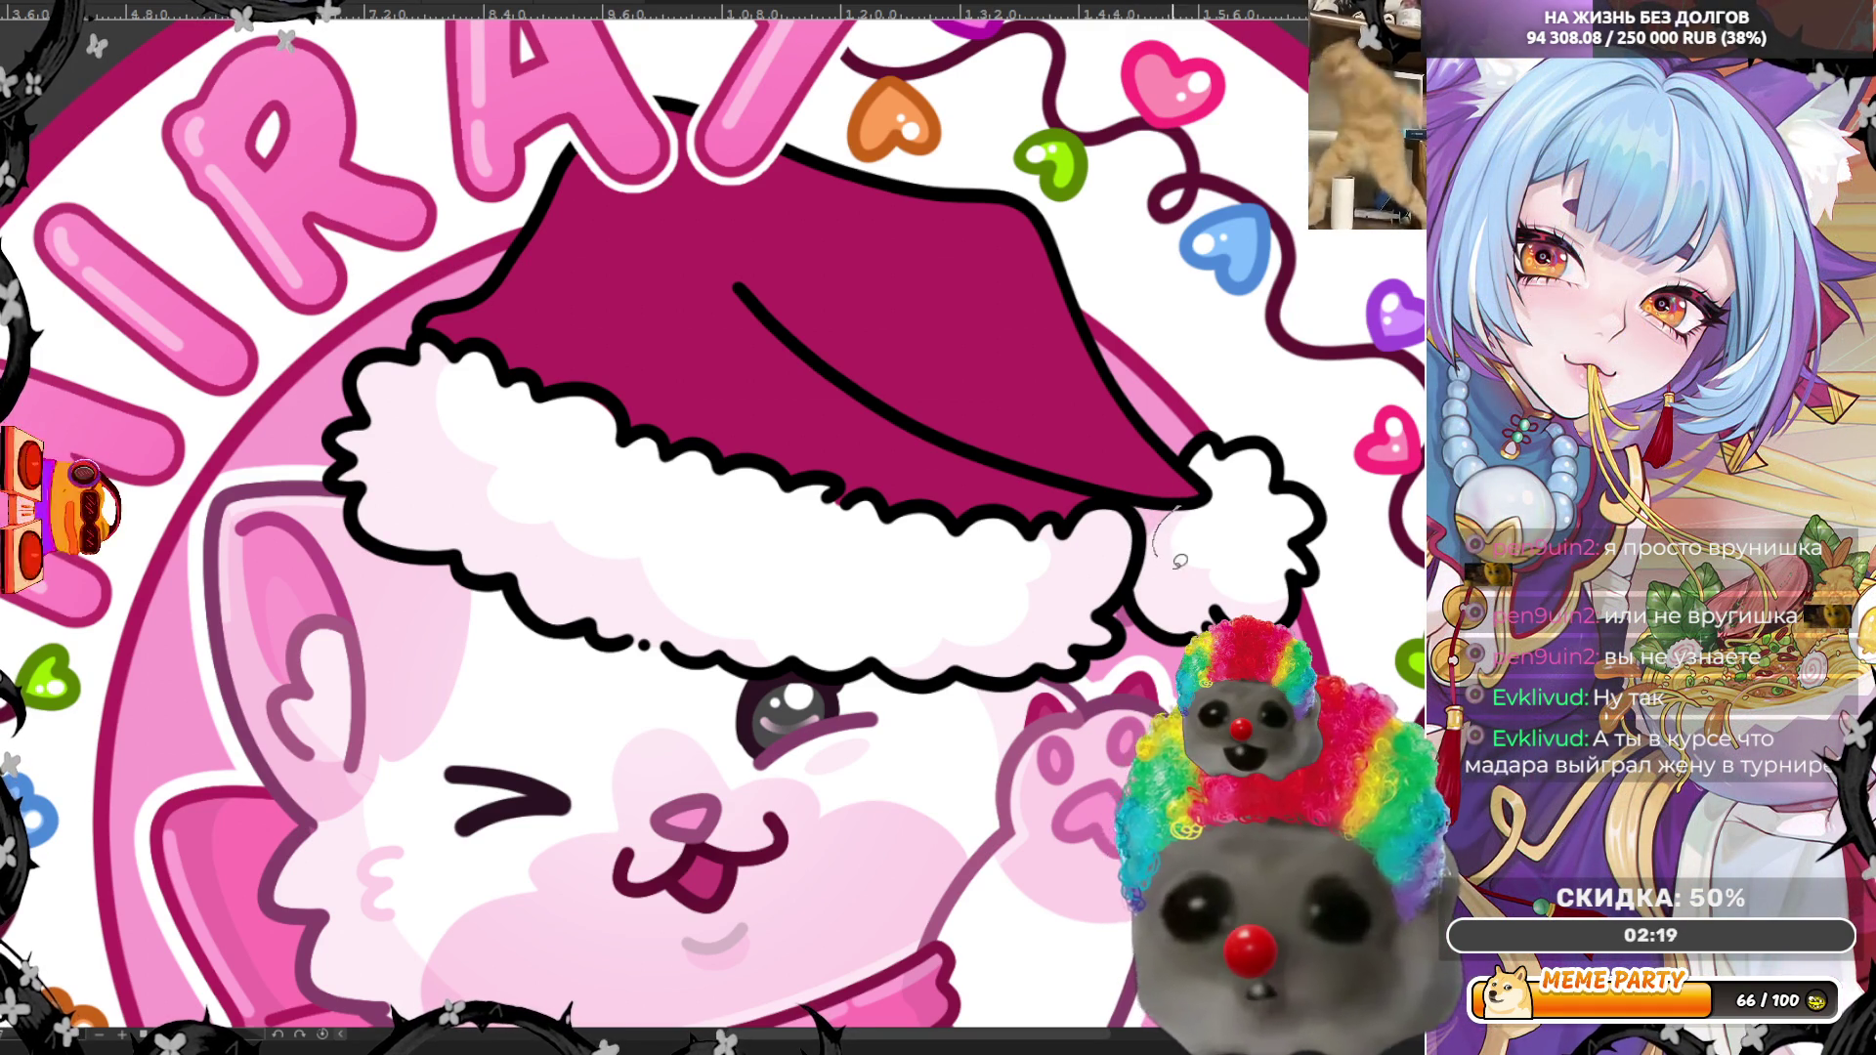
pyautogui.moveTo(1145, 532); pyautogui.dragTo(1135, 538)
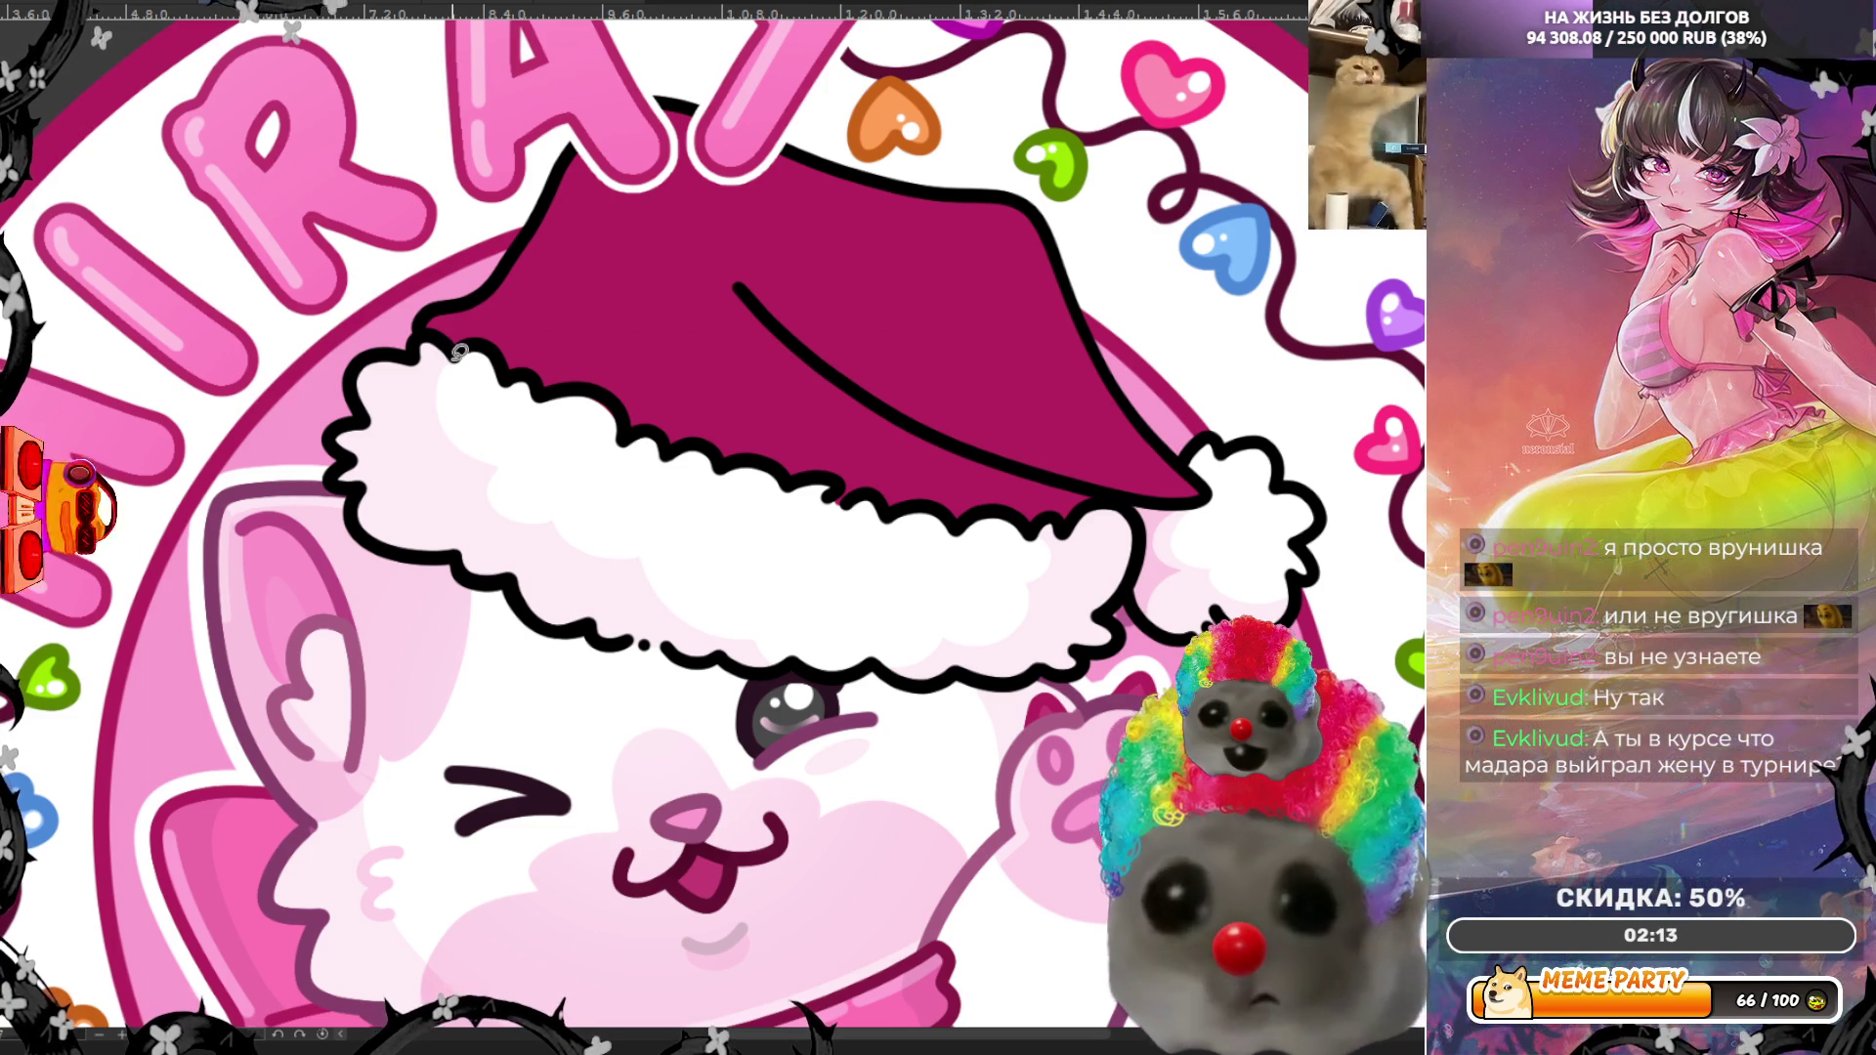
# Step: Add more pale pink shading down the left side of the fur trim
pyautogui.moveTo(398, 379)
pyautogui.mouseDown()
pyautogui.moveTo(415, 444)
pyautogui.moveTo(398, 480)
pyautogui.moveTo(474, 536)
pyautogui.moveTo(486, 584)
pyautogui.moveTo(357, 581)
pyautogui.moveTo(293, 367)
pyautogui.moveTo(461, 329)
pyautogui.mouseUp()
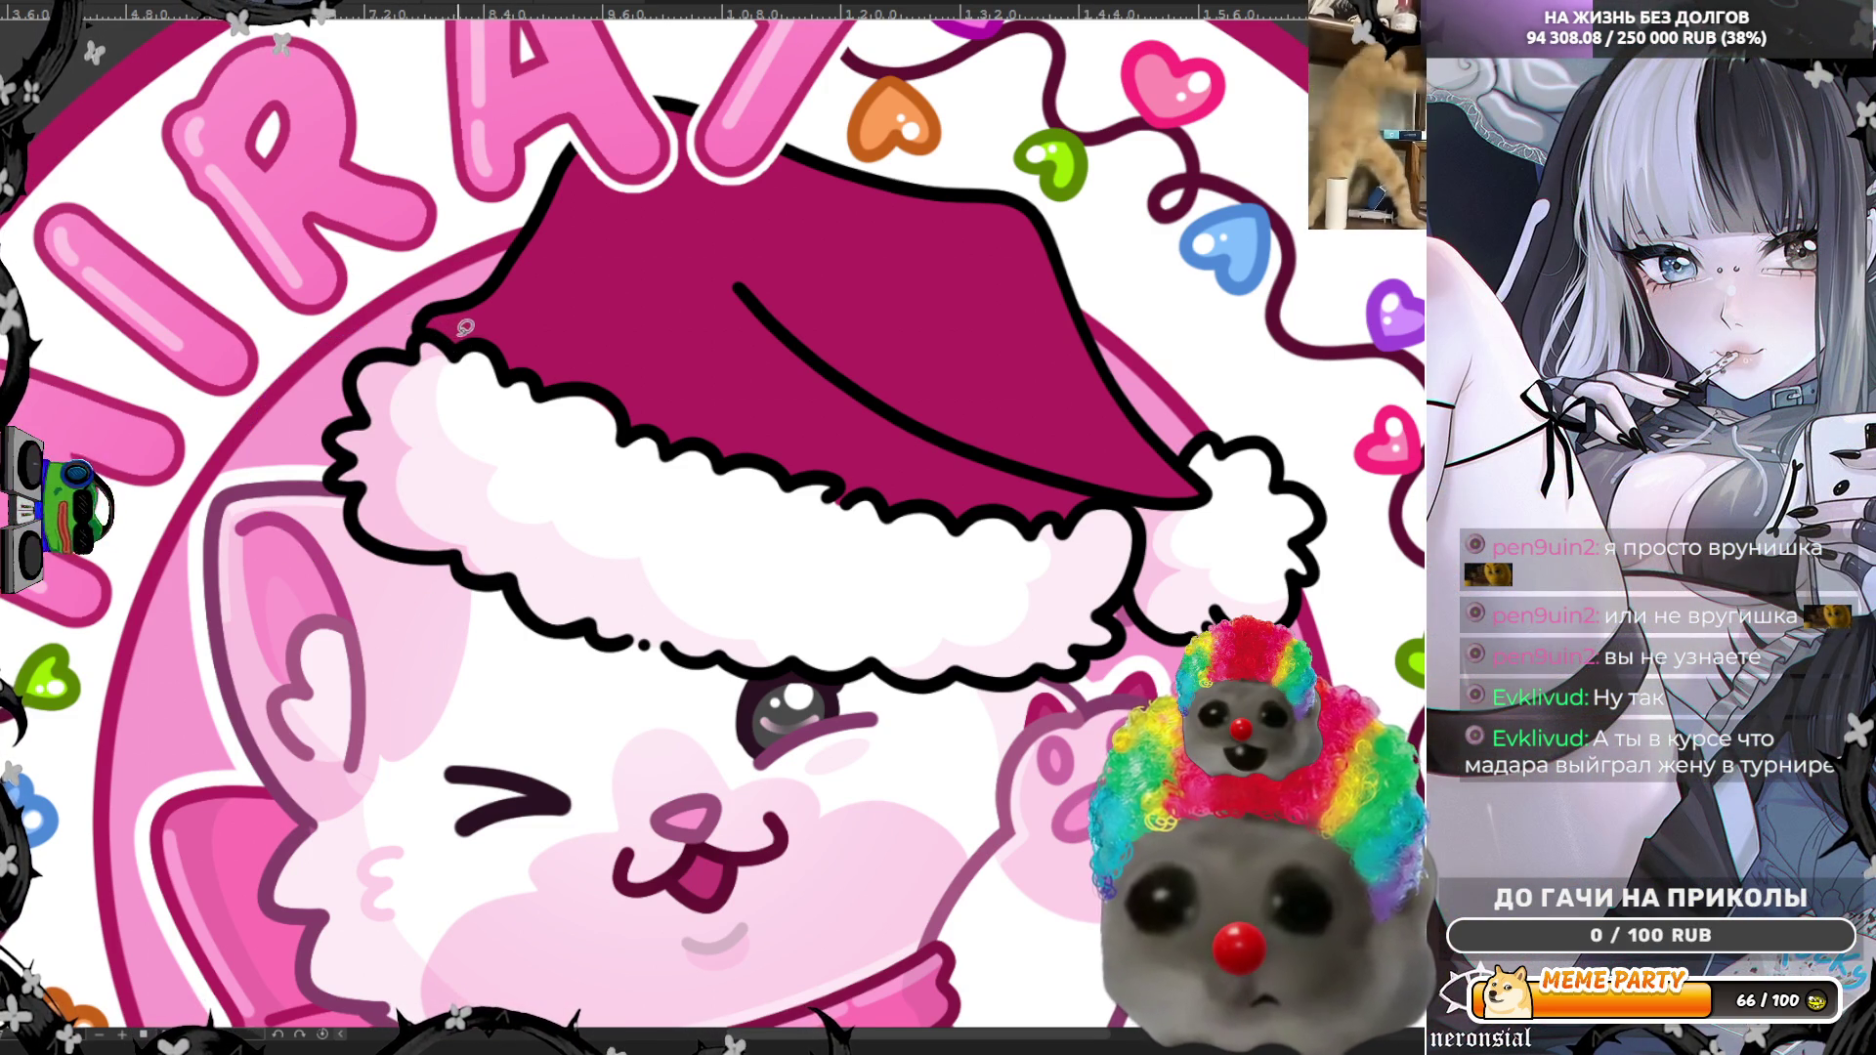
pyautogui.moveTo(419, 440)
pyautogui.mouseDown()
pyautogui.moveTo(430, 498)
pyautogui.moveTo(537, 606)
pyautogui.moveTo(558, 689)
pyautogui.moveTo(410, 694)
pyautogui.moveTo(322, 459)
pyautogui.mouseUp()
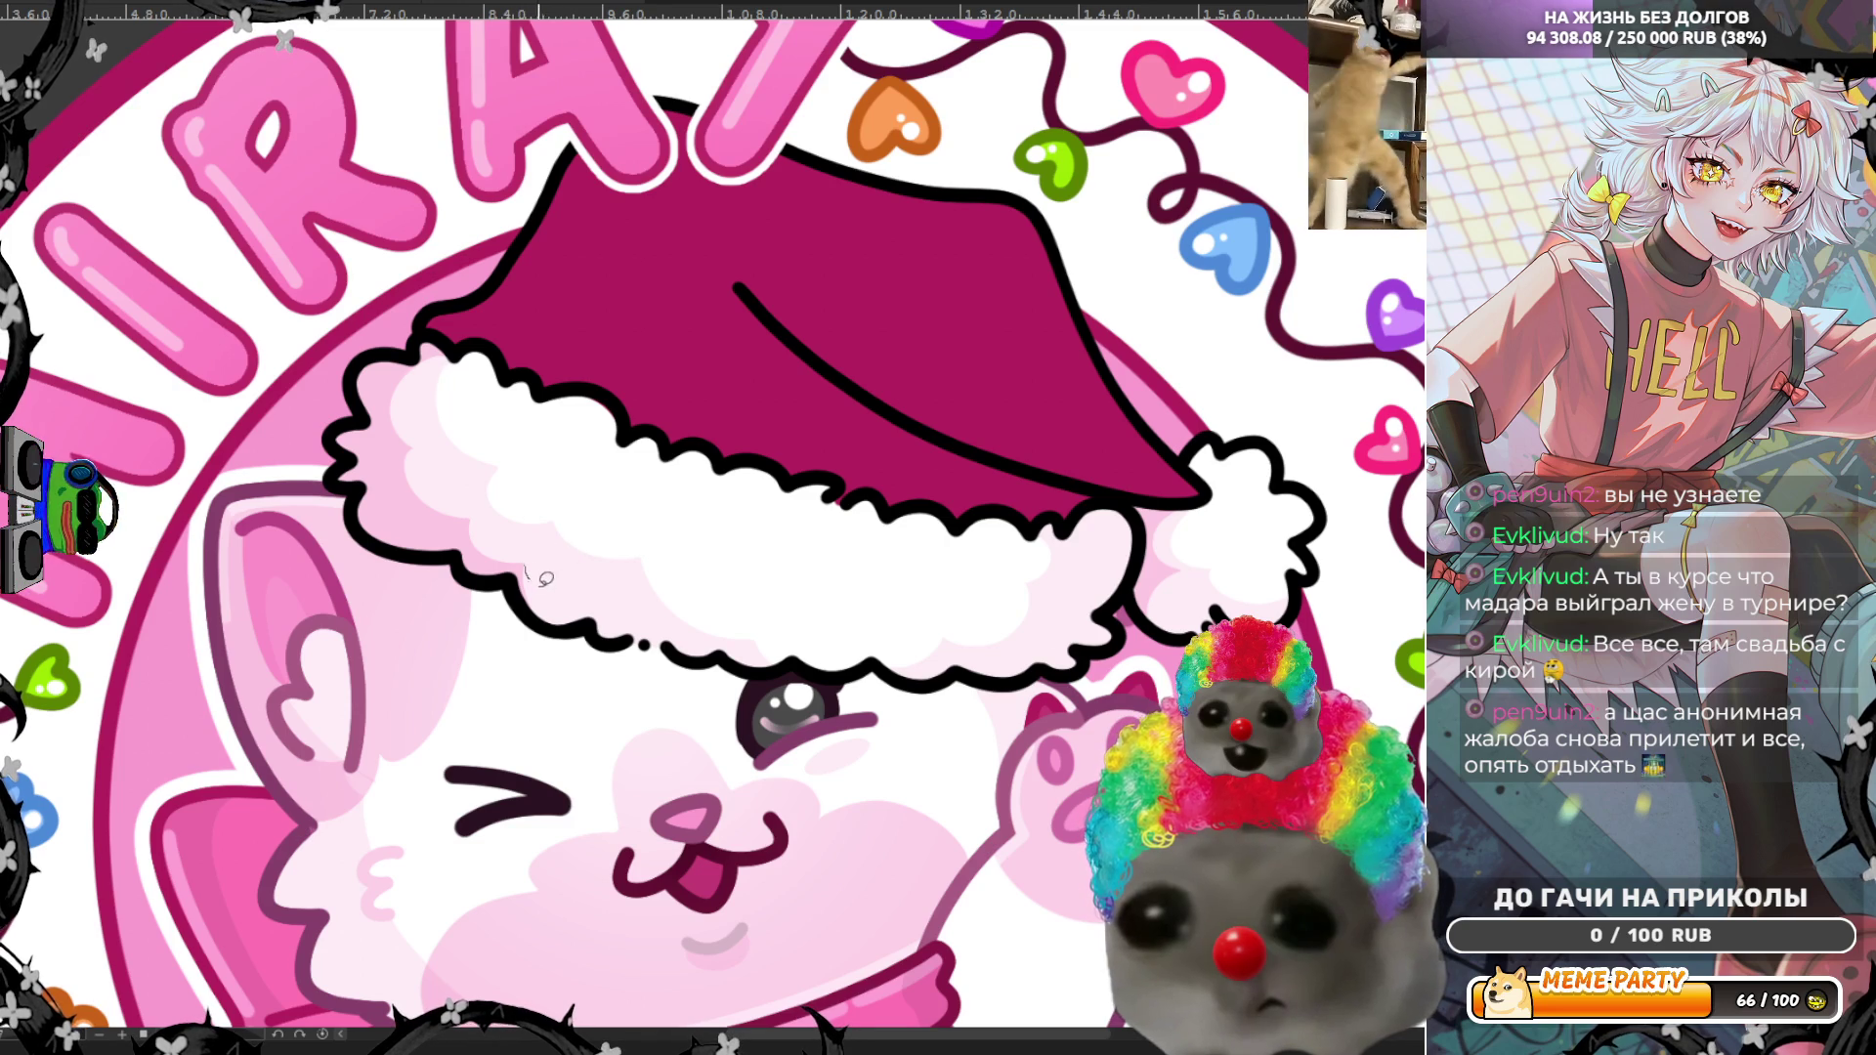
pyautogui.moveTo(589, 625)
pyautogui.mouseDown()
pyautogui.moveTo(533, 567)
pyautogui.moveTo(510, 586)
pyautogui.mouseUp()
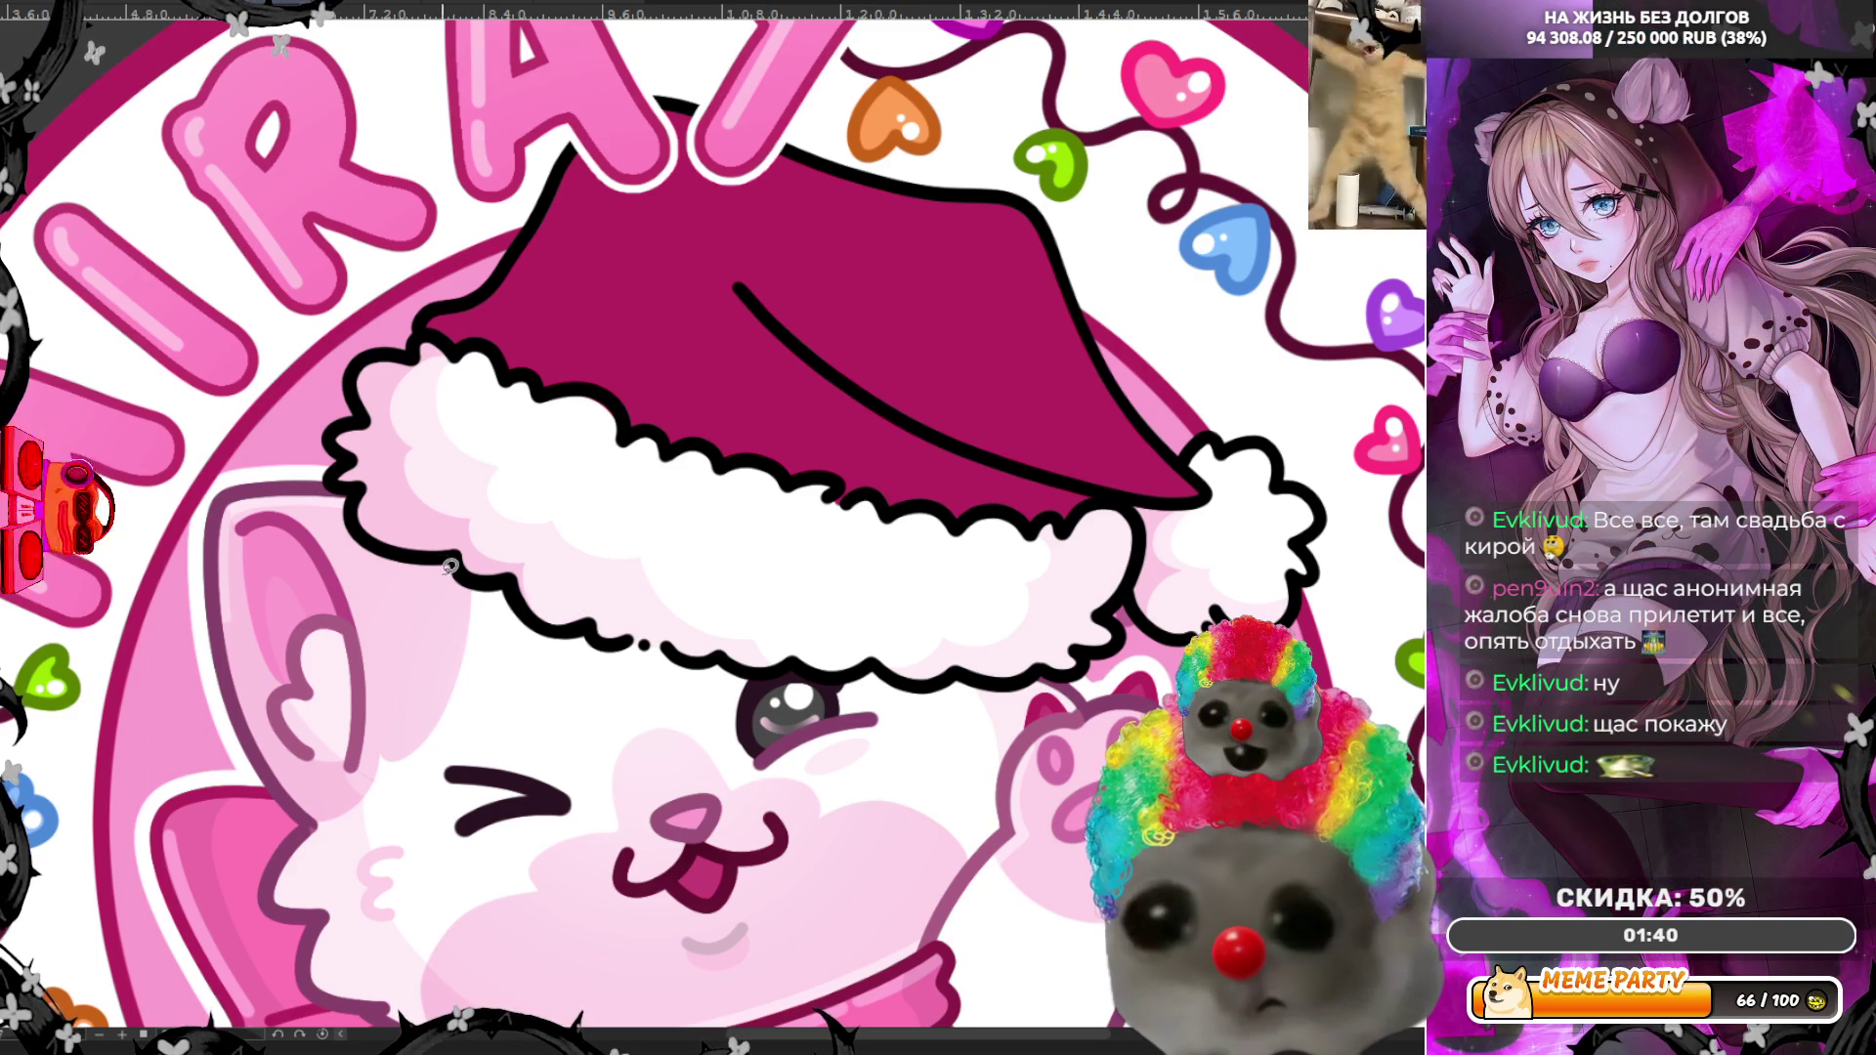
pyautogui.moveTo(517, 563)
pyautogui.mouseDown()
pyautogui.moveTo(533, 586)
pyautogui.moveTo(584, 583)
pyautogui.moveTo(596, 645)
pyautogui.moveTo(551, 580)
pyautogui.moveTo(591, 601)
pyautogui.moveTo(604, 643)
pyautogui.moveTo(527, 665)
pyautogui.moveTo(514, 571)
pyautogui.moveTo(542, 568)
pyautogui.mouseUp()
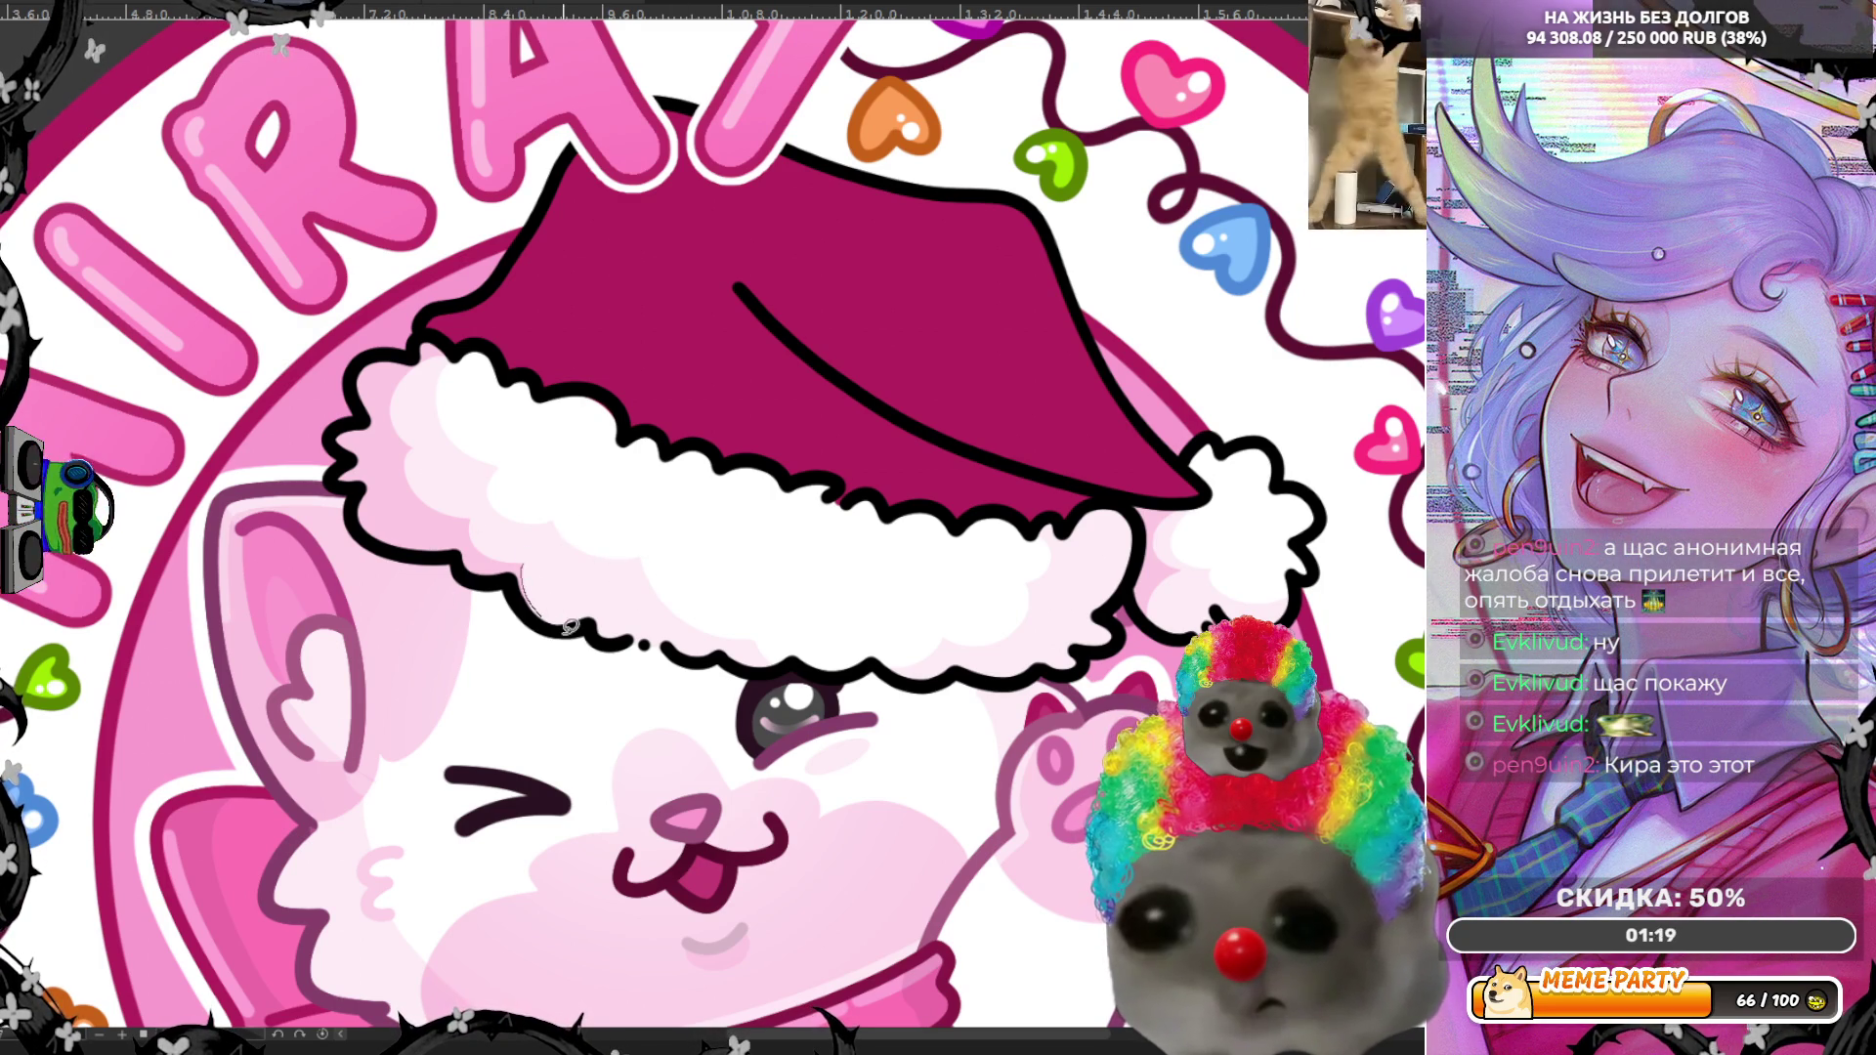
pyautogui.moveTo(565, 622); pyautogui.dragTo(601, 635)
pyautogui.hotkey('ctrl', 'z')
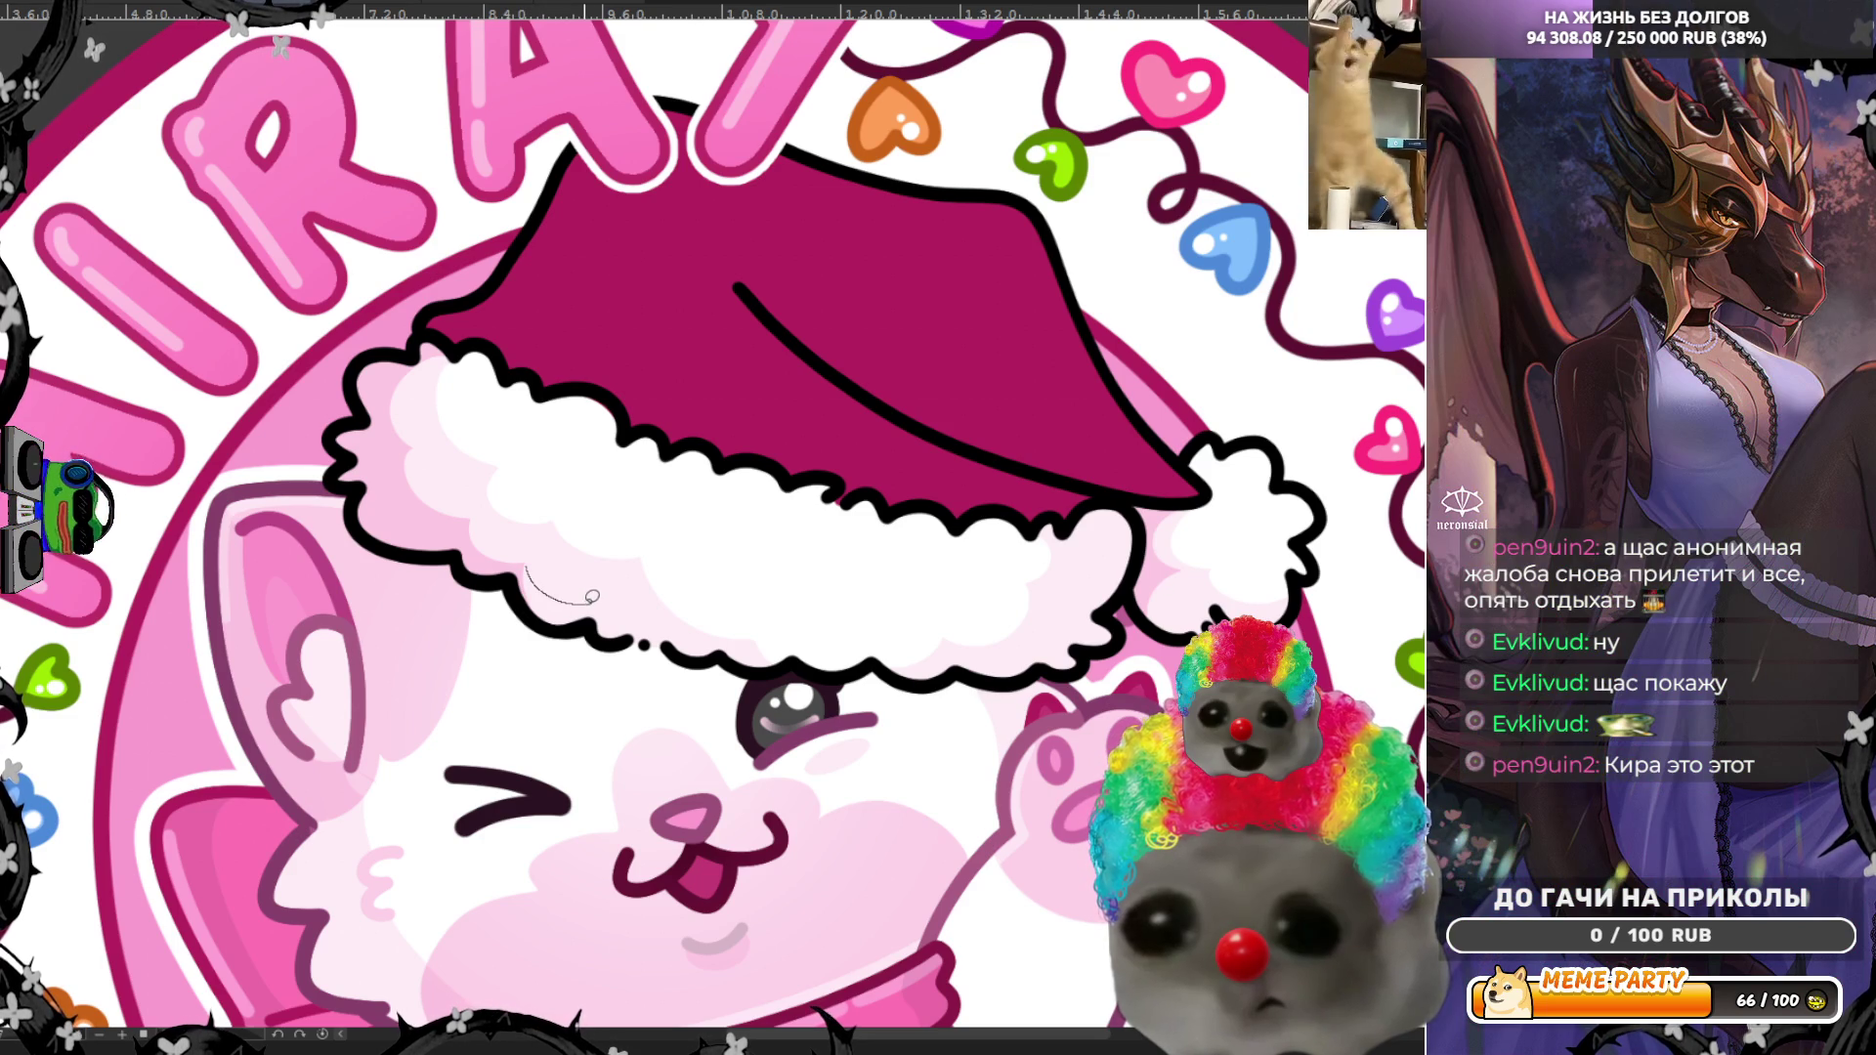
pyautogui.moveTo(517, 678); pyautogui.dragTo(495, 665)
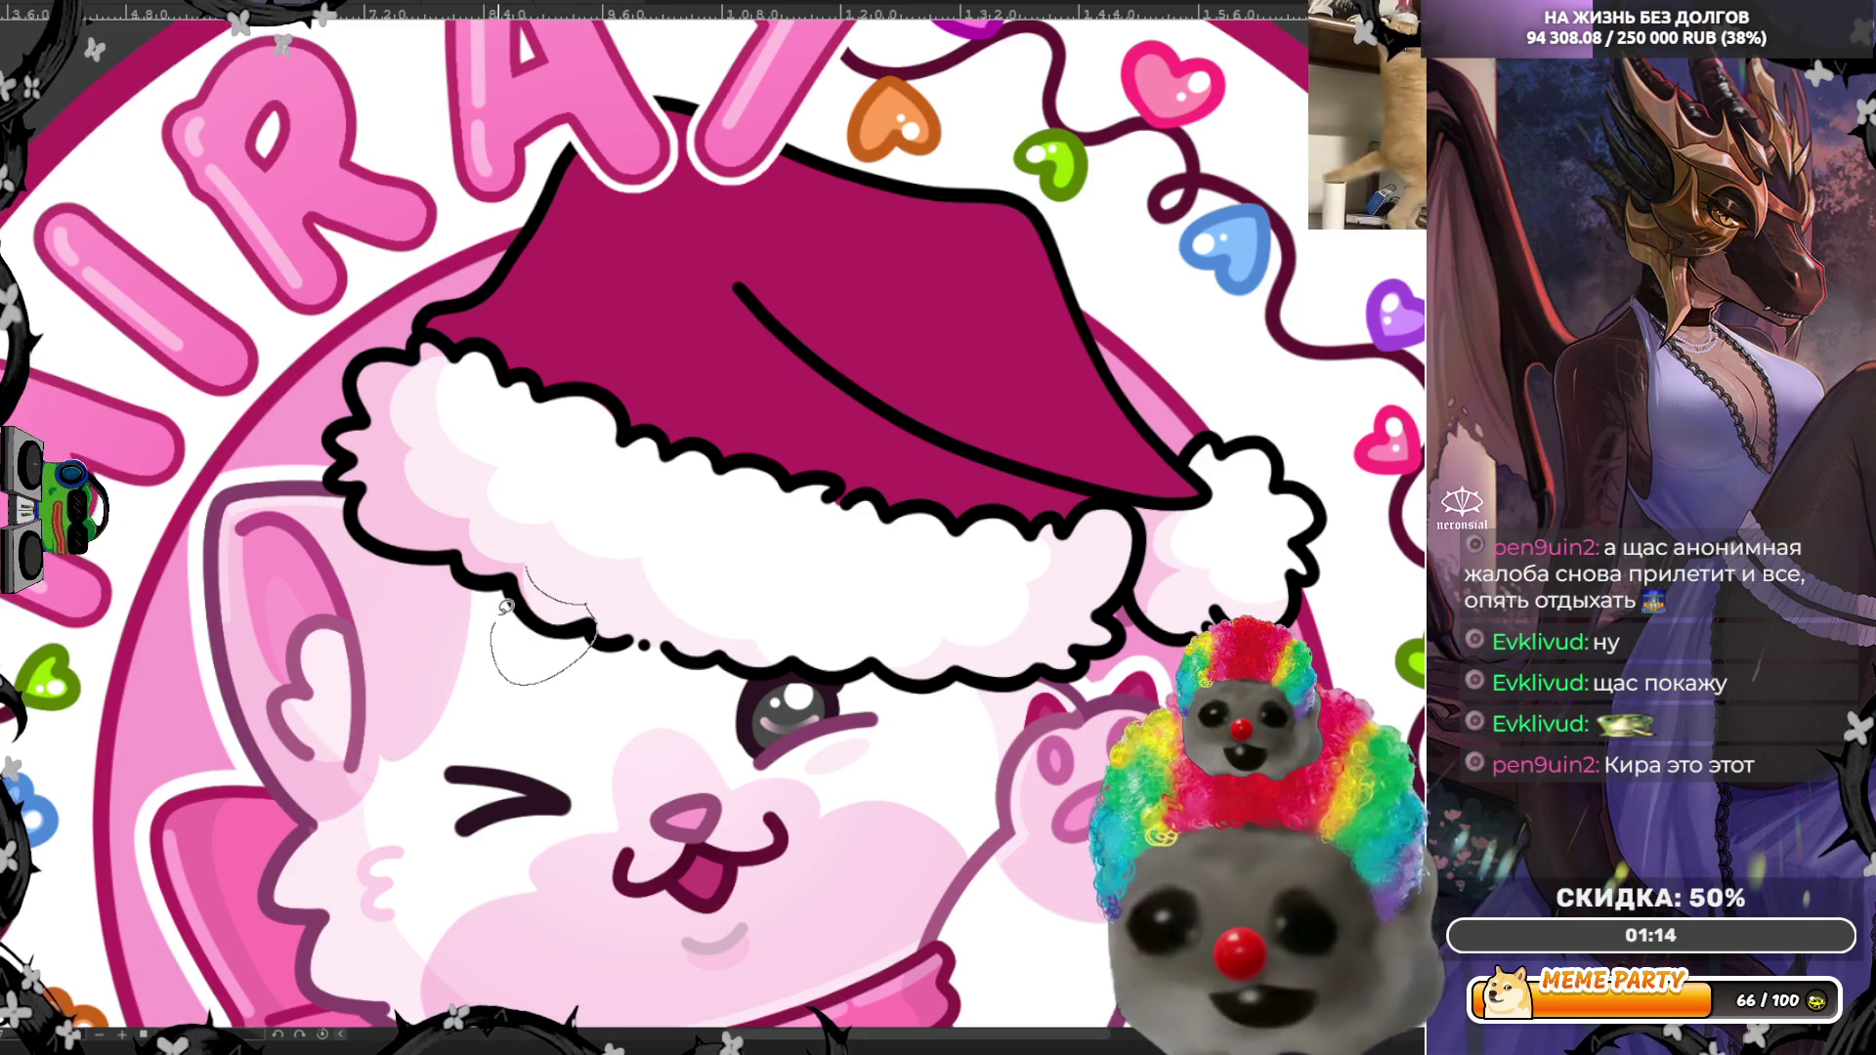
pyautogui.hotkey('ctrl', 'z')
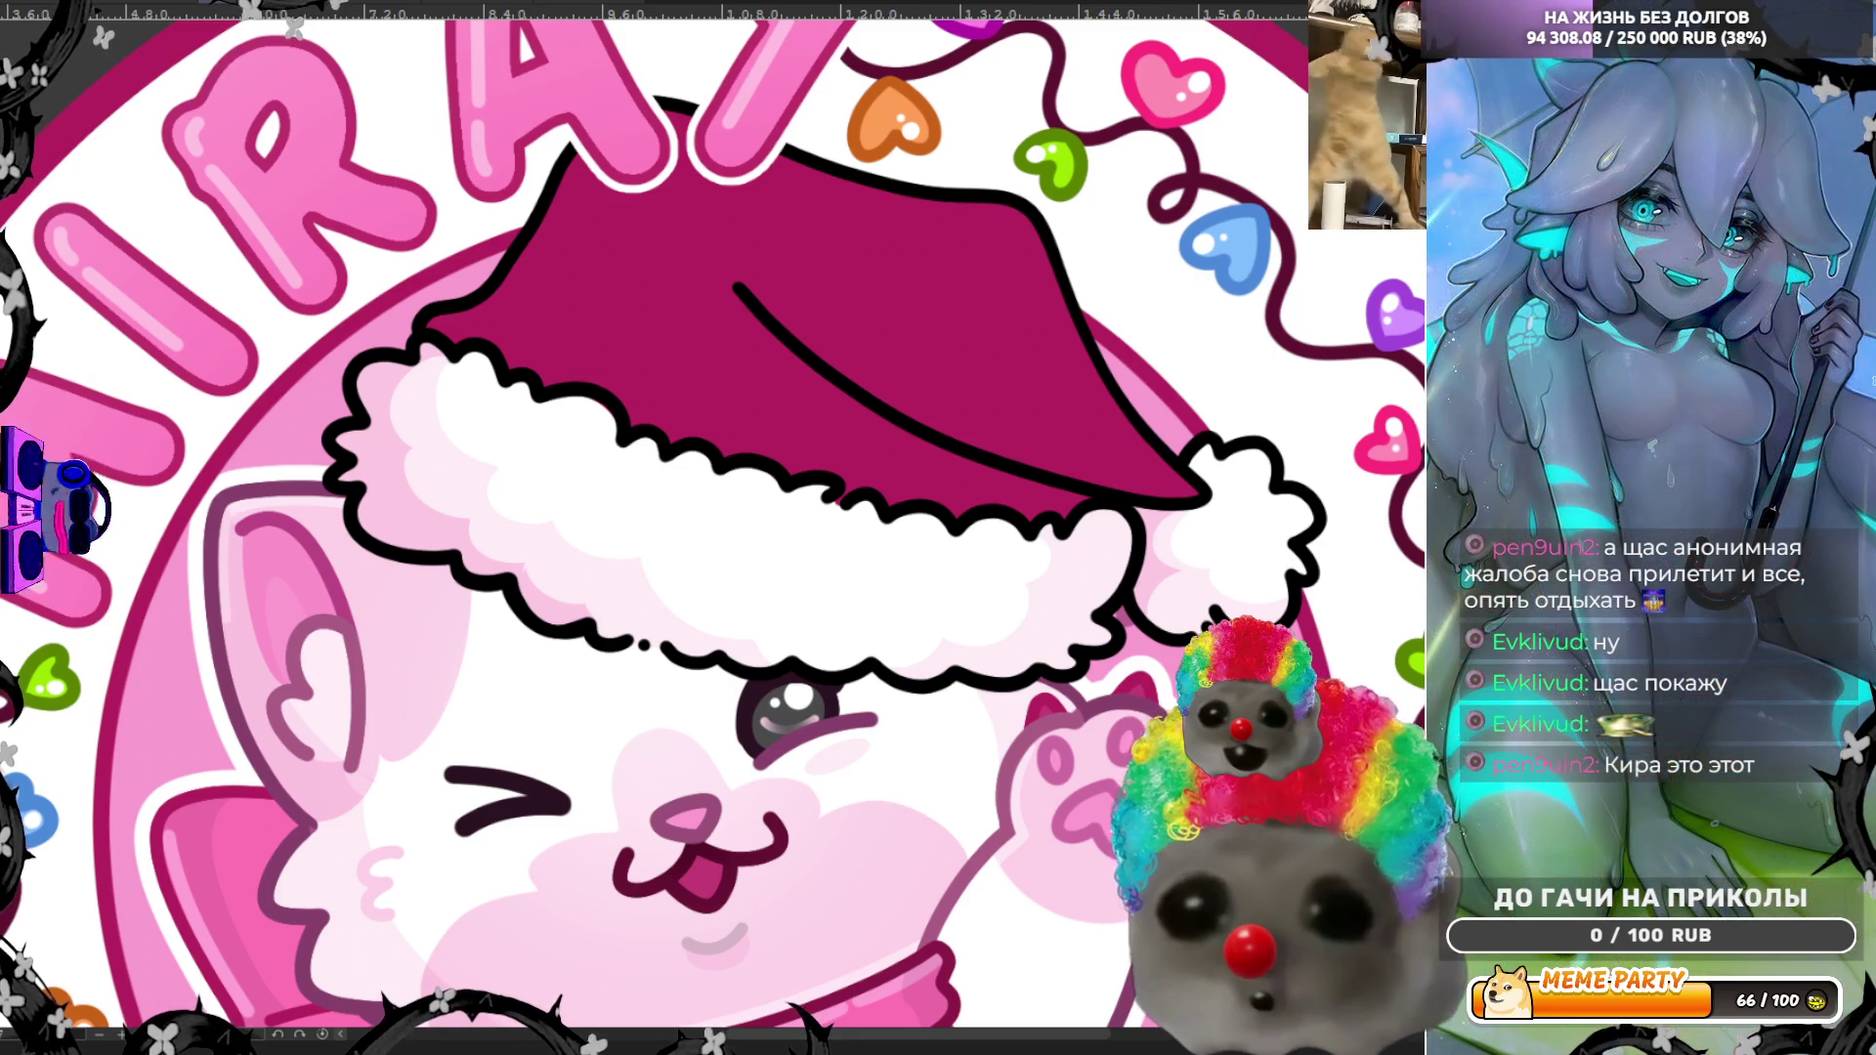
# Step: Zoom in and adjust the pink shading on the fur brim, undoing a stray stroke
pyautogui.scroll(1, 742, 698)
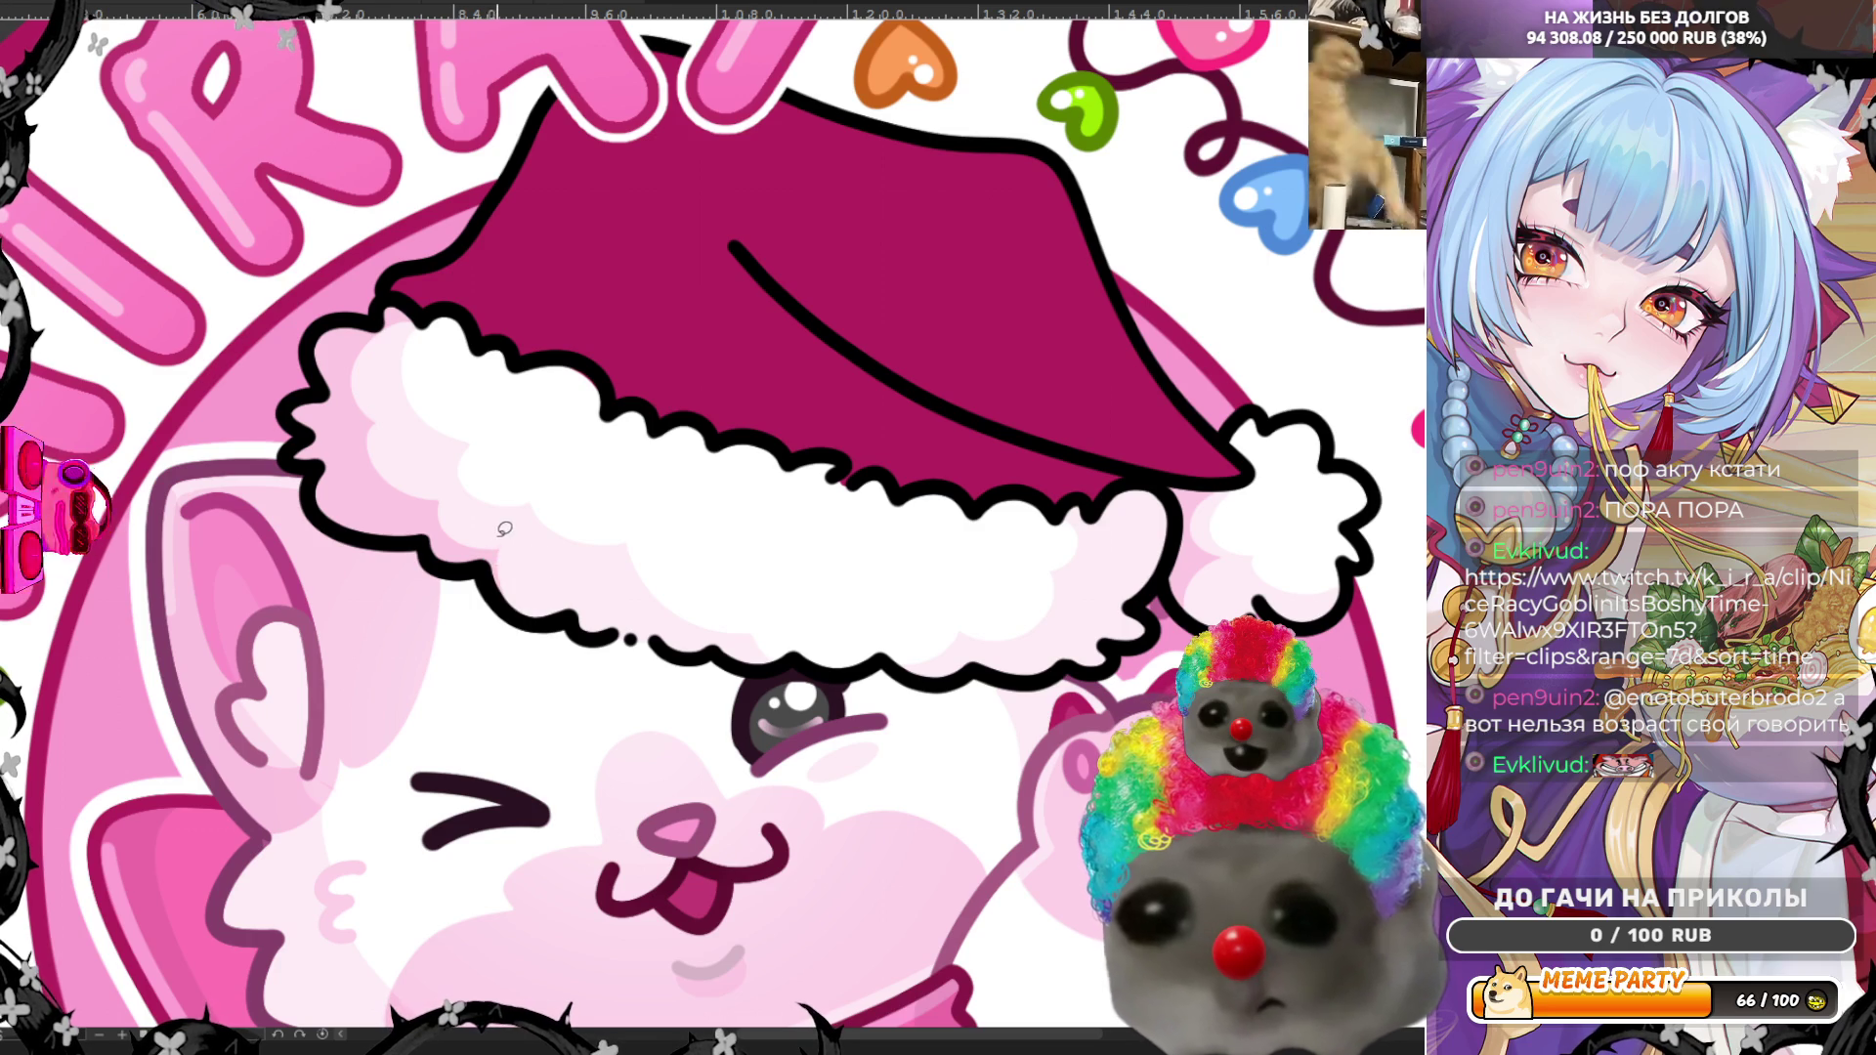
pyautogui.moveTo(577, 614); pyautogui.dragTo(493, 544)
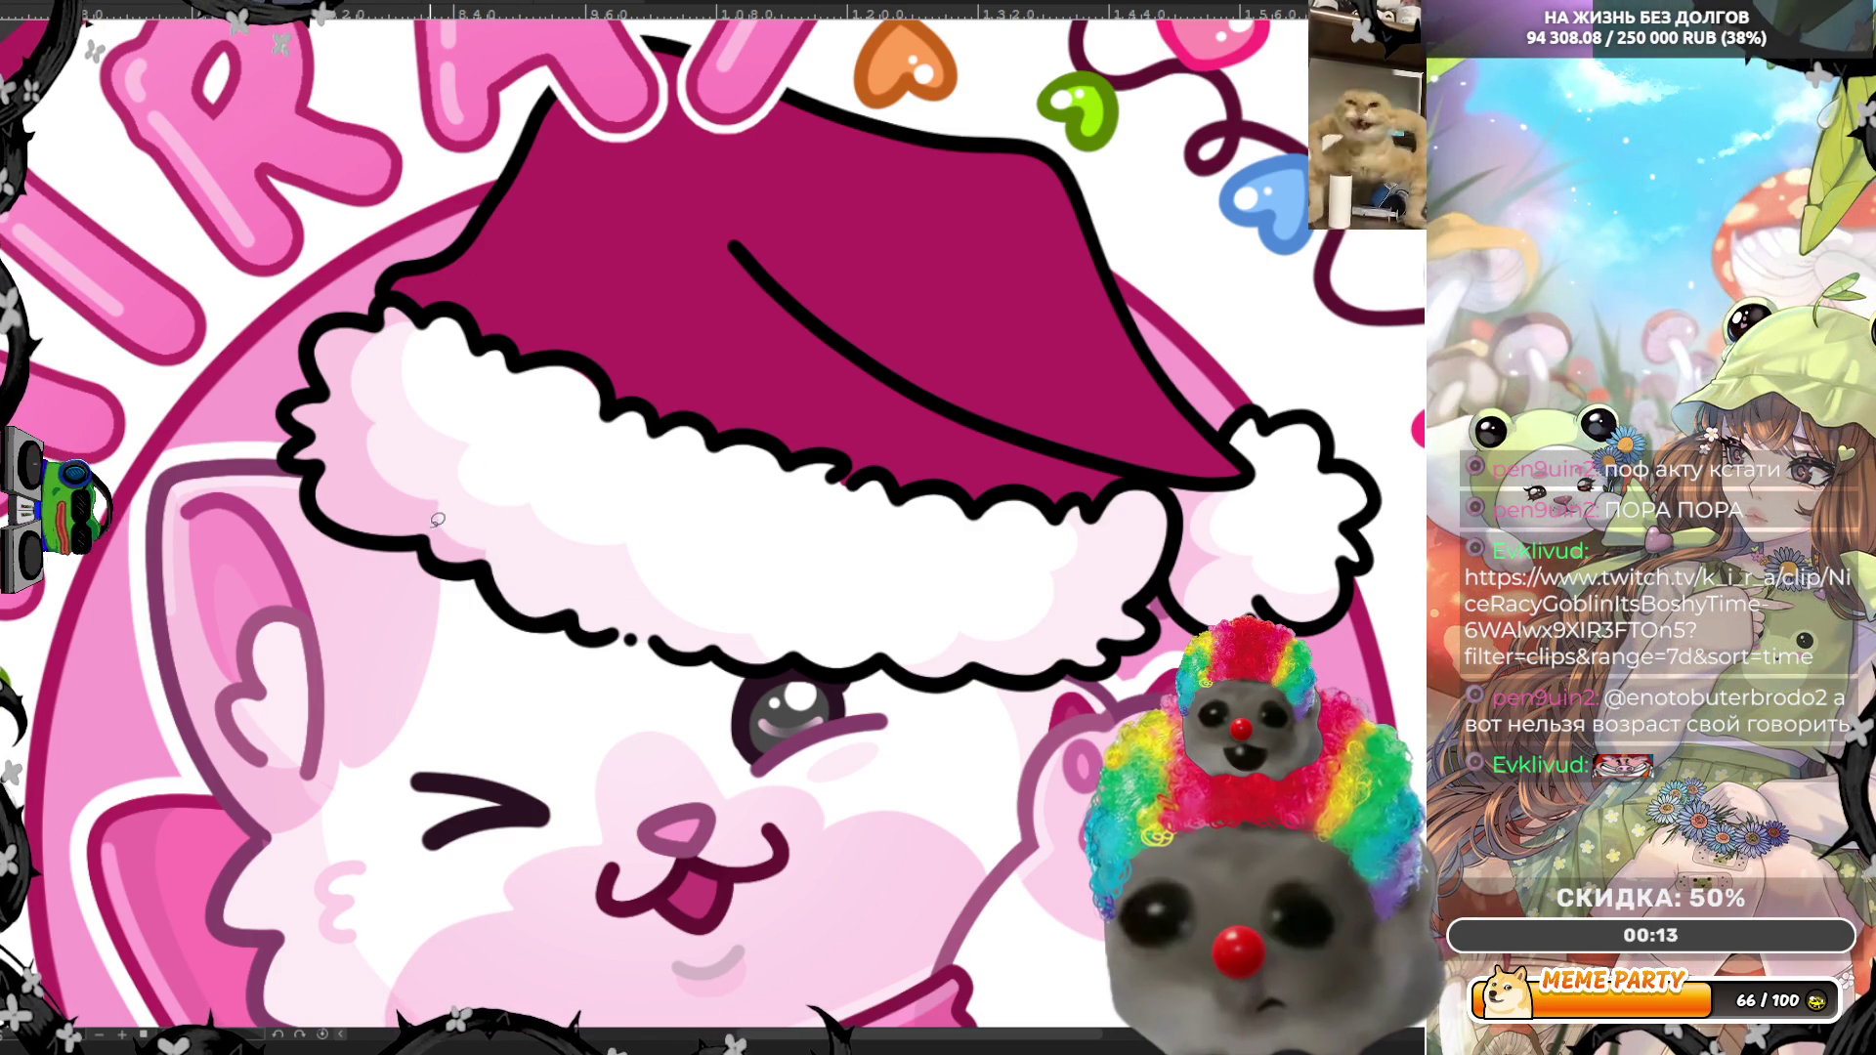
pyautogui.moveTo(432, 499)
pyautogui.mouseDown()
pyautogui.moveTo(516, 572)
pyautogui.moveTo(637, 613)
pyautogui.mouseUp()
pyautogui.hotkey('ctrl', 'z')
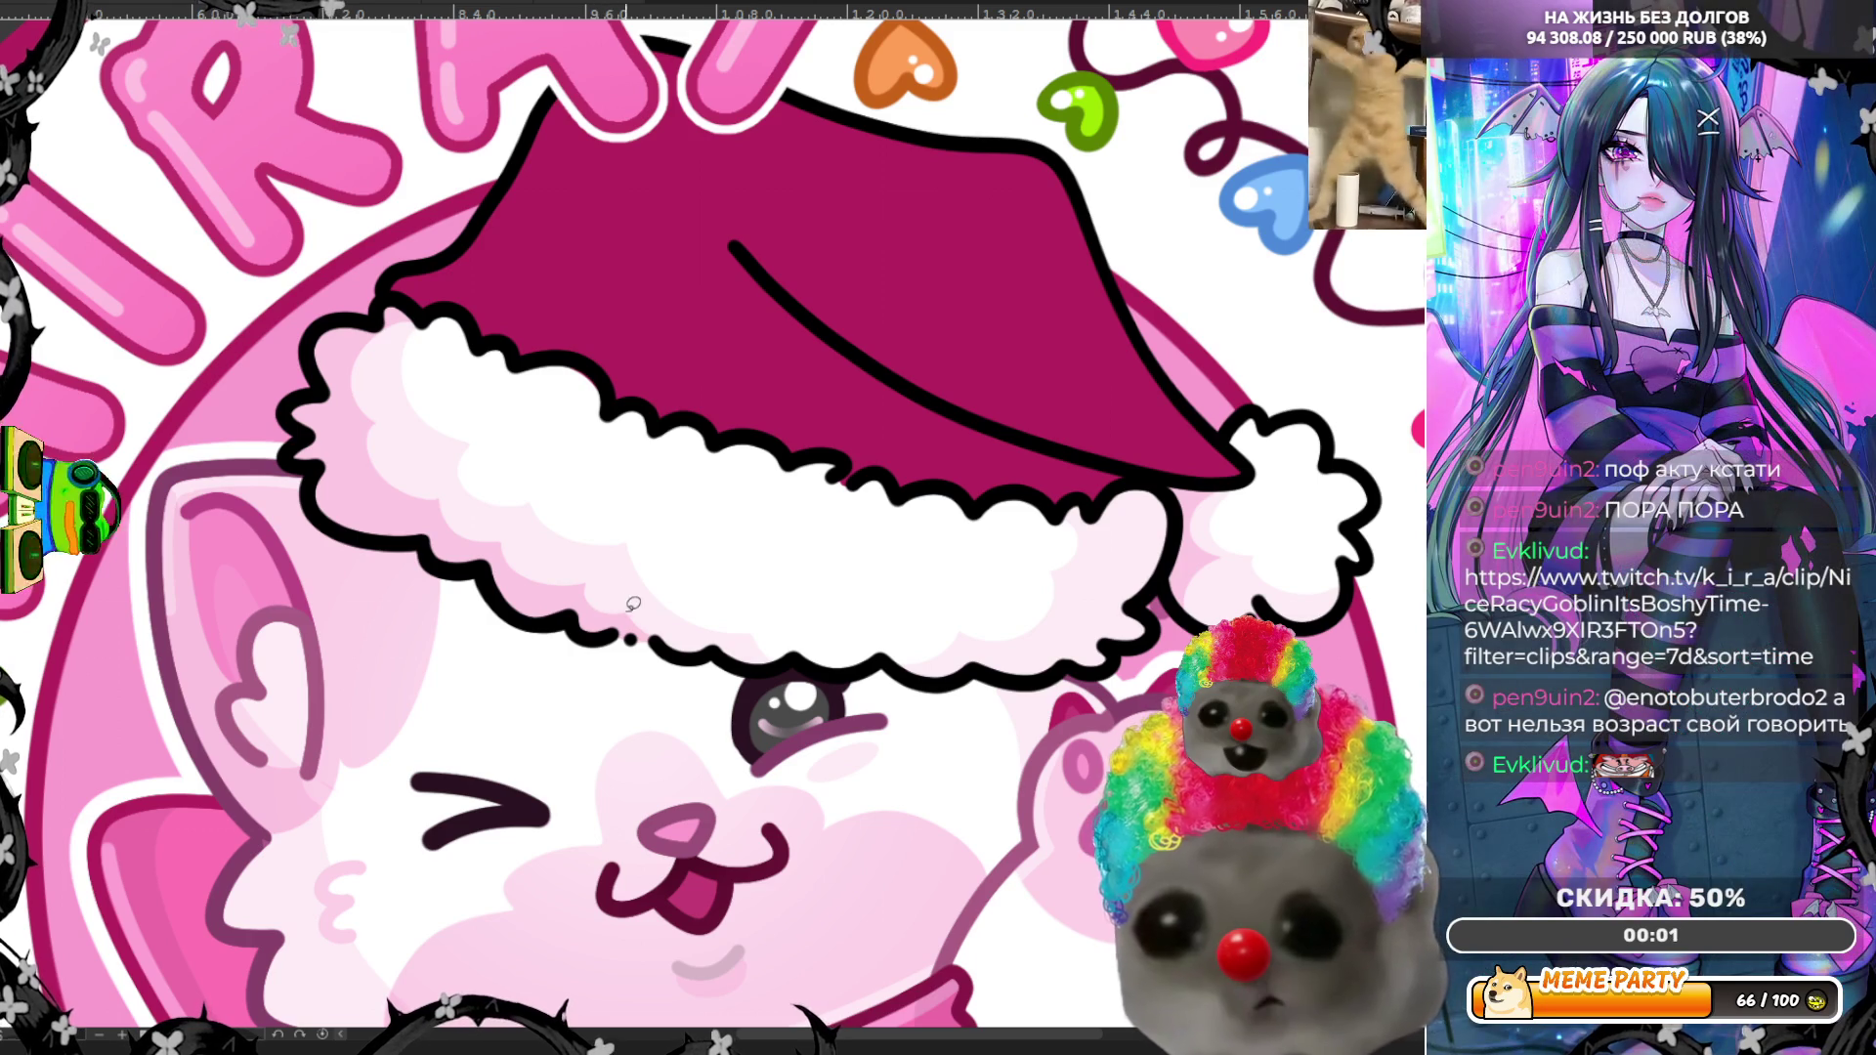
# Step: Try extra shading along the brim bottom and its right end, undoing unwanted strokes
pyautogui.moveTo(640, 612); pyautogui.dragTo(688, 620)
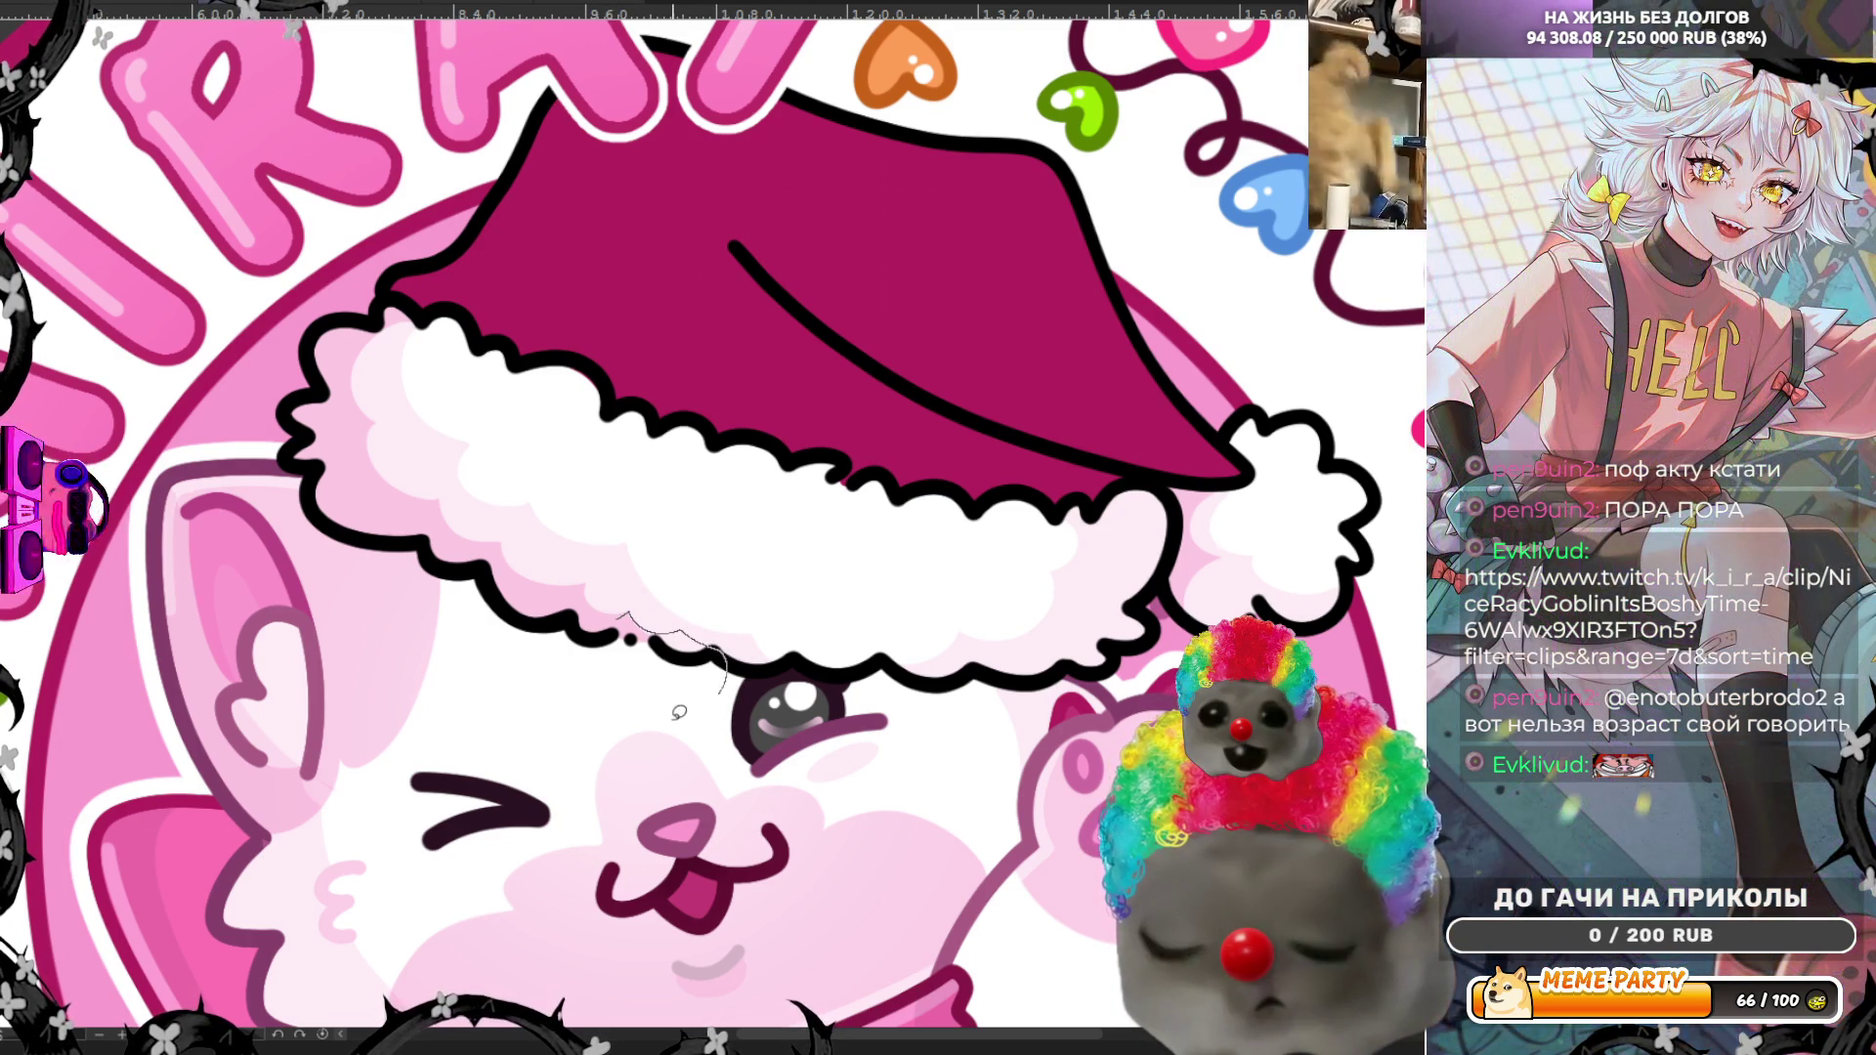
pyautogui.hotkey('ctrl', 'z')
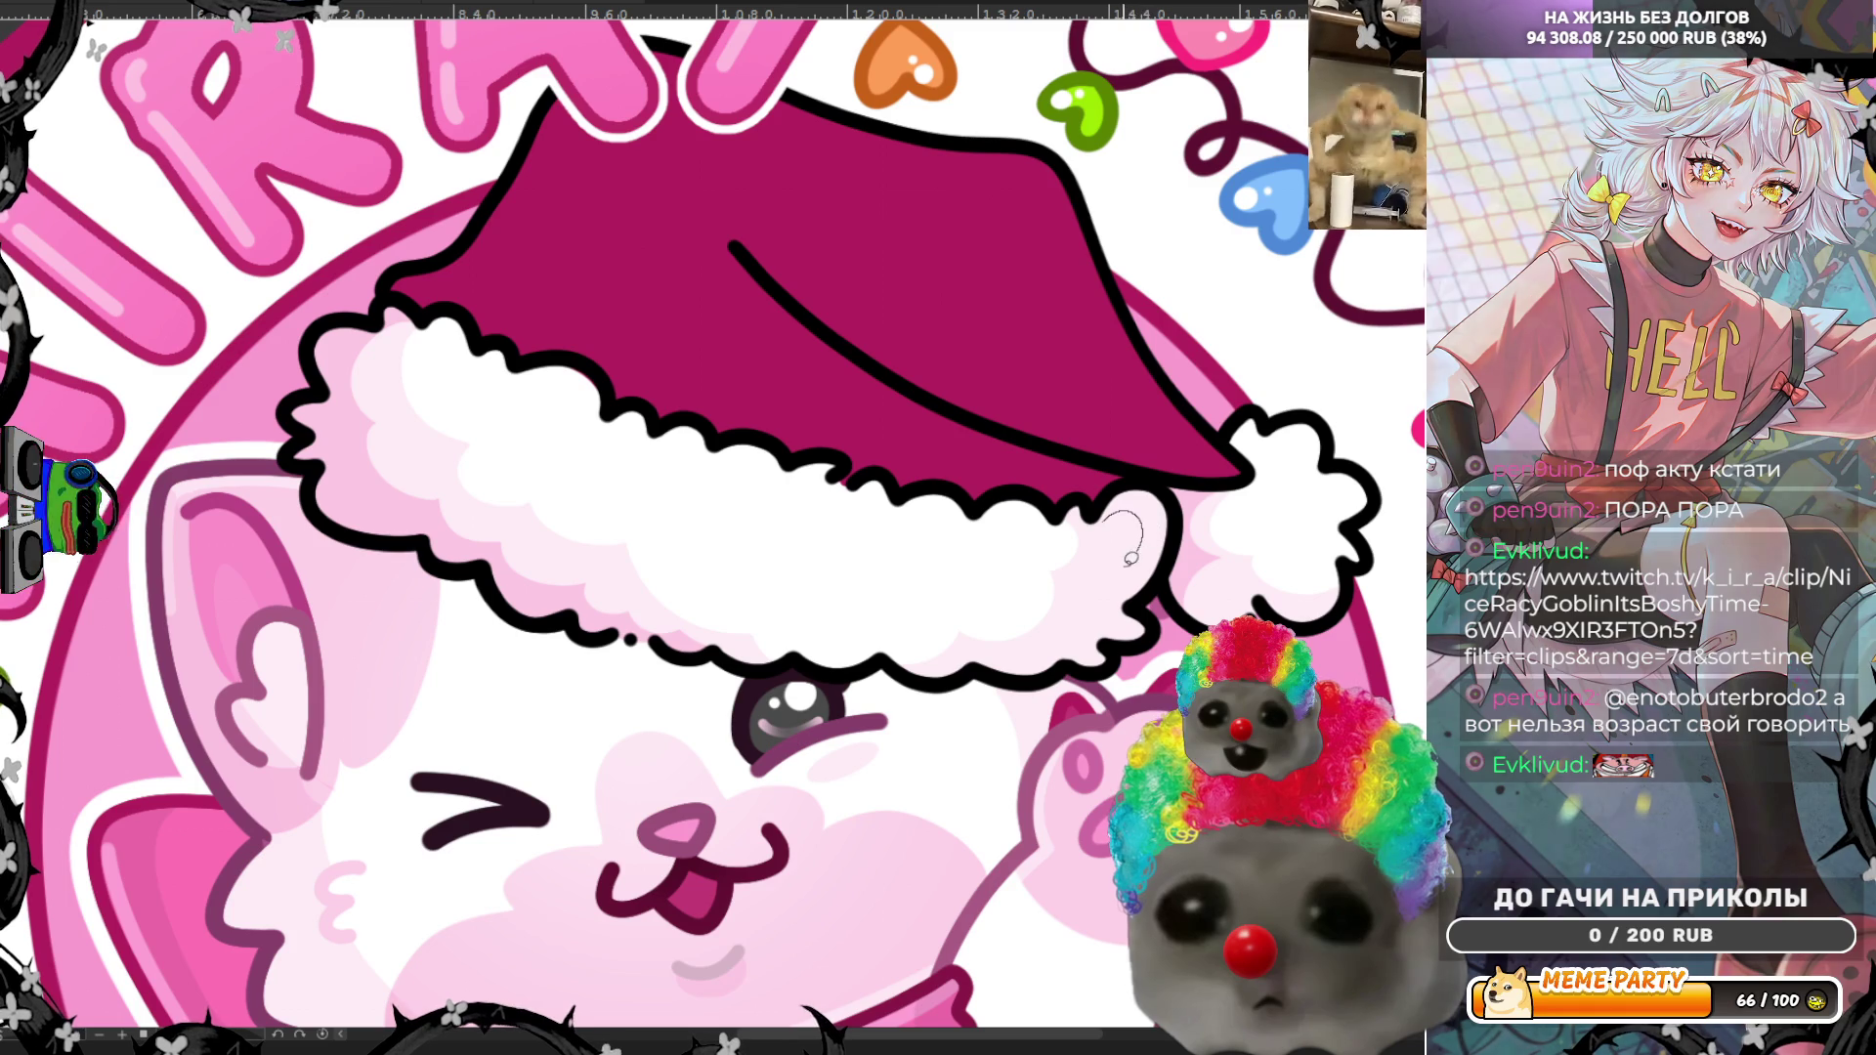
pyautogui.moveTo(1131, 558)
pyautogui.mouseDown()
pyautogui.moveTo(1123, 598)
pyautogui.moveTo(1035, 689)
pyautogui.moveTo(1134, 695)
pyautogui.moveTo(1187, 576)
pyautogui.moveTo(1171, 496)
pyautogui.moveTo(1102, 528)
pyautogui.moveTo(1123, 506)
pyautogui.mouseUp()
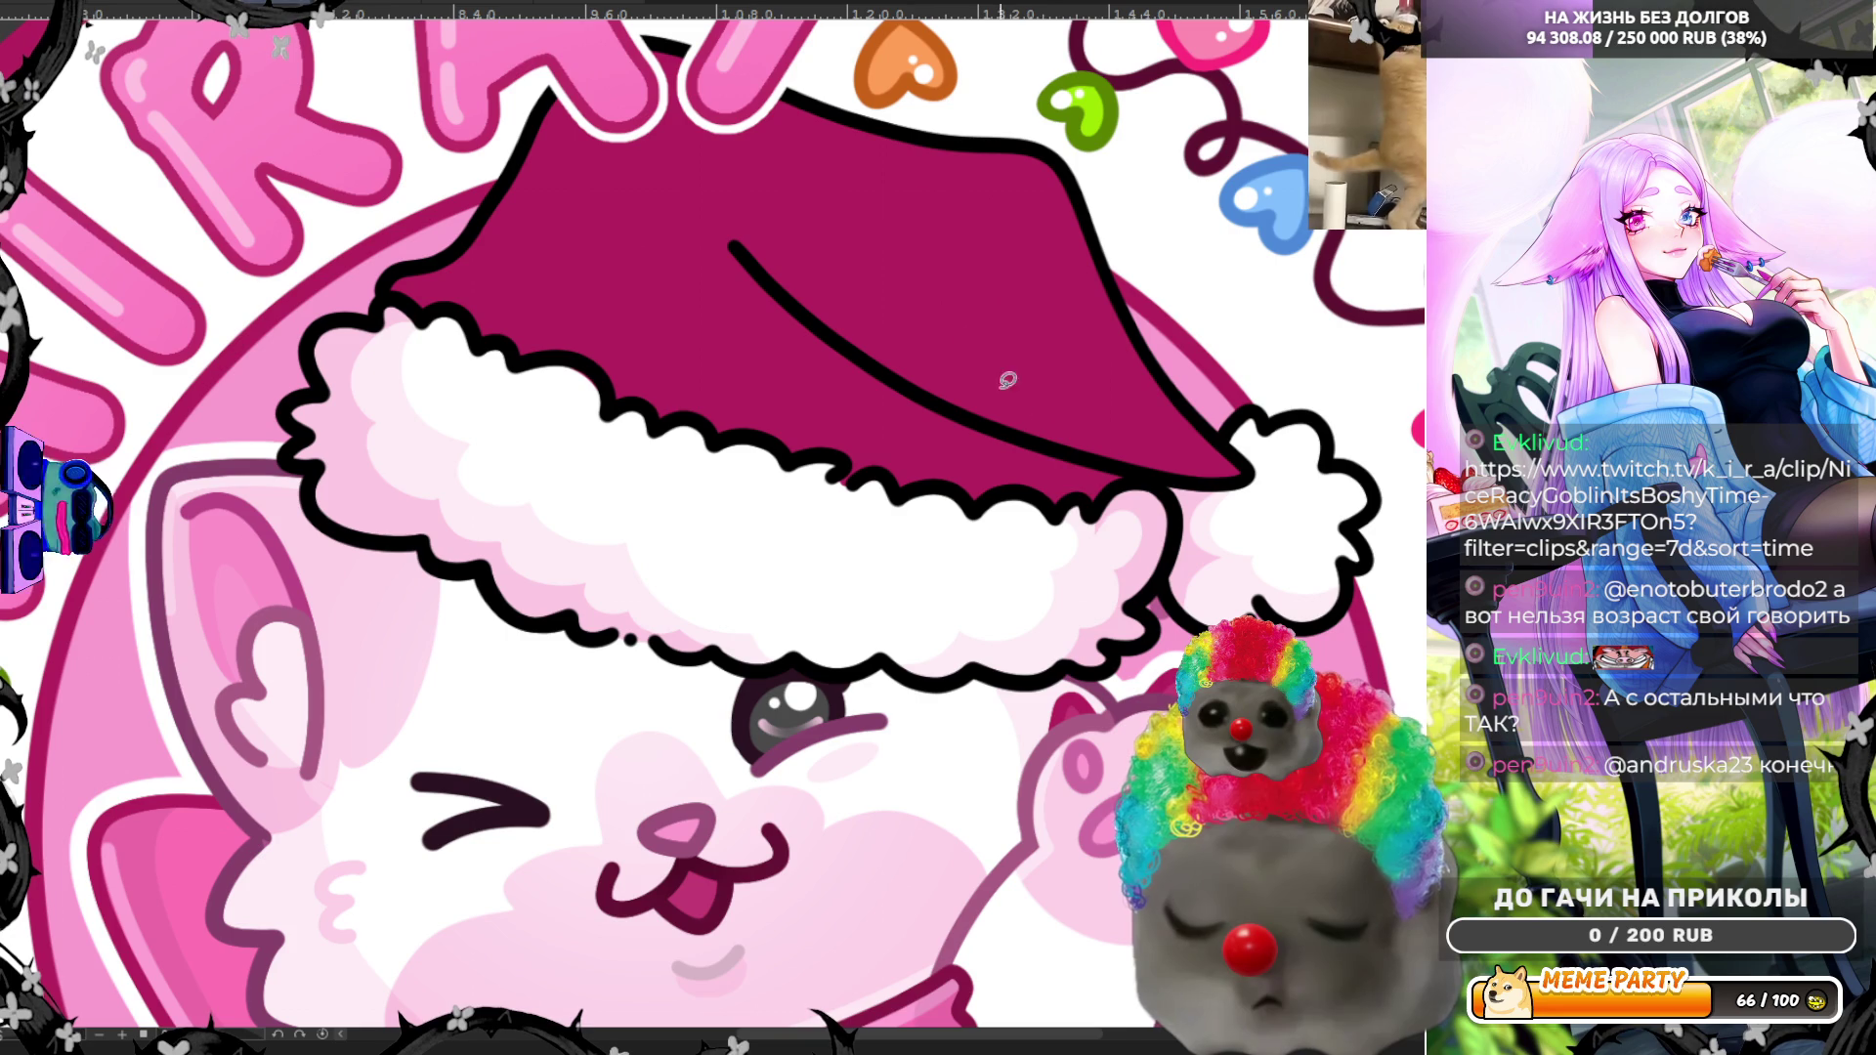
pyautogui.hotkey('ctrl', 'z')
pyautogui.moveTo(980, 661)
pyautogui.mouseDown()
pyautogui.moveTo(1034, 659)
pyautogui.moveTo(1084, 598)
pyautogui.moveTo(1120, 483)
pyautogui.moveTo(1163, 503)
pyautogui.moveTo(1153, 640)
pyautogui.moveTo(1027, 701)
pyautogui.moveTo(991, 691)
pyautogui.mouseUp()
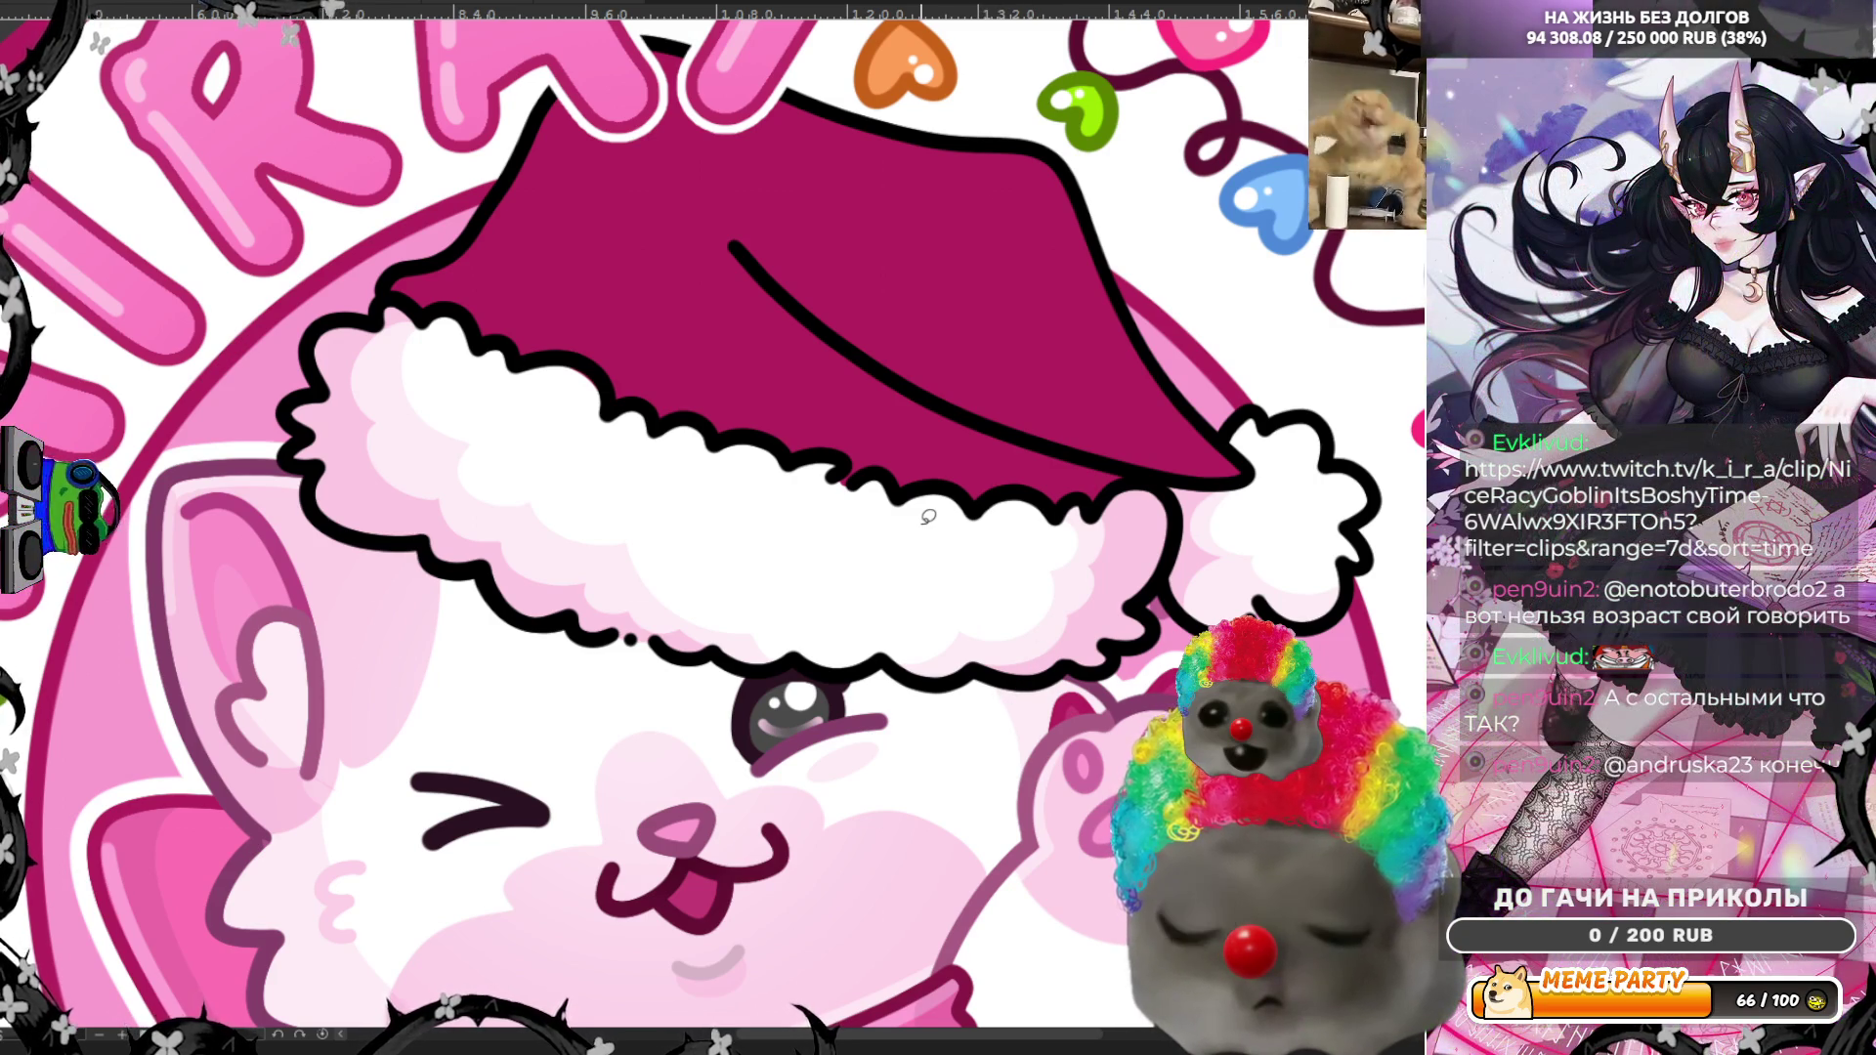
pyautogui.scroll(-3, 935, 497)
pyautogui.scroll(-2, 935, 498)
# Step: Fill the small gap in the pompom's black outline, then zoom out and back in to check
pyautogui.scroll(6, 1006, 507)
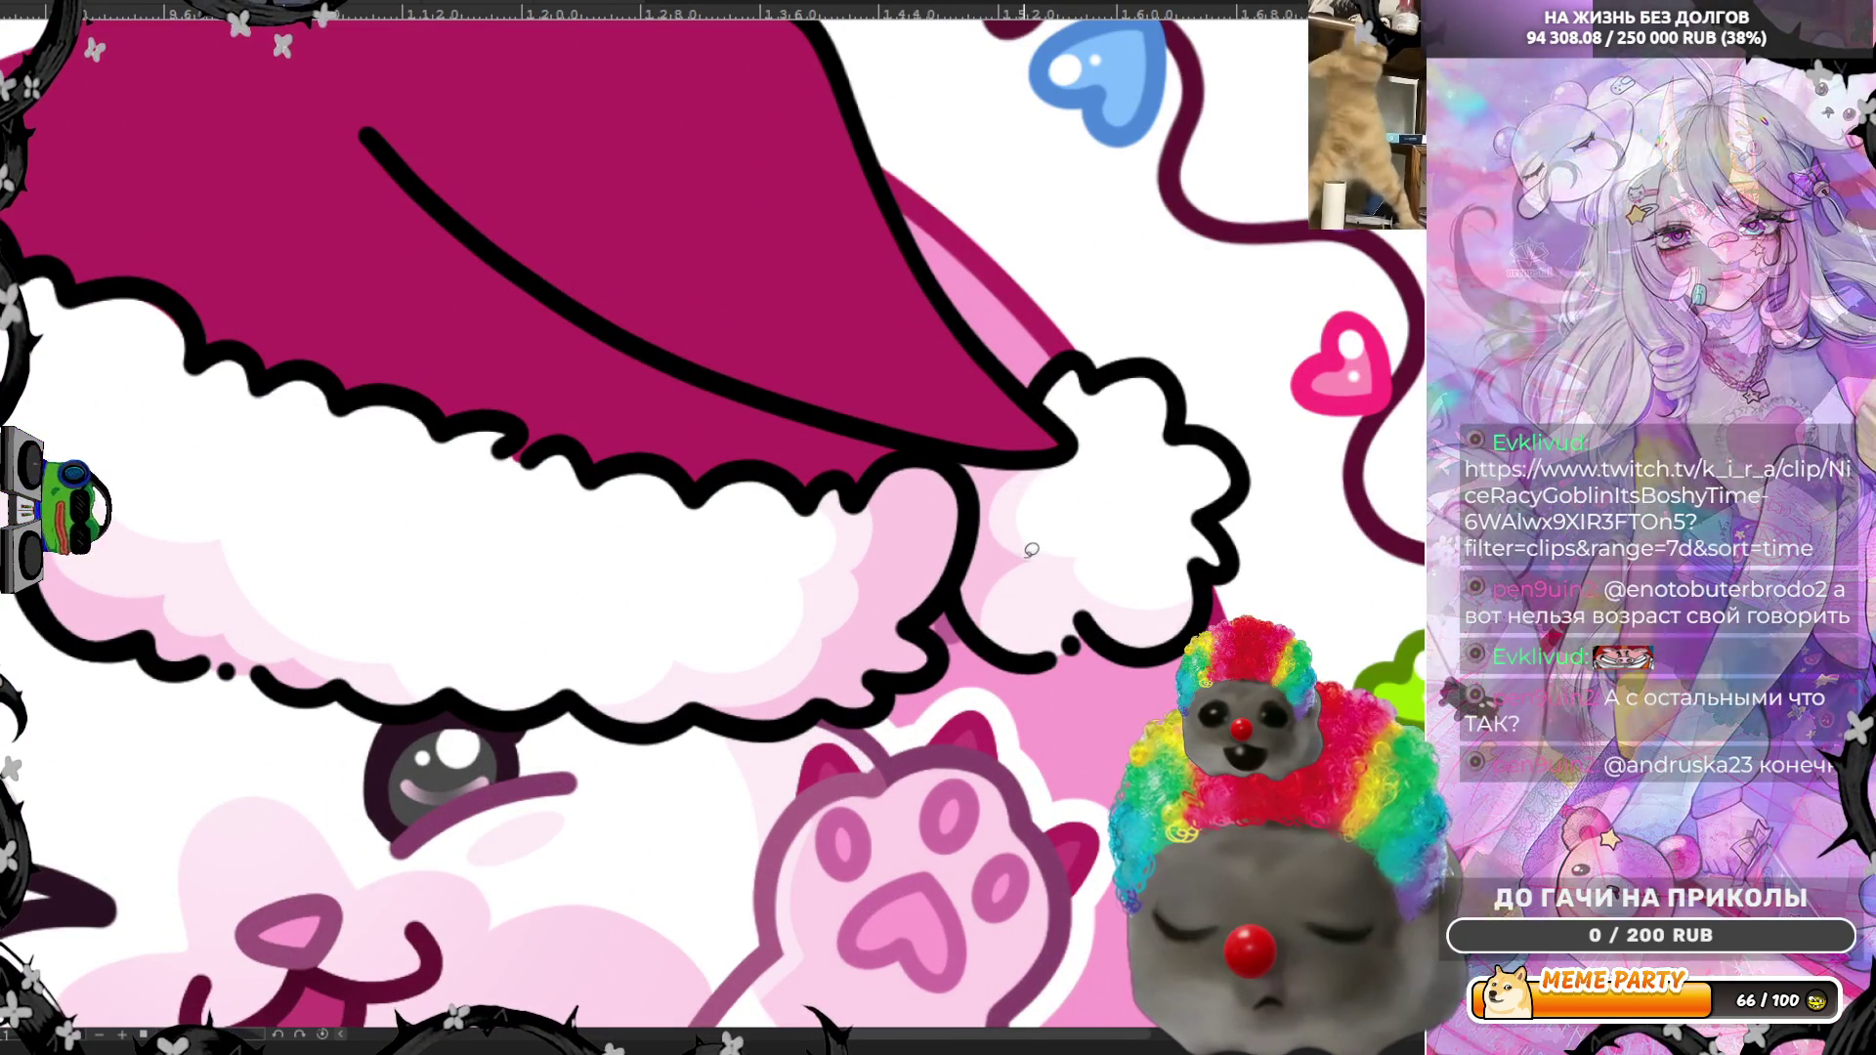
pyautogui.moveTo(1064, 601); pyautogui.dragTo(1075, 616)
pyautogui.click(977, 644)
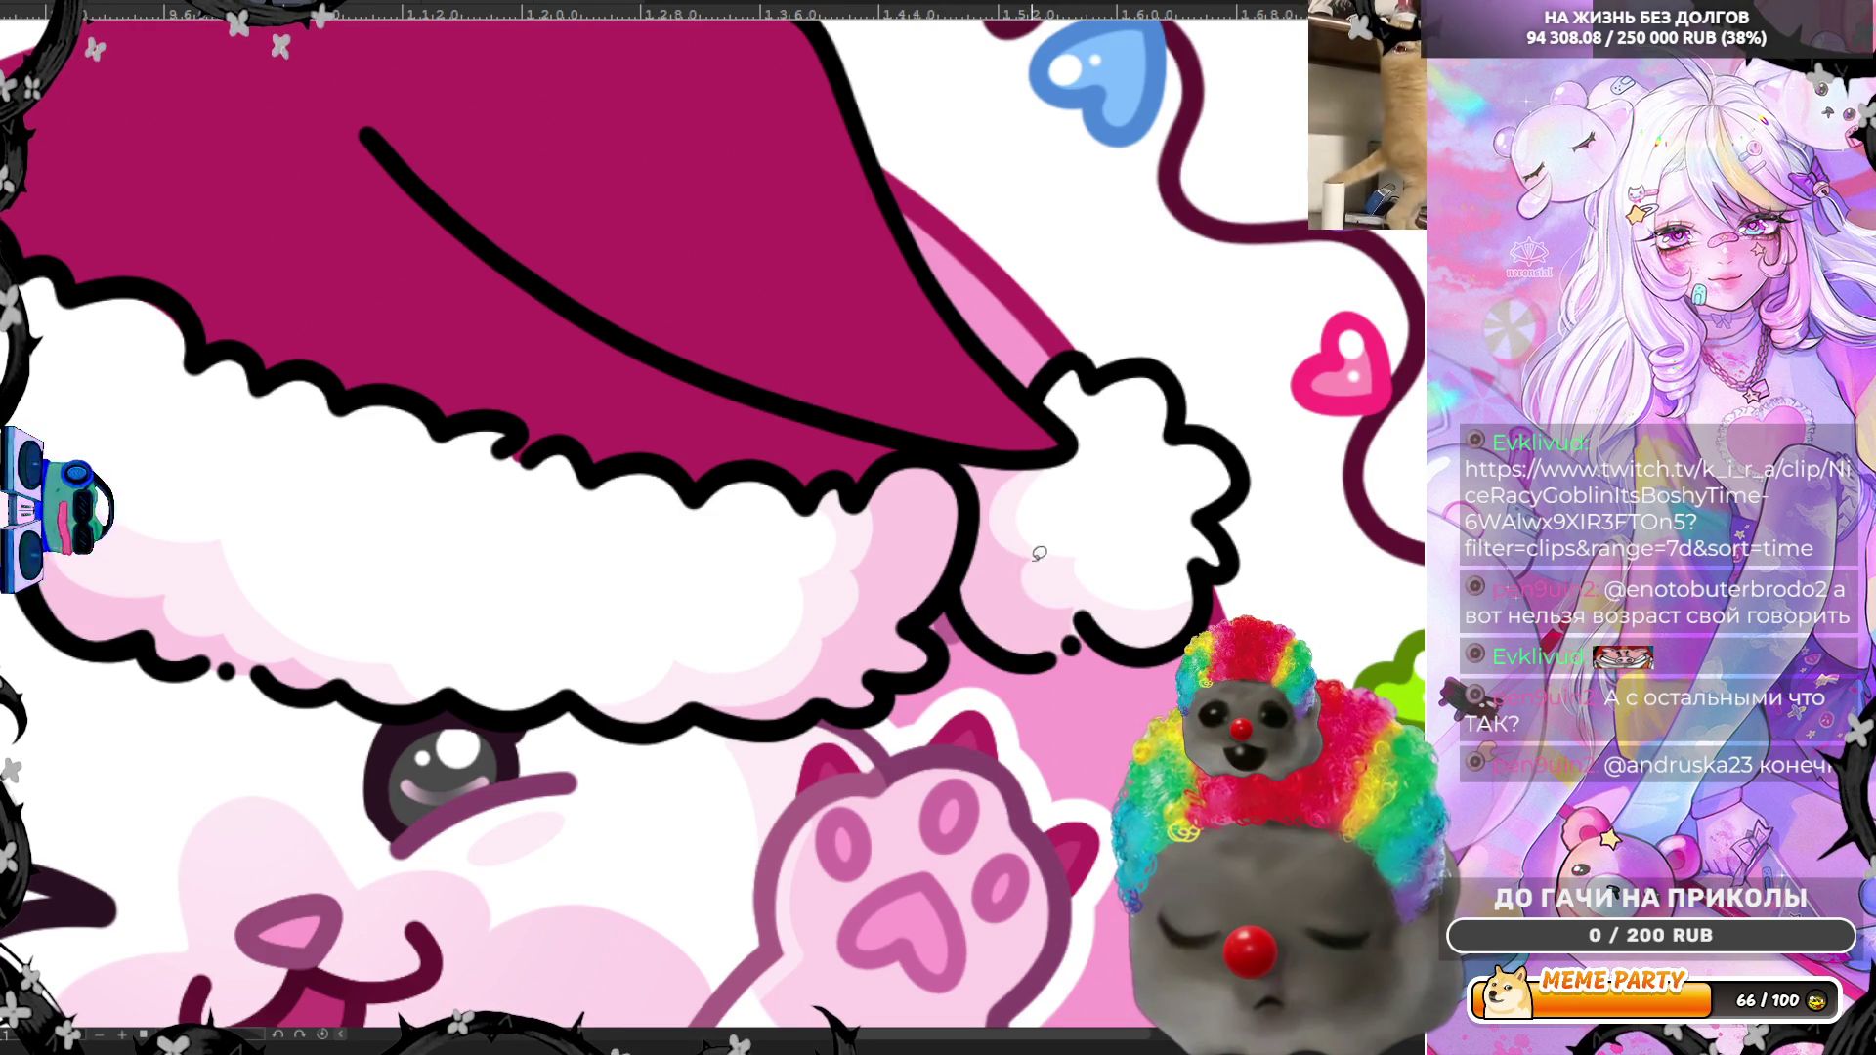
pyautogui.moveTo(1030, 552)
pyautogui.mouseDown()
pyautogui.moveTo(1016, 615)
pyautogui.moveTo(1075, 617)
pyautogui.moveTo(1065, 696)
pyautogui.moveTo(955, 603)
pyautogui.moveTo(1023, 560)
pyautogui.mouseUp()
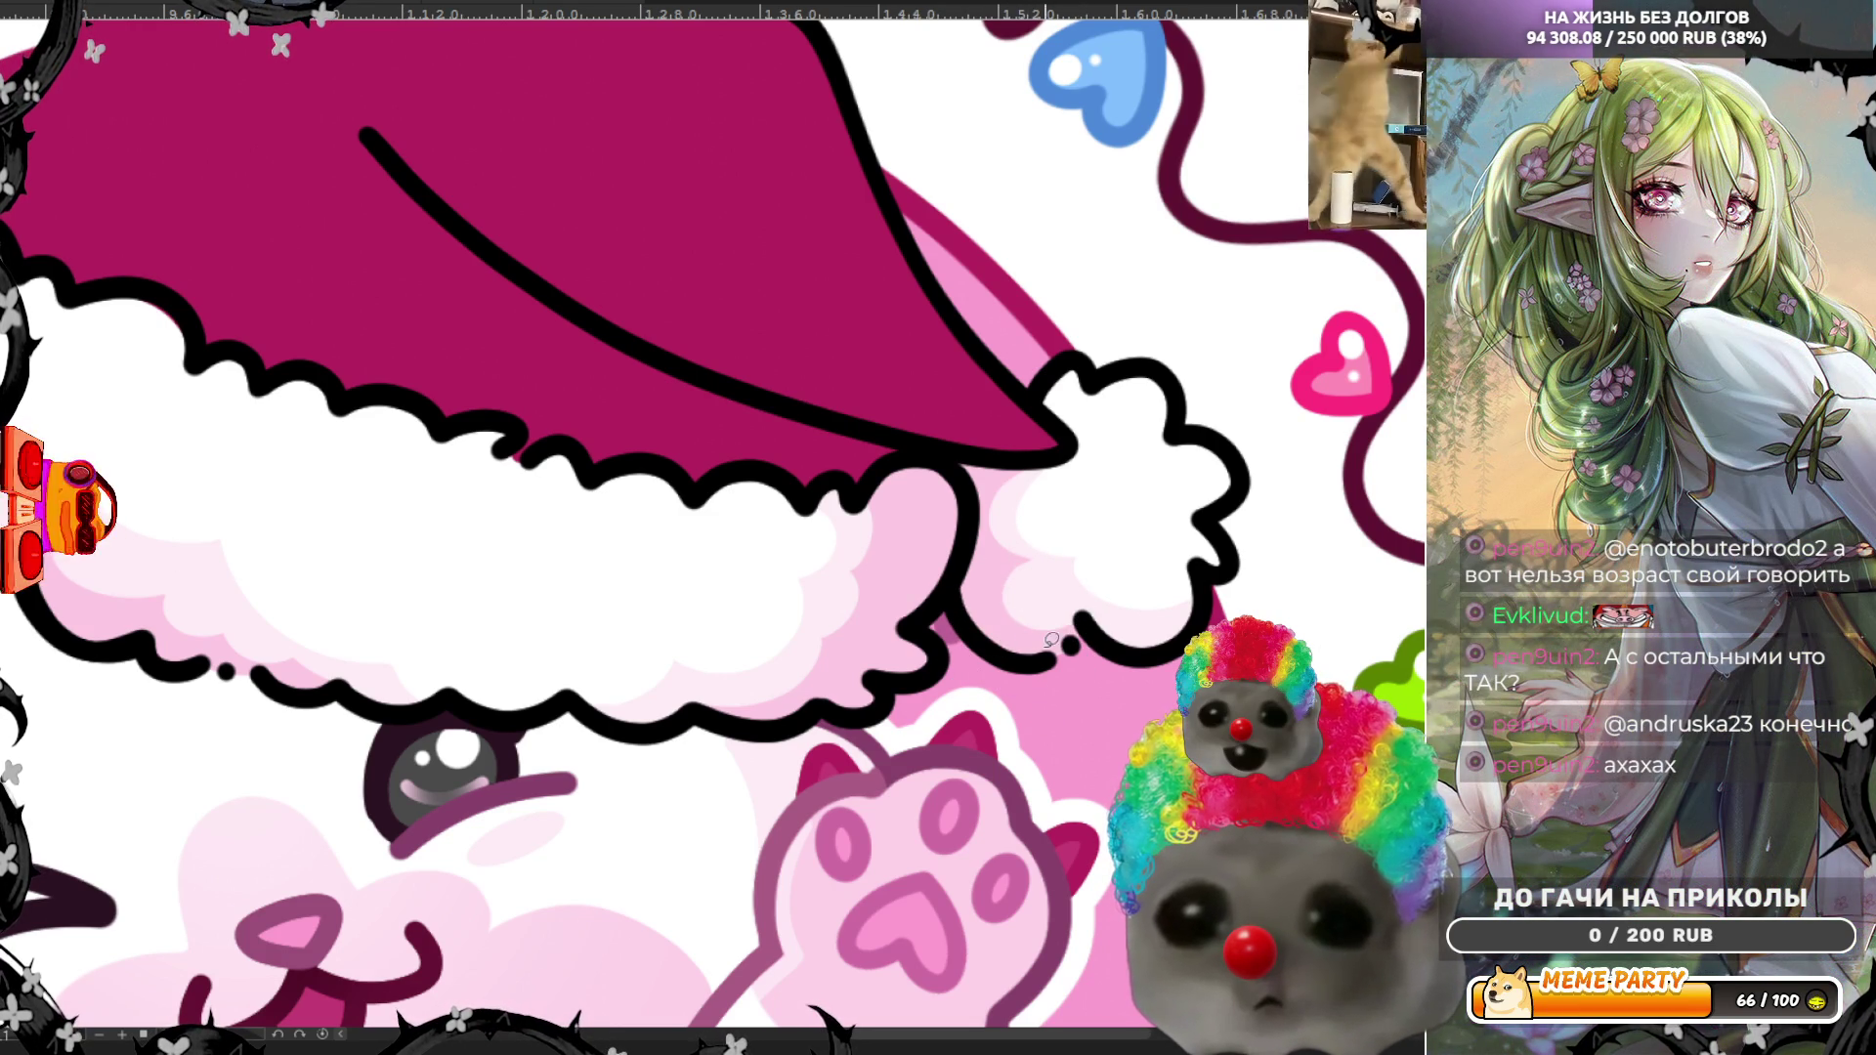
pyautogui.moveTo(1088, 616)
pyautogui.mouseDown()
pyautogui.moveTo(1133, 622)
pyautogui.moveTo(1190, 578)
pyautogui.moveTo(1229, 603)
pyautogui.mouseUp()
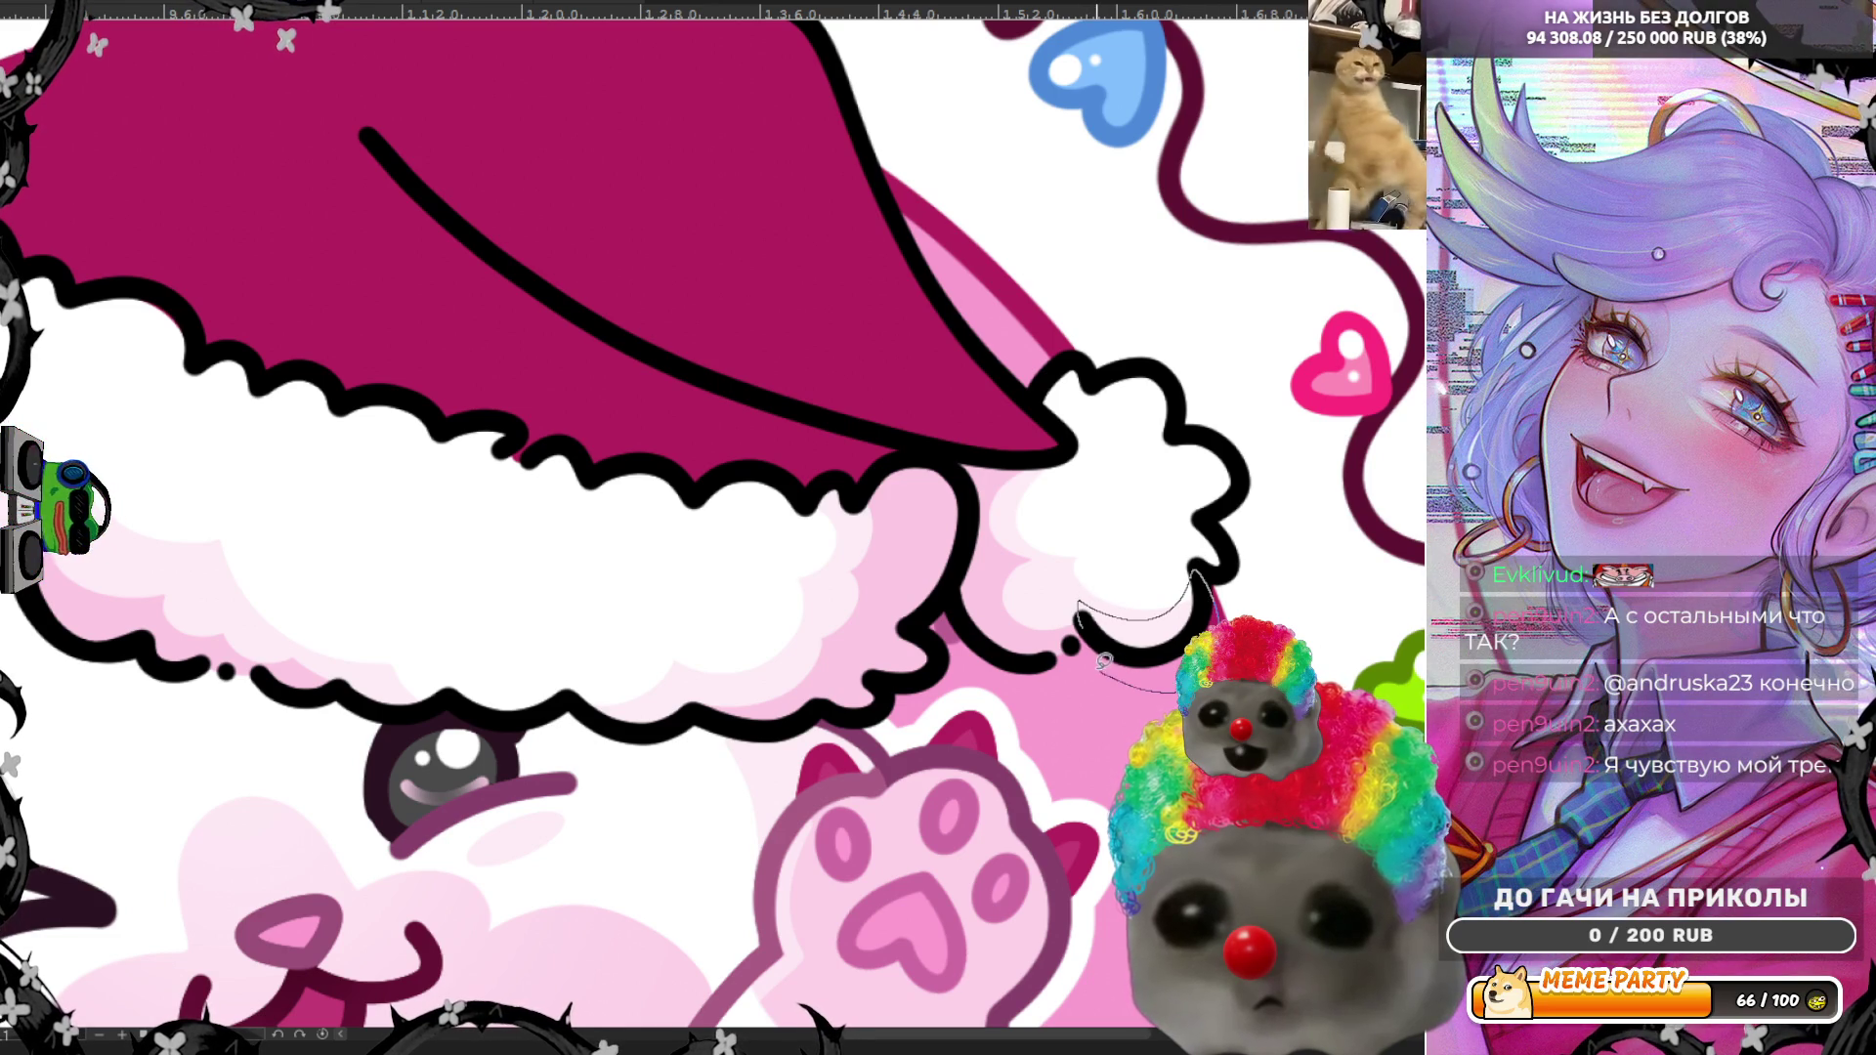
pyautogui.moveTo(1103, 662); pyautogui.dragTo(1081, 610)
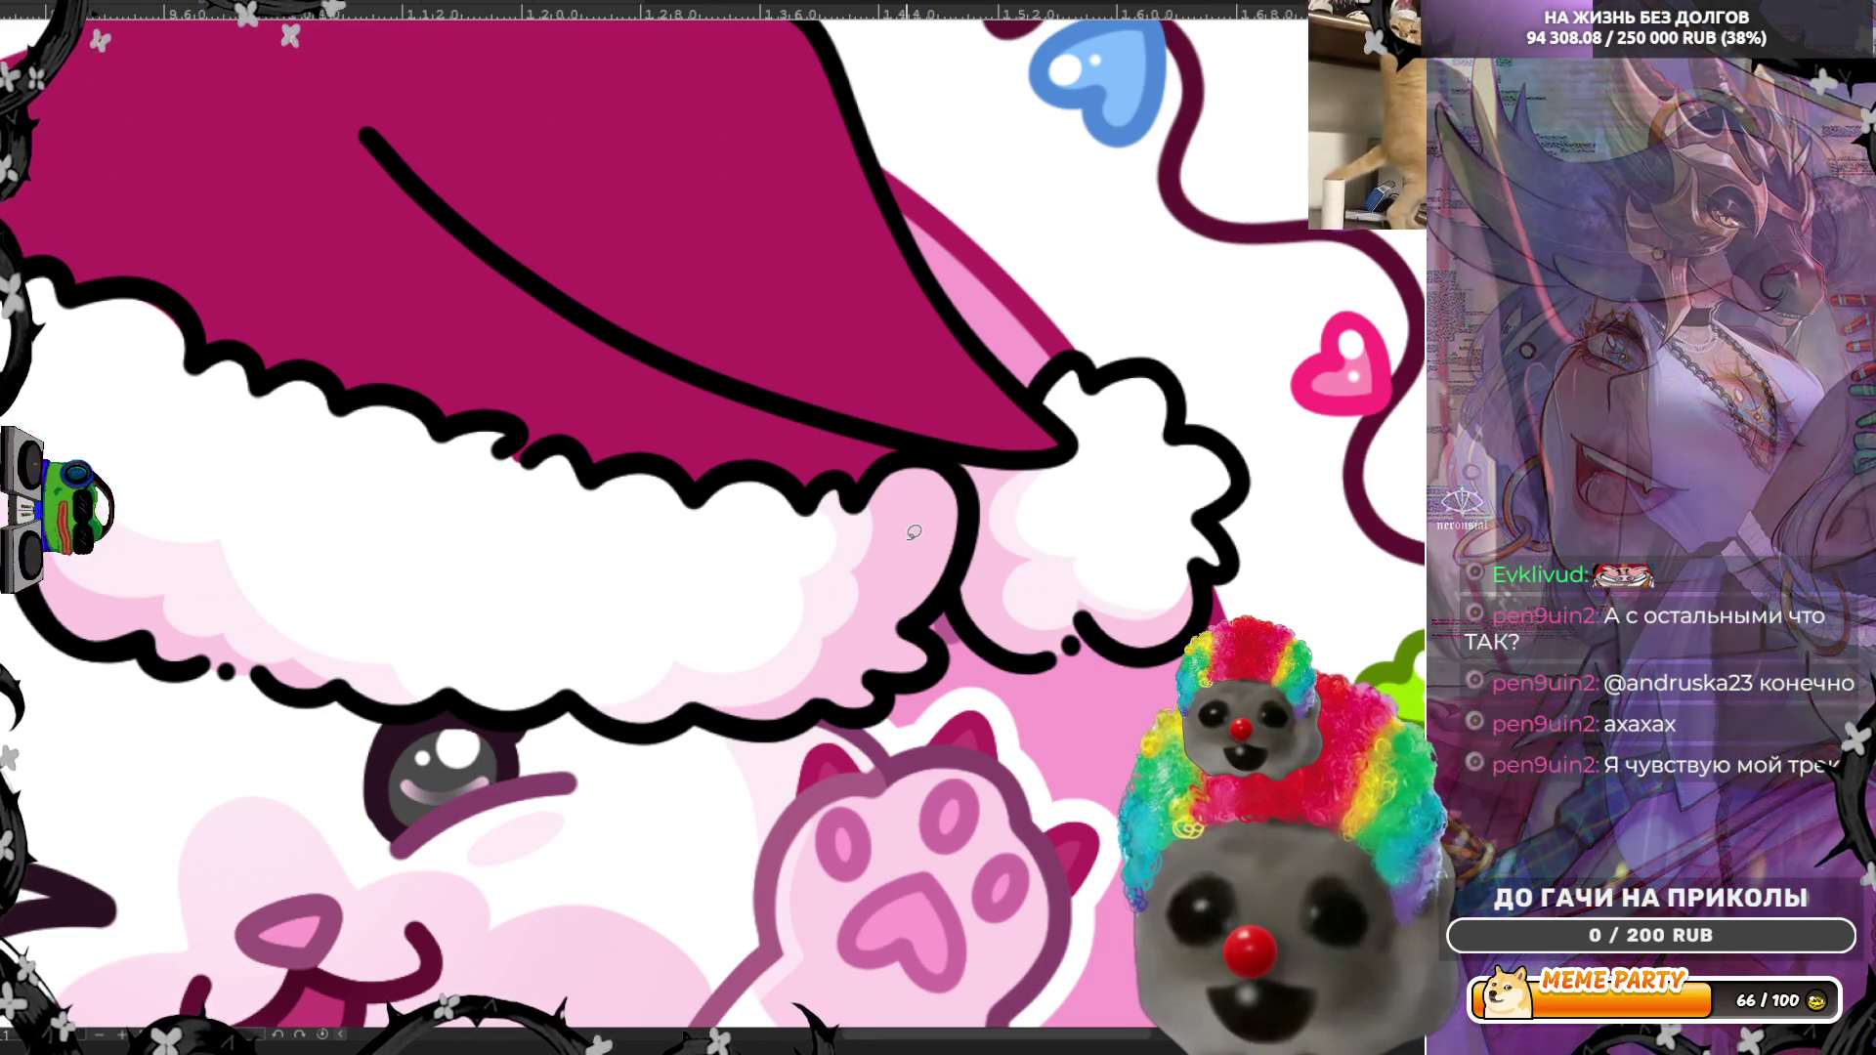
pyautogui.scroll(-10, 913, 533)
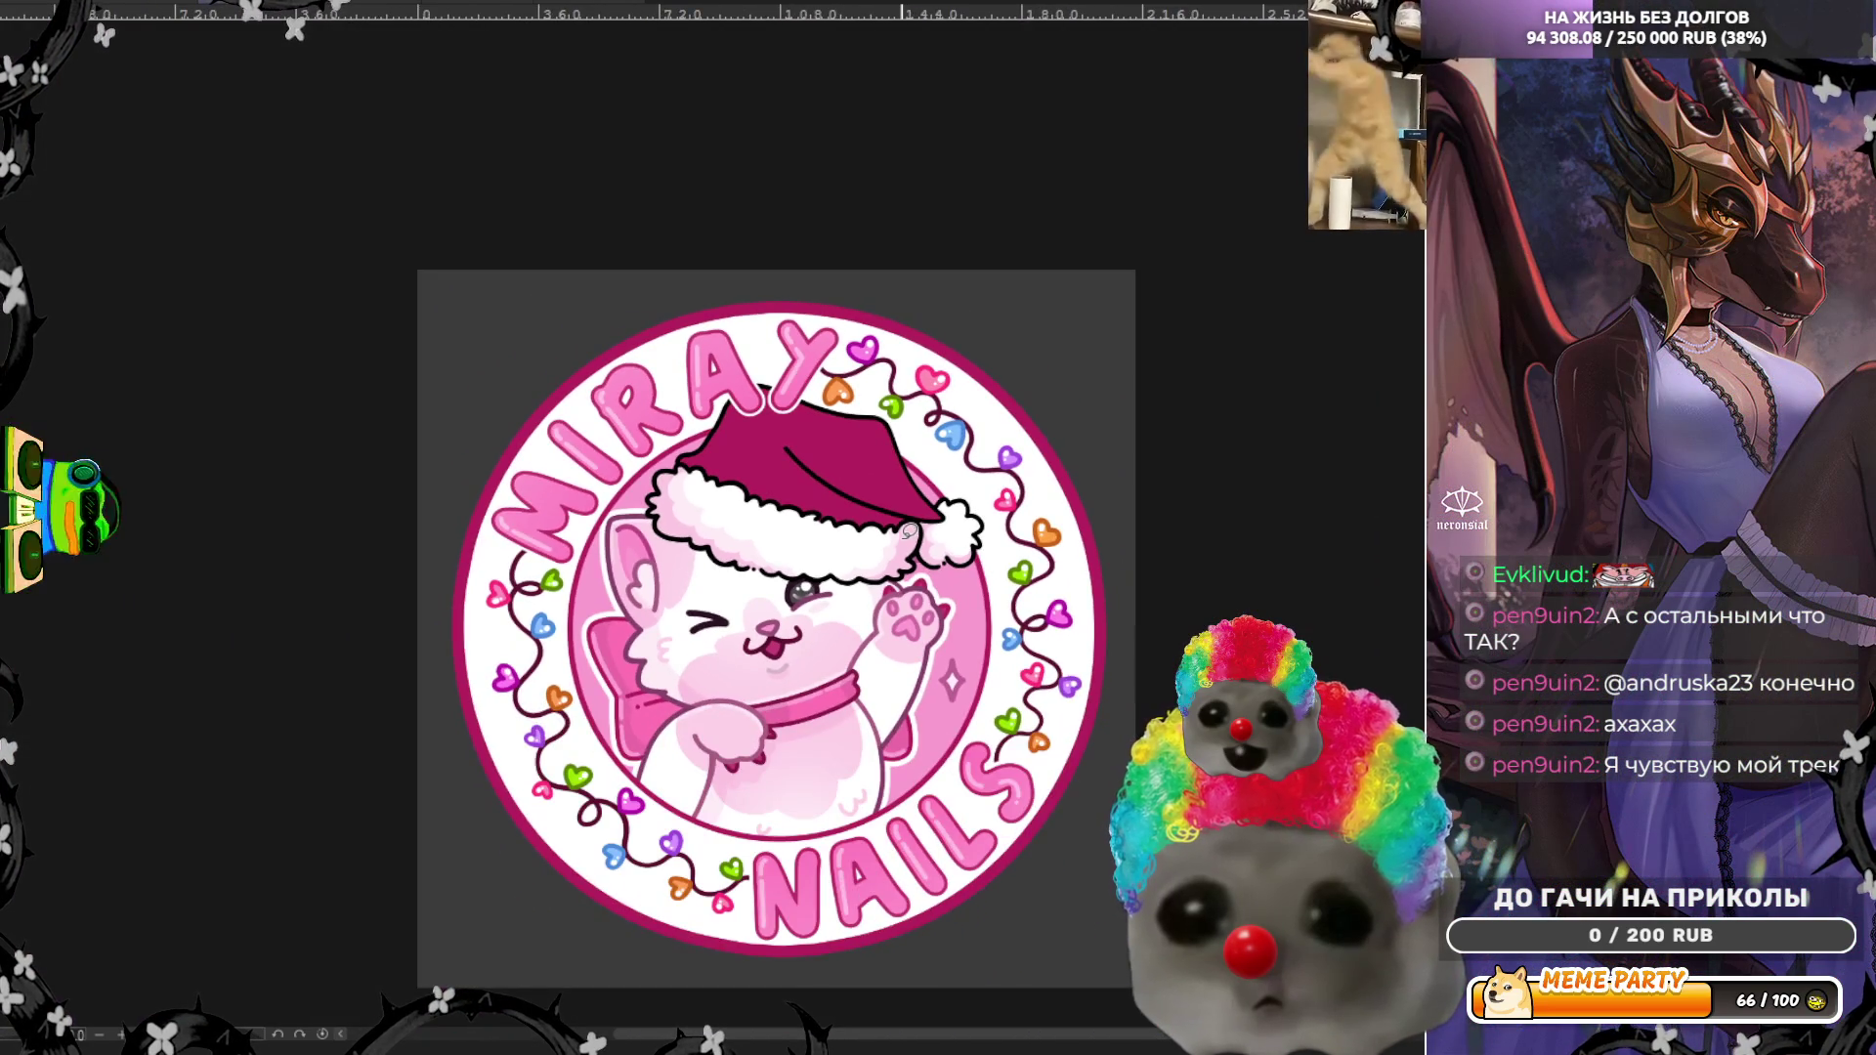
pyautogui.scroll(-2, 909, 531)
pyautogui.scroll(5, 779, 476)
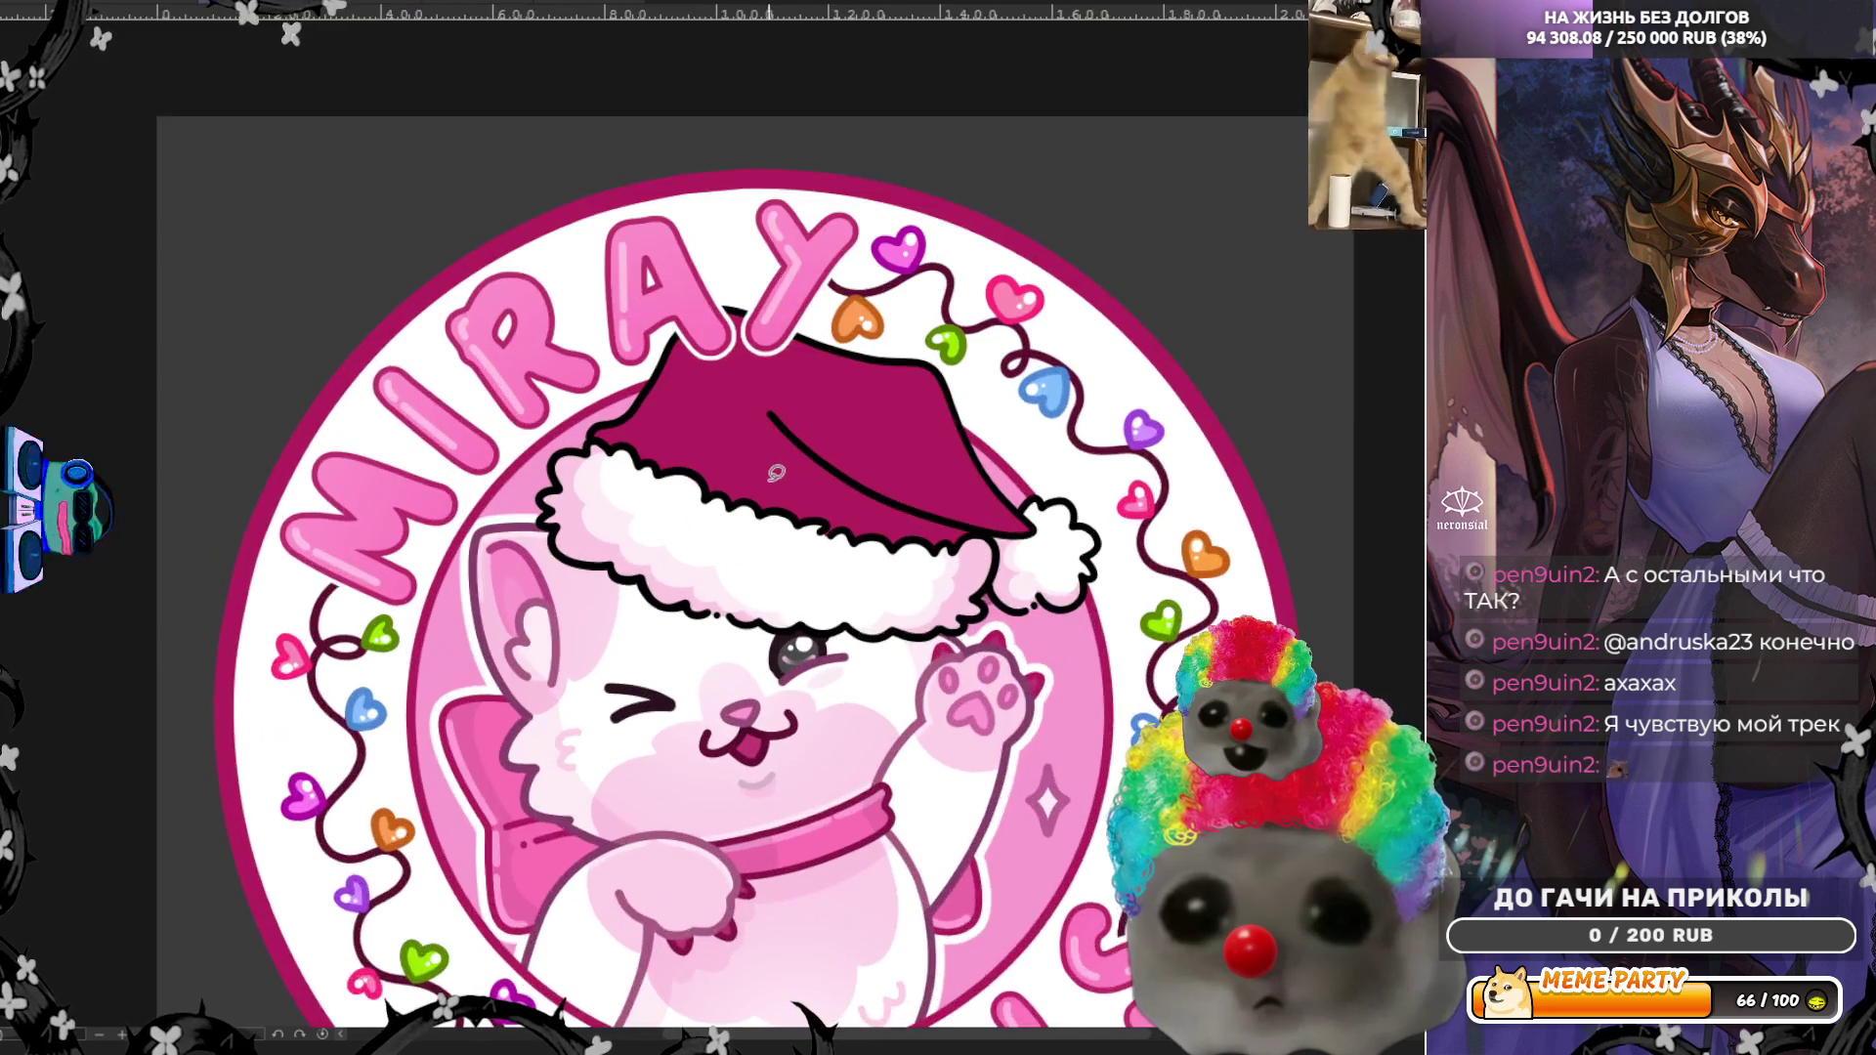
pyautogui.scroll(2, 779, 475)
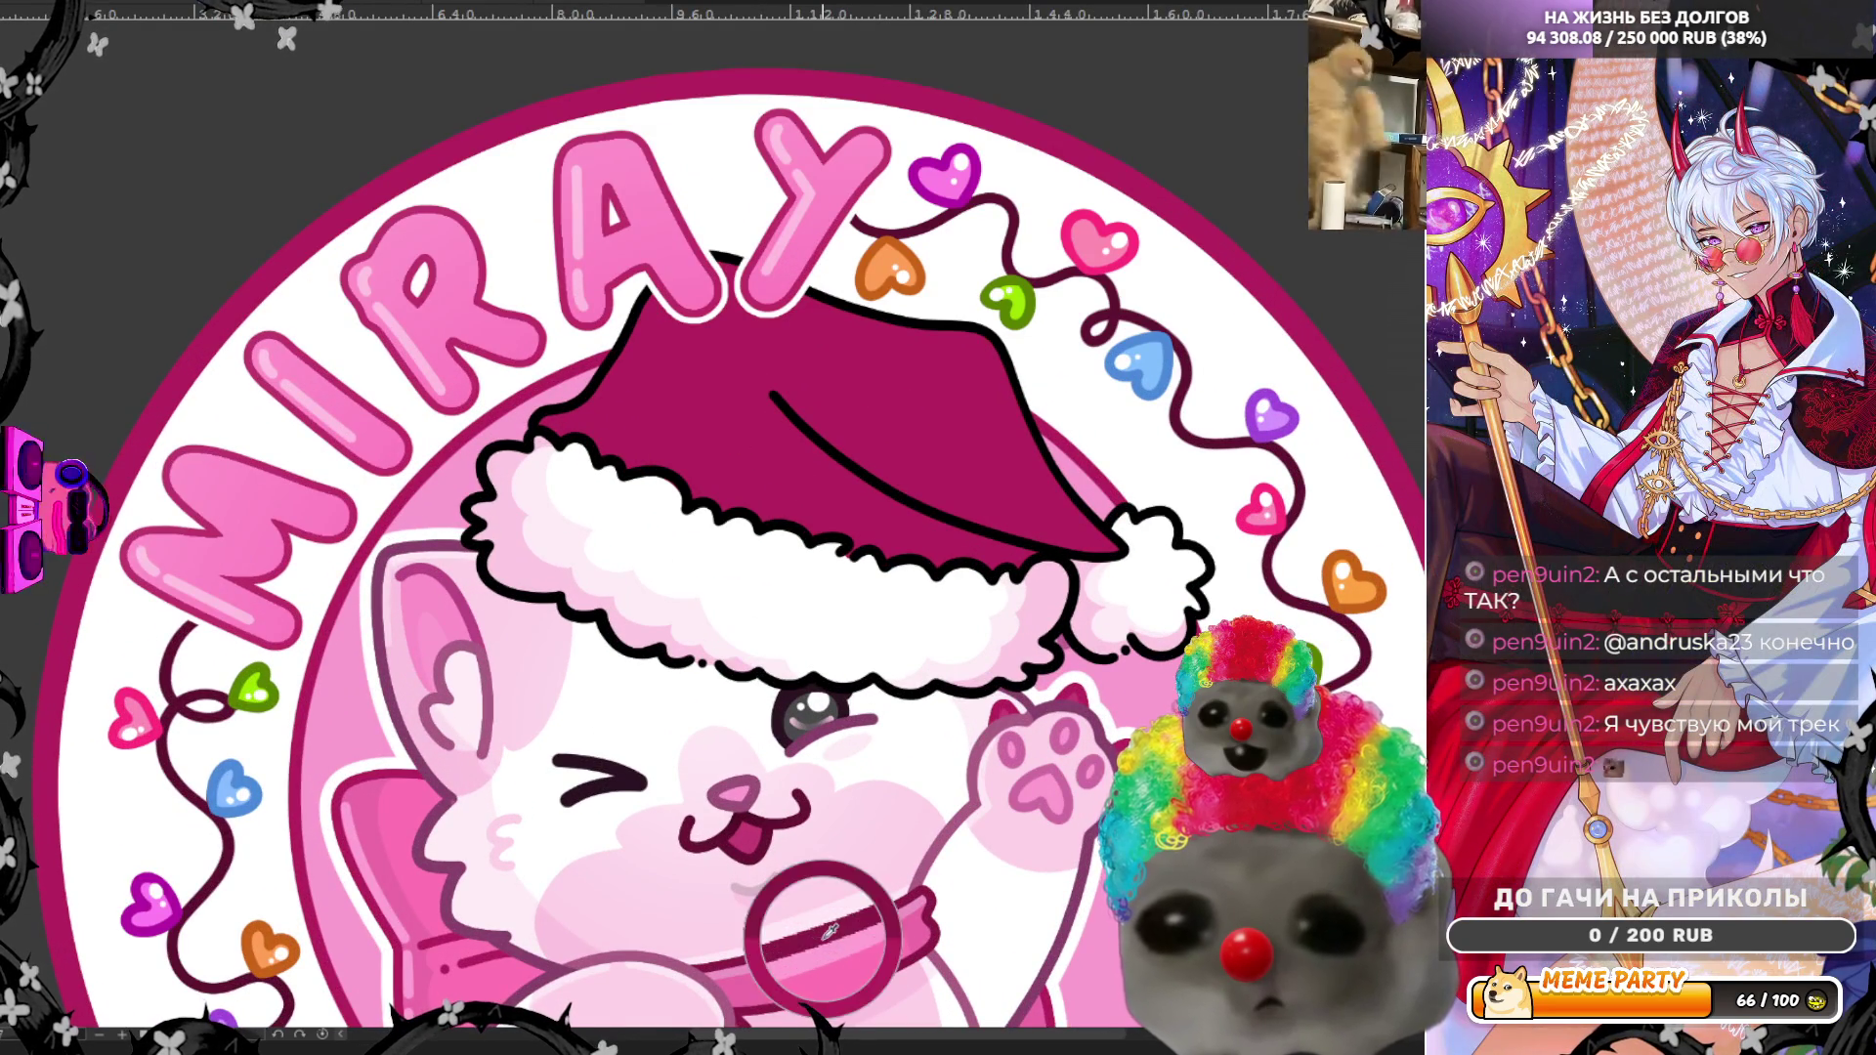
# Step: Lasso-fill a darker magenta shadow from the hat's crease down to the fur edge
pyautogui.scroll(1, 798, 469)
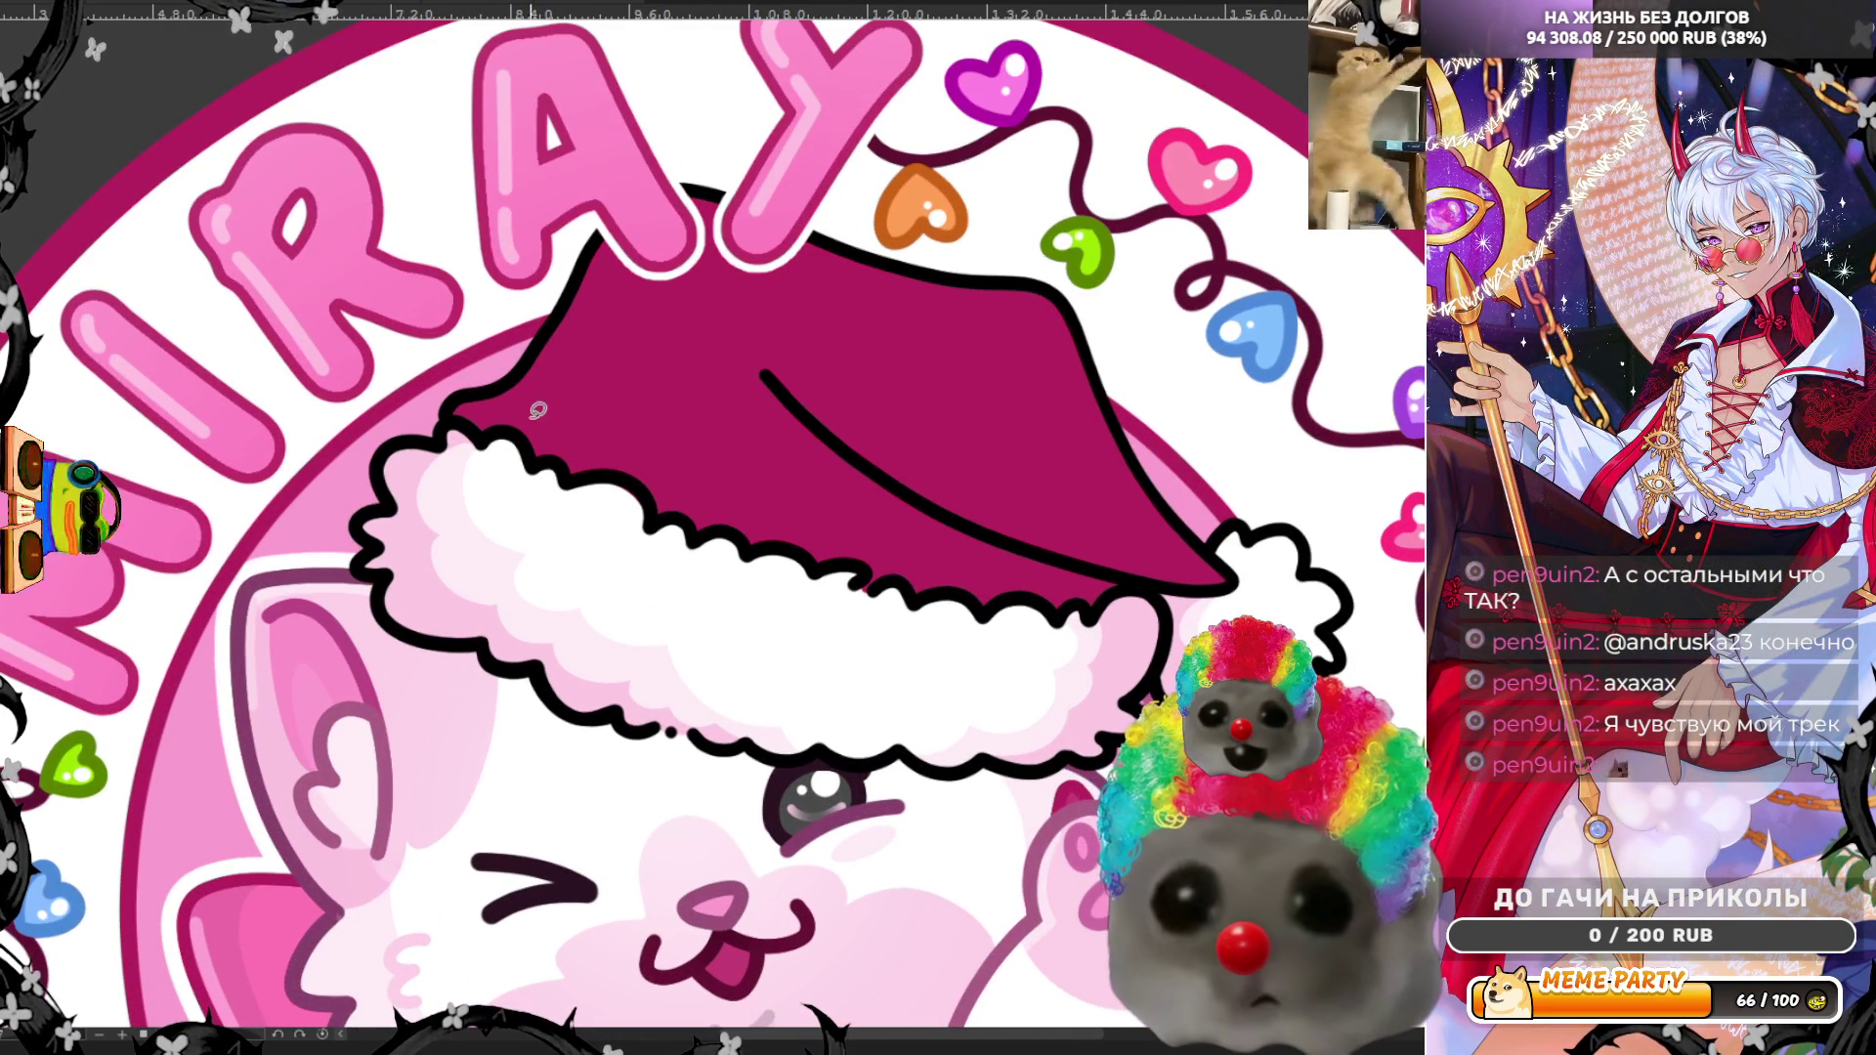
pyautogui.moveTo(449, 400)
pyautogui.mouseDown()
pyautogui.moveTo(641, 478)
pyautogui.moveTo(633, 303)
pyautogui.moveTo(684, 265)
pyautogui.moveTo(941, 277)
pyautogui.moveTo(704, 138)
pyautogui.moveTo(525, 334)
pyautogui.mouseUp()
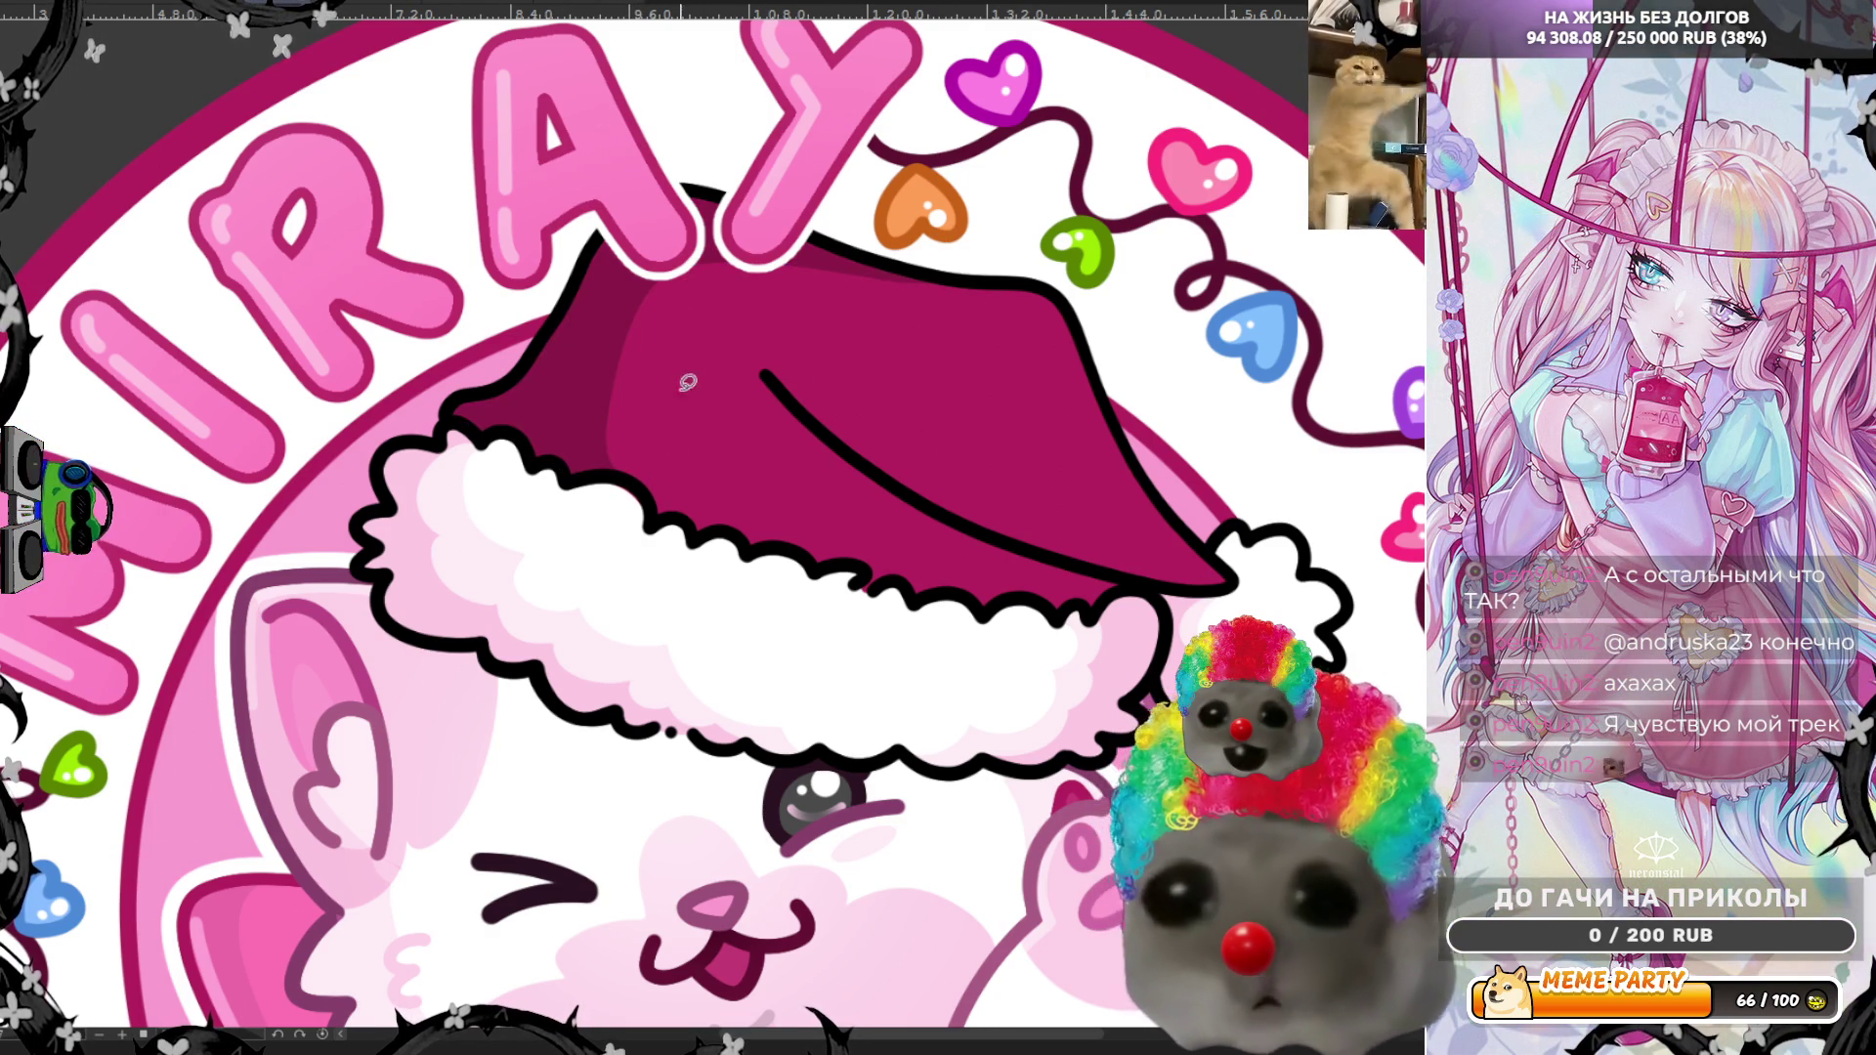
pyautogui.hotkey('ctrl', 'z')
pyautogui.moveTo(633, 481)
pyautogui.mouseDown()
pyautogui.moveTo(603, 386)
pyautogui.moveTo(749, 214)
pyautogui.moveTo(851, 196)
pyautogui.mouseUp()
pyautogui.moveTo(570, 174)
pyautogui.mouseDown()
pyautogui.moveTo(467, 375)
pyautogui.moveTo(567, 467)
pyautogui.moveTo(643, 479)
pyautogui.mouseUp()
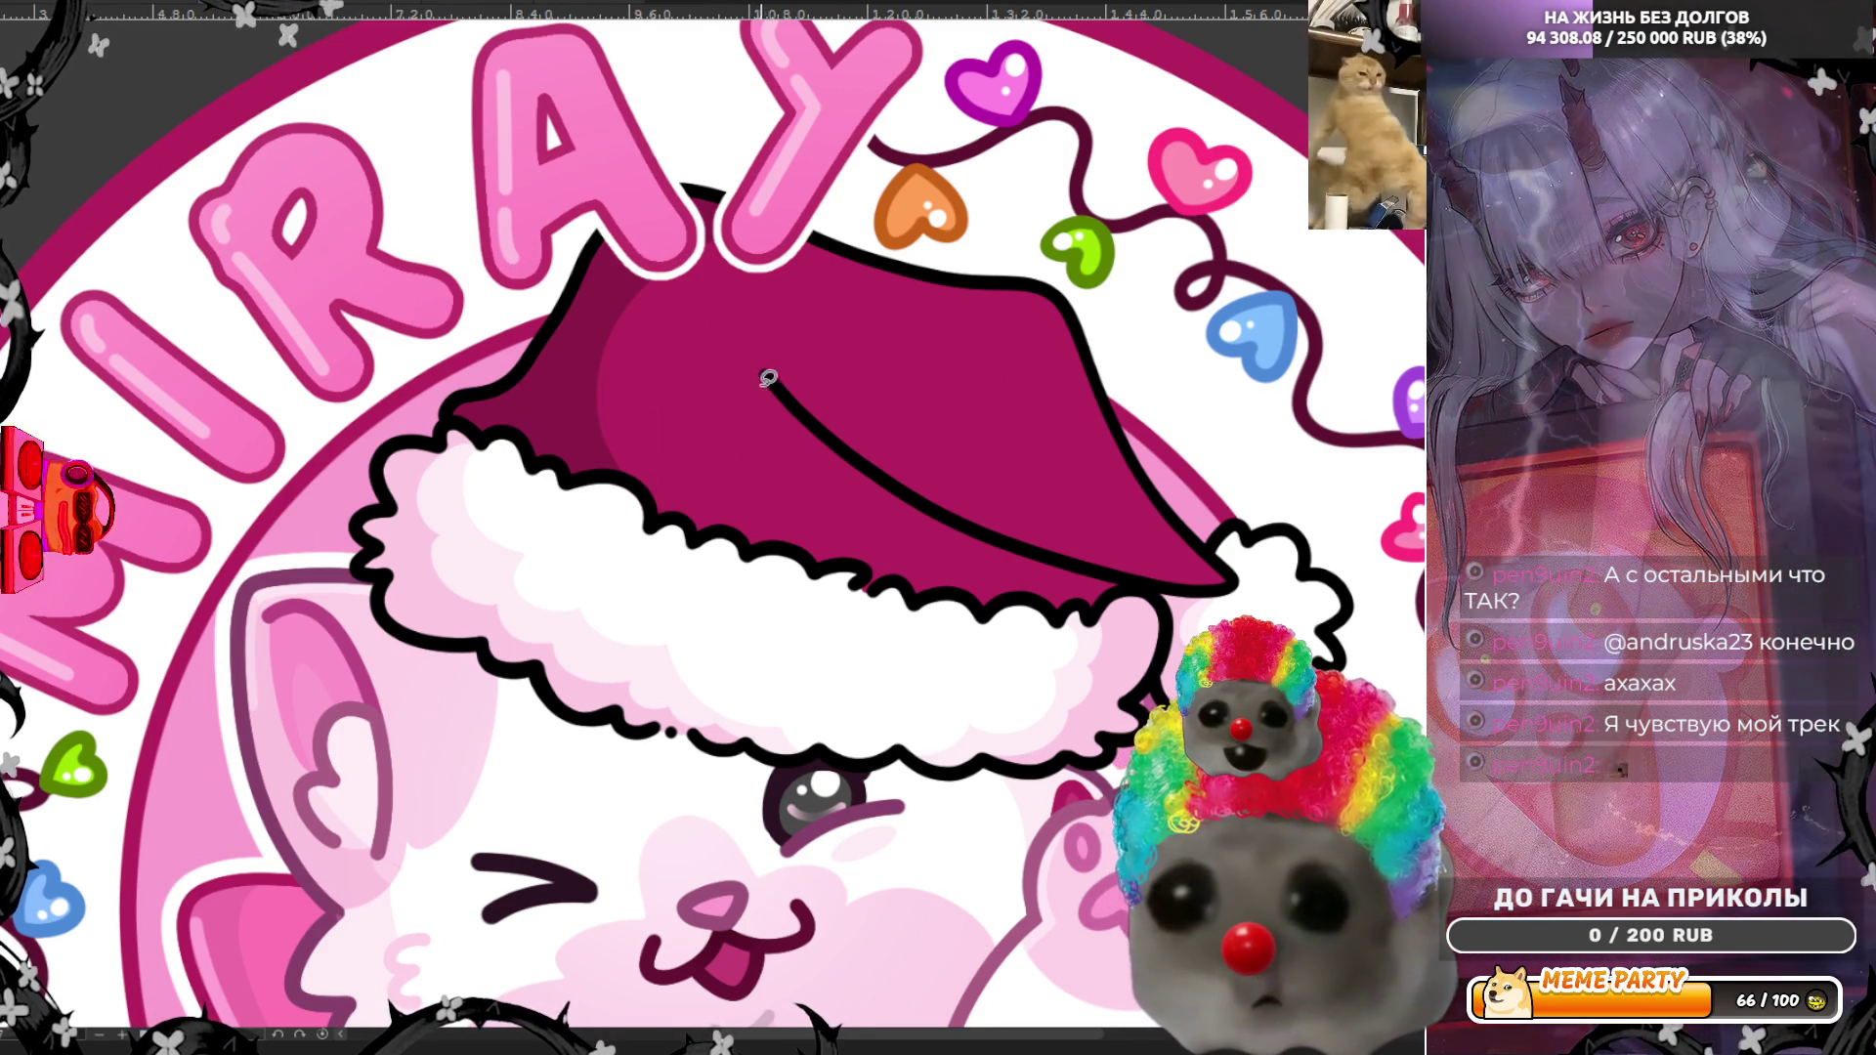
pyautogui.moveTo(761, 375)
pyautogui.mouseDown()
pyautogui.moveTo(953, 585)
pyautogui.moveTo(1069, 605)
pyautogui.moveTo(766, 373)
pyautogui.mouseUp()
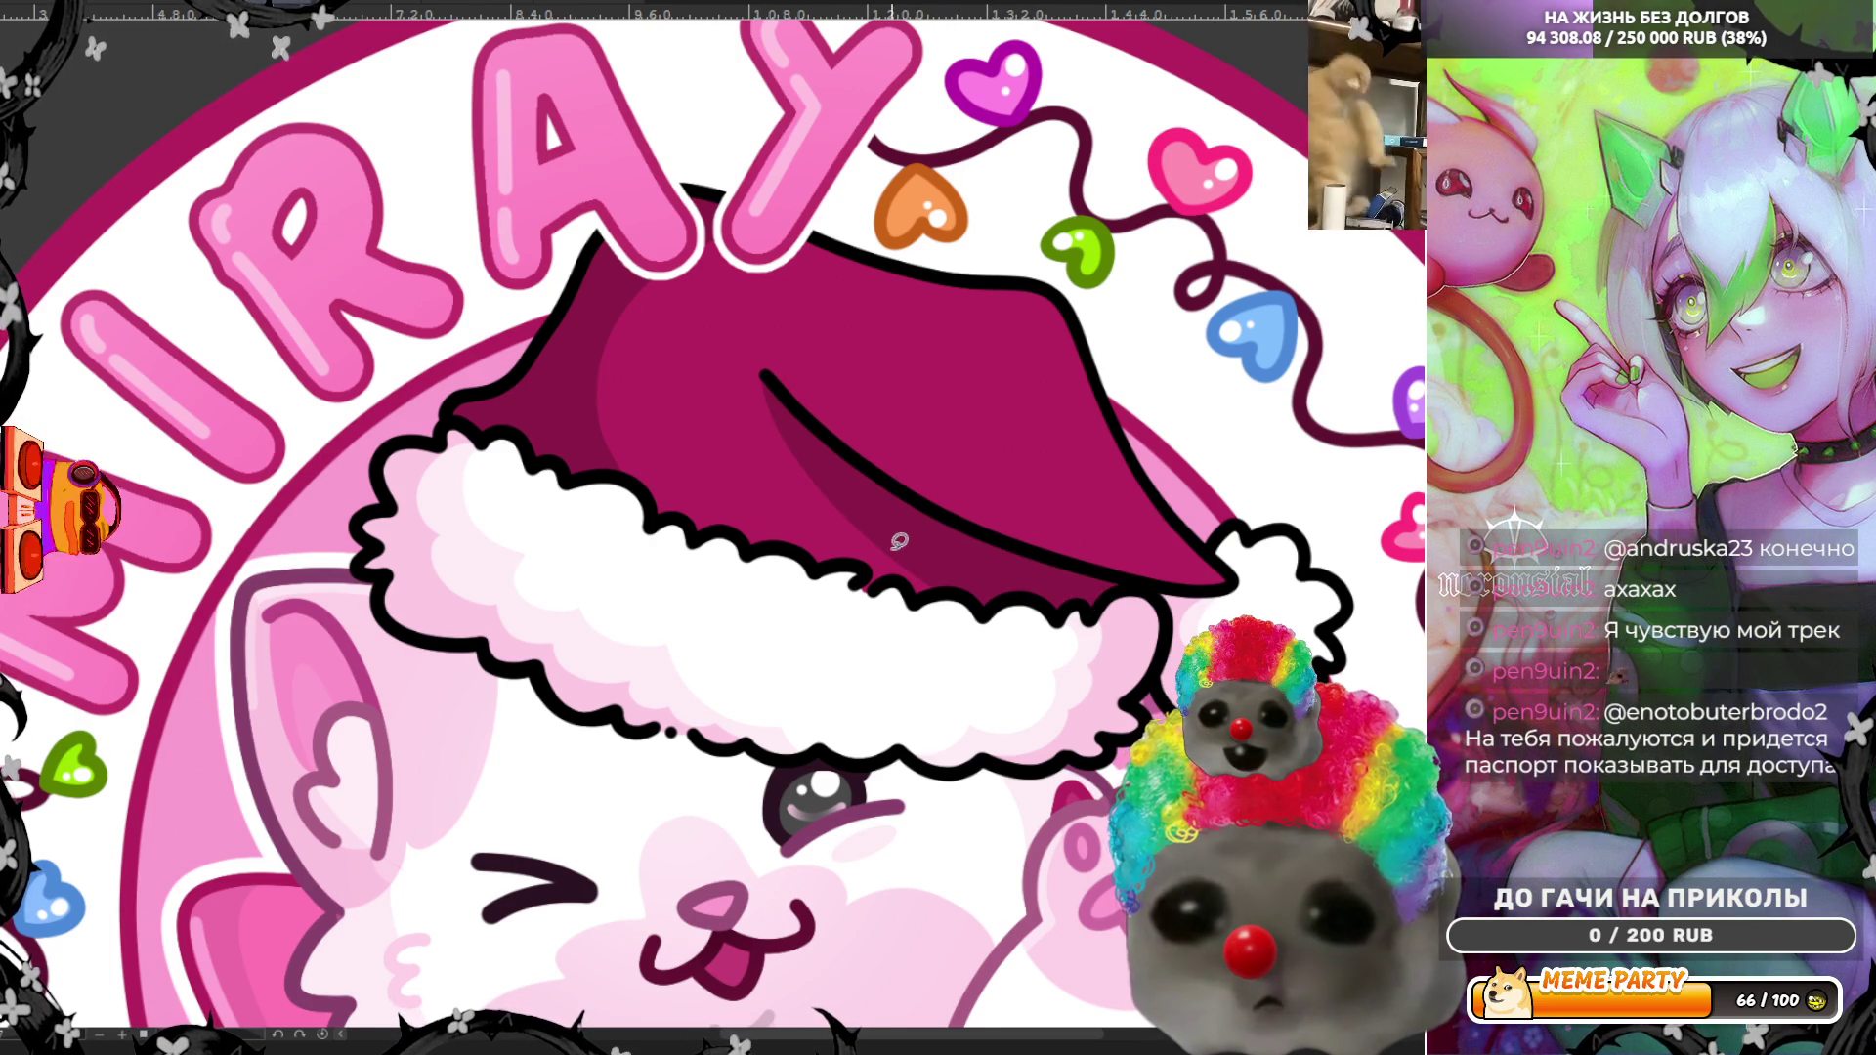
pyautogui.moveTo(762, 372); pyautogui.dragTo(785, 434)
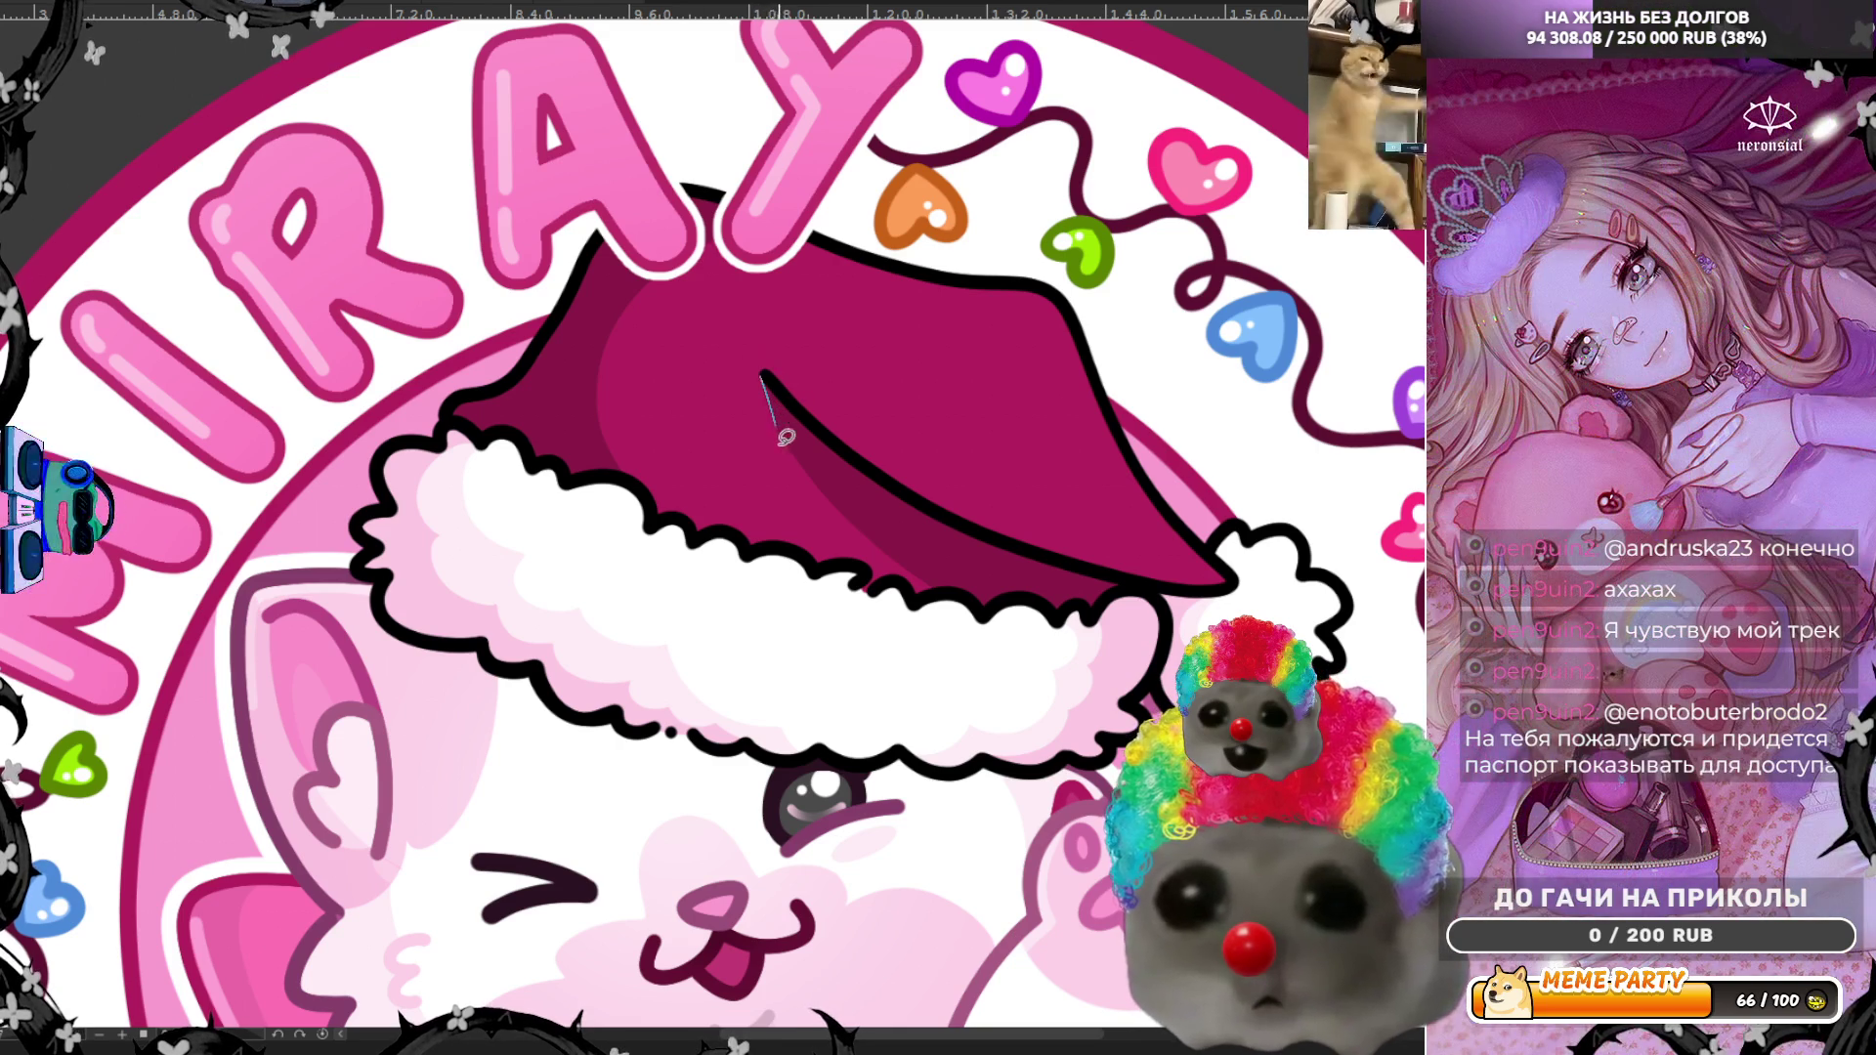
pyautogui.moveTo(754, 539); pyautogui.dragTo(820, 560)
pyautogui.moveTo(874, 564); pyautogui.dragTo(877, 567)
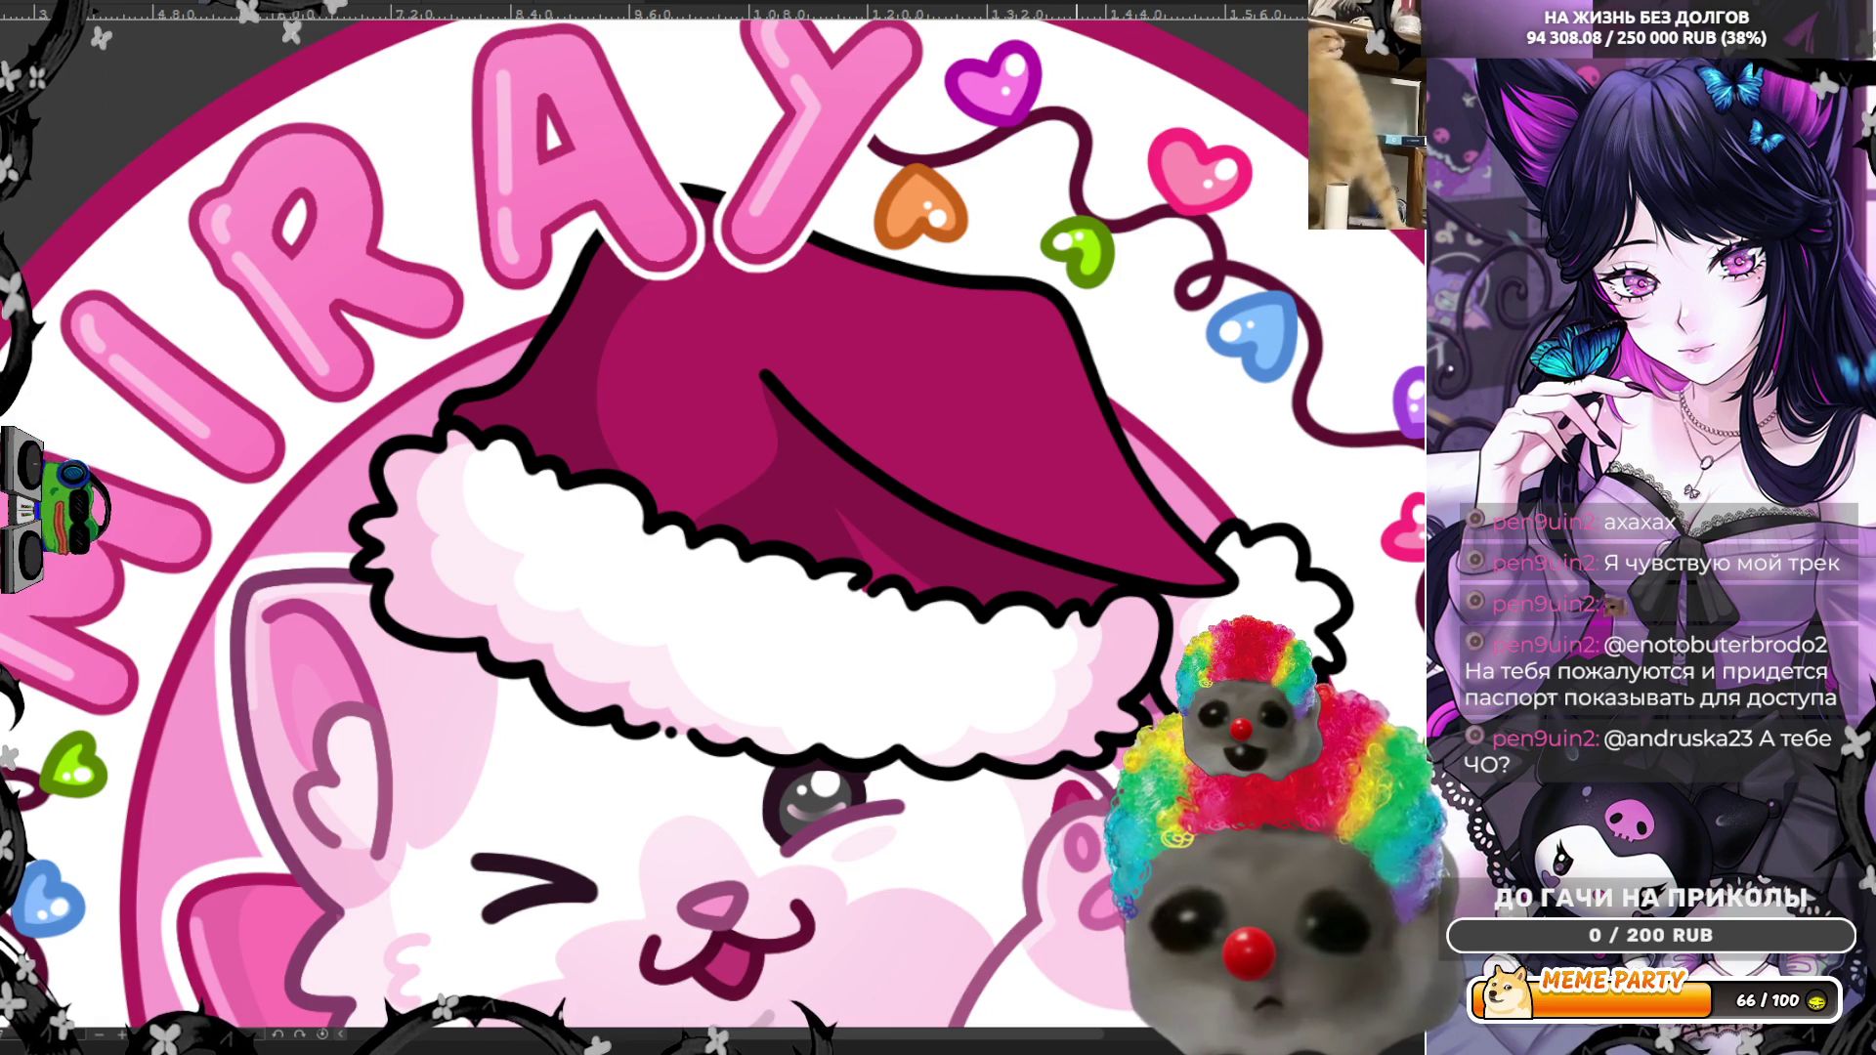
# Step: Fill more shadow areas on the hat's left part with darker magenta
pyautogui.moveTo(835, 485)
pyautogui.mouseDown()
pyautogui.moveTo(828, 528)
pyautogui.moveTo(877, 569)
pyautogui.mouseUp()
pyautogui.moveTo(891, 496); pyautogui.dragTo(889, 504)
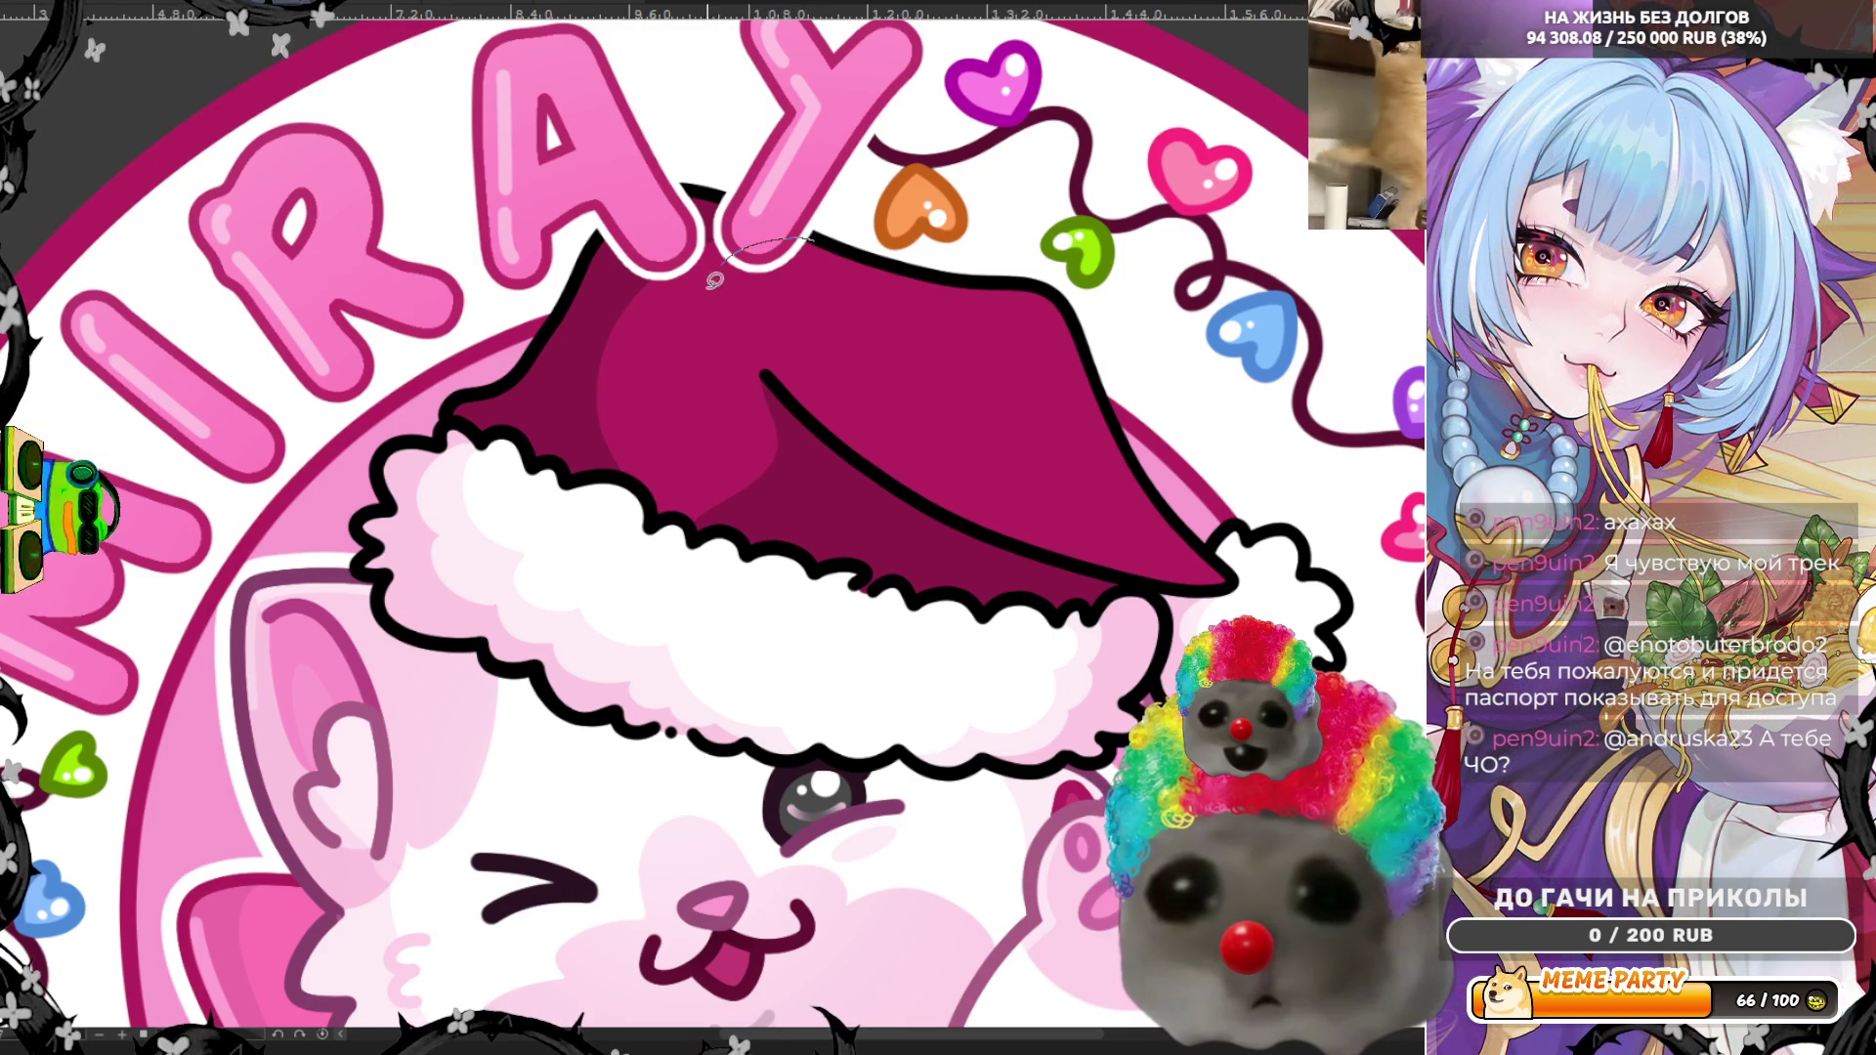
pyautogui.moveTo(763, 353); pyautogui.dragTo(784, 373)
pyautogui.moveTo(763, 515)
pyautogui.mouseDown()
pyautogui.moveTo(691, 526)
pyautogui.moveTo(597, 469)
pyautogui.moveTo(558, 359)
pyautogui.moveTo(616, 268)
pyautogui.mouseUp()
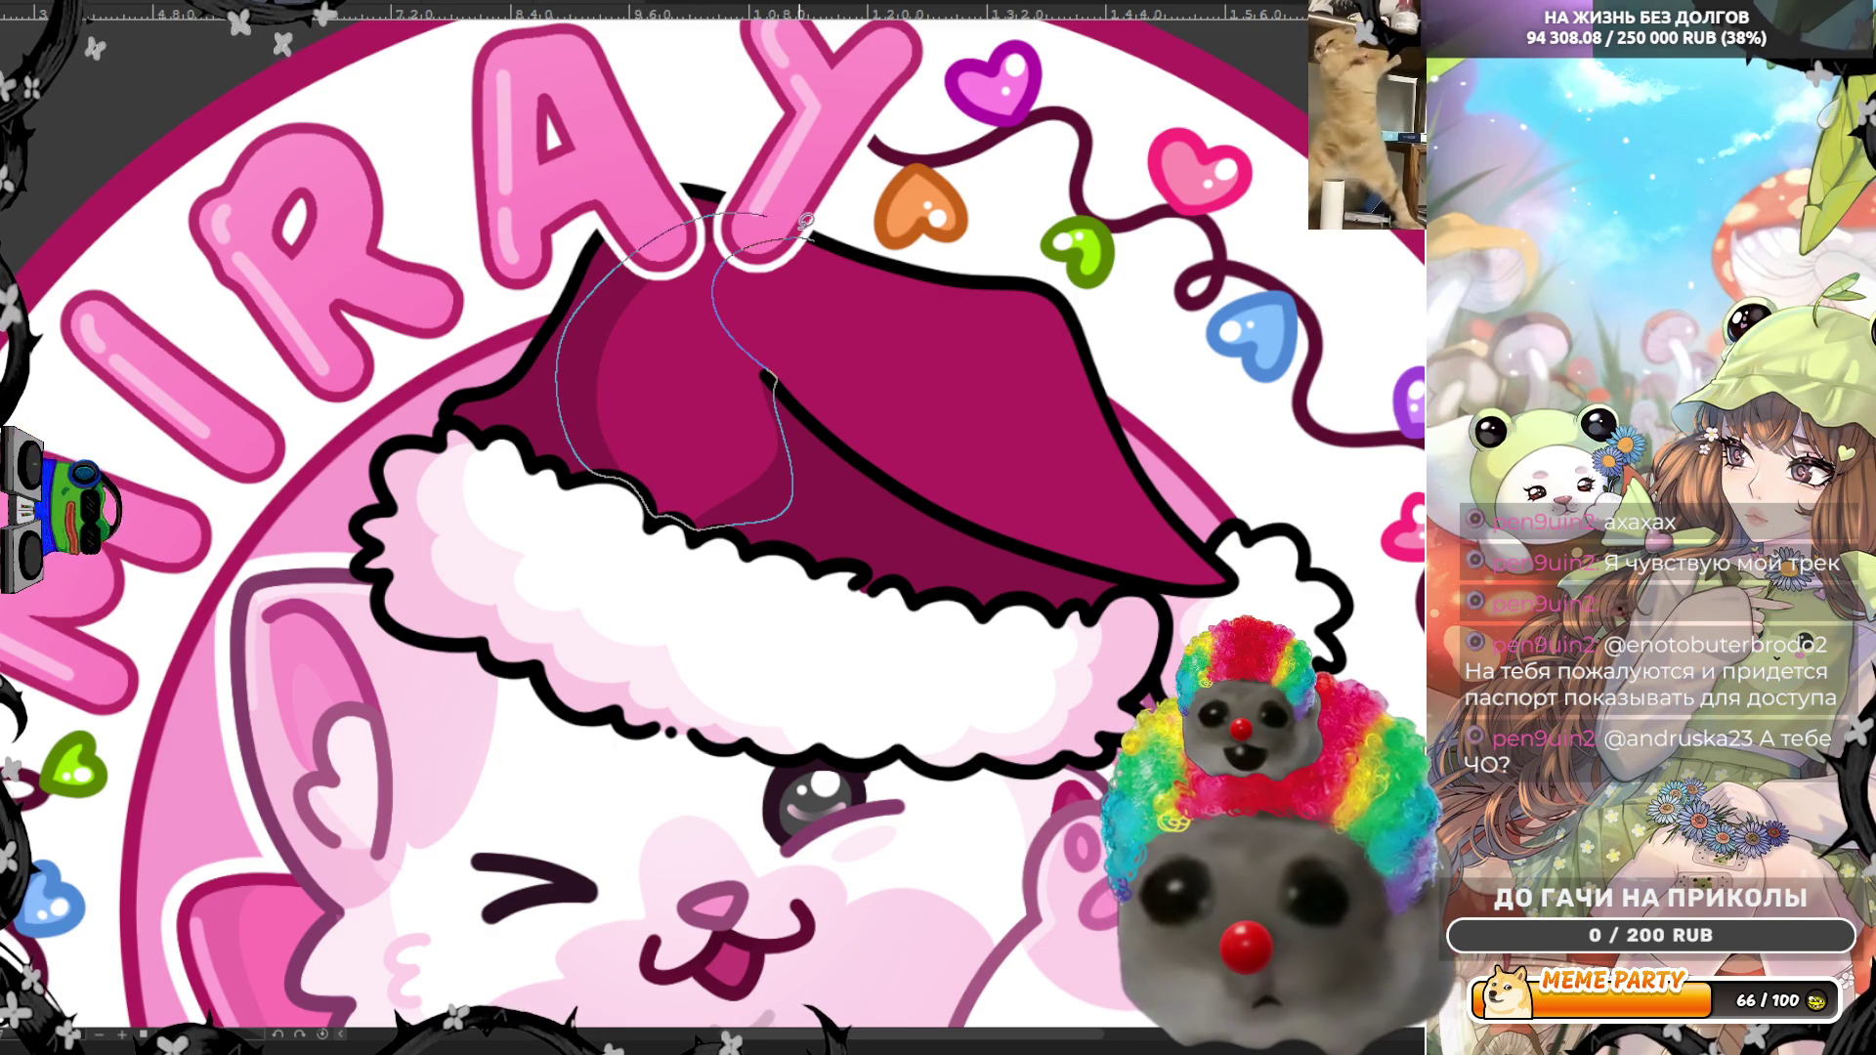
pyautogui.moveTo(803, 220); pyautogui.dragTo(814, 244)
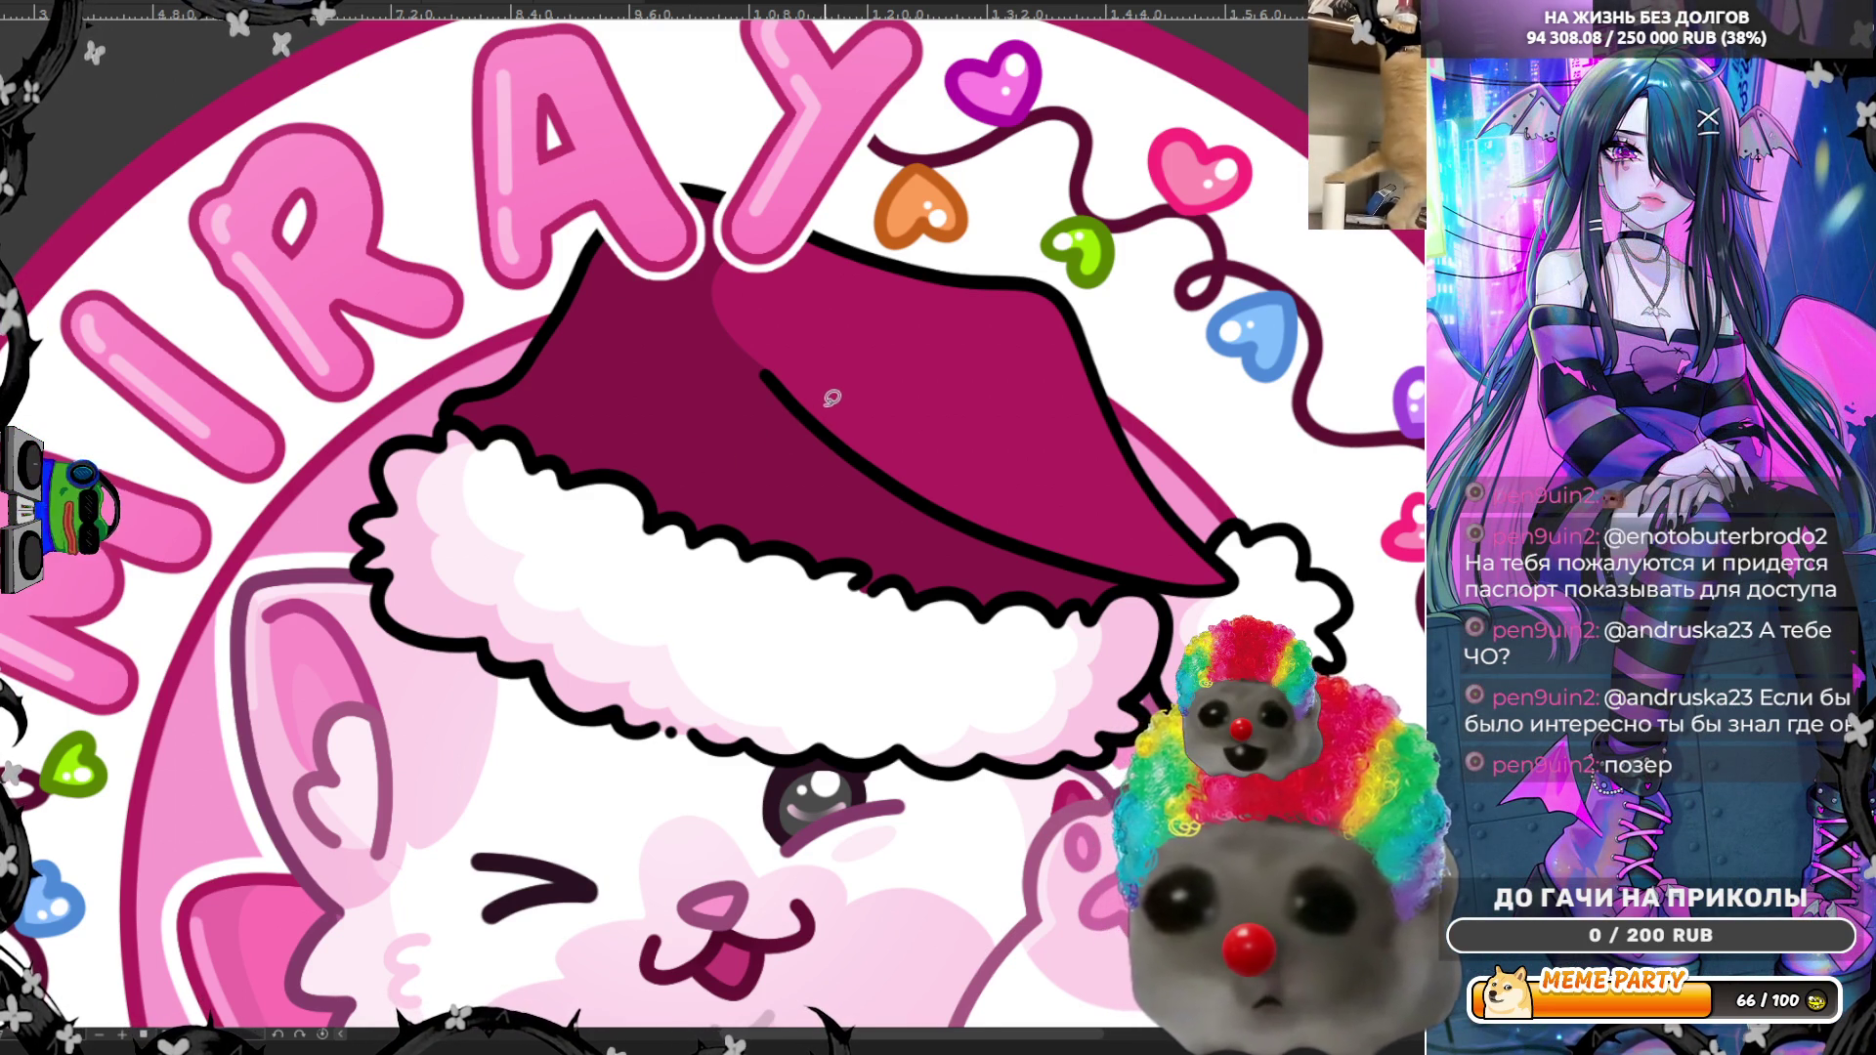
# Step: Lasso-fill a lighter magenta area along the hat's fold line and mirror the view
pyautogui.moveTo(821, 411)
pyautogui.mouseDown()
pyautogui.moveTo(735, 376)
pyautogui.moveTo(635, 395)
pyautogui.moveTo(612, 470)
pyautogui.moveTo(863, 583)
pyautogui.mouseUp()
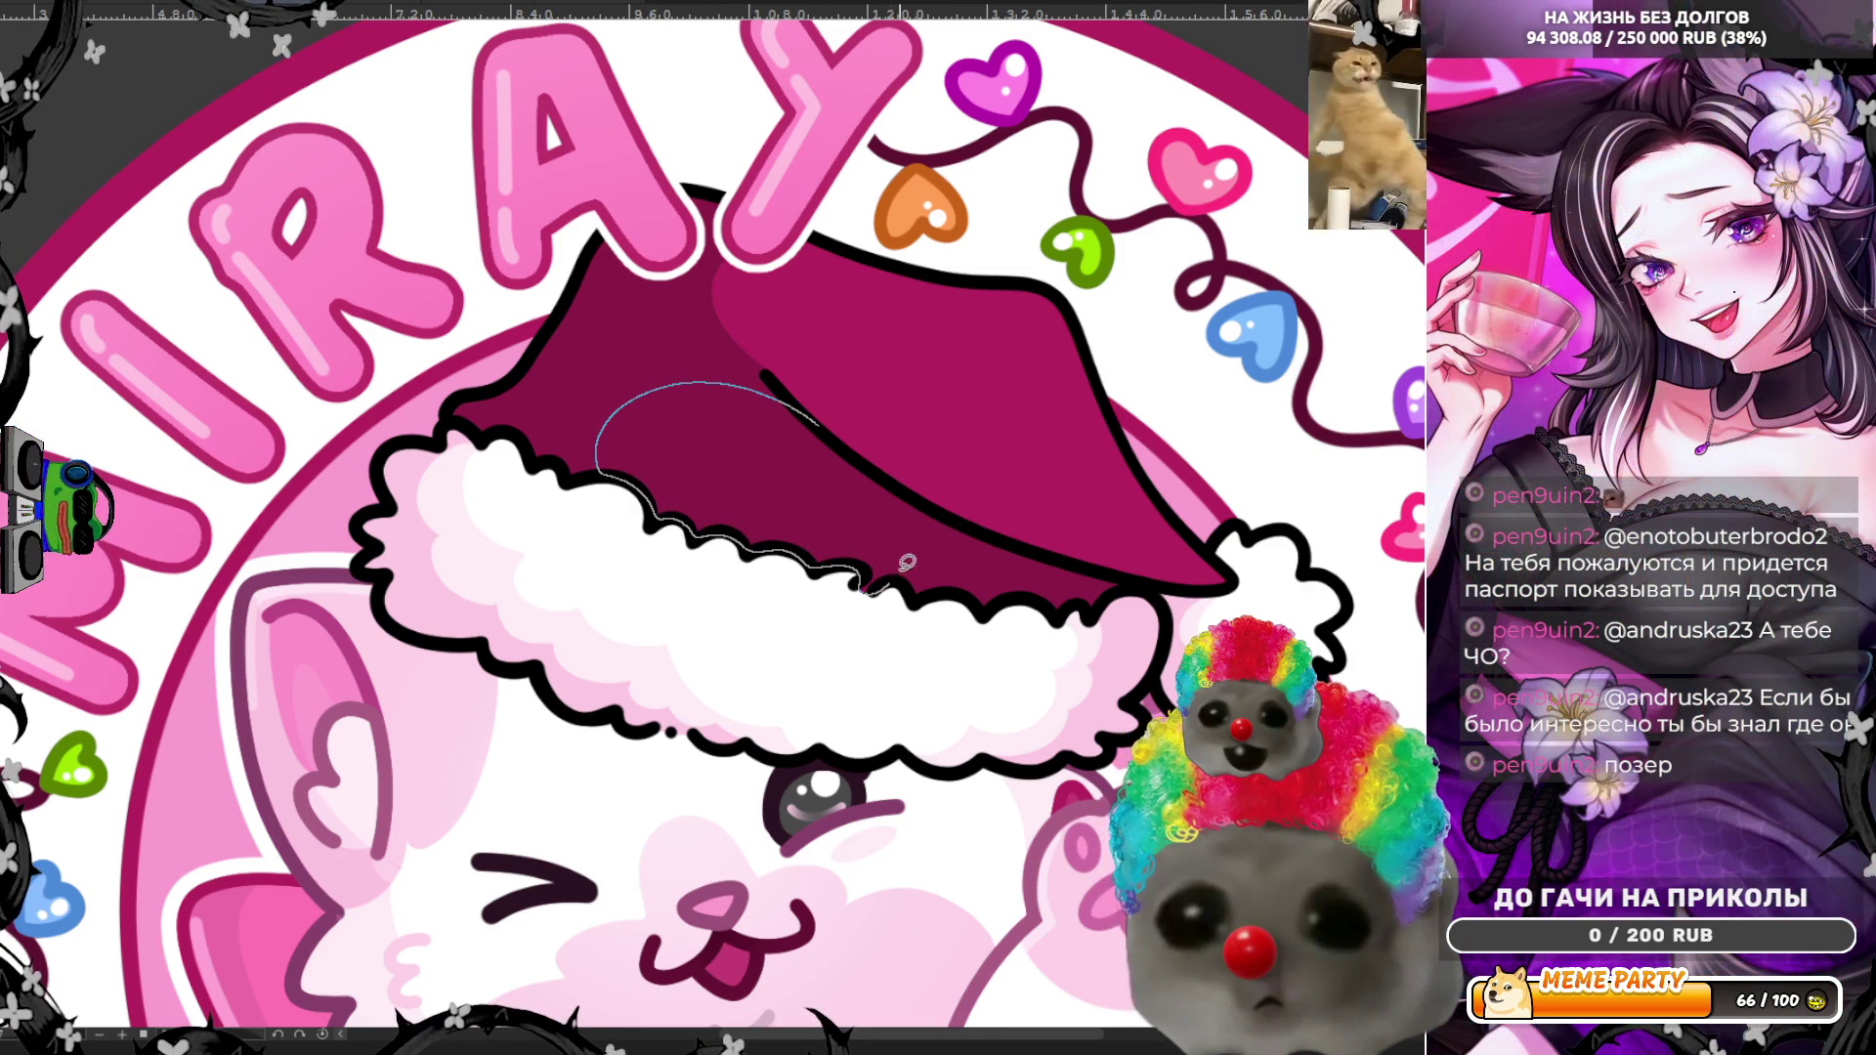
pyautogui.moveTo(898, 486); pyautogui.dragTo(860, 440)
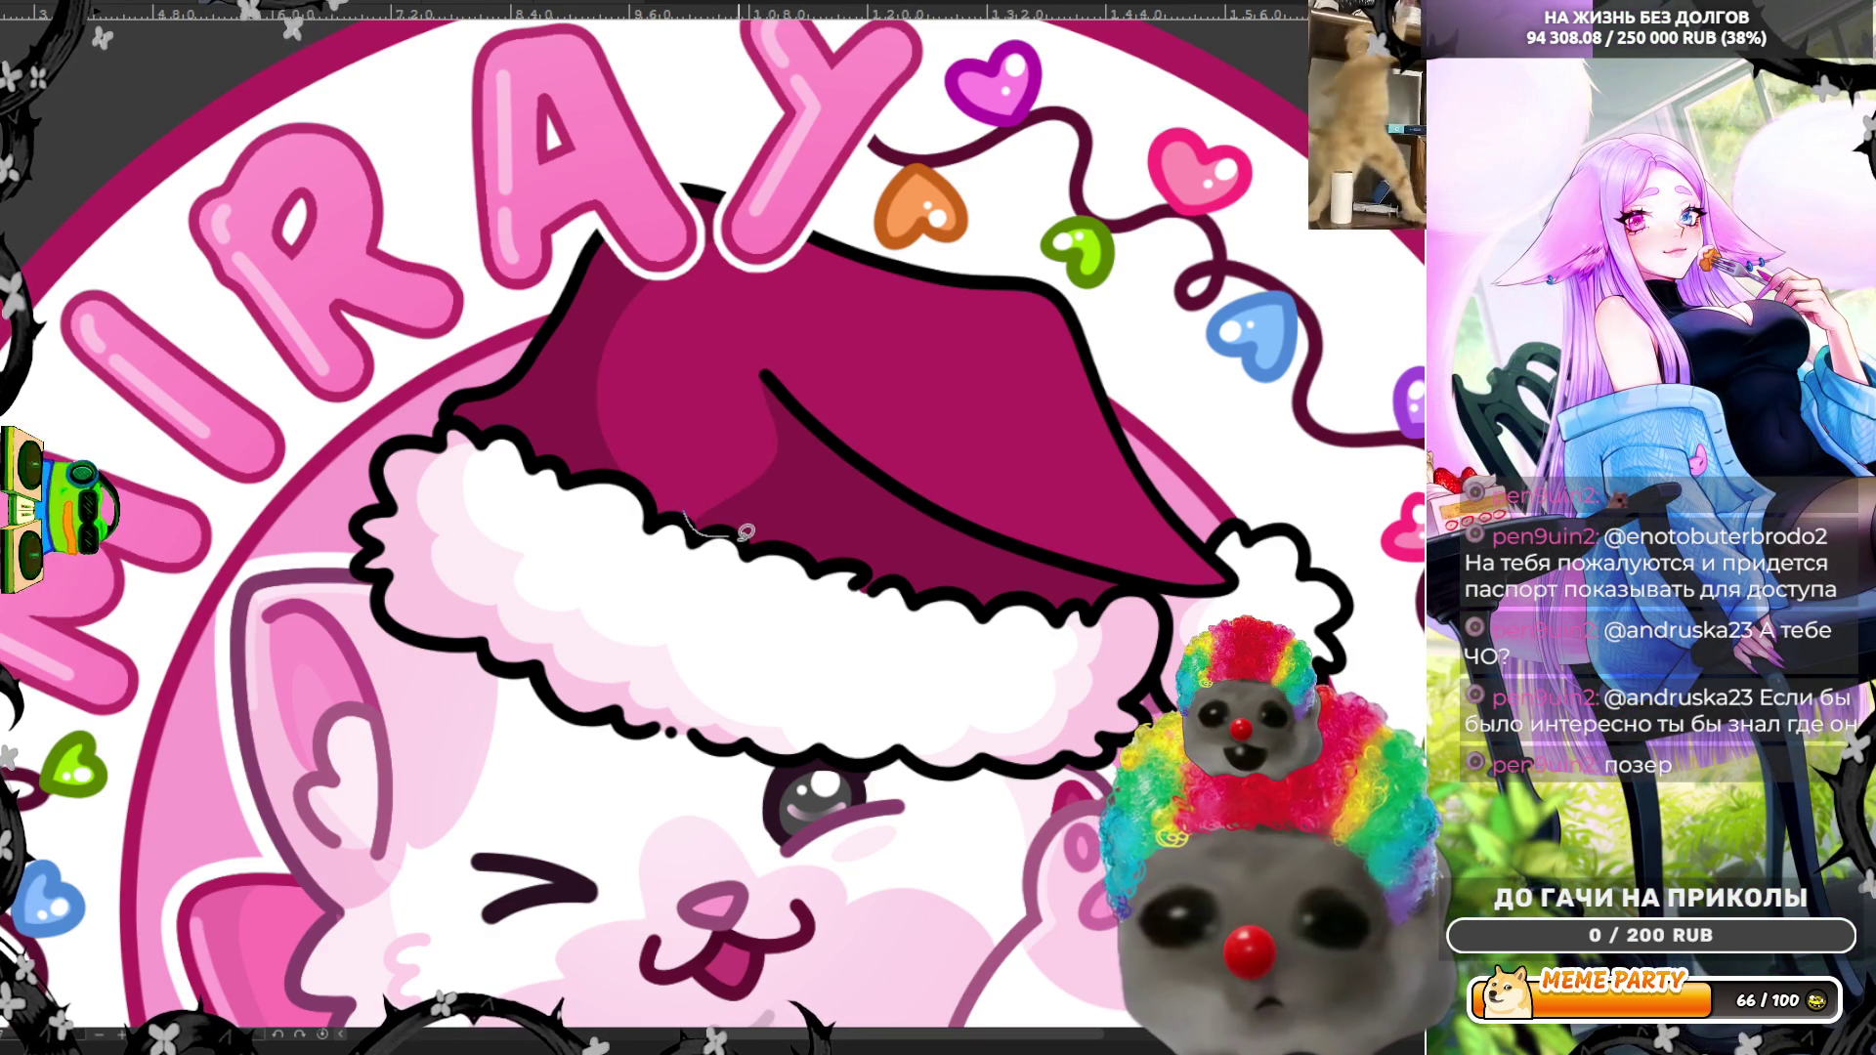
pyautogui.moveTo(779, 540)
pyautogui.mouseDown()
pyautogui.moveTo(869, 590)
pyautogui.moveTo(865, 501)
pyautogui.mouseUp()
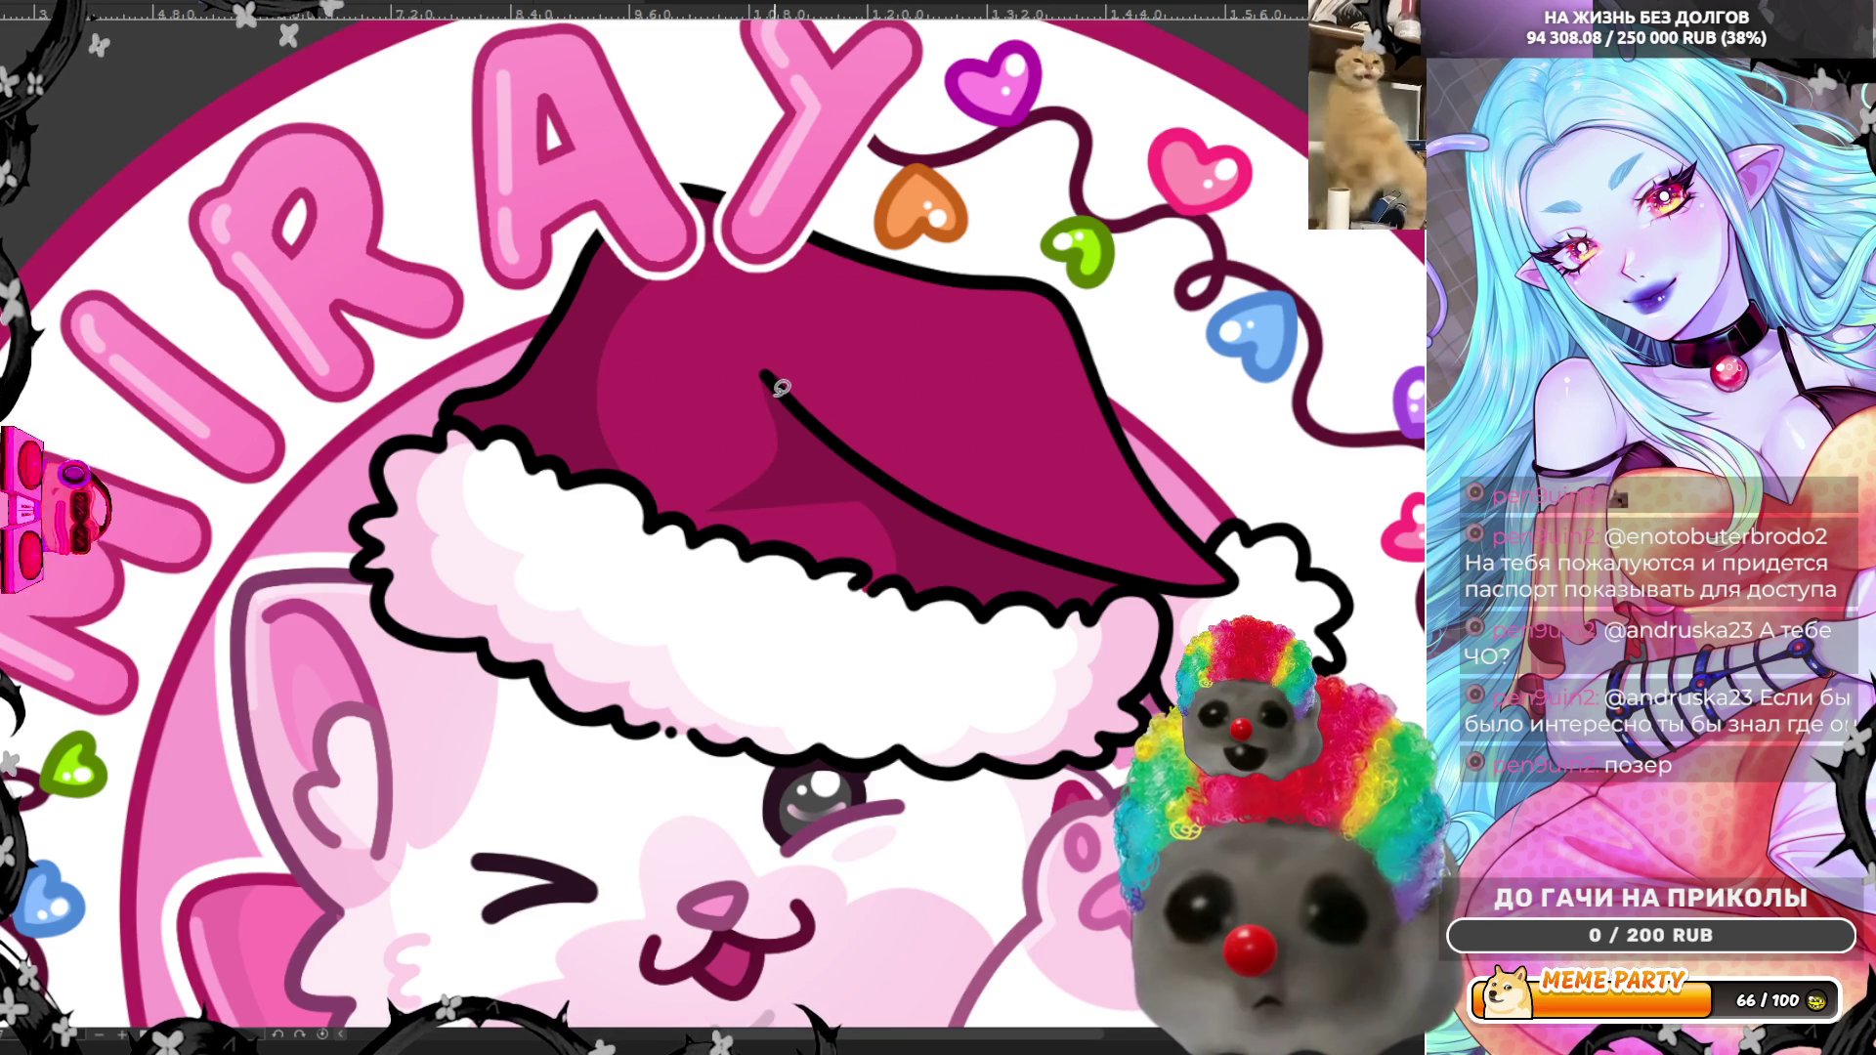
pyautogui.moveTo(780, 379)
pyautogui.mouseDown()
pyautogui.moveTo(804, 423)
pyautogui.moveTo(991, 558)
pyautogui.moveTo(784, 390)
pyautogui.moveTo(936, 538)
pyautogui.moveTo(922, 573)
pyautogui.moveTo(716, 511)
pyautogui.moveTo(681, 426)
pyautogui.moveTo(732, 367)
pyautogui.mouseUp()
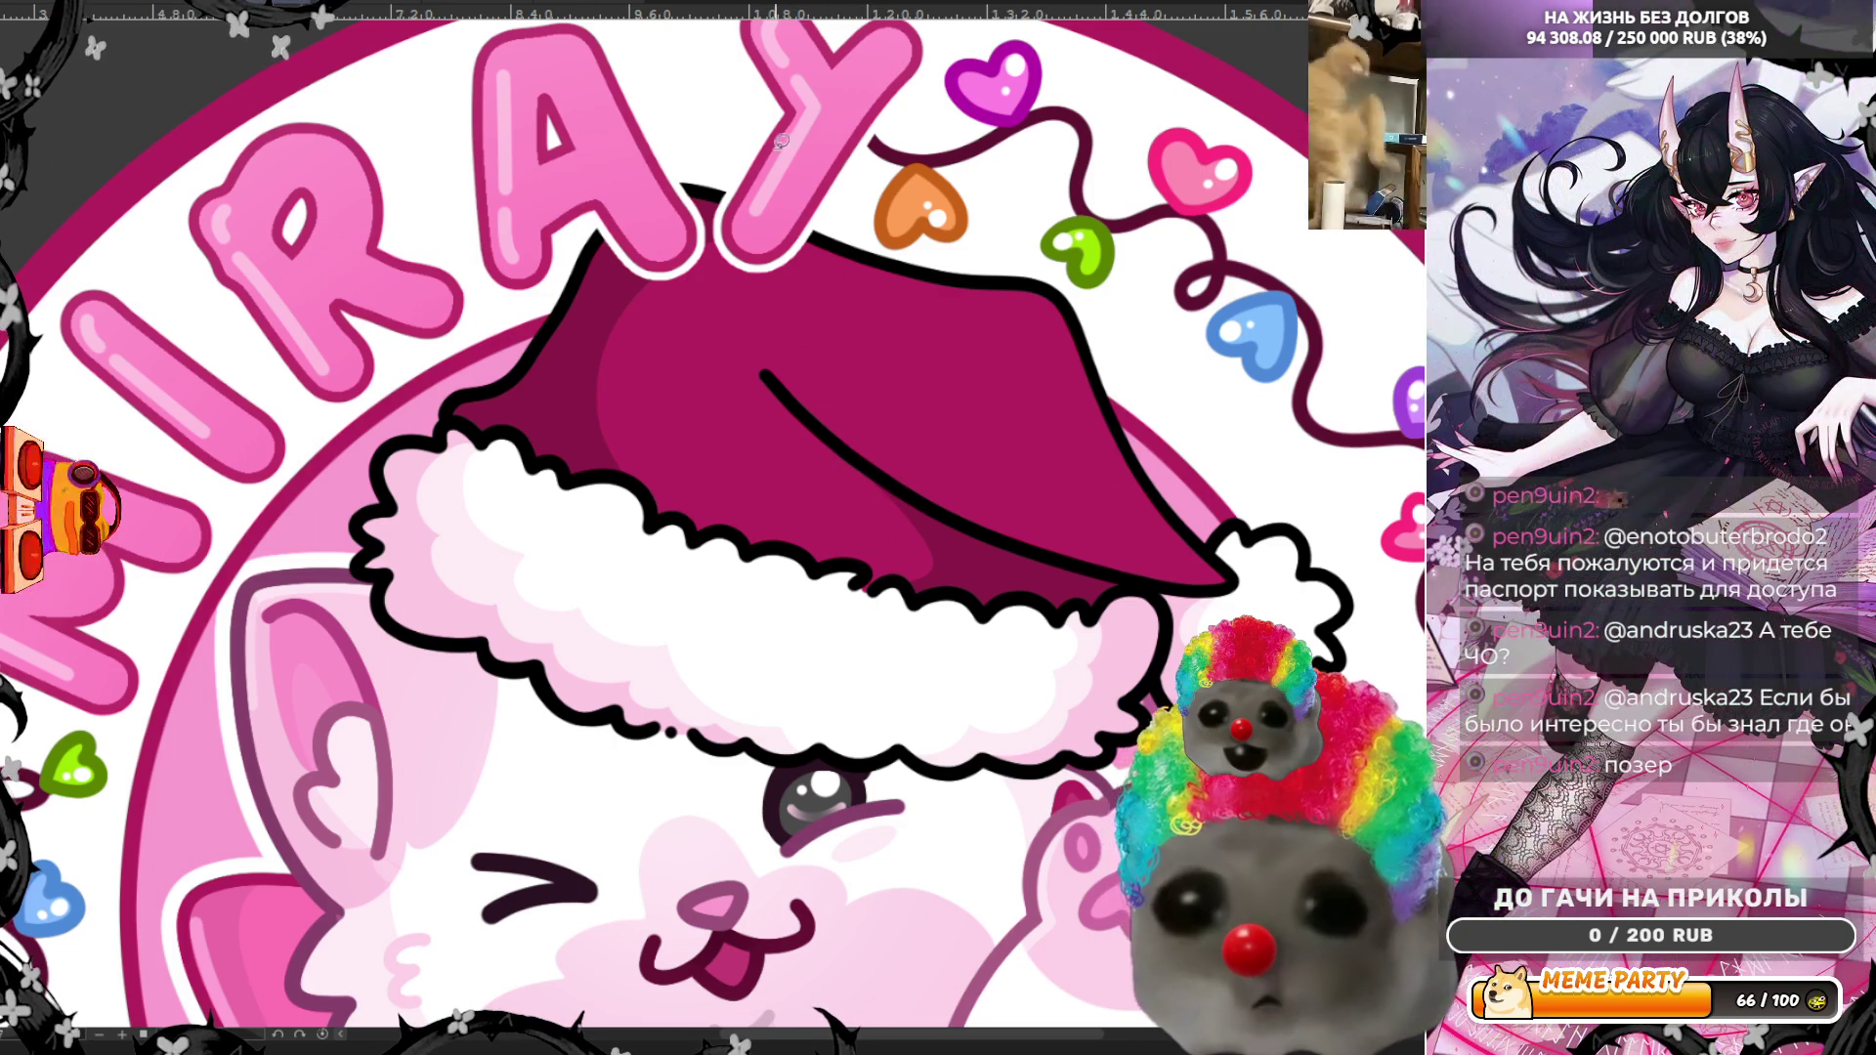
pyautogui.press('m')
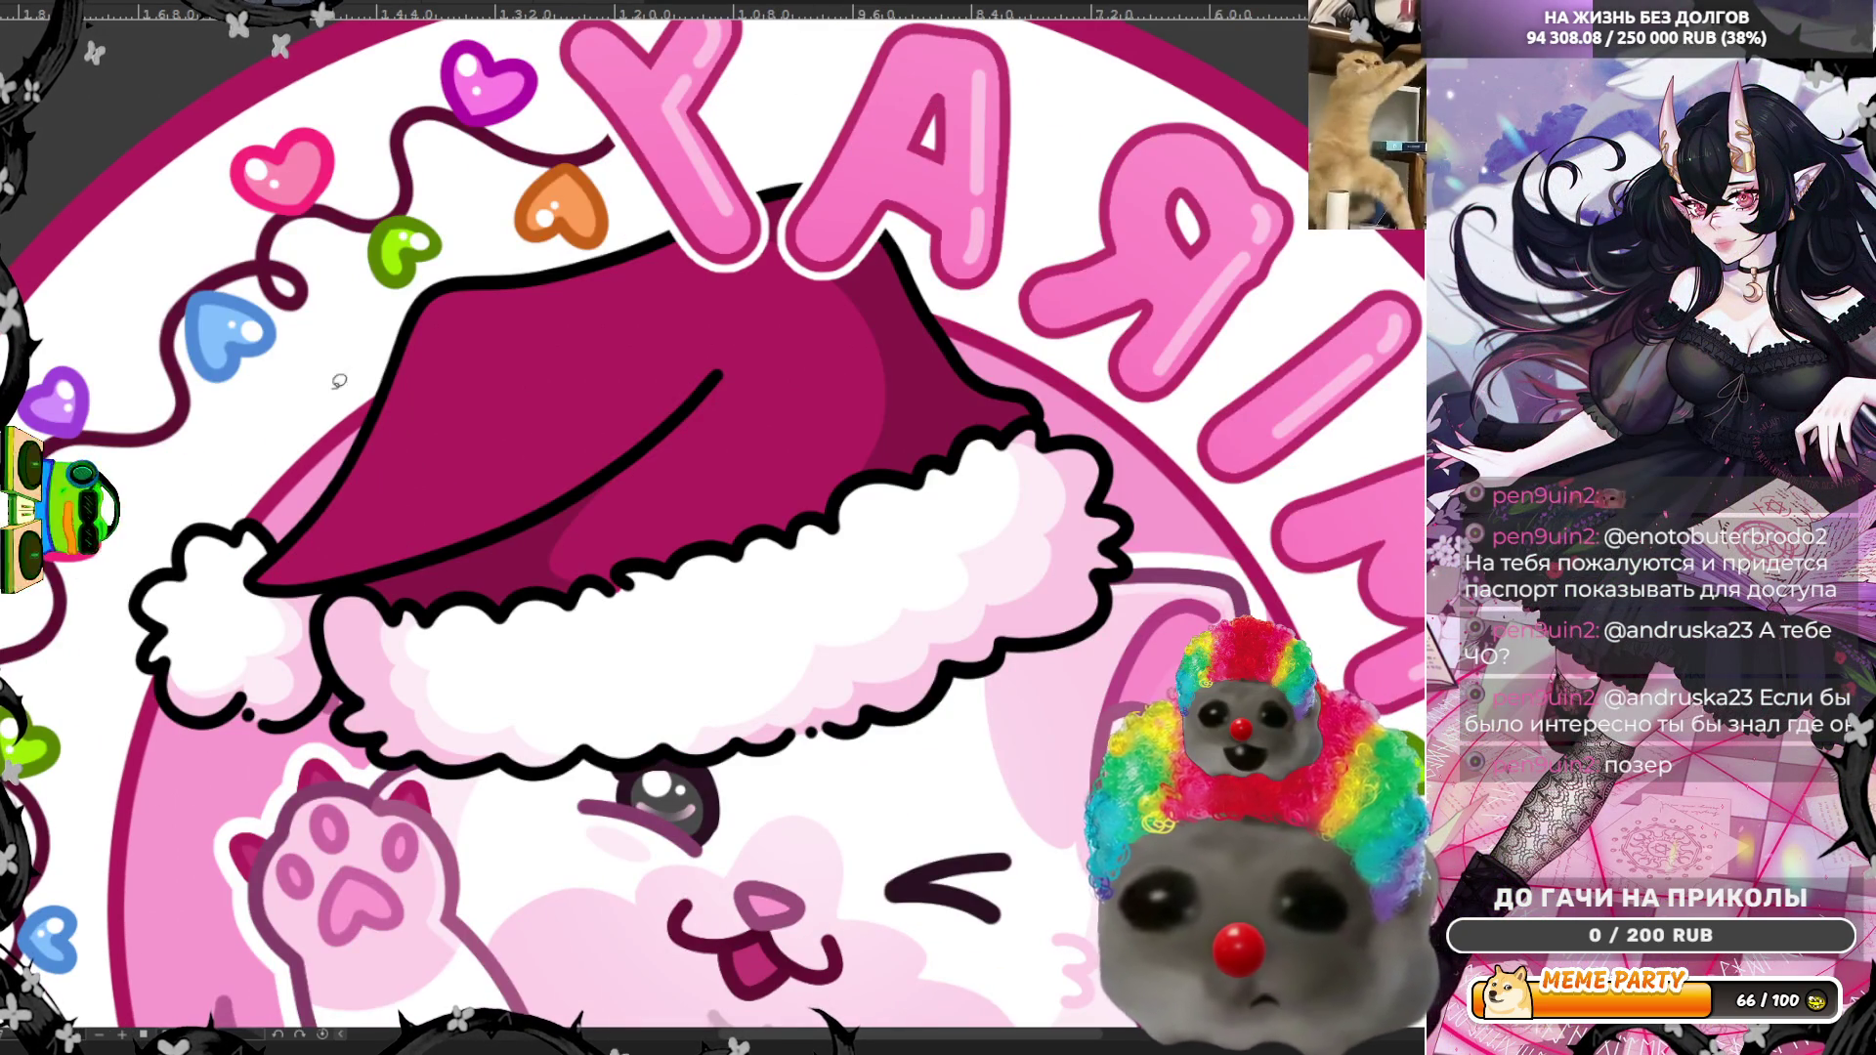
# Step: Lasso-fill darker magenta shading along the hat's lower crease above the fur
pyautogui.moveTo(662, 428)
pyautogui.mouseDown()
pyautogui.moveTo(589, 504)
pyautogui.moveTo(597, 550)
pyautogui.moveTo(540, 528)
pyautogui.moveTo(621, 478)
pyautogui.mouseUp()
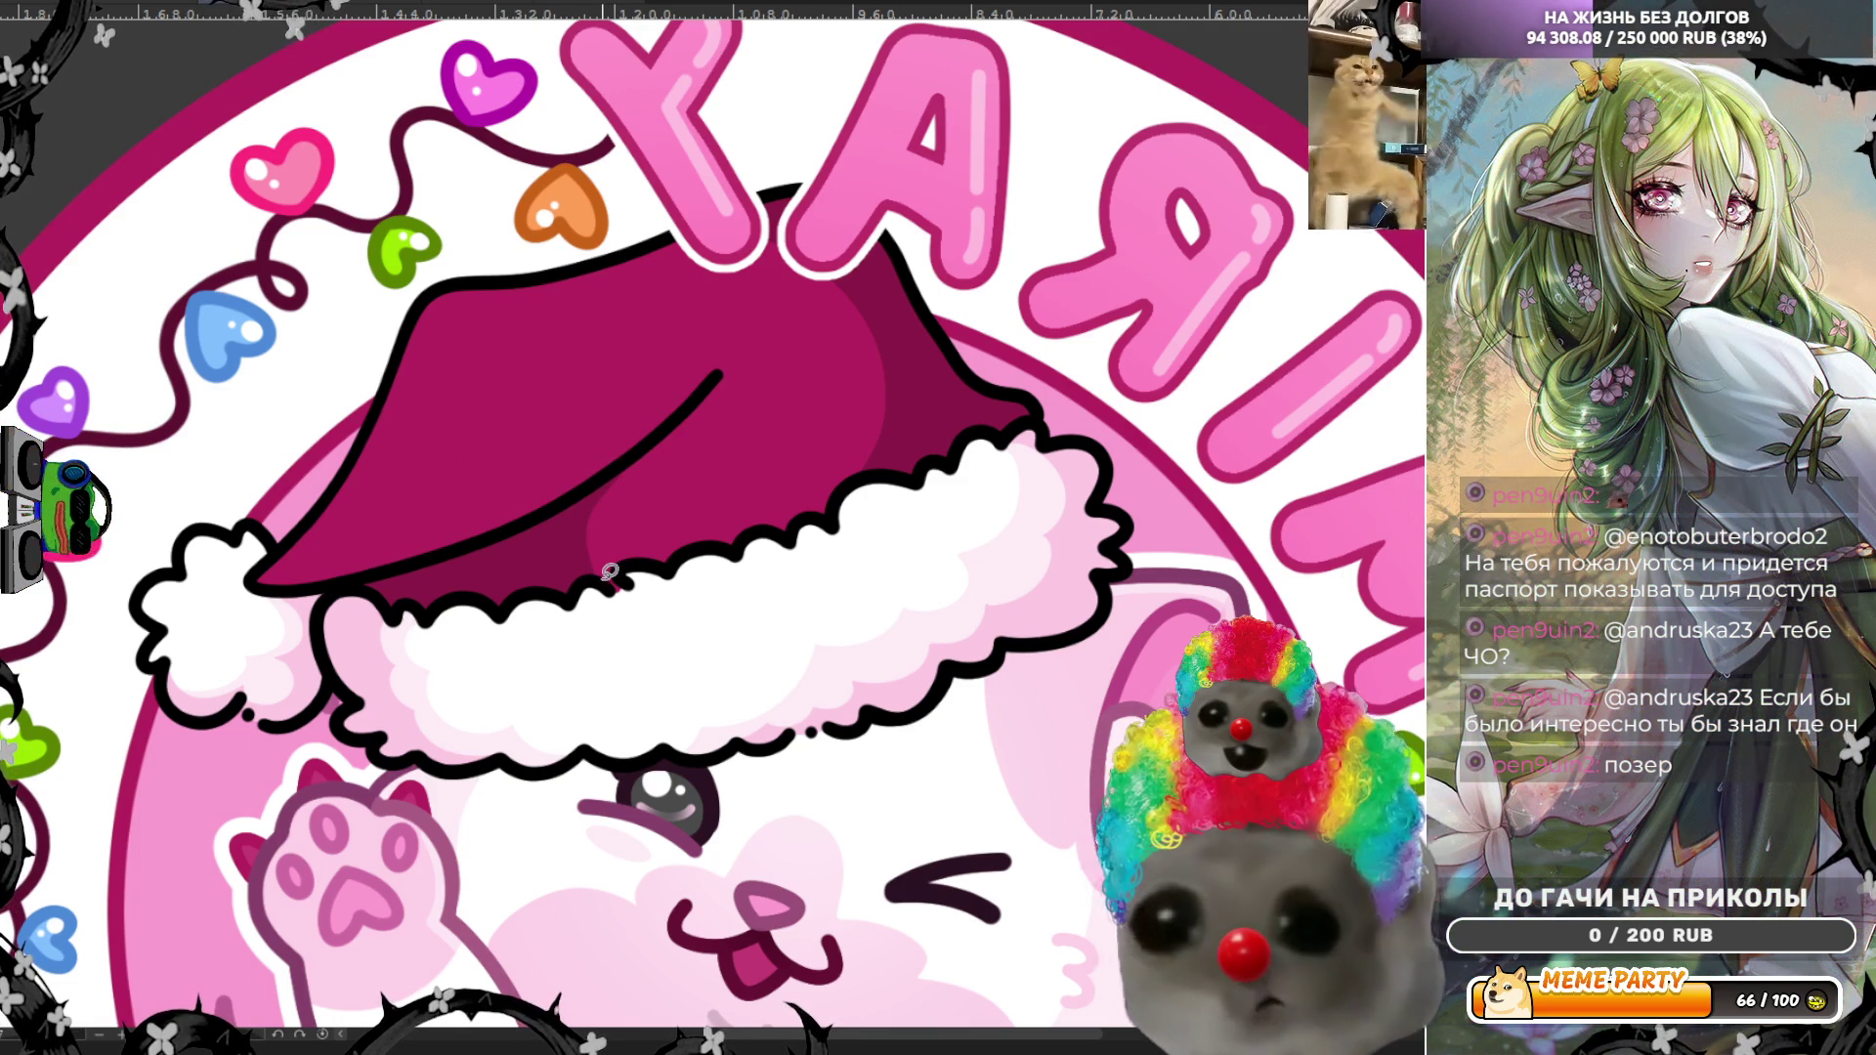
pyautogui.moveTo(607, 511)
pyautogui.mouseDown()
pyautogui.moveTo(662, 426)
pyautogui.moveTo(590, 564)
pyautogui.mouseUp()
pyautogui.moveTo(366, 433)
pyautogui.mouseDown()
pyautogui.moveTo(402, 534)
pyautogui.moveTo(635, 431)
pyautogui.moveTo(722, 364)
pyautogui.moveTo(618, 475)
pyautogui.moveTo(494, 538)
pyautogui.moveTo(273, 586)
pyautogui.moveTo(369, 432)
pyautogui.mouseUp()
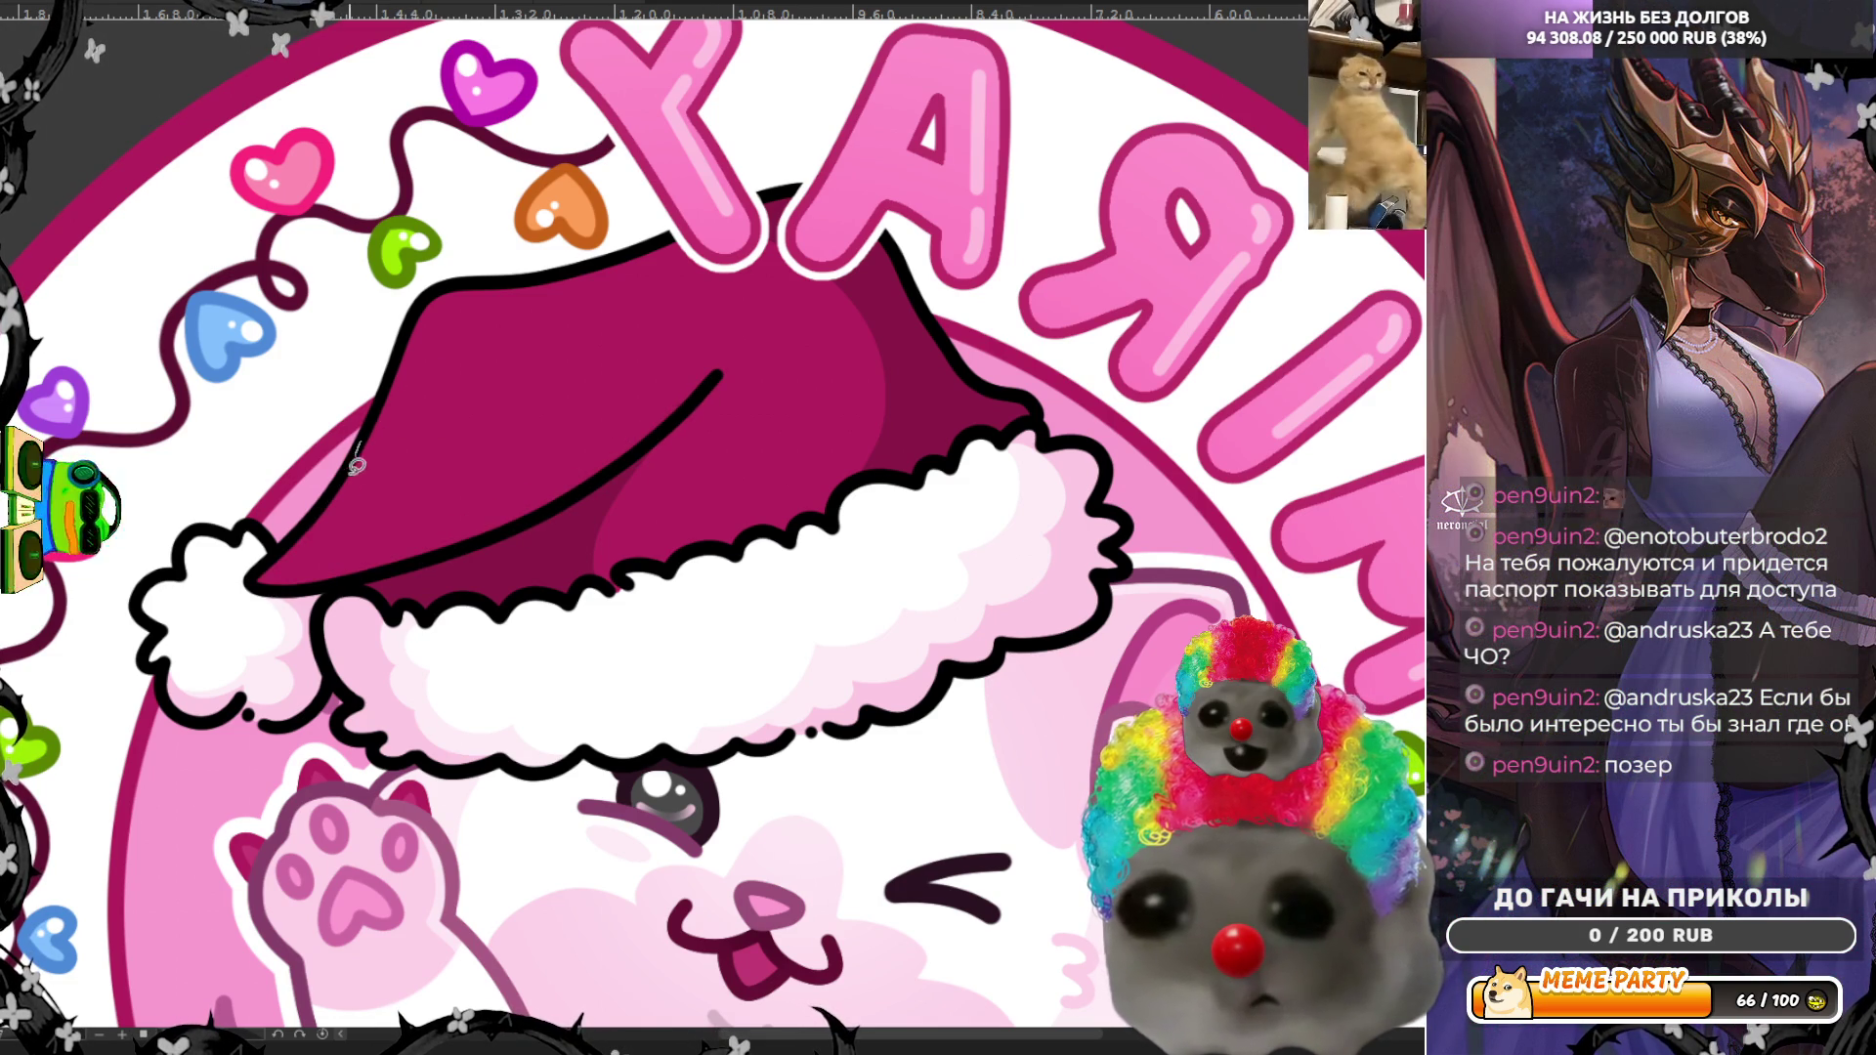
pyautogui.moveTo(456, 526)
pyautogui.mouseDown()
pyautogui.moveTo(337, 584)
pyautogui.moveTo(259, 578)
pyautogui.mouseUp()
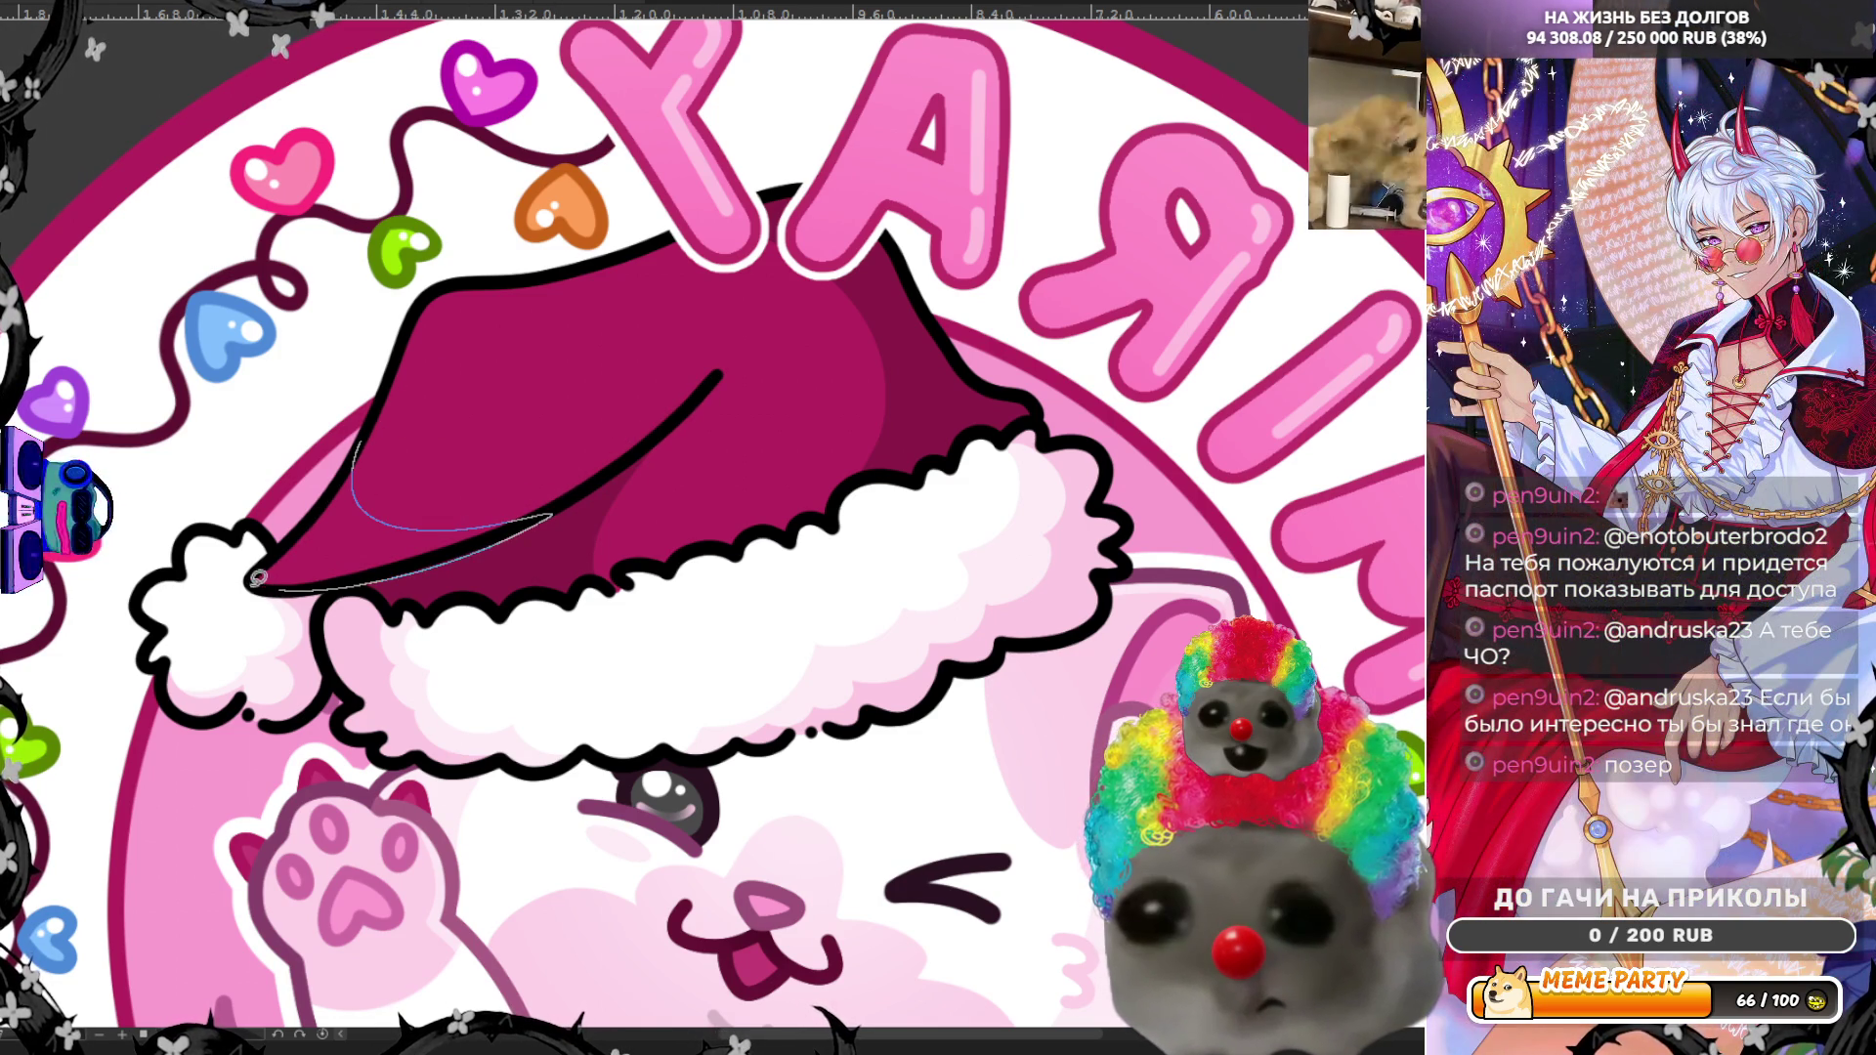
pyautogui.moveTo(318, 506); pyautogui.dragTo(373, 428)
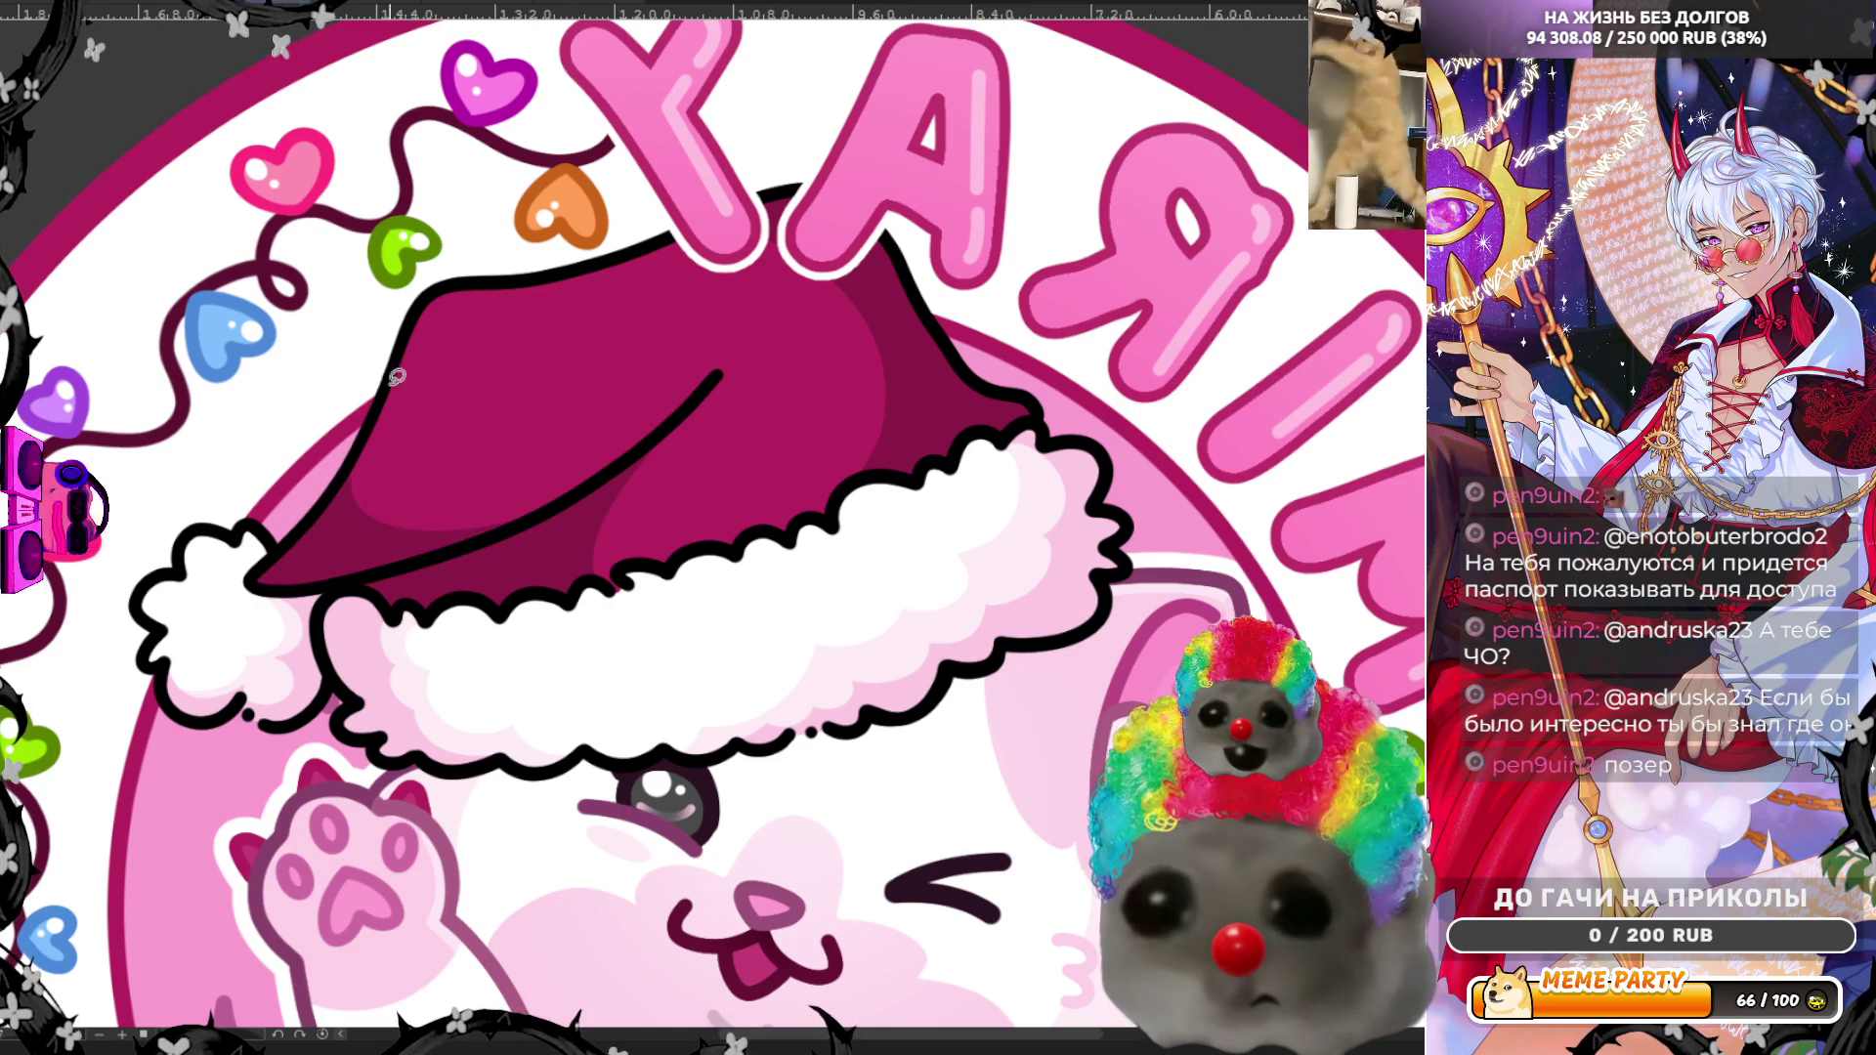
# Step: Fit the whole round logo in view and flip it back to normal orientation
pyautogui.hotkey('ctrl', '0')
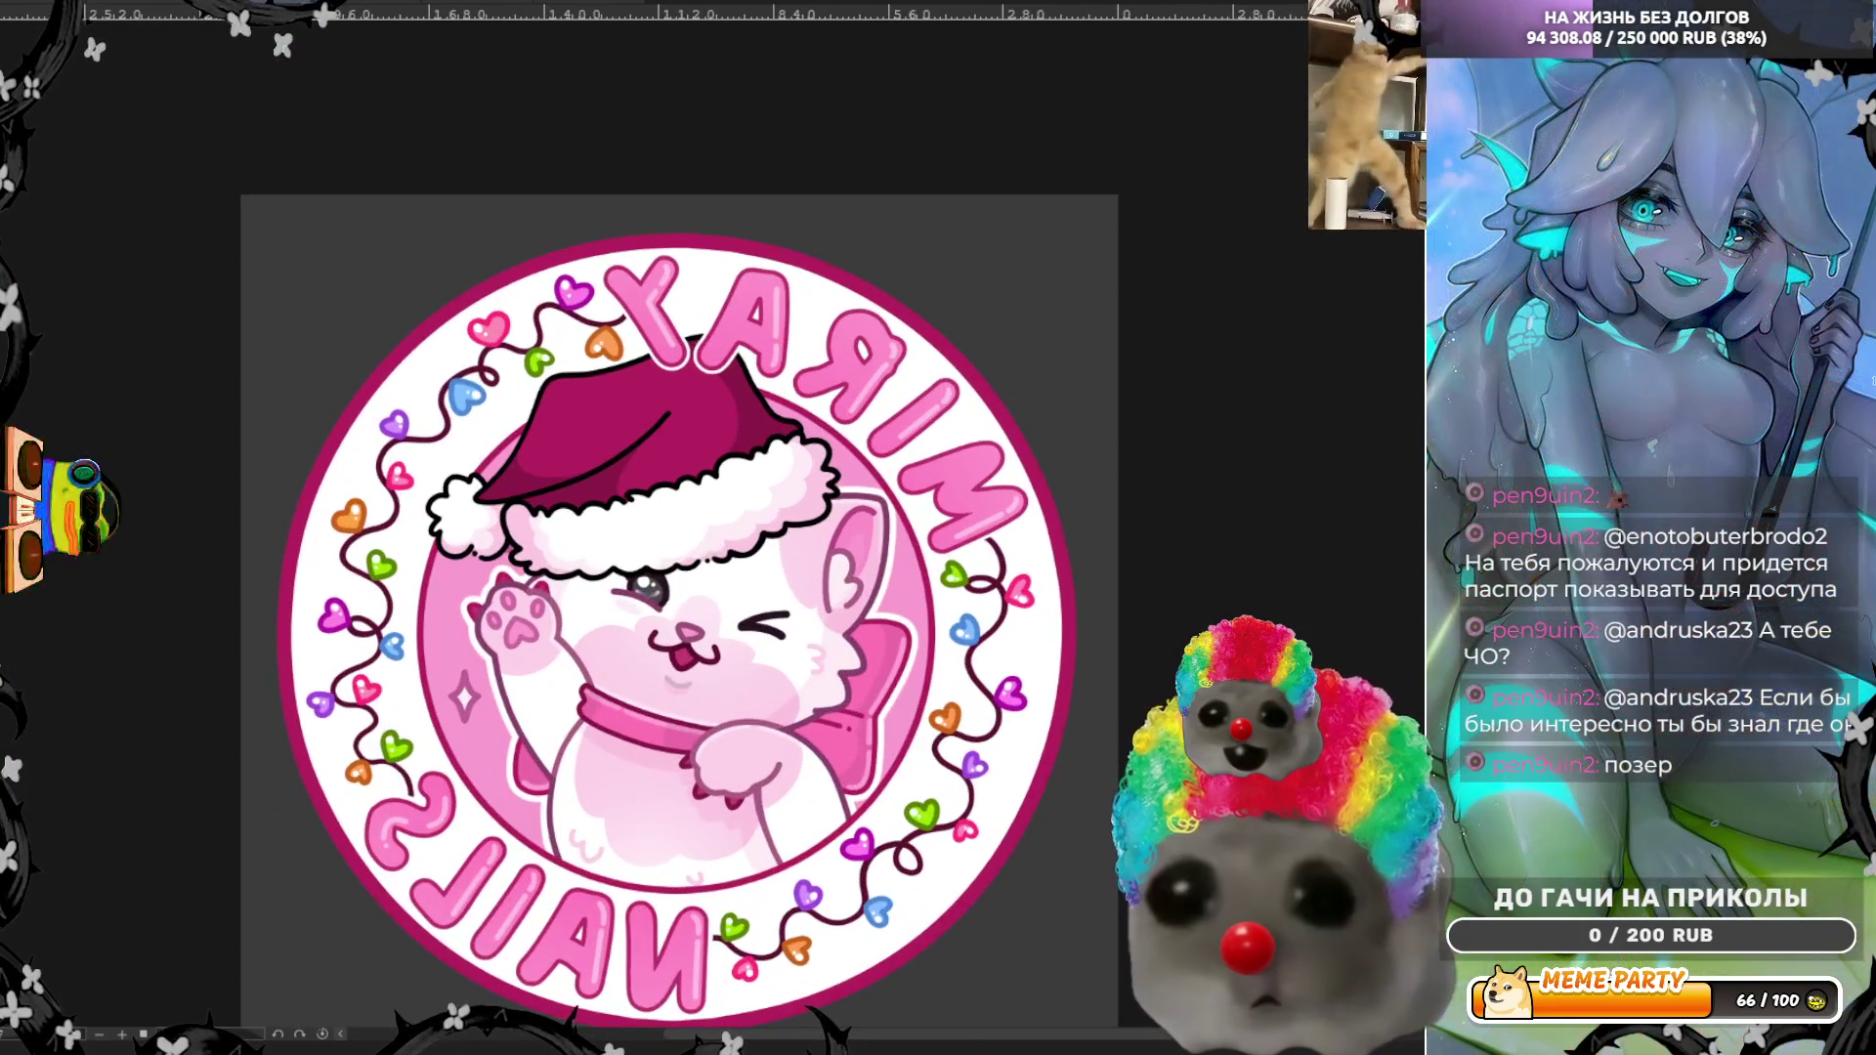
pyautogui.press('h')
pyautogui.scroll(2, 938, 458)
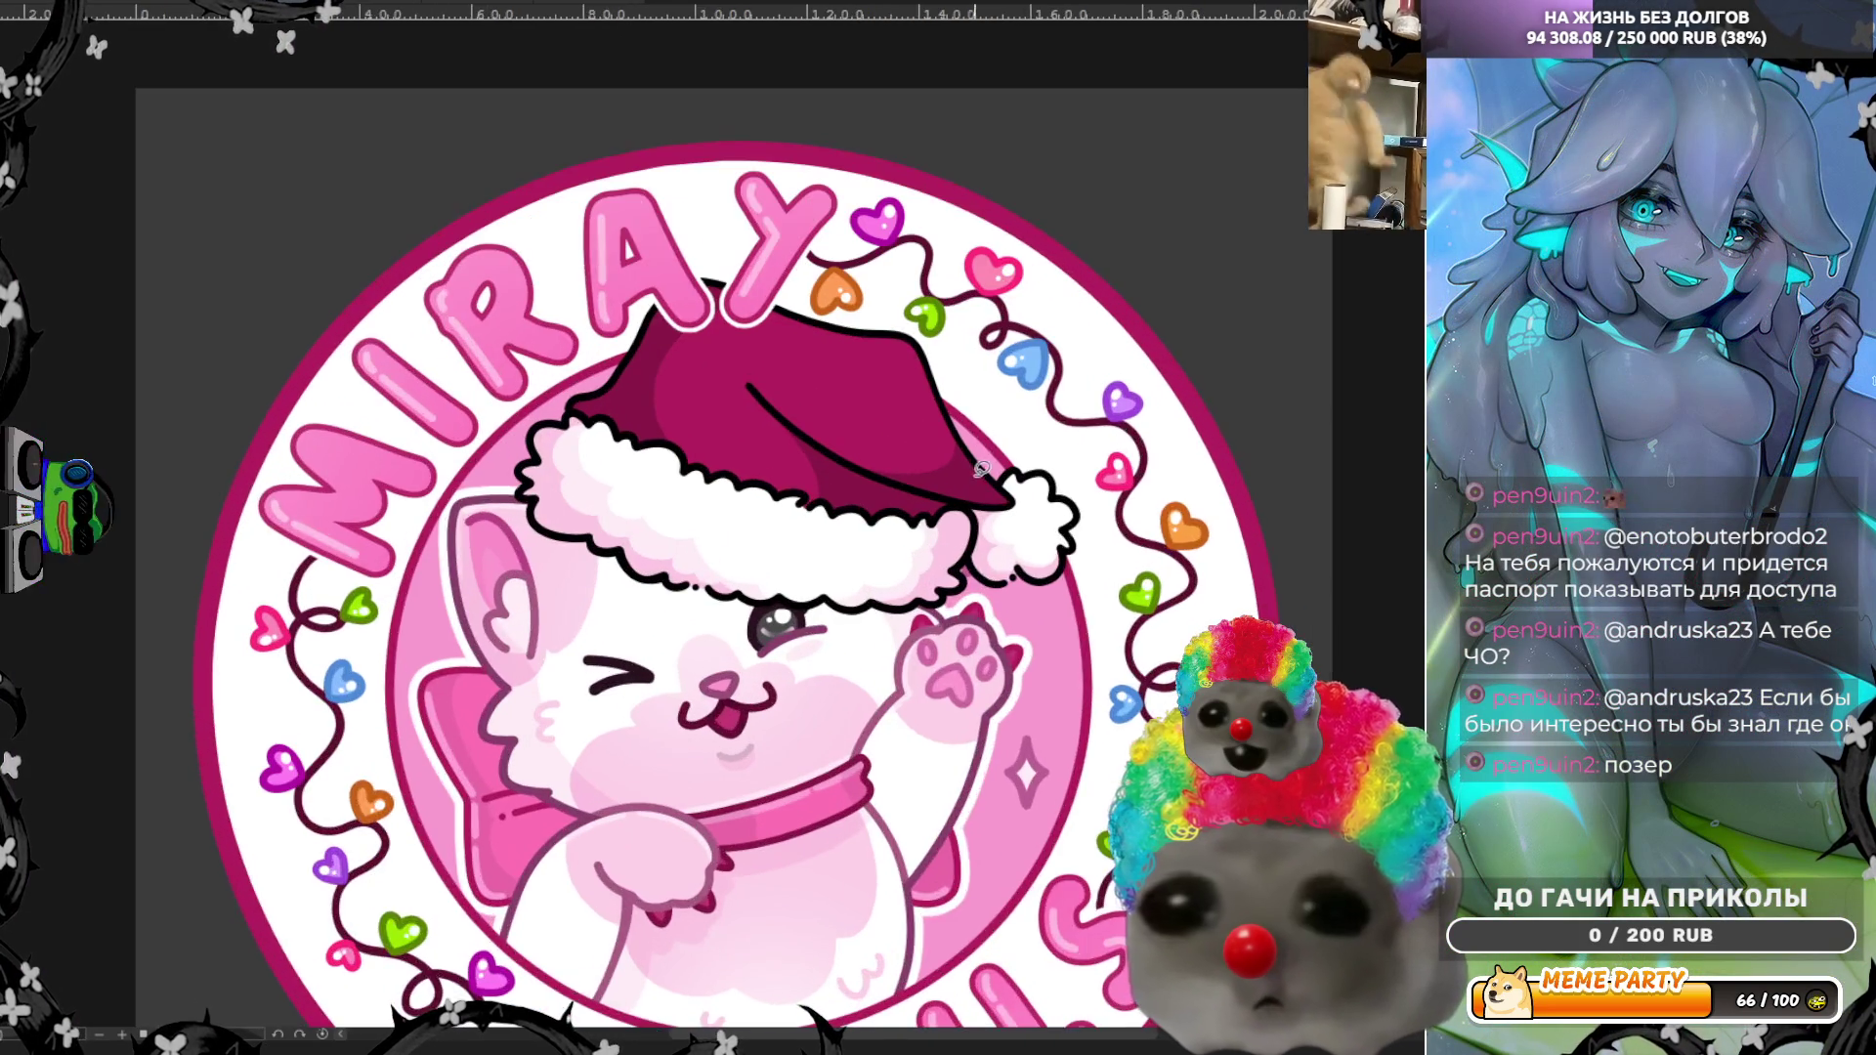
# Step: Try a light-pink highlight stroke along the hat top, redrawing it lower and thicker
pyautogui.scroll(1, 752, 452)
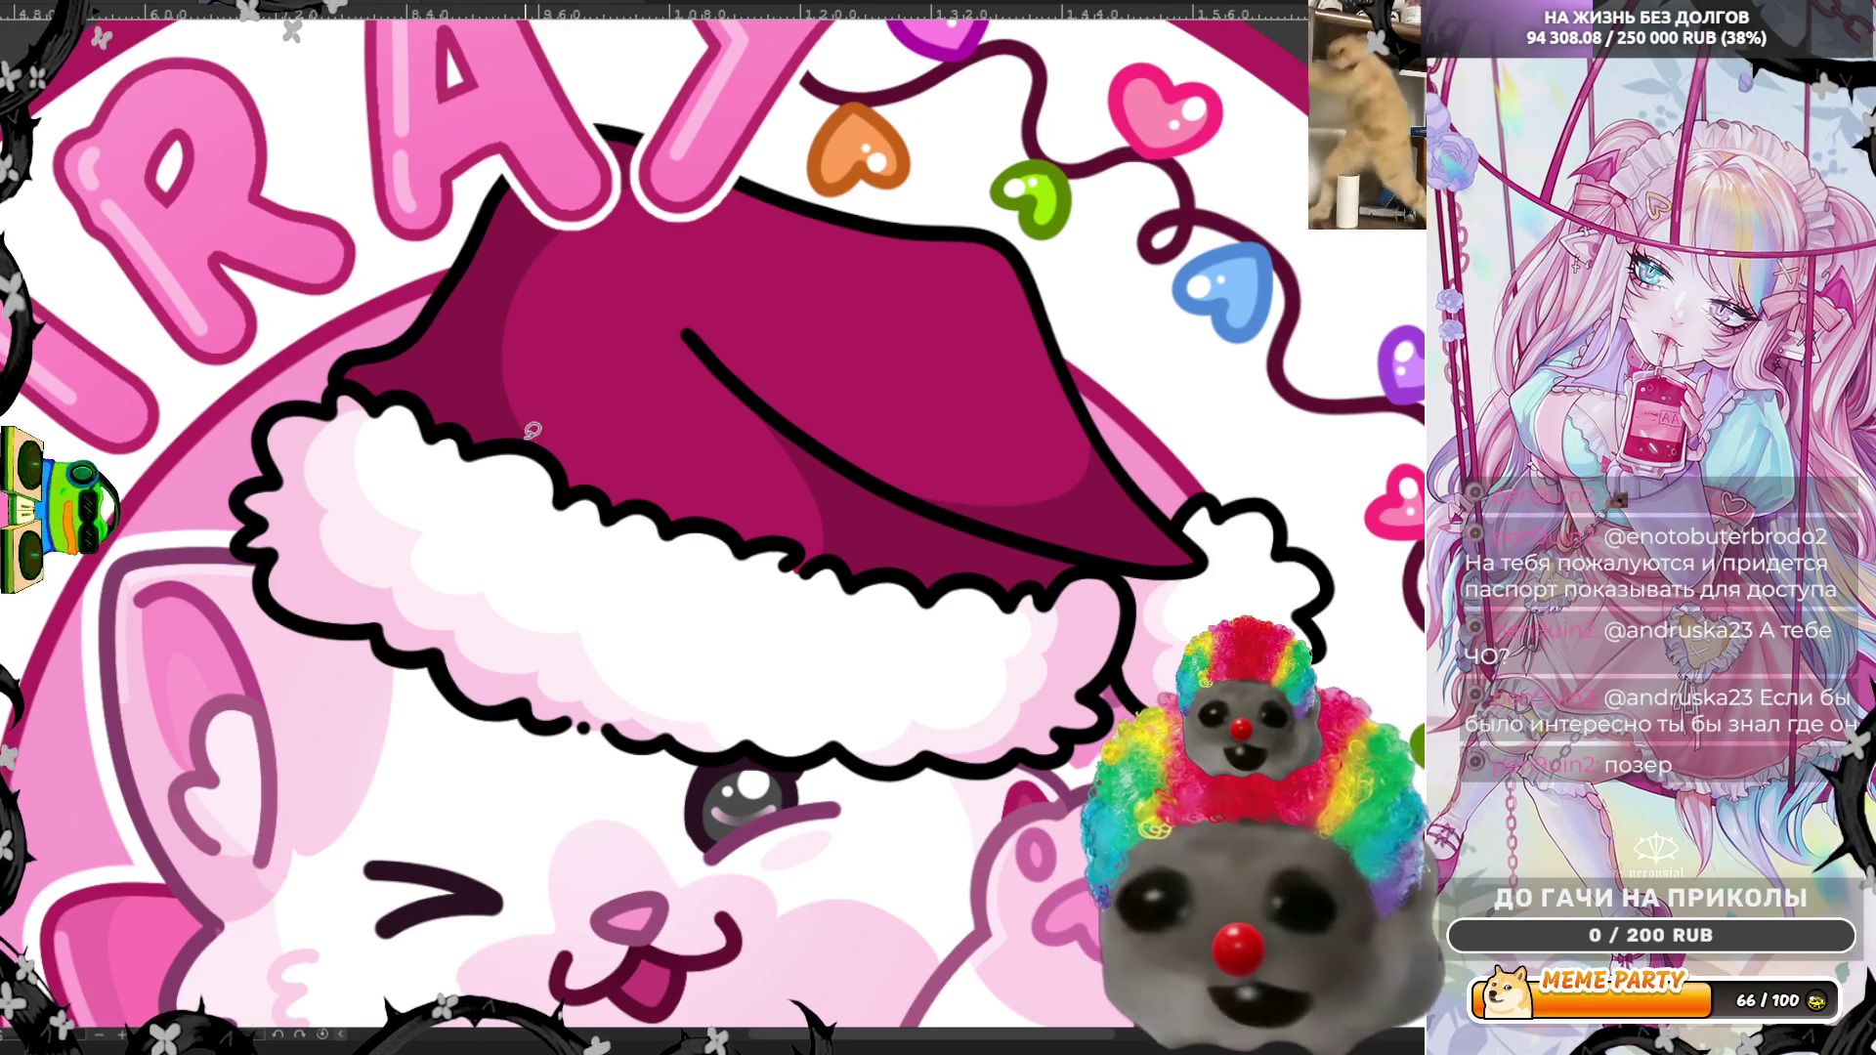
pyautogui.scroll(-3, 532, 430)
pyautogui.scroll(1, 578, 760)
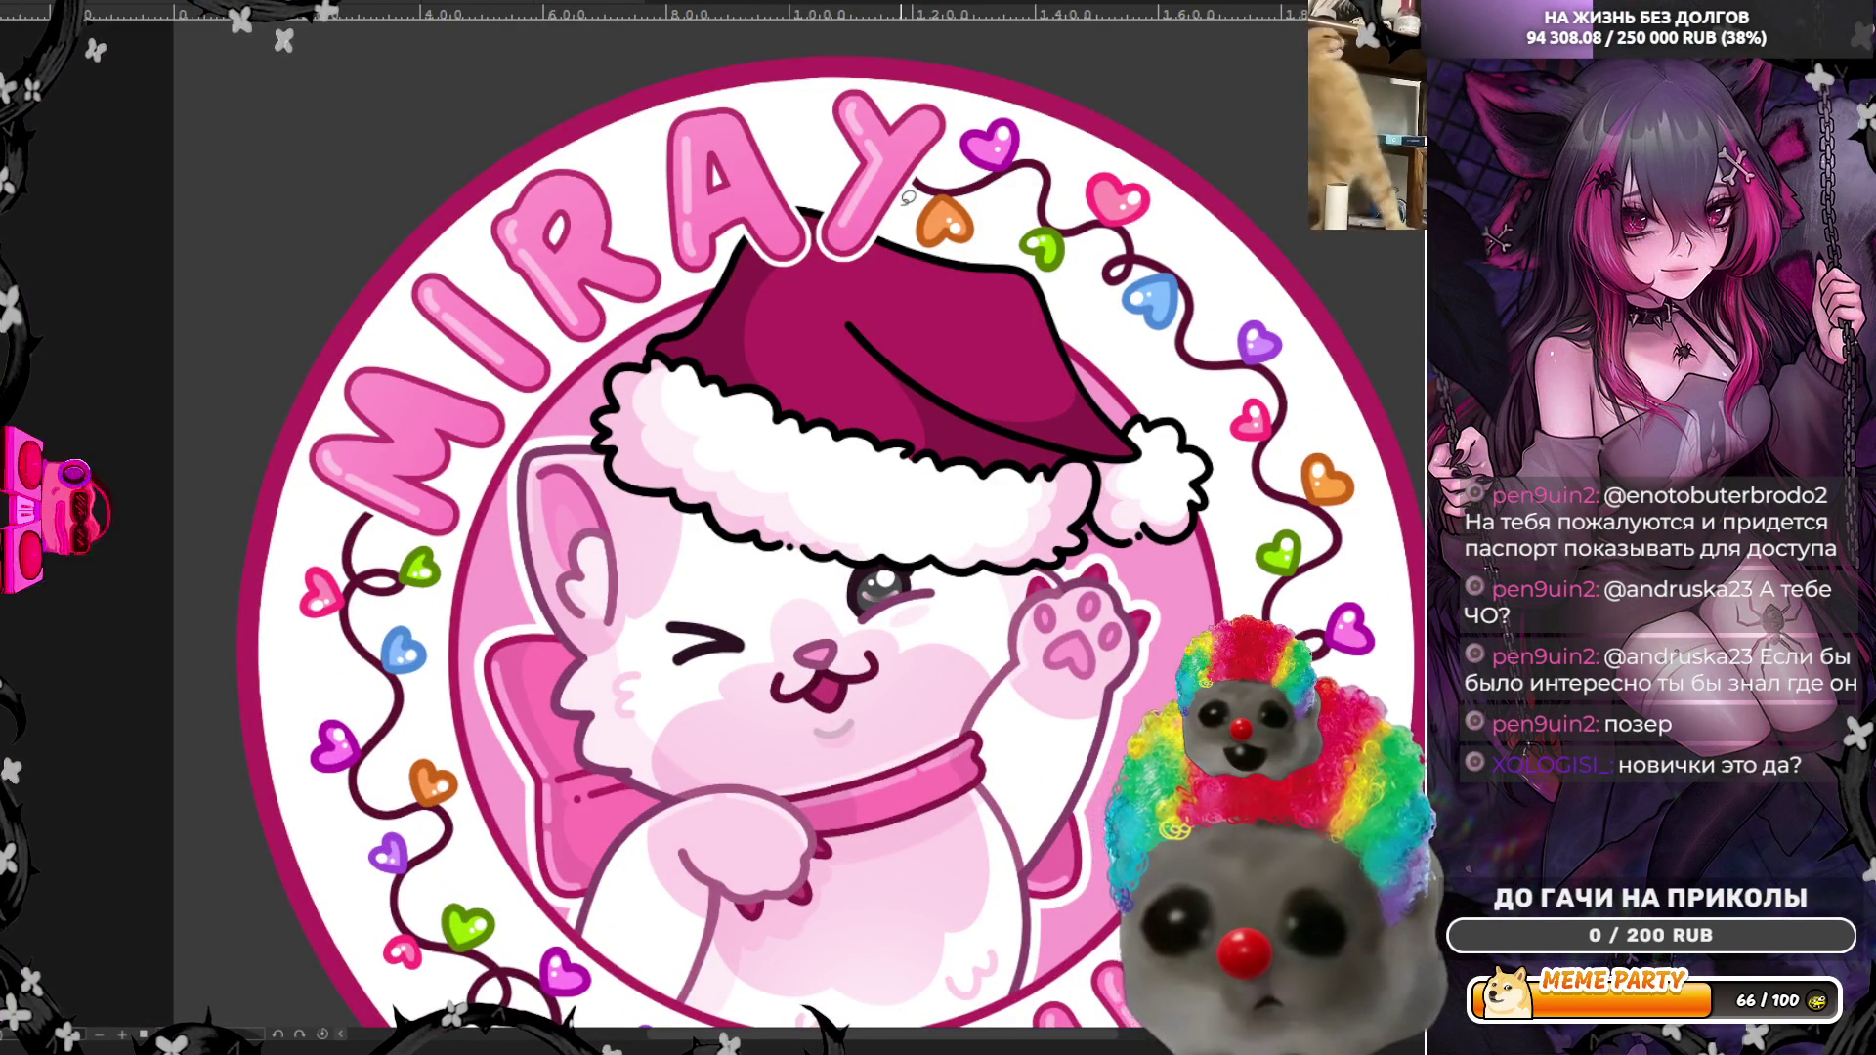
pyautogui.scroll(2, 908, 199)
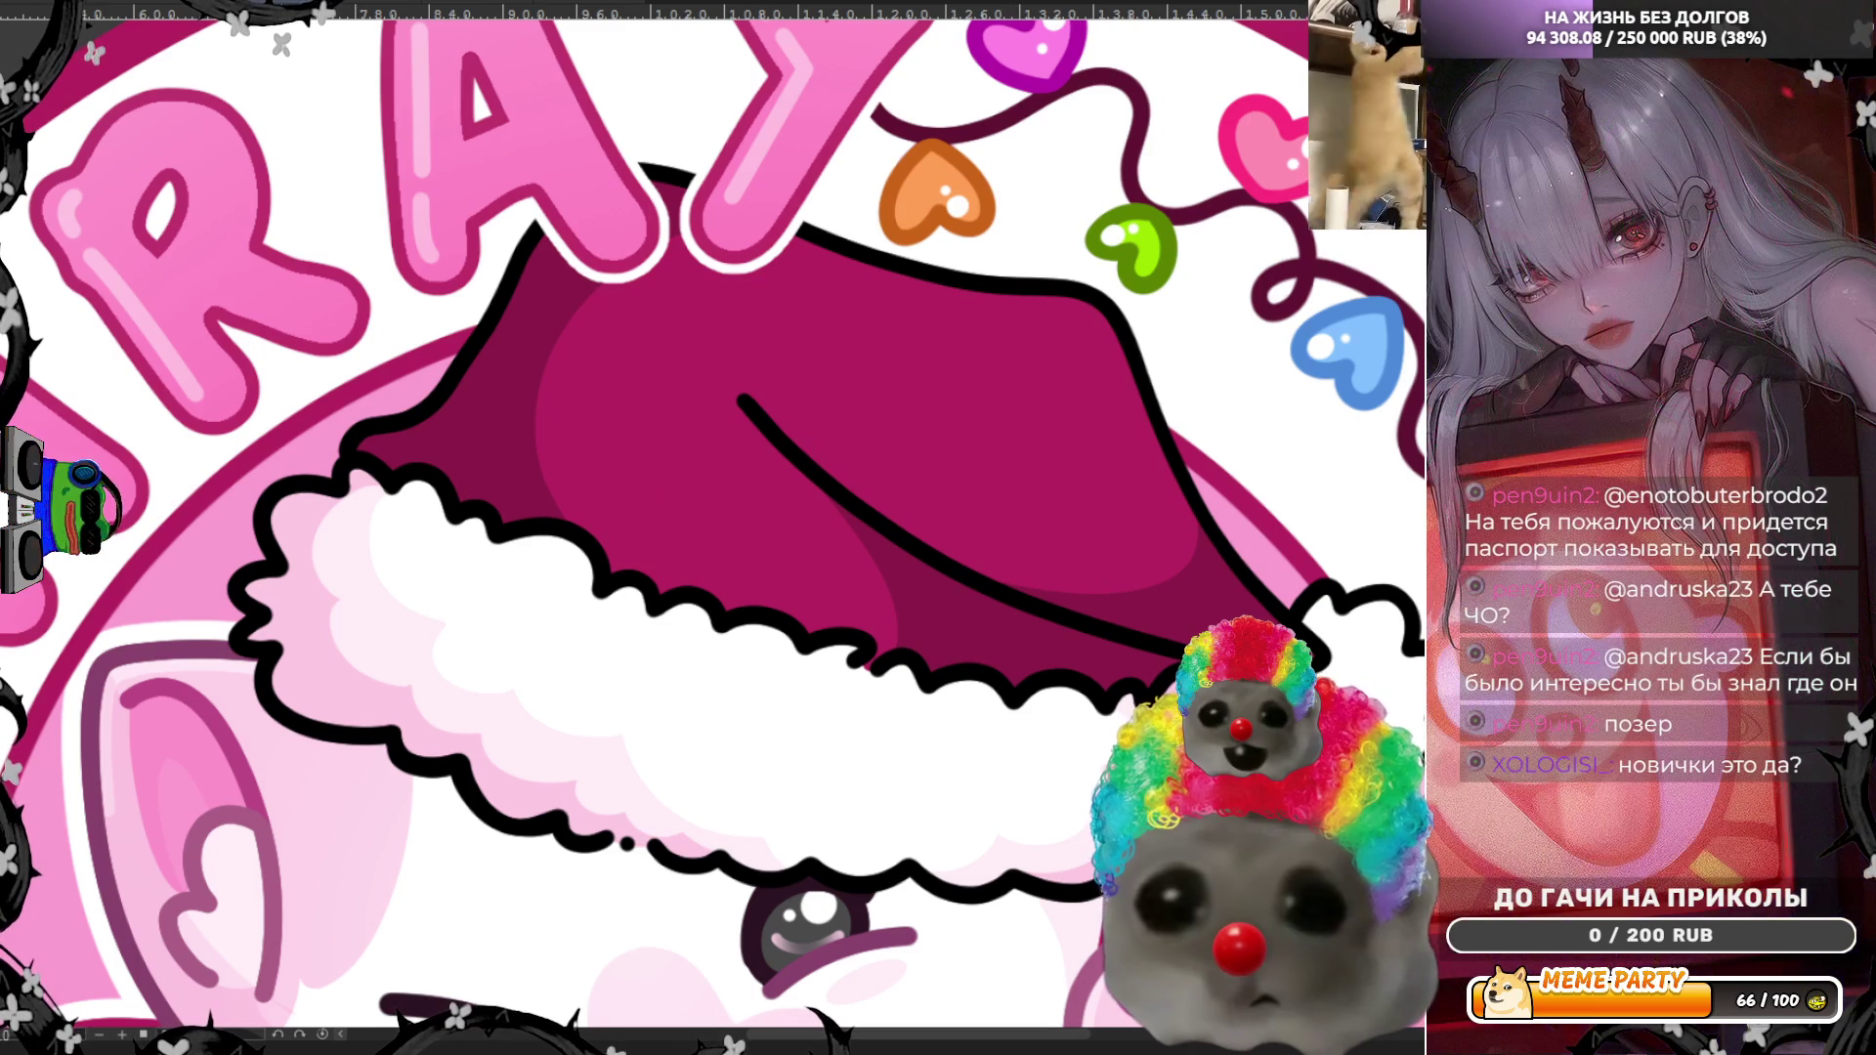
pyautogui.moveTo(781, 283); pyautogui.dragTo(985, 337)
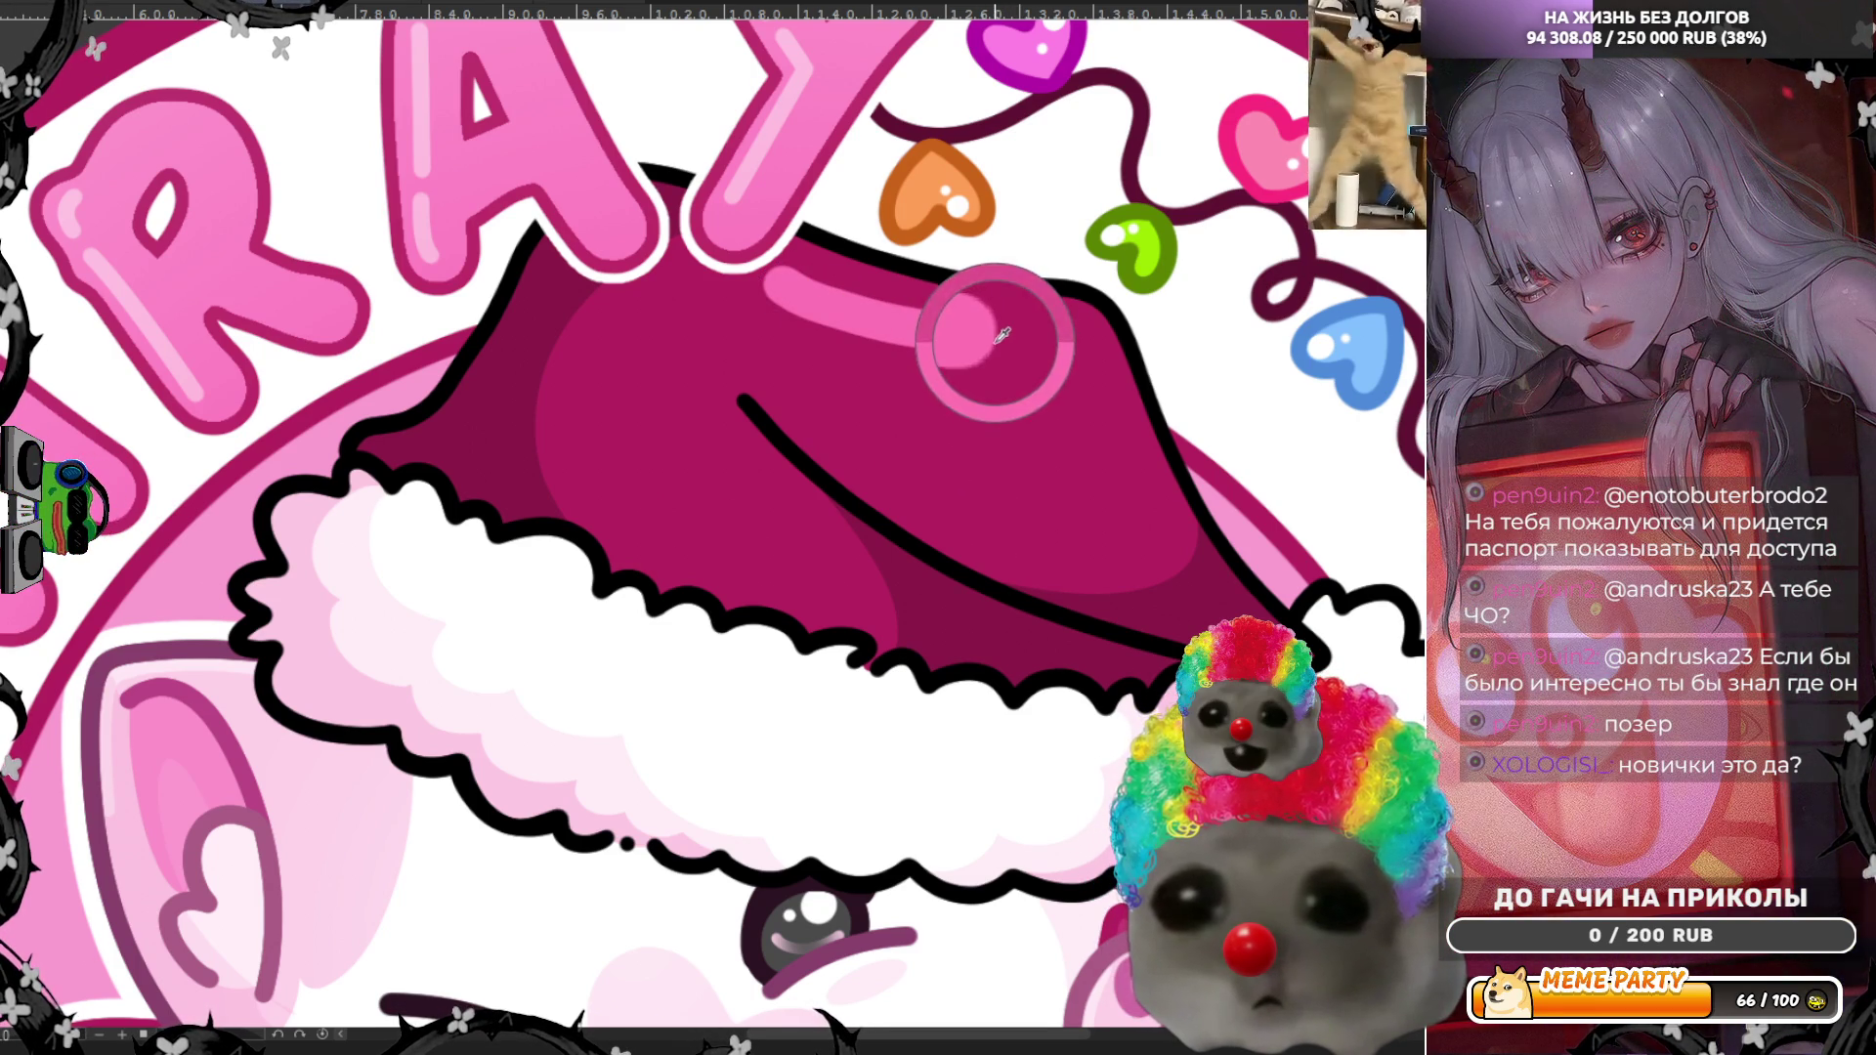
pyautogui.hotkey('ctrl', 'z')
pyautogui.moveTo(779, 282); pyautogui.dragTo(1026, 339)
pyautogui.hotkey('ctrl', 'z')
pyautogui.hotkey('ctrl', 'z')
pyautogui.moveTo(811, 293); pyautogui.dragTo(1006, 363)
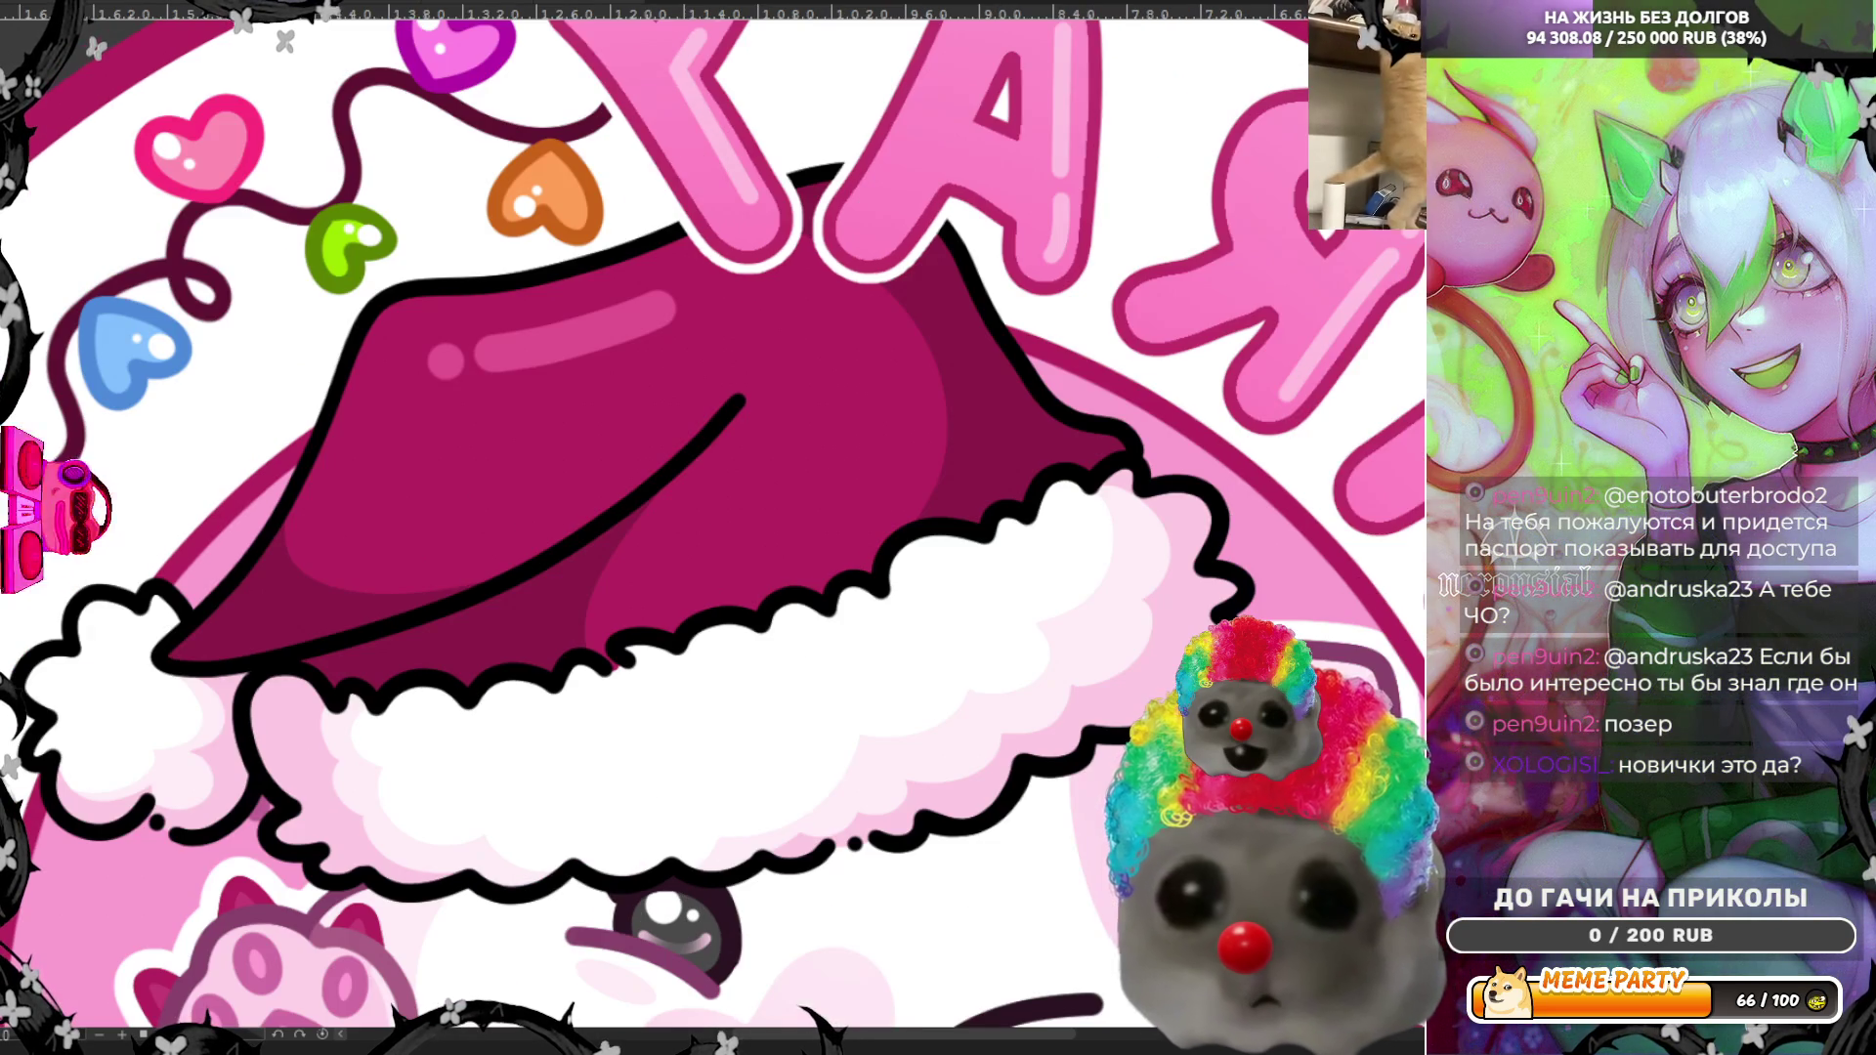
# Step: Mirror the view and test a highlight down the hat's left edge, then remove it
pyautogui.press('m')
pyautogui.hotkey('ctrl', 'z')
pyautogui.moveTo(381, 396); pyautogui.dragTo(327, 510)
pyautogui.hotkey('ctrl', 'z')
pyautogui.moveTo(410, 420); pyautogui.dragTo(332, 508)
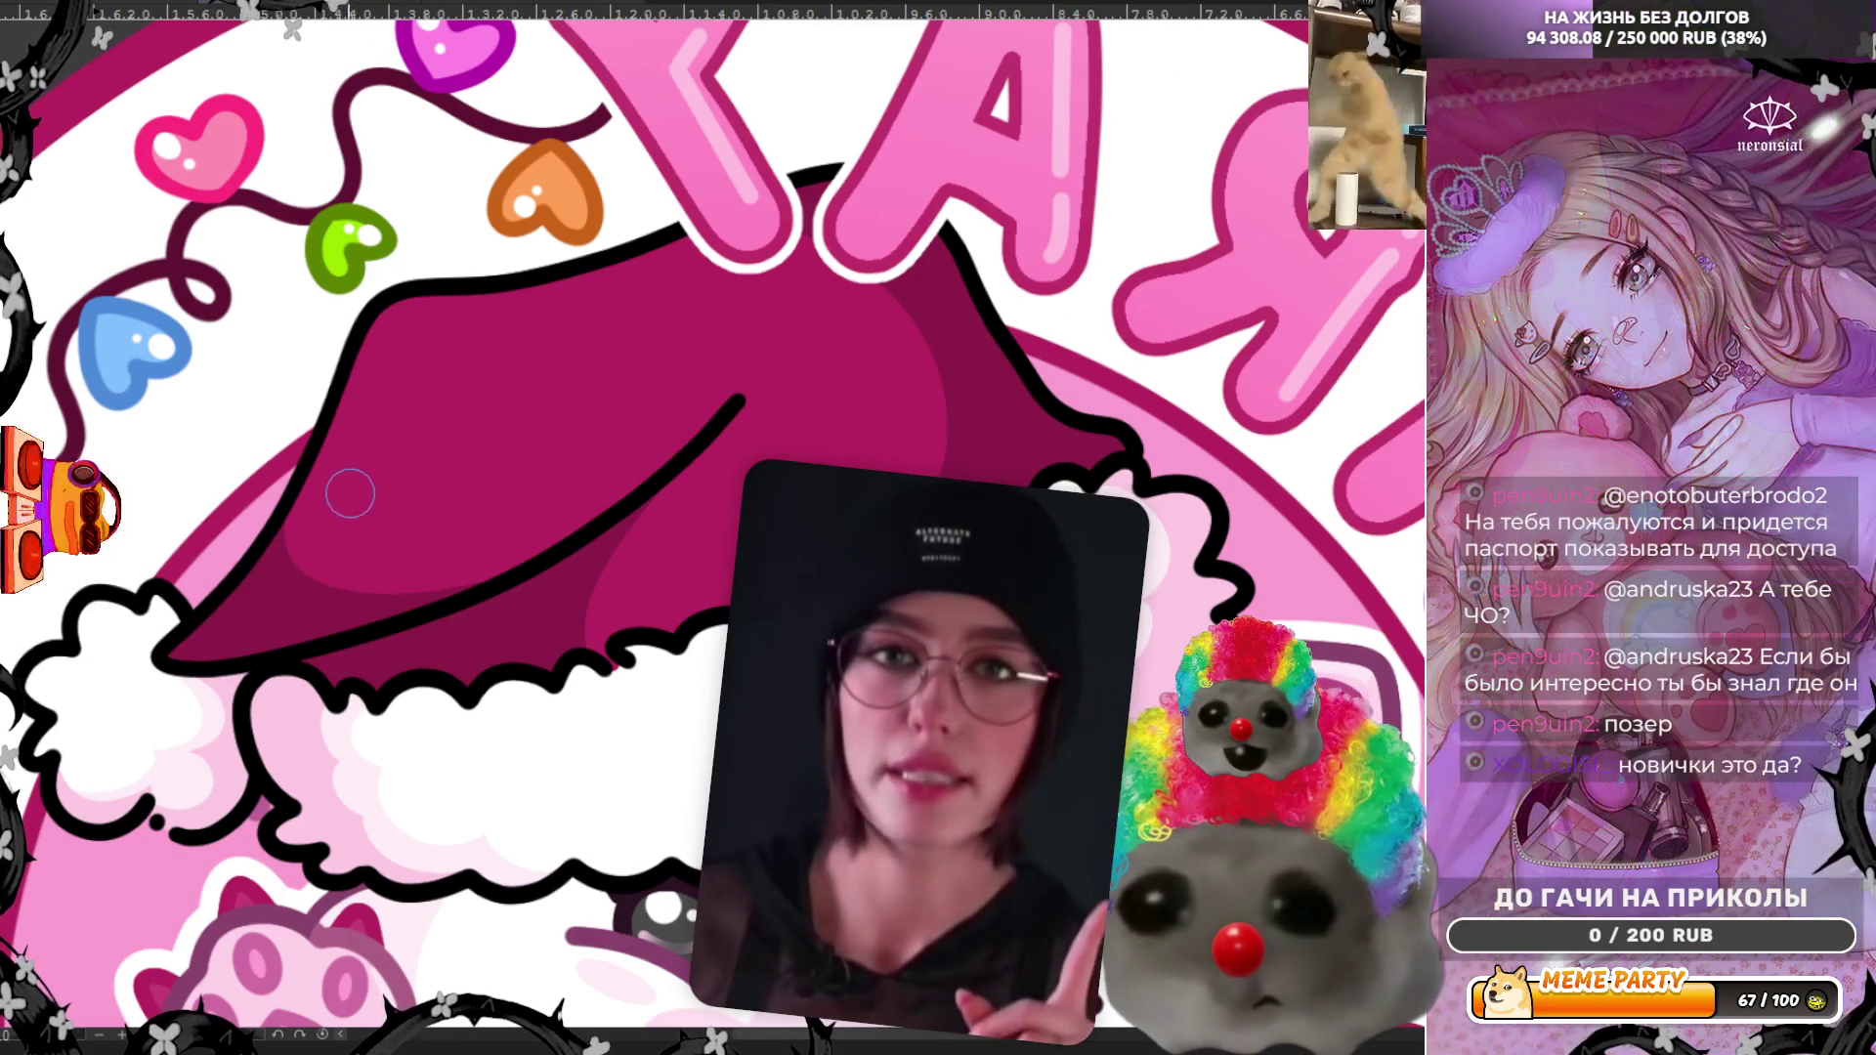
pyautogui.hotkey('ctrl', 'z')
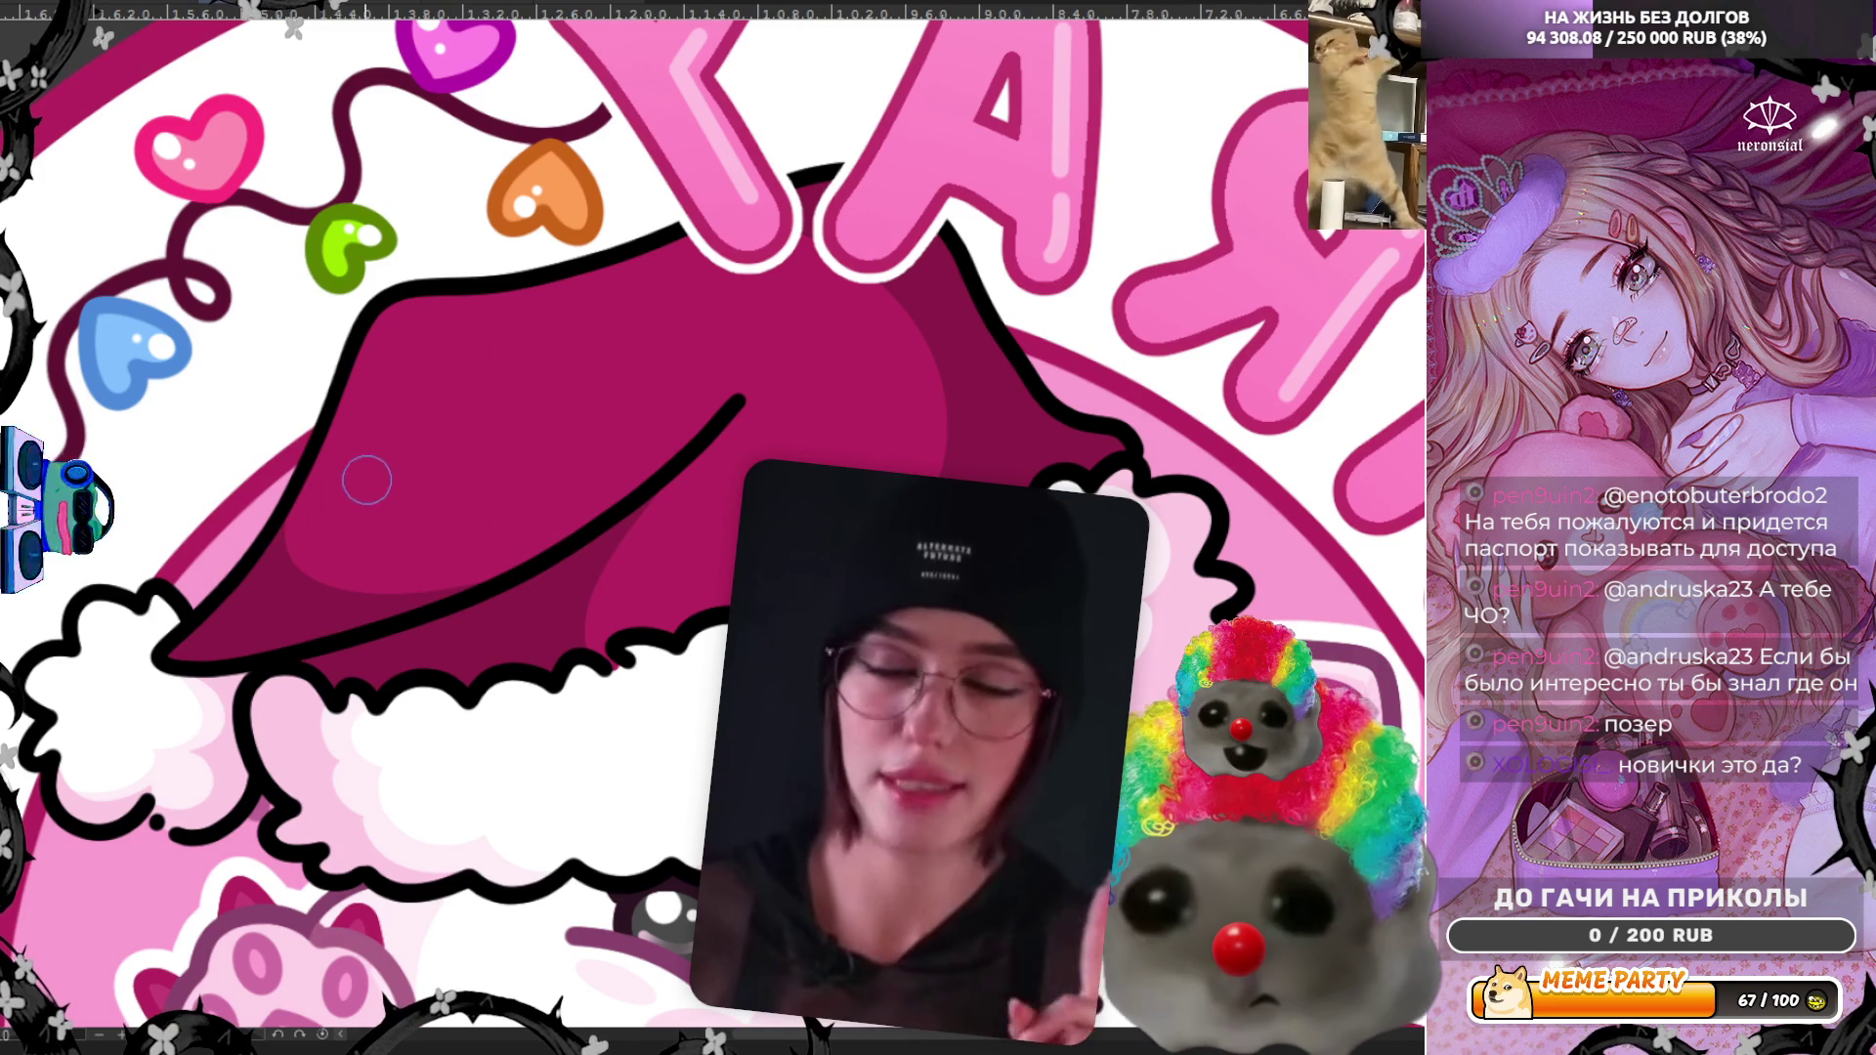
pyautogui.moveTo(402, 390)
pyautogui.mouseDown()
pyautogui.moveTo(341, 503)
pyautogui.moveTo(435, 332)
pyautogui.mouseUp()
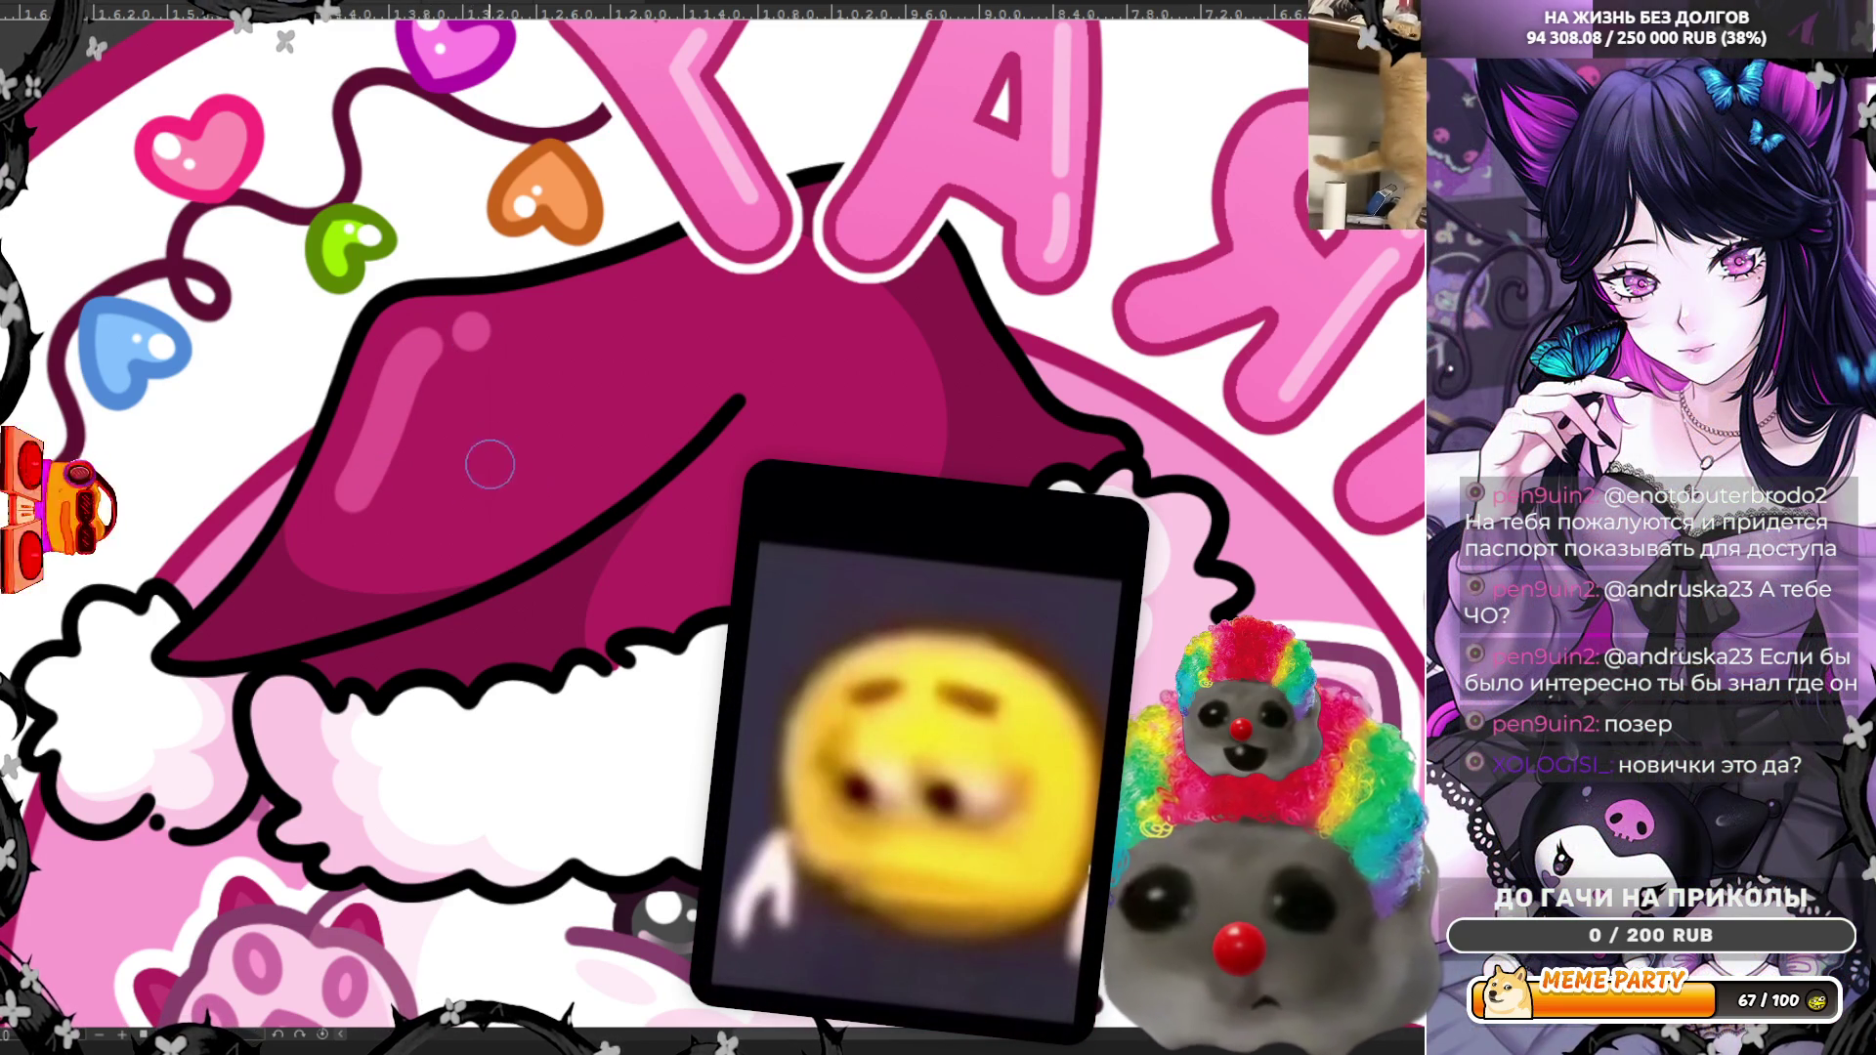
pyautogui.hotkey('ctrl', 'z')
# Step: Paint the light-pink gloss streak diagonally across the front of the hat's crown
pyautogui.moveTo(439, 557); pyautogui.dragTo(644, 410)
pyautogui.hotkey('ctrl', 'z')
pyautogui.moveTo(515, 502); pyautogui.dragTo(659, 420)
pyautogui.hotkey('ctrl', 'z')
pyautogui.moveTo(517, 500); pyautogui.dragTo(656, 414)
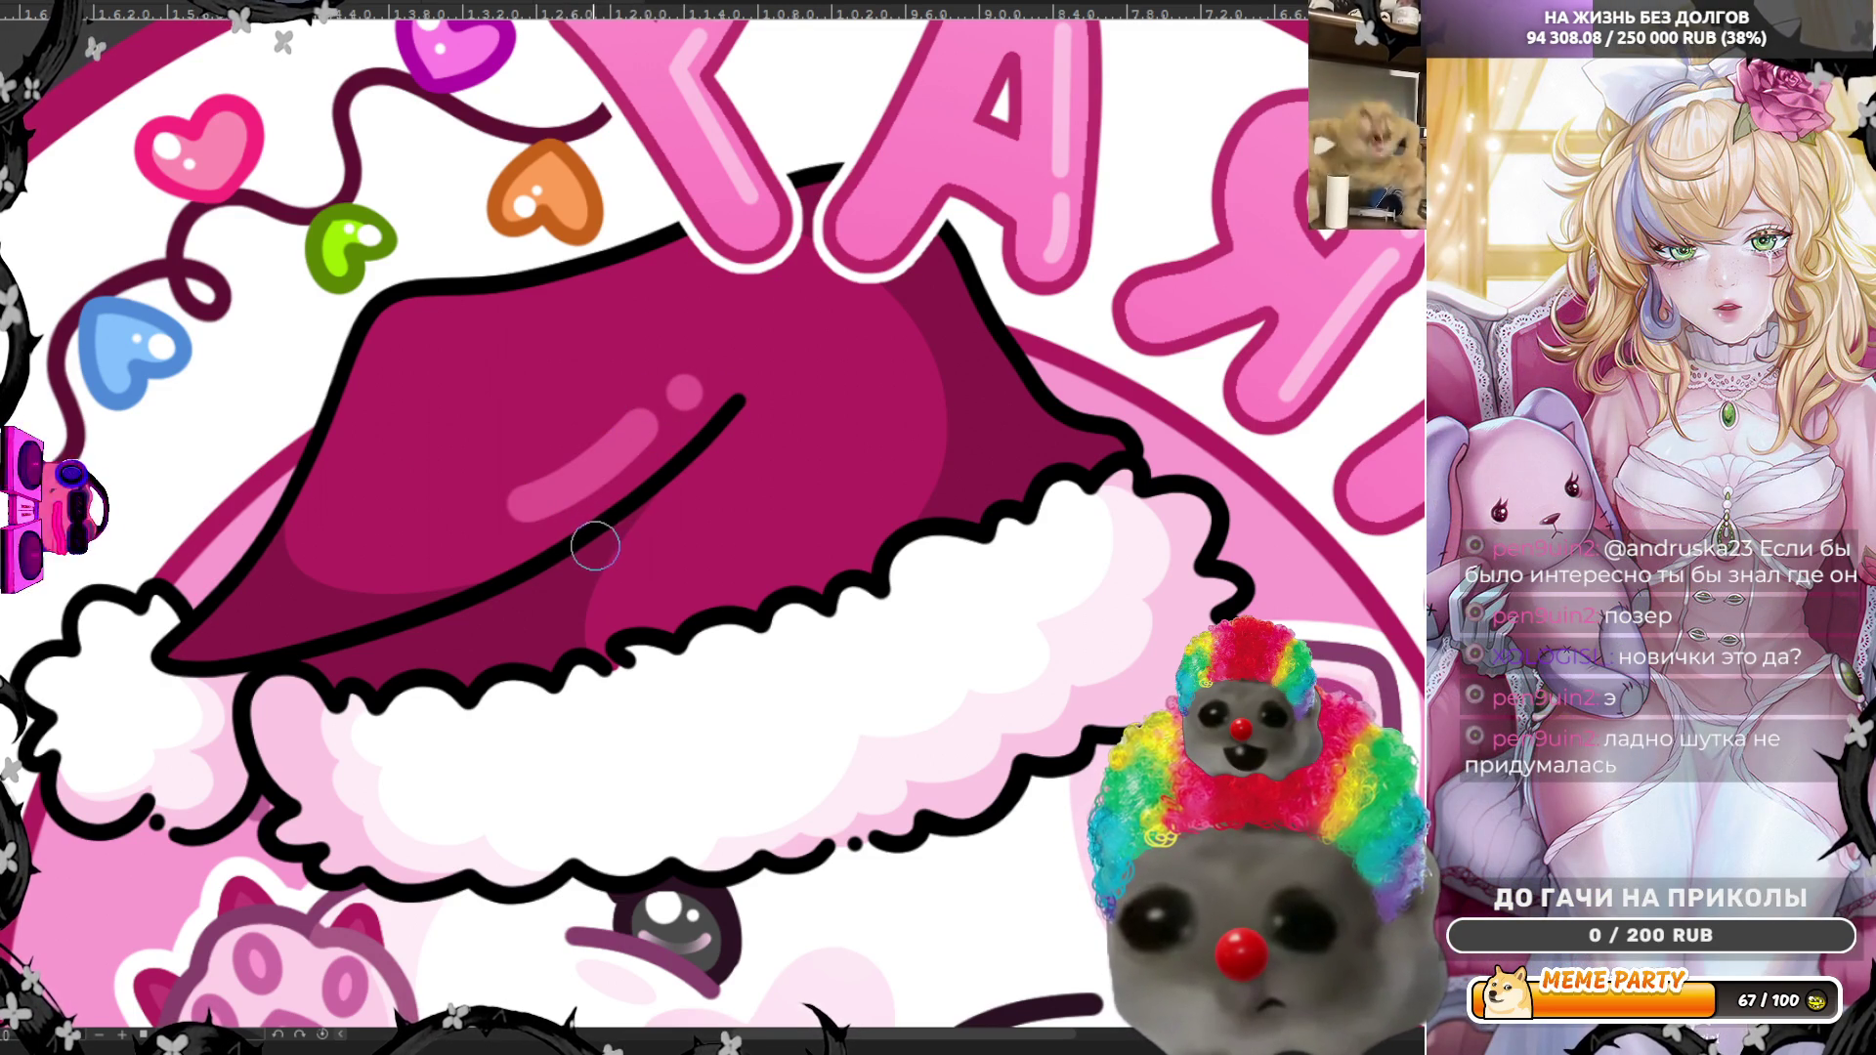
pyautogui.scroll(-3, 574, 539)
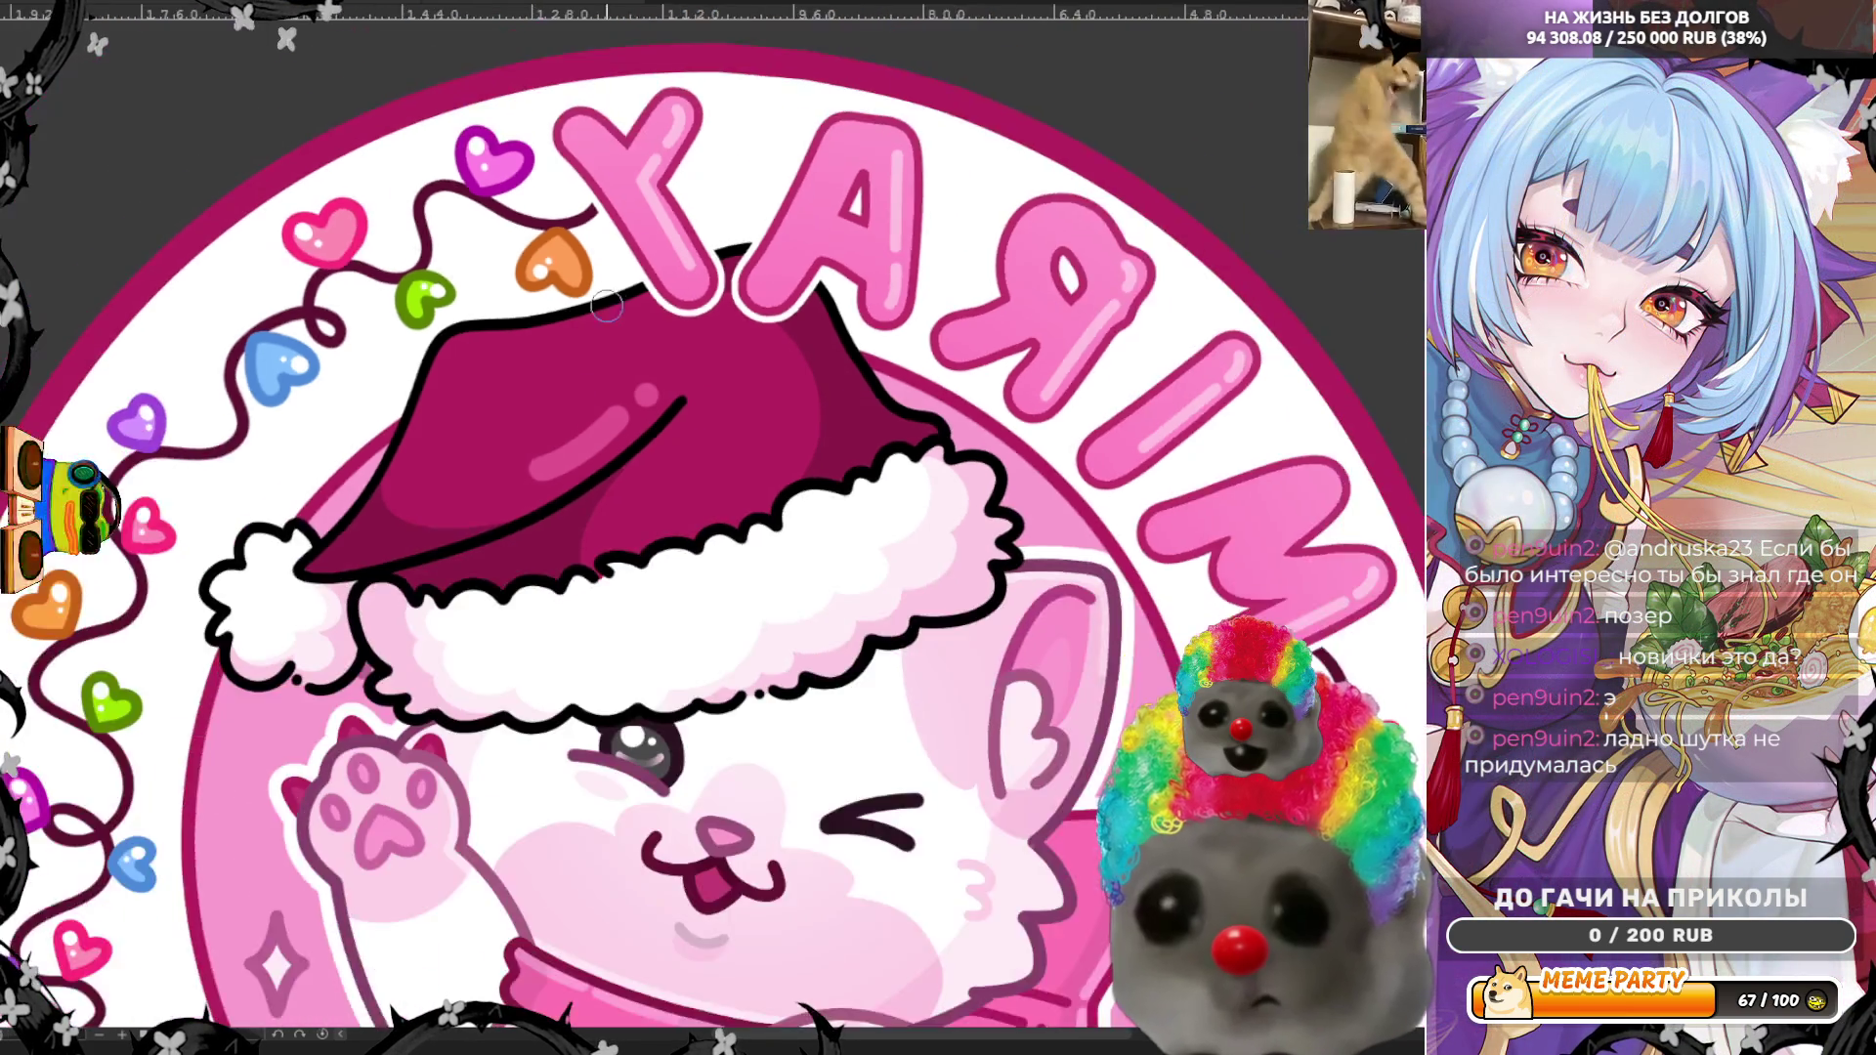
# Step: Flip the view, repaint the pink highlight across the hat crown, and zoom out to the full logo
pyautogui.press('h')
pyautogui.press('h')
pyautogui.press('h')
pyautogui.press('h')
pyautogui.press('h')
pyautogui.press('h')
pyautogui.press('h')
pyautogui.press('h')
pyautogui.press('h')
pyautogui.press('h')
pyautogui.press('h')
pyautogui.press('h')
pyautogui.press('h')
pyautogui.press('h')
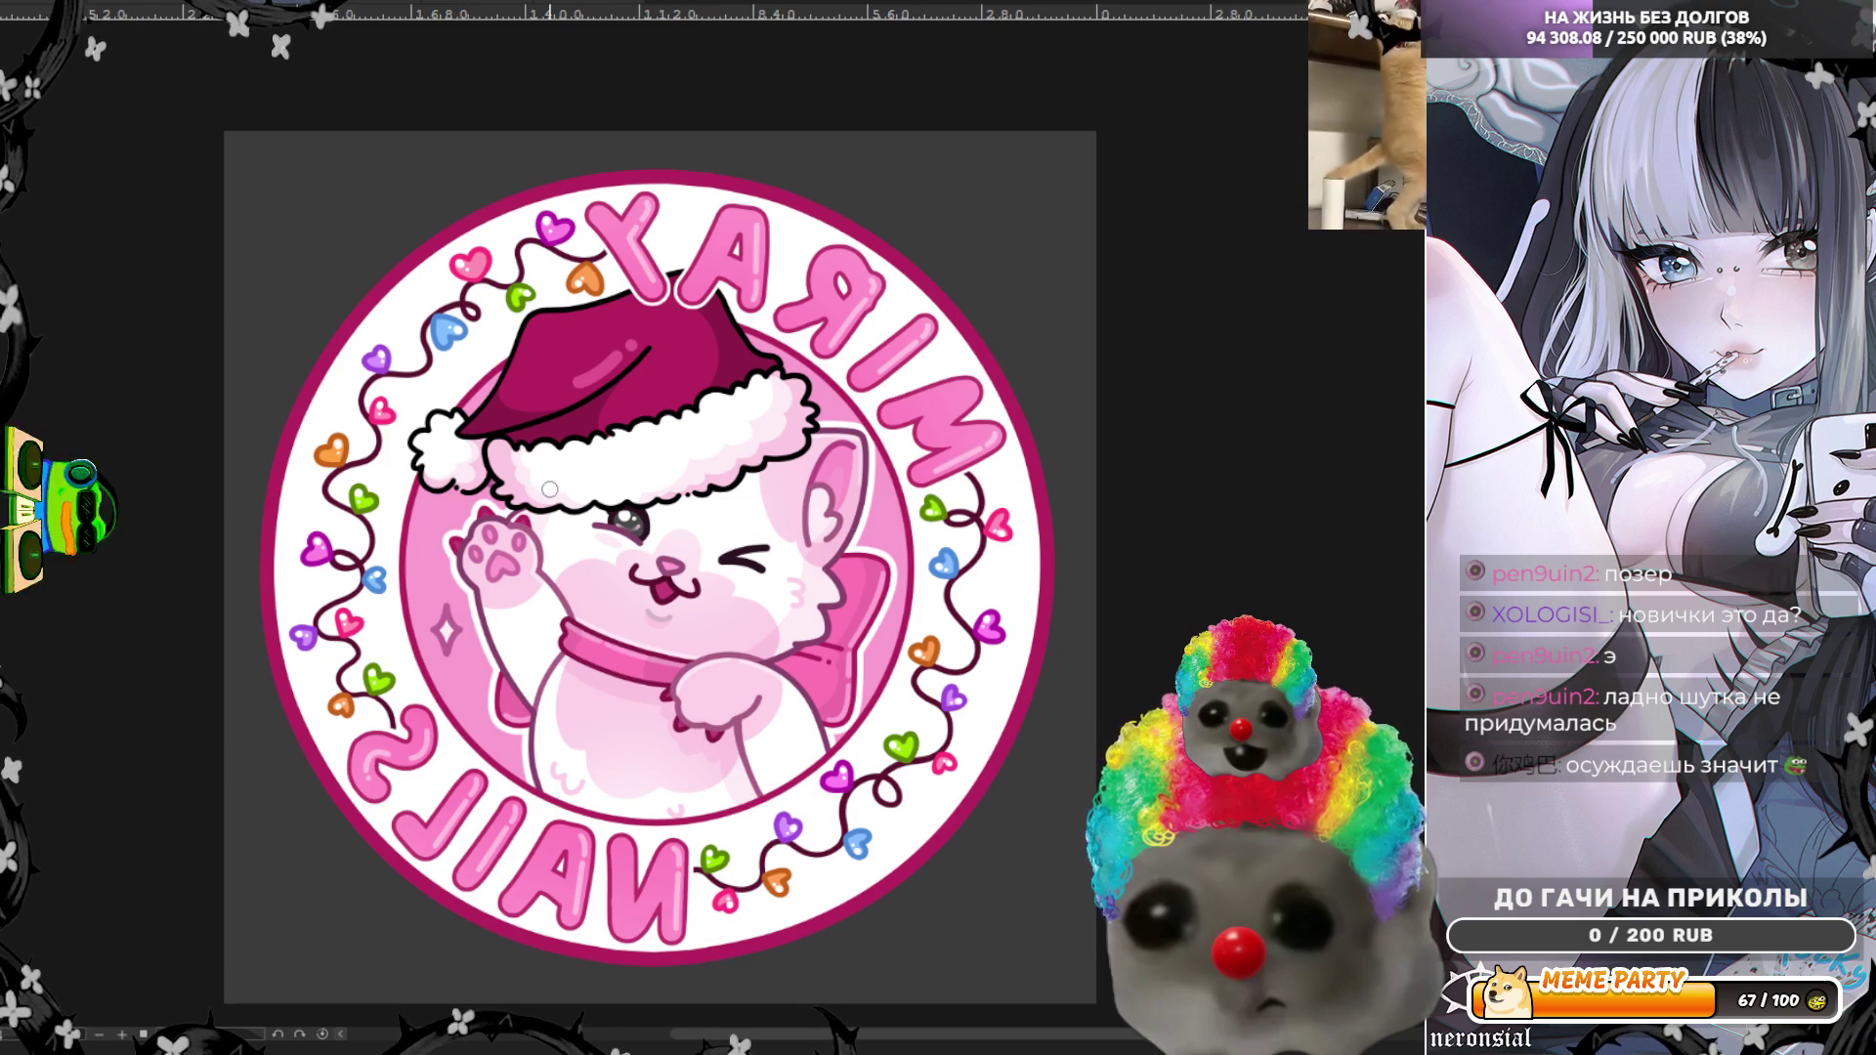
pyautogui.scroll(4, 563, 406)
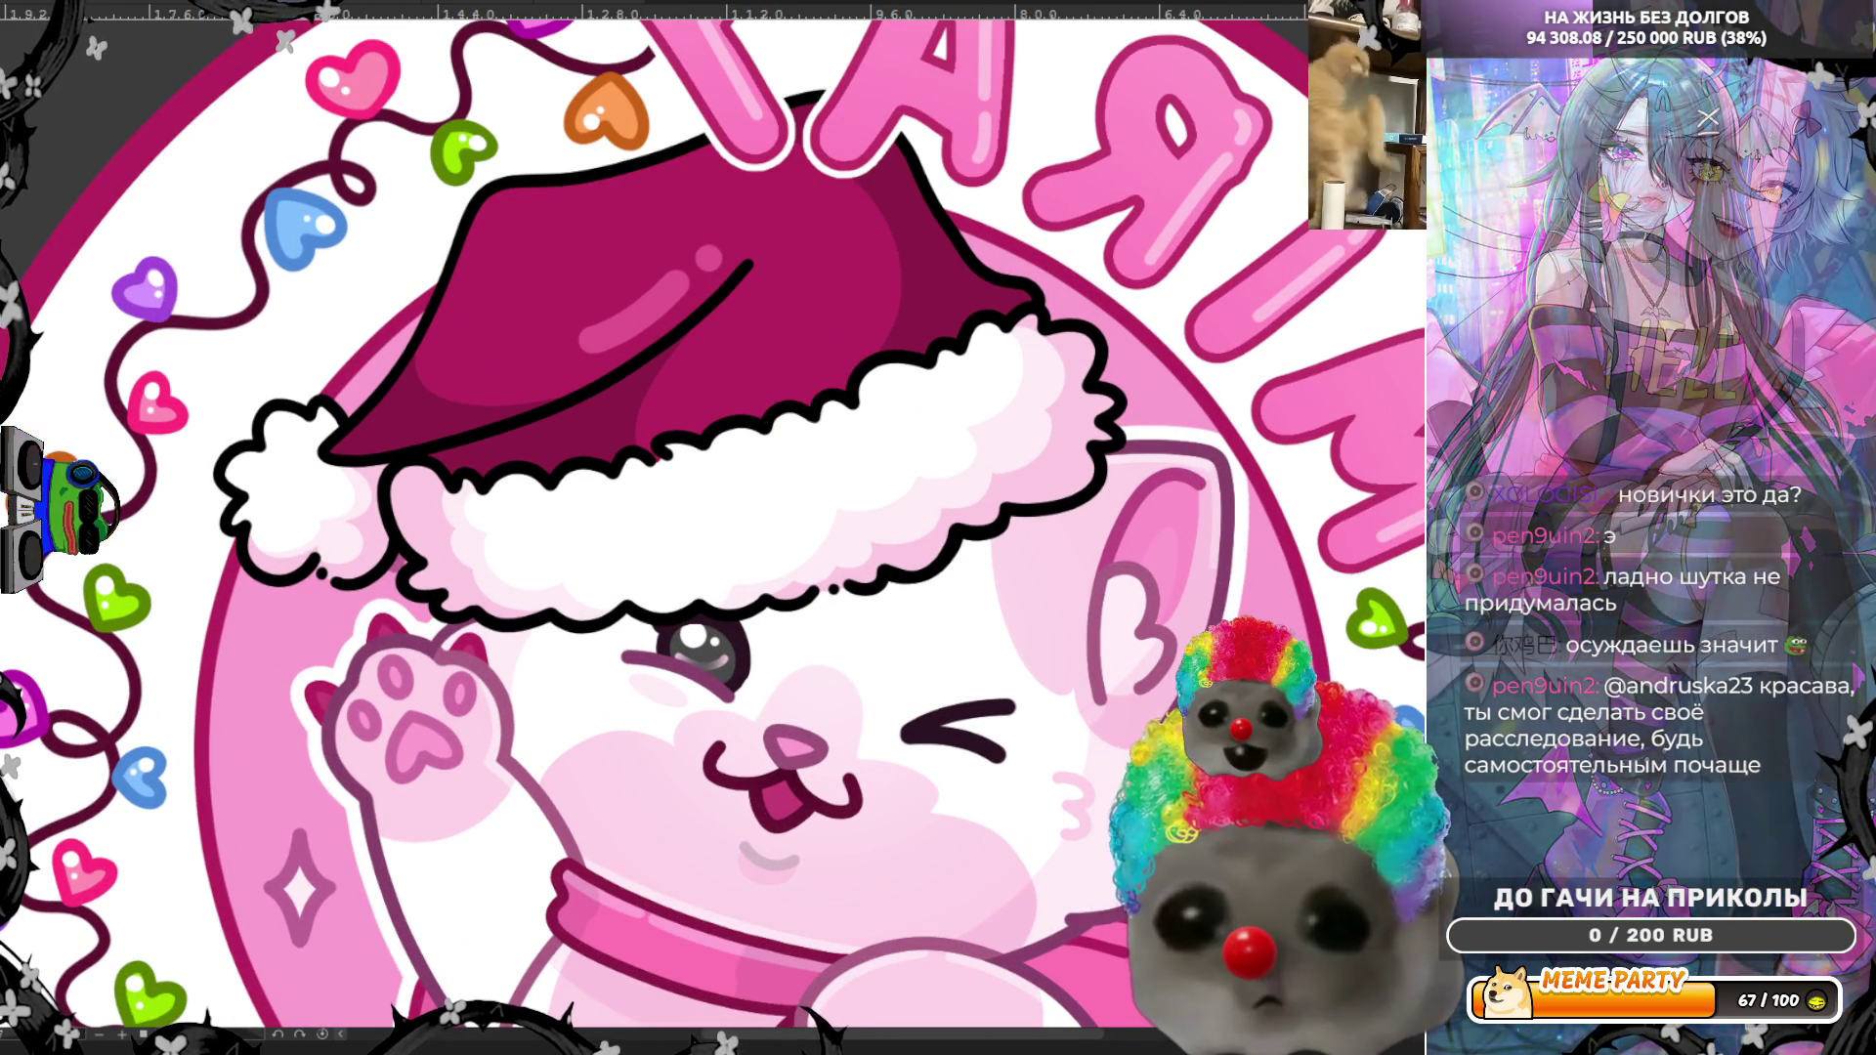
pyautogui.scroll(2, 748, 254)
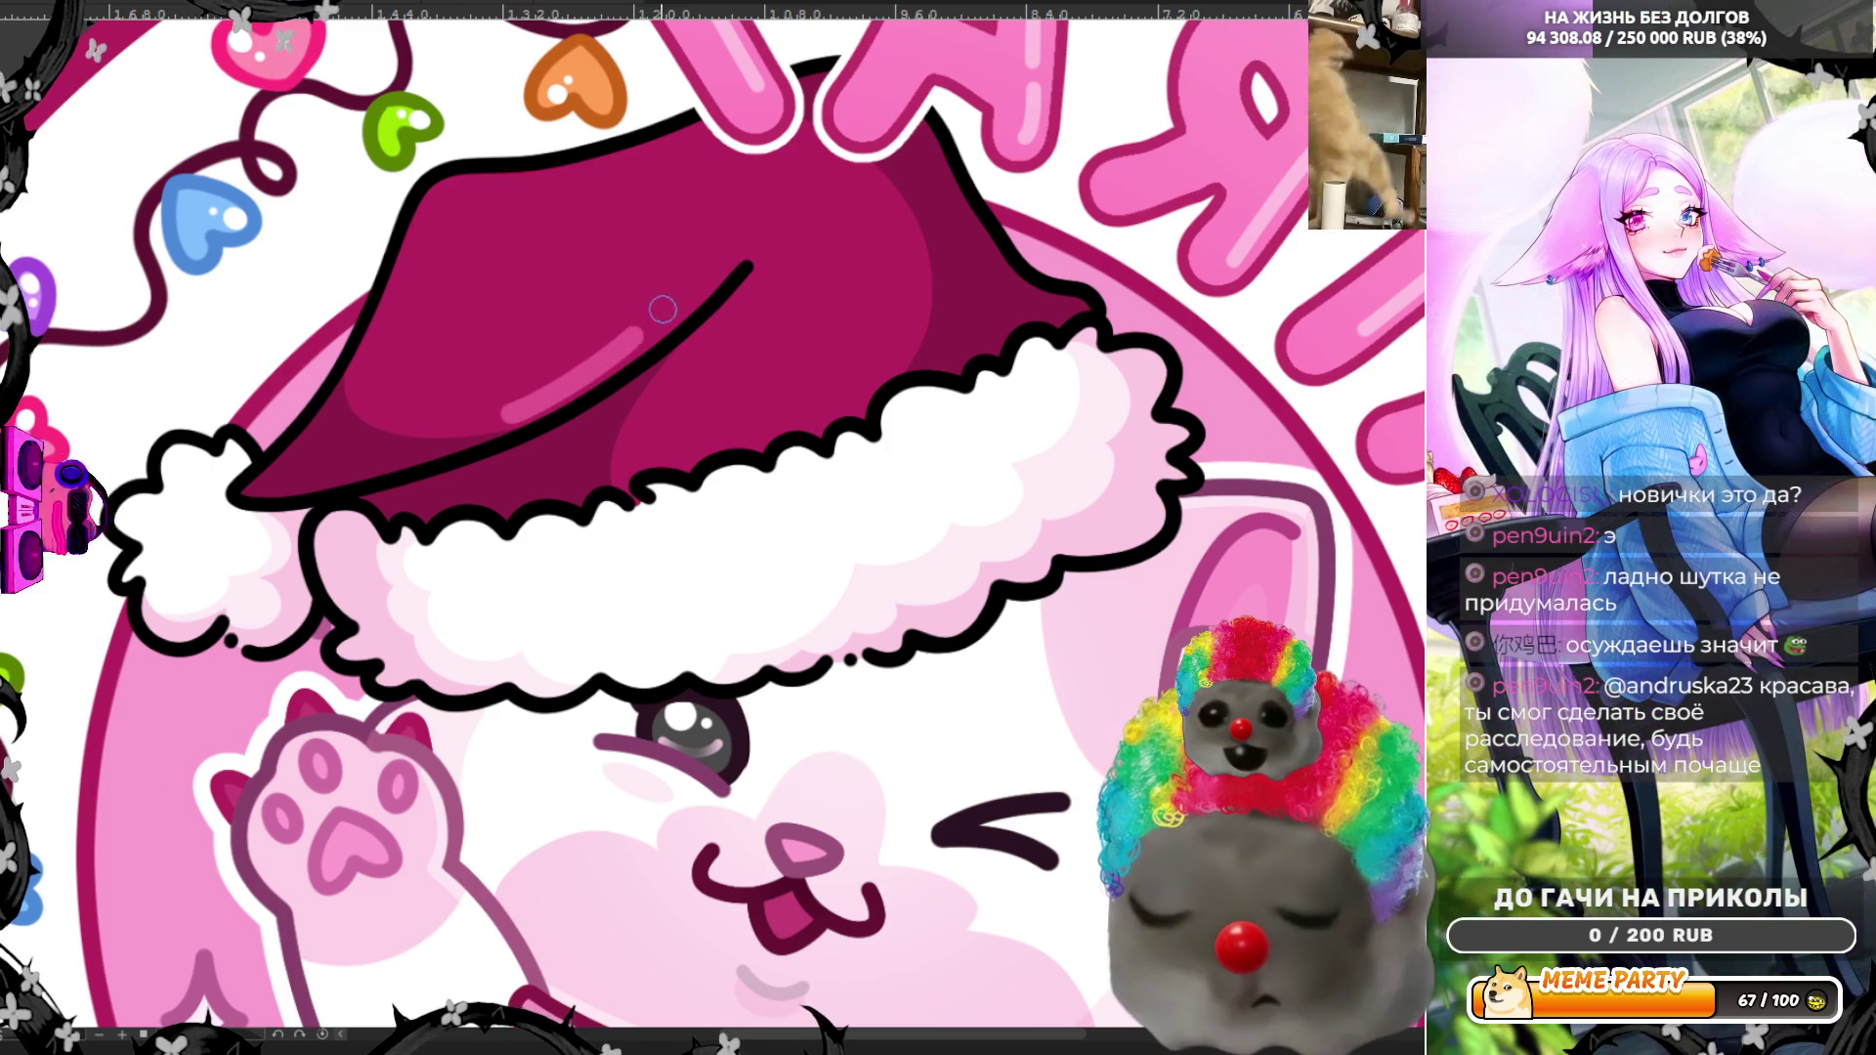
pyautogui.moveTo(510, 411); pyautogui.dragTo(662, 319)
pyautogui.hotkey('ctrl', 'z')
pyautogui.hotkey('ctrl', 'z')
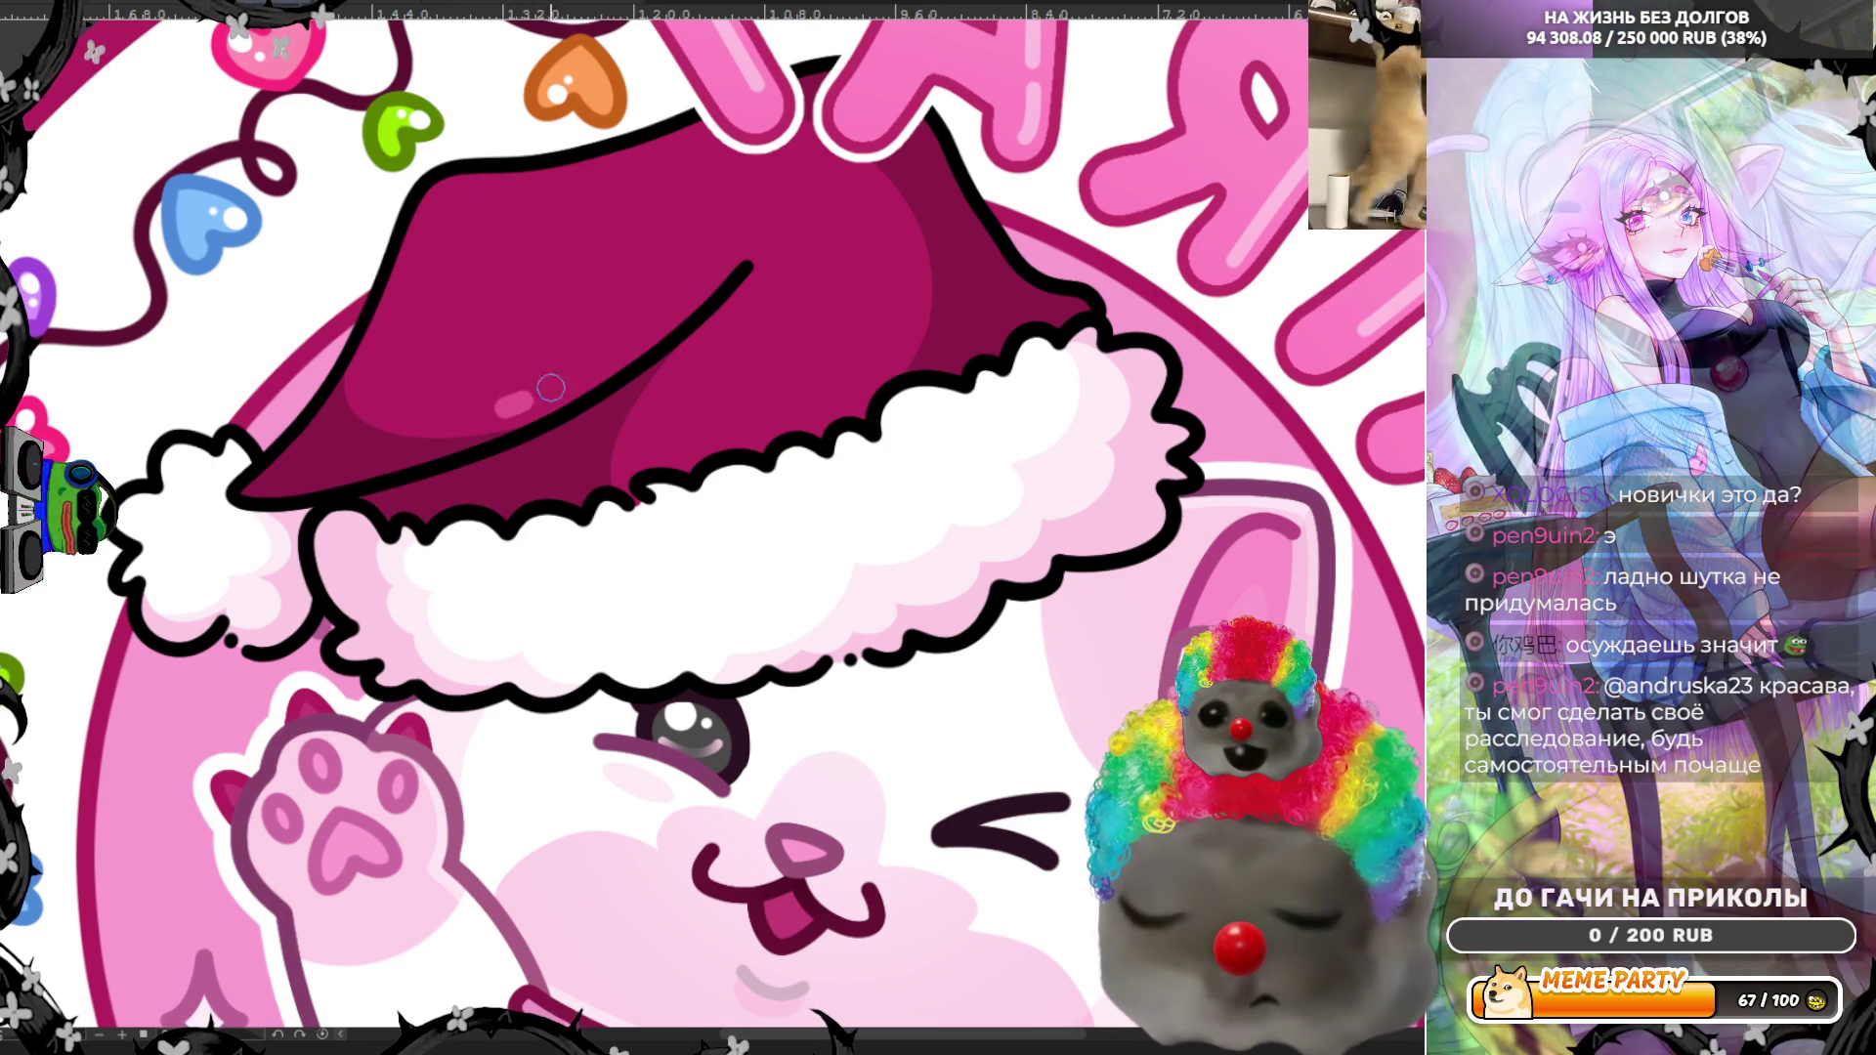
pyautogui.moveTo(510, 412); pyautogui.dragTo(656, 318)
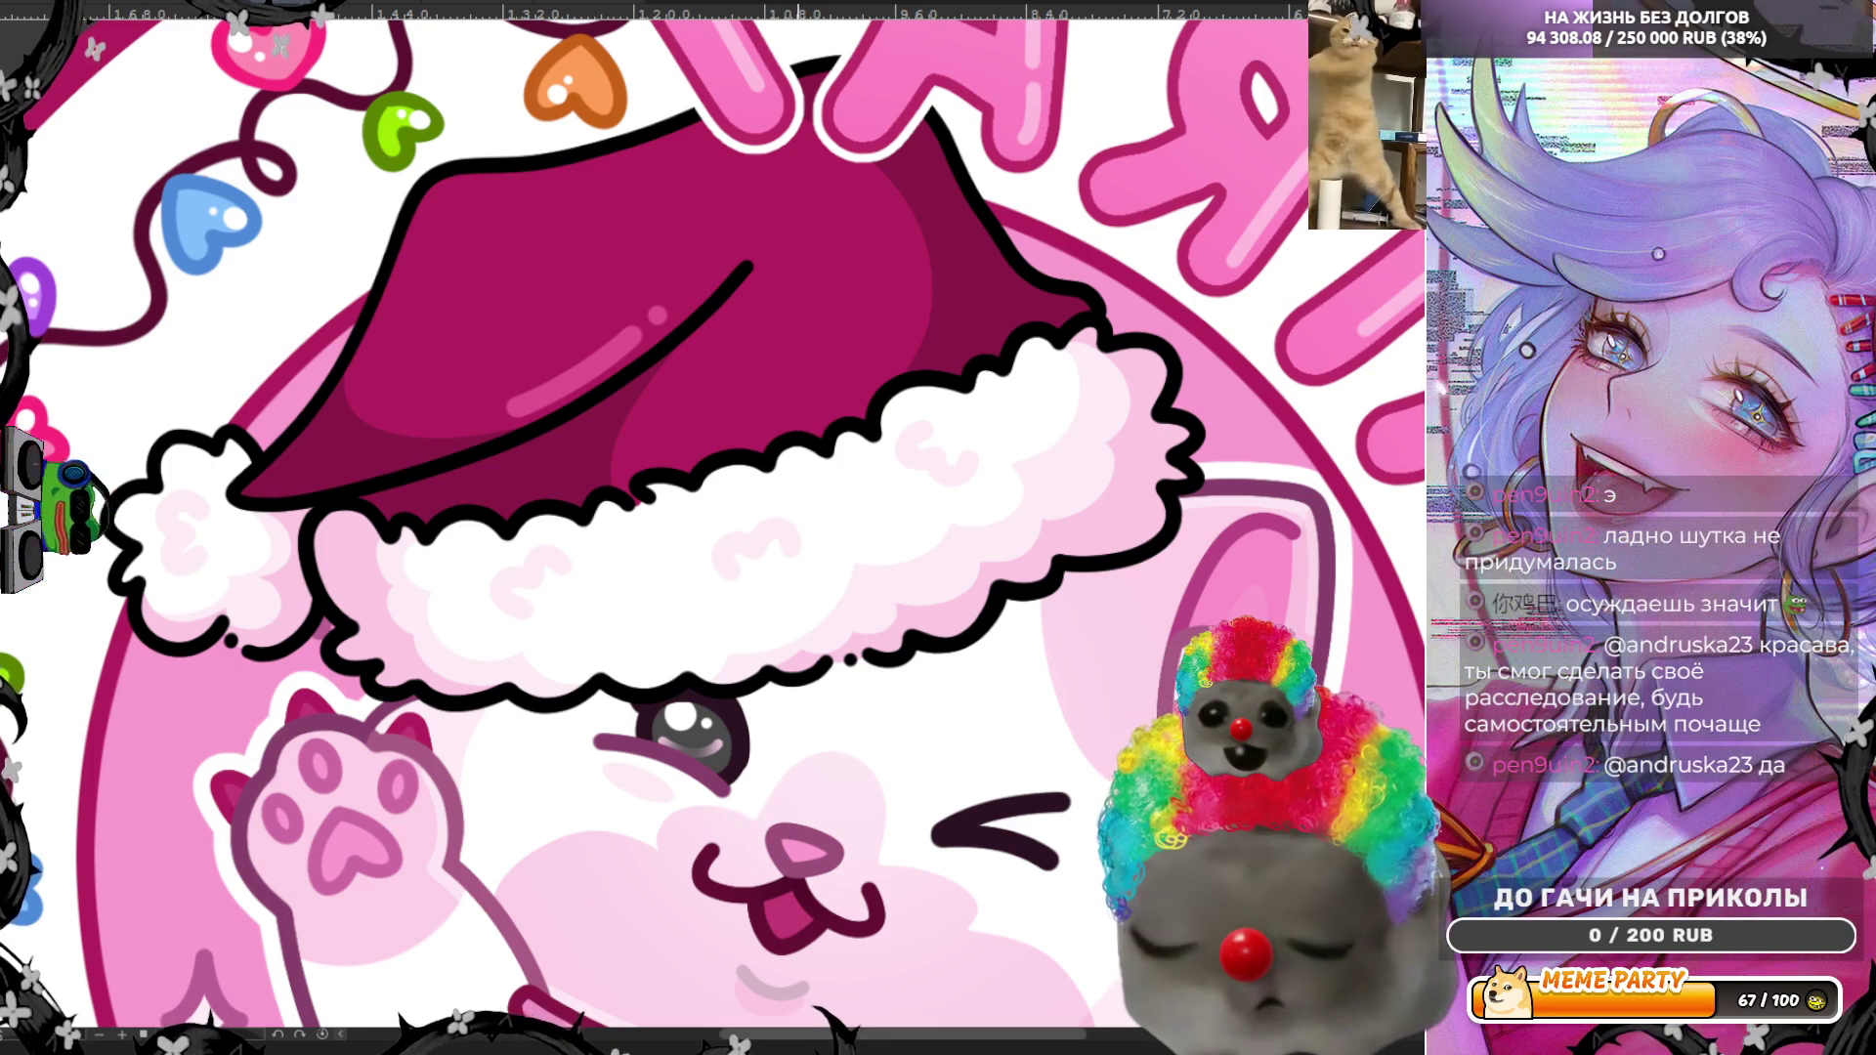
pyautogui.scroll(-5, 706, 313)
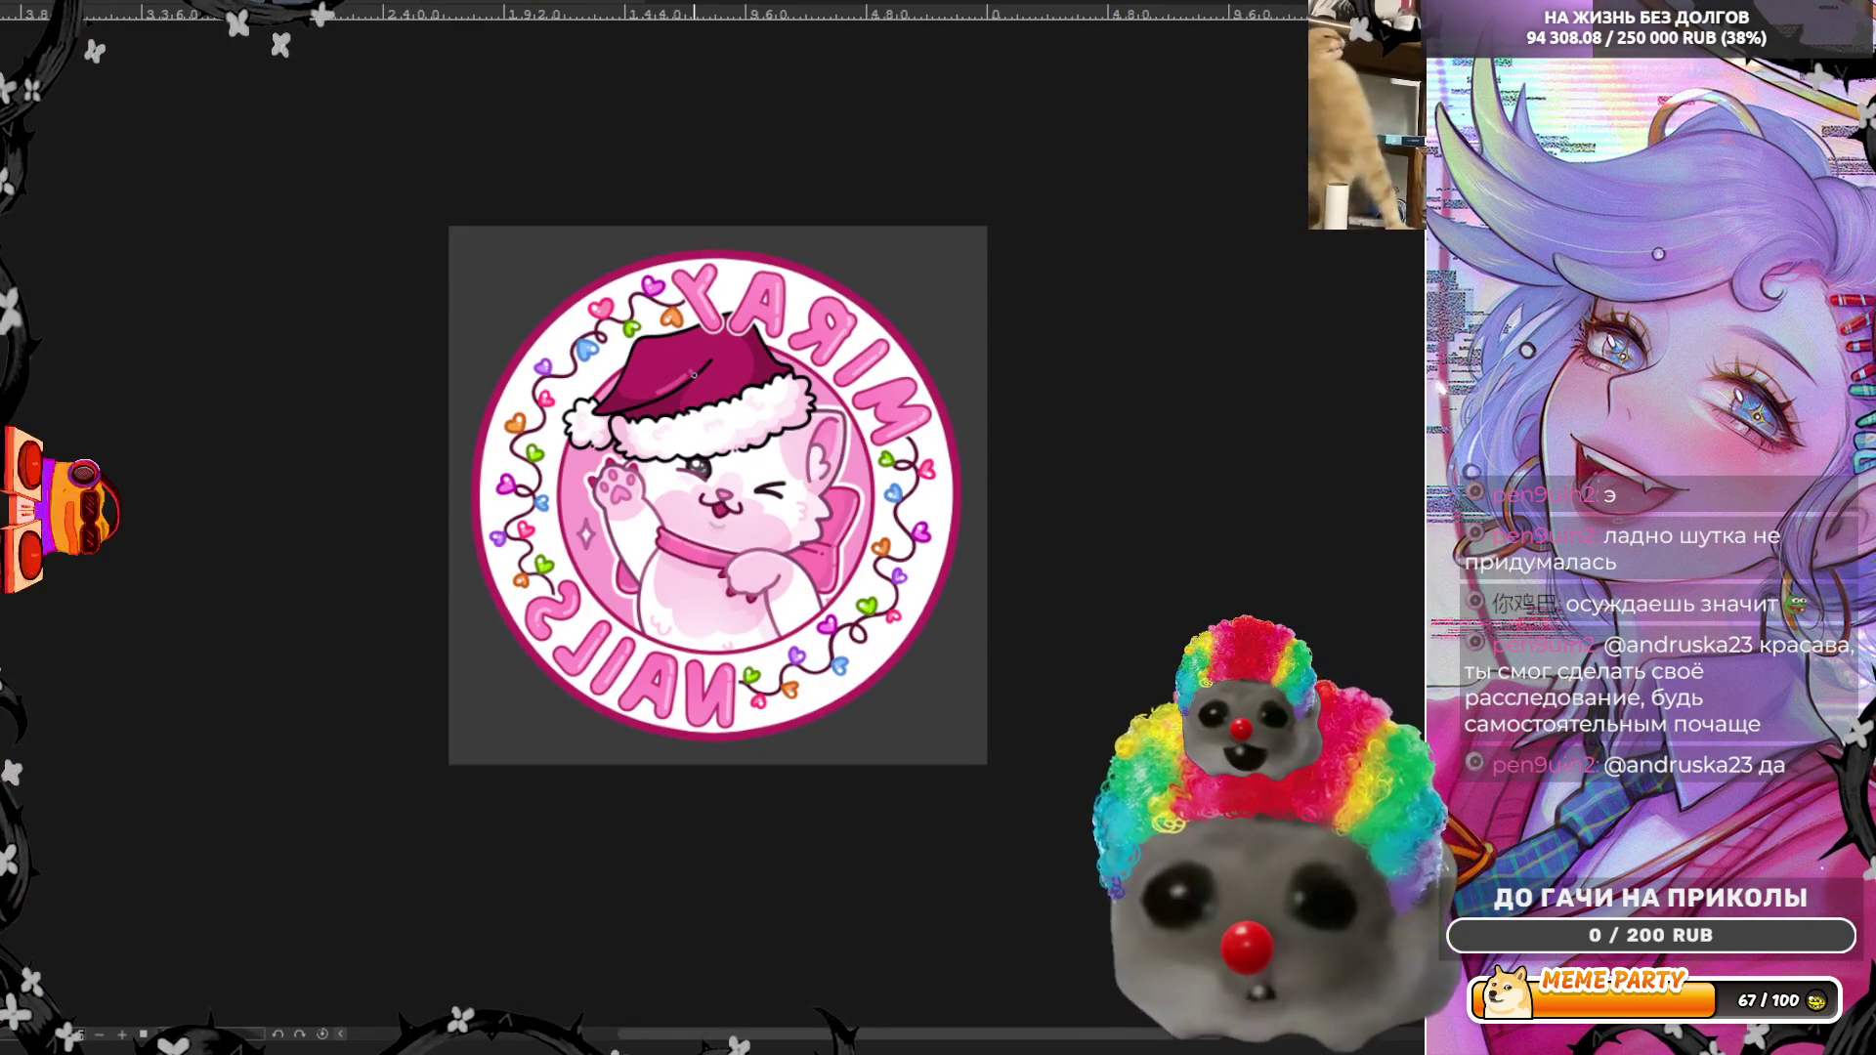